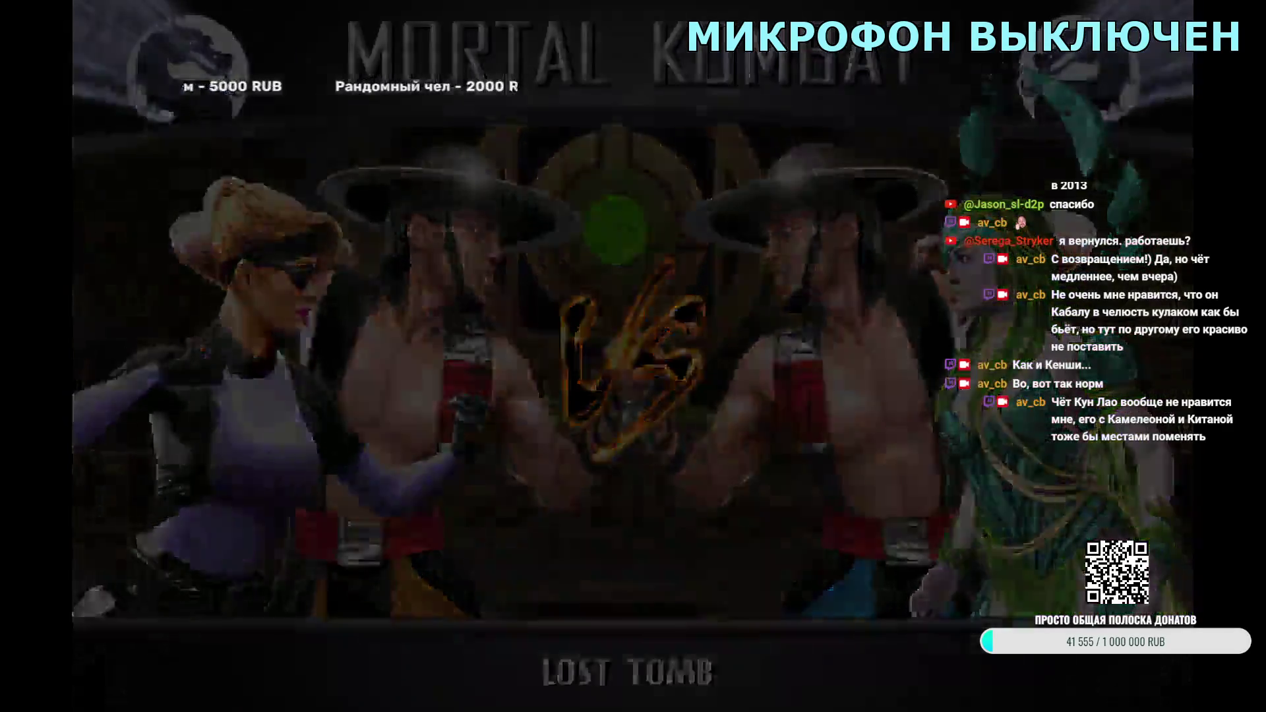
Step: Back out to character select, choose Tag mode, and set up Kung Lao's team against Drahmin
key("Escape")
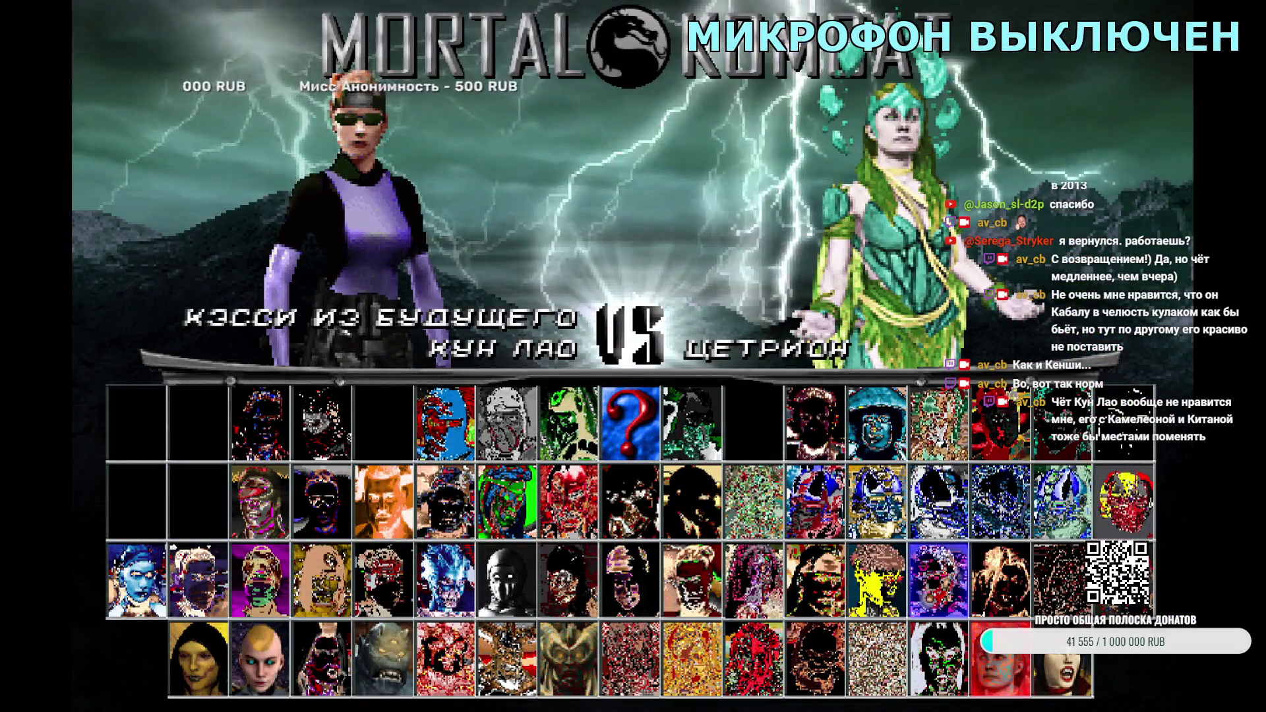
key("Right")
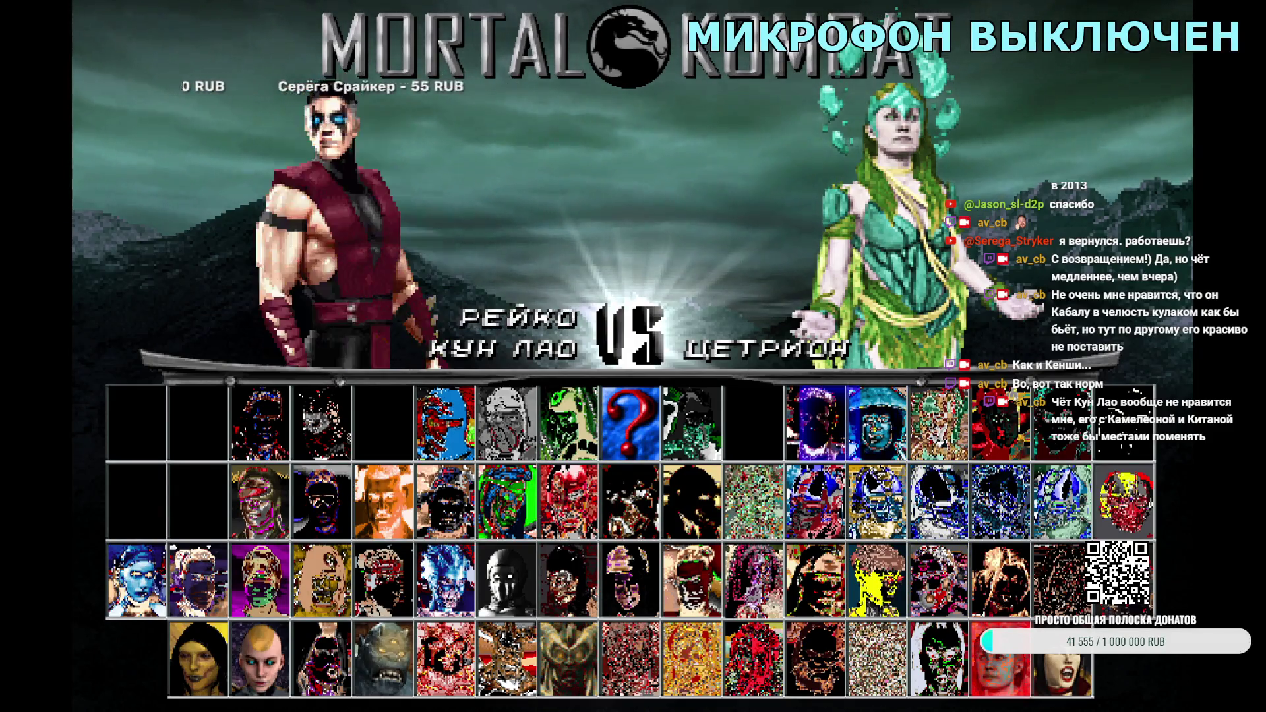
key("Up")
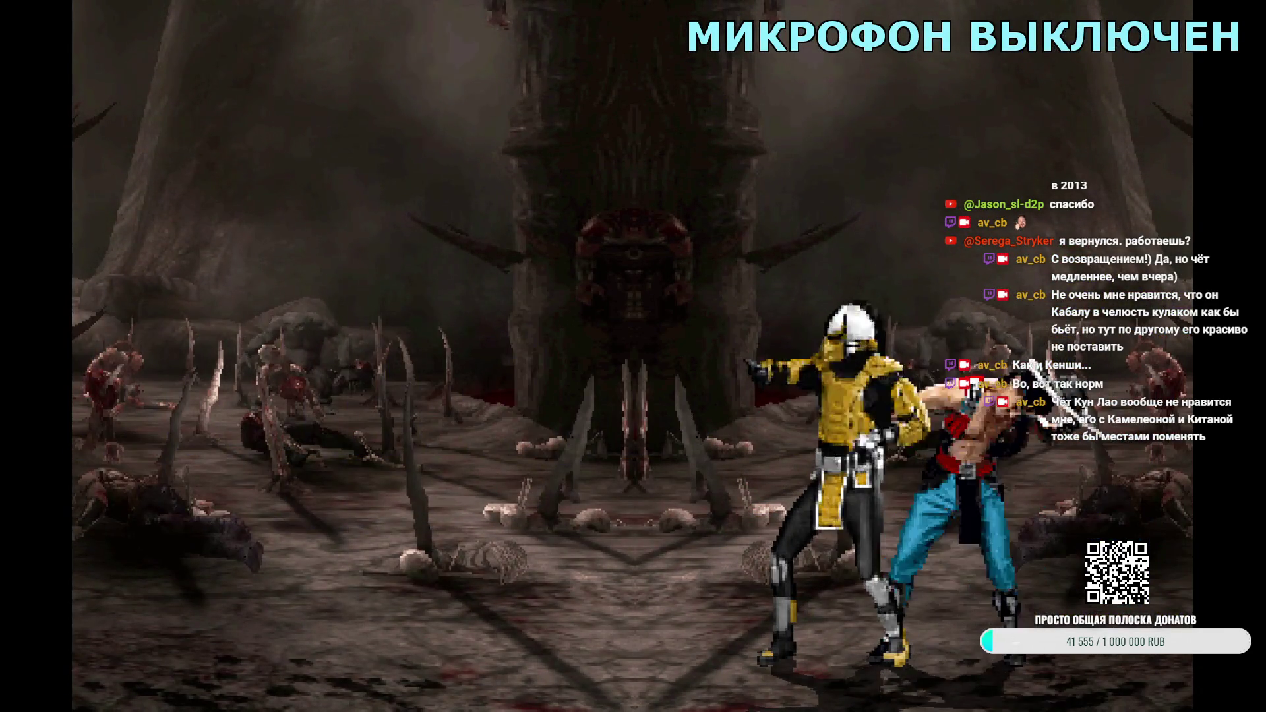
key("Escape")
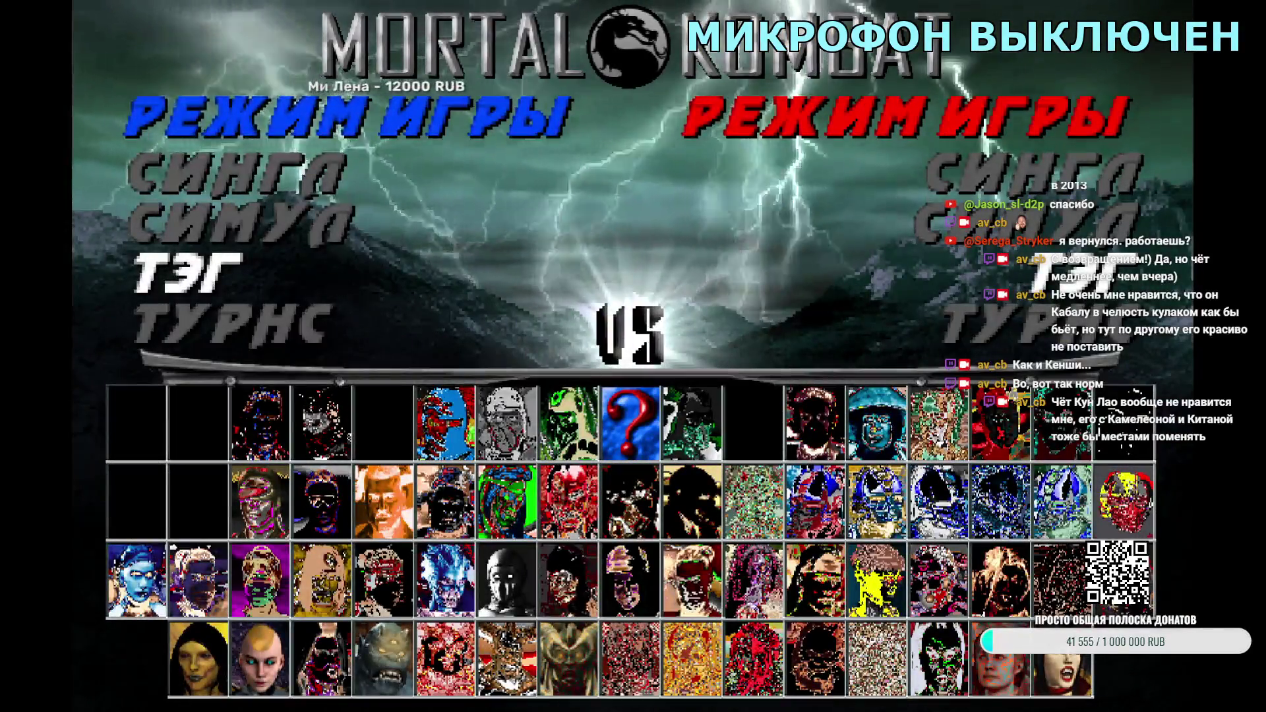
key("Return")
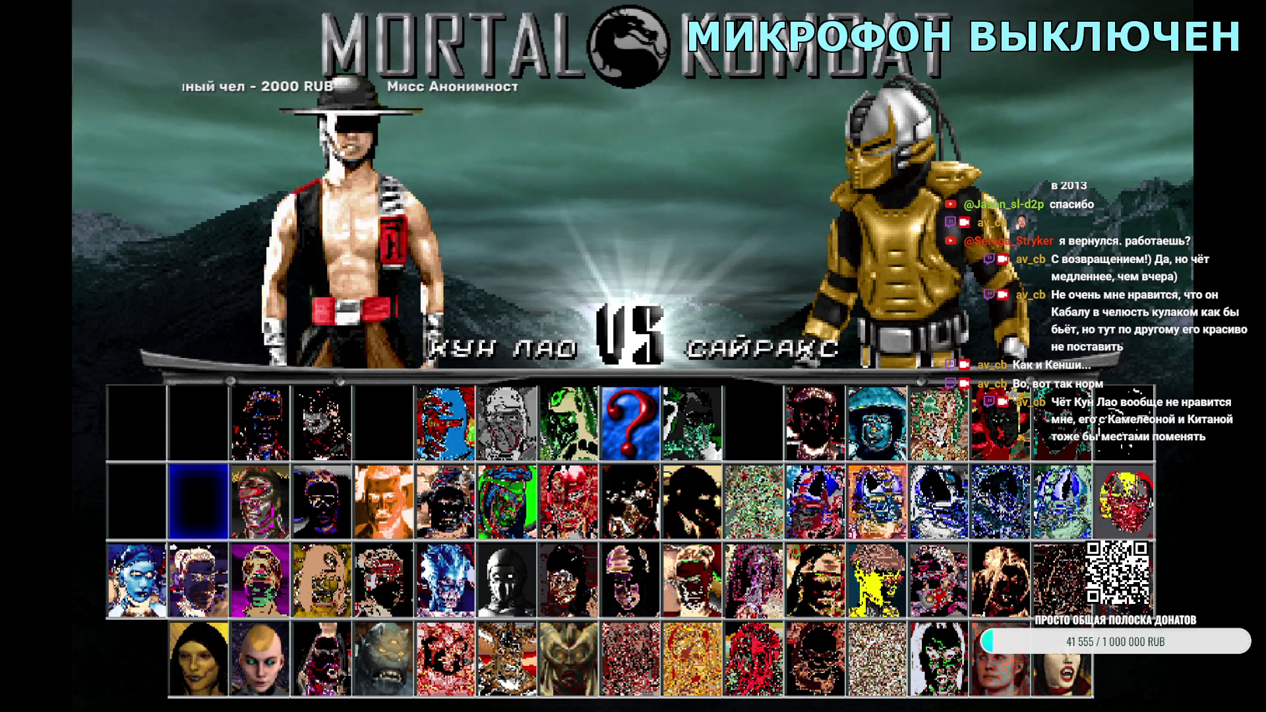
key("Right")
key("Right")
key("Right")
key("Right")
key("Right")
key("Right")
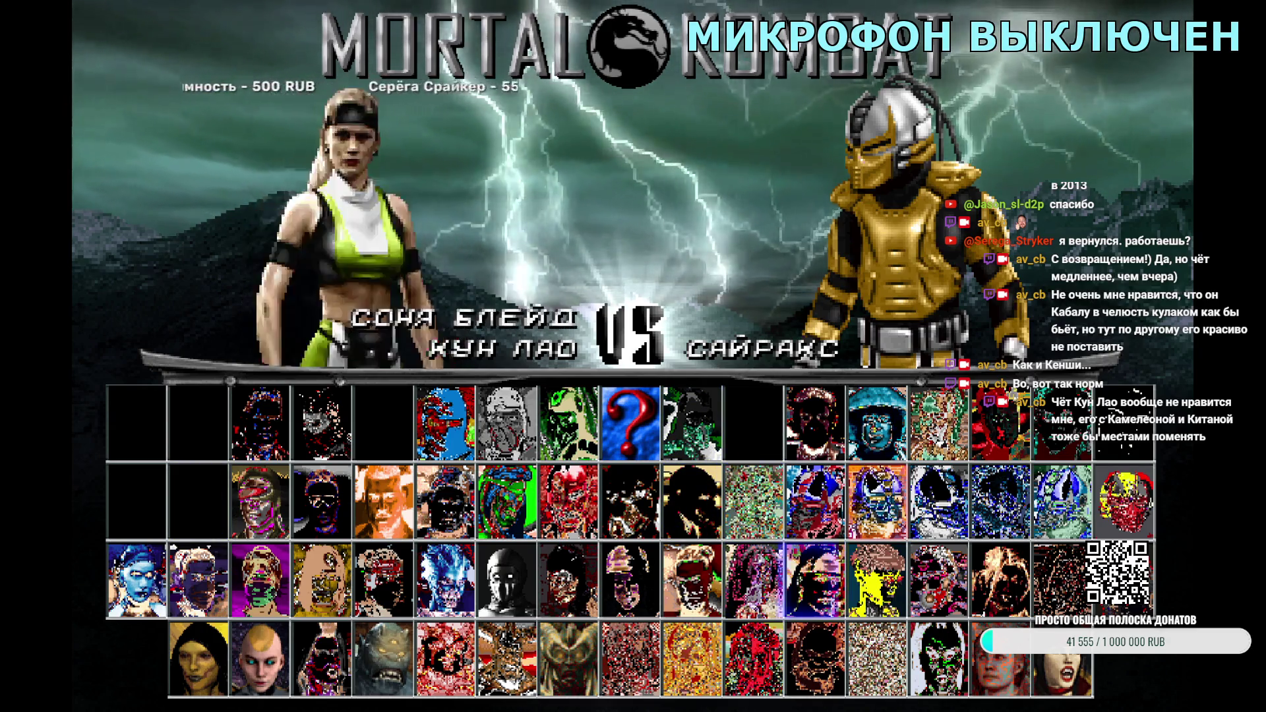
key("Return")
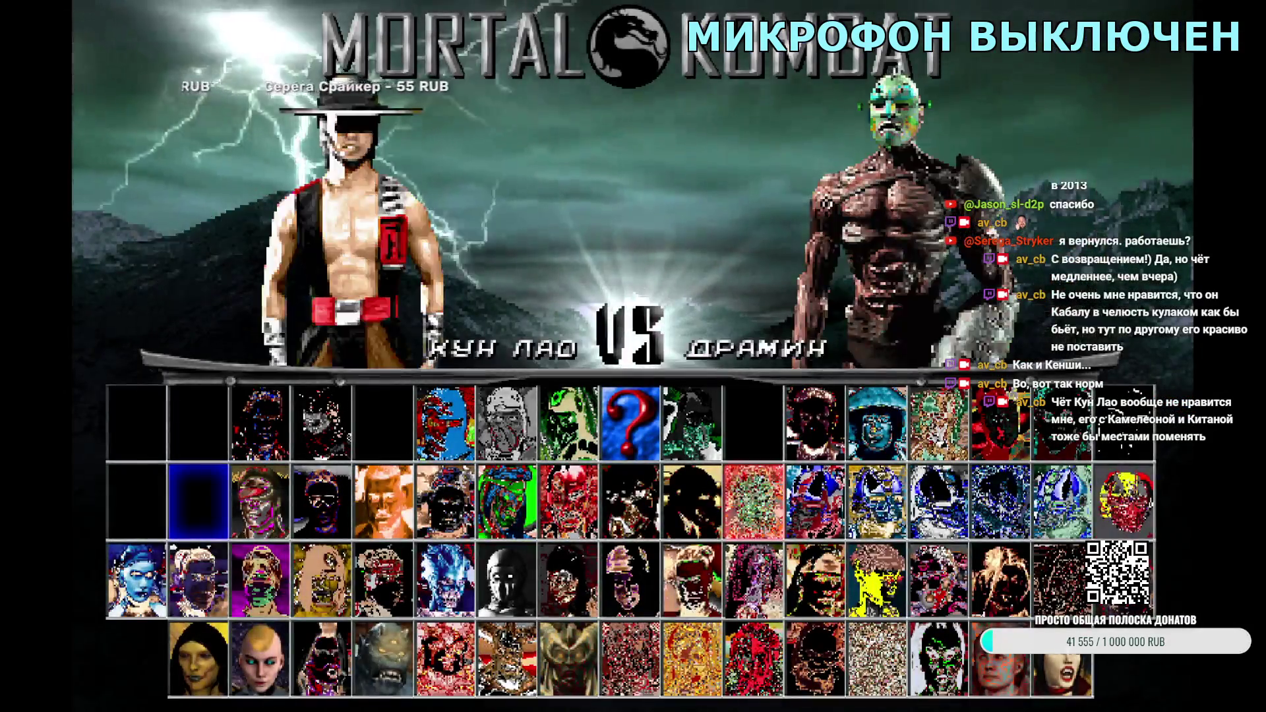
key("Left")
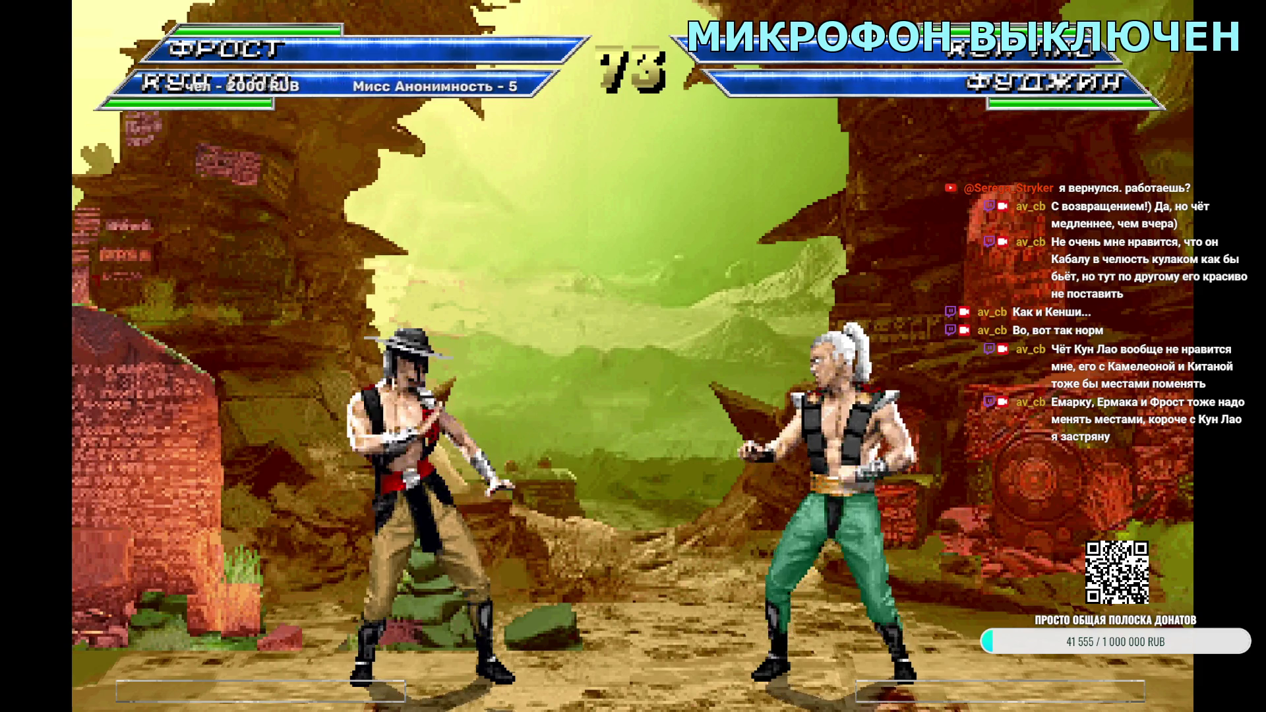
Step: Finish the Kung Lao tag round, then exit the game from the main menu via ВЫХОД
key("Escape")
key("Escape")
key("Return")
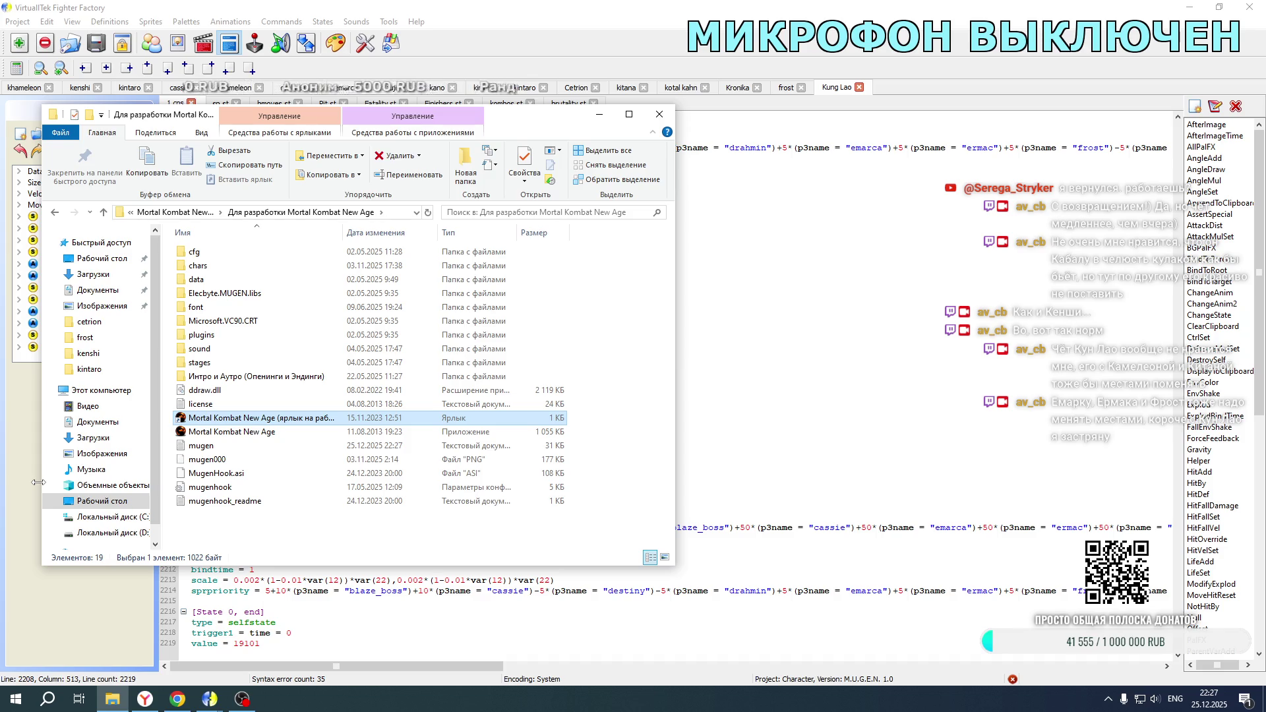
Step: Open emarca's state 19100 in Fighter Factory and select the kotal kahn term on line 1606
left_click(446, 672)
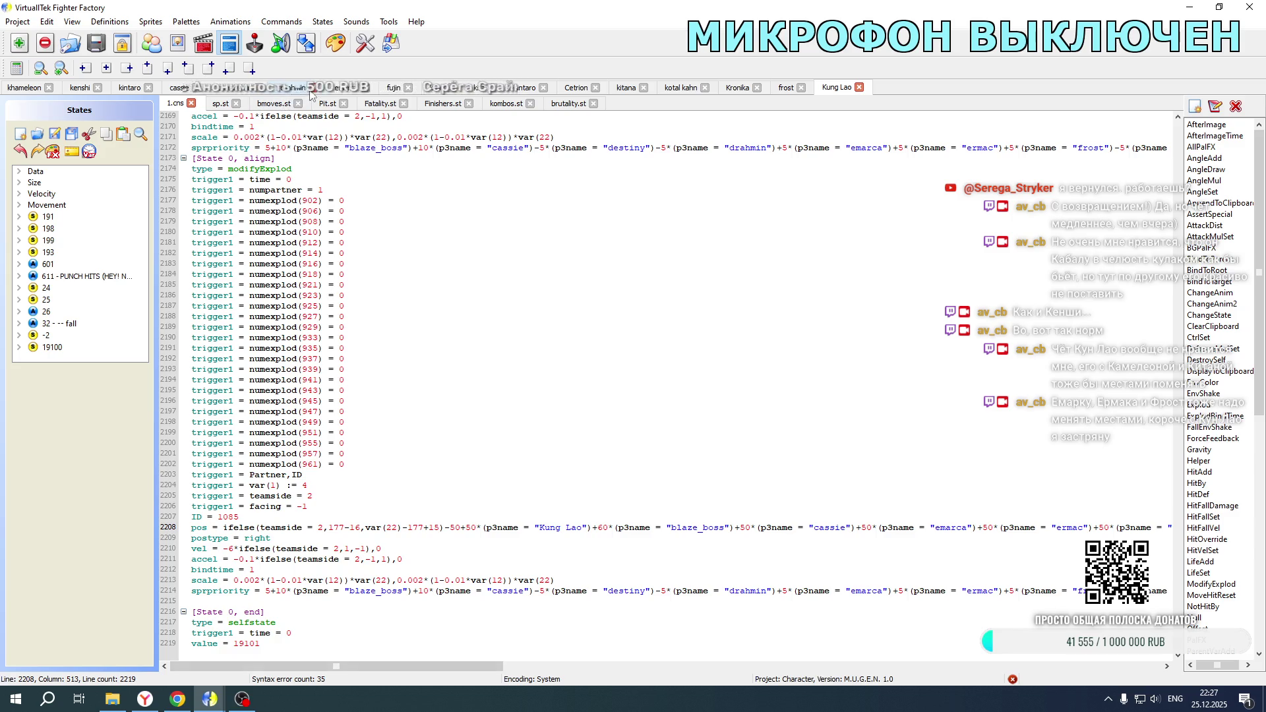
left_click(336, 89)
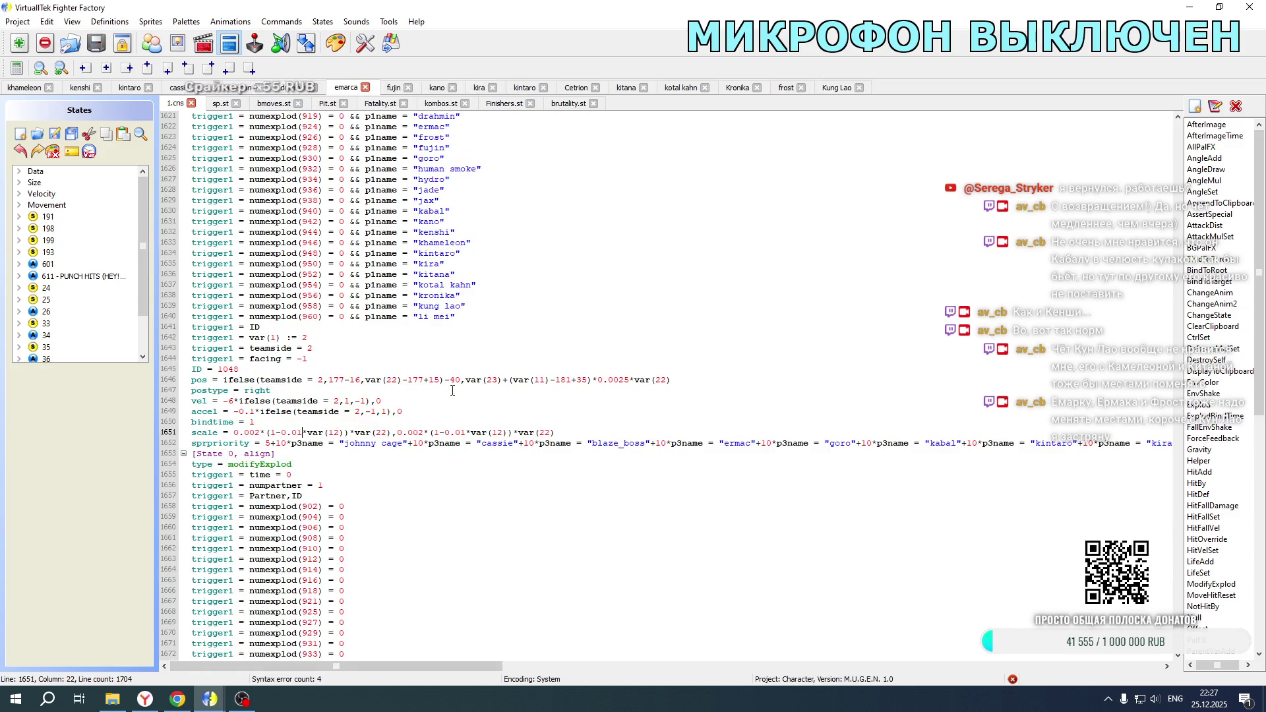
scroll(444, 437, "down", 4)
left_click(145, 341)
left_click(53, 350)
scroll(567, 388, "down", 20)
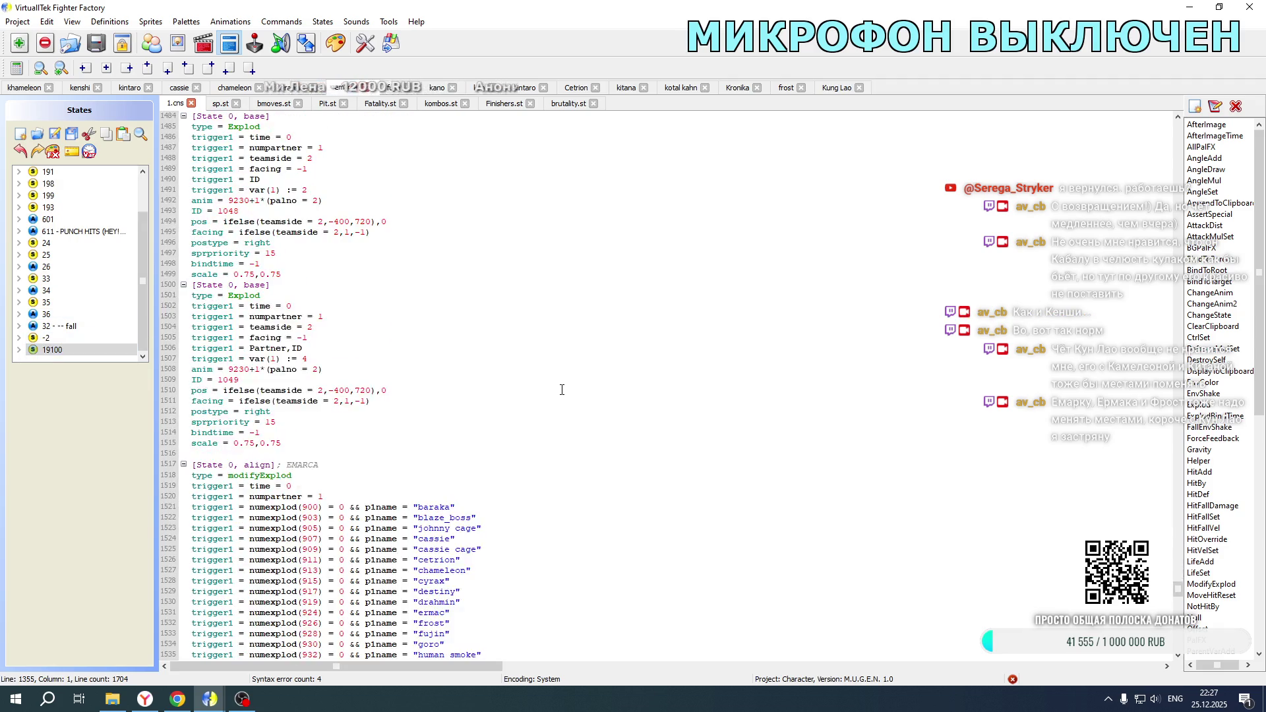
scroll(561, 389, "down", 5)
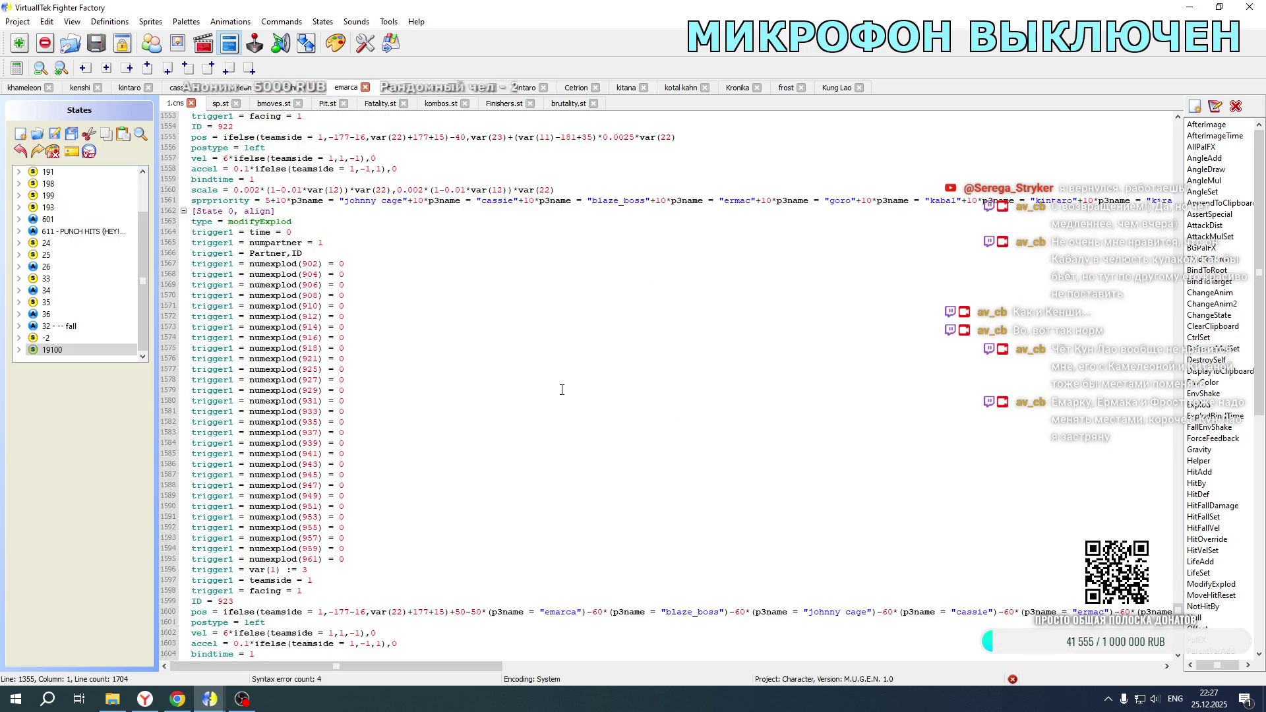
left_click_drag(395, 658, 680, 662)
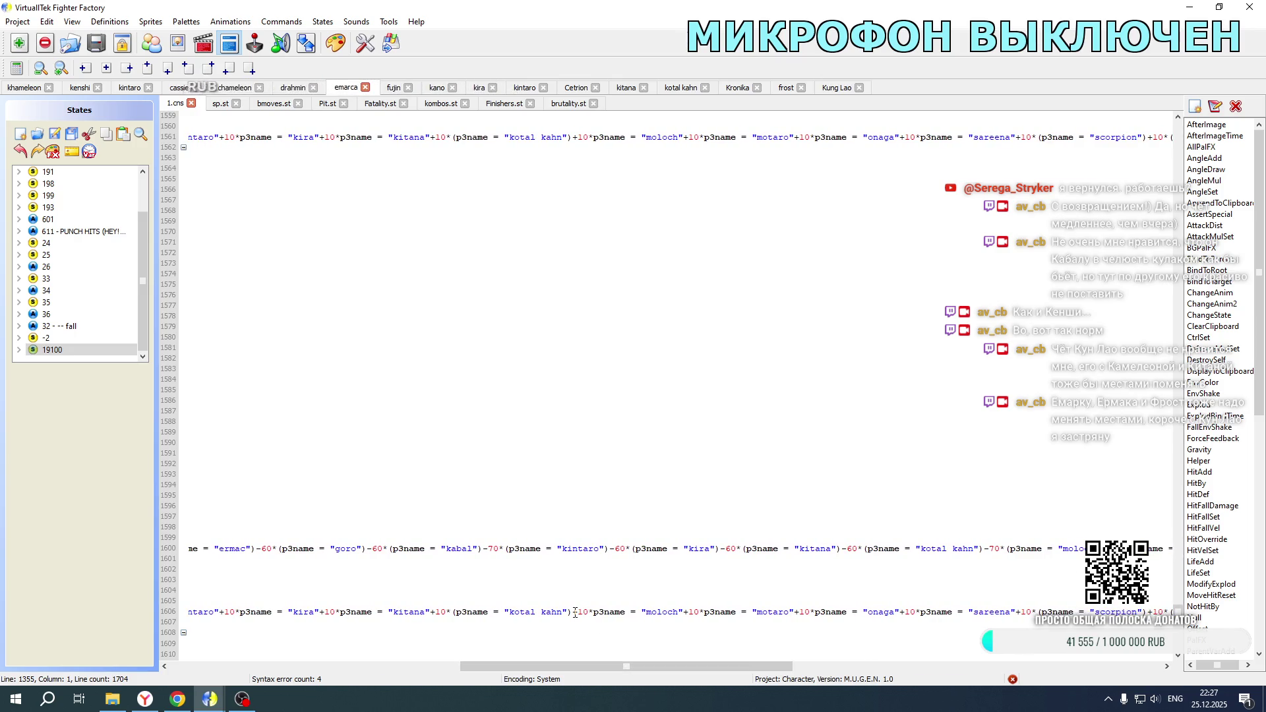
mouse_move(573, 612)
left_mouse_down()
mouse_move(191, 612)
mouse_move(445, 612)
left_mouse_up()
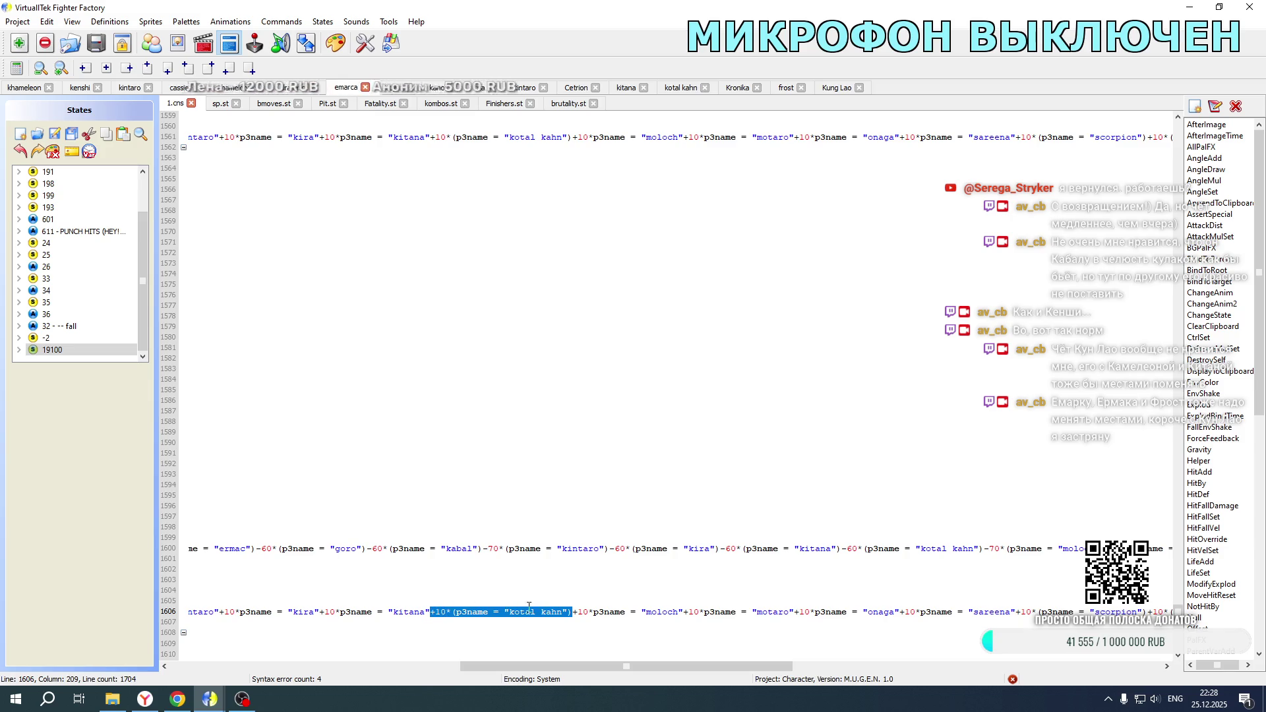
Step: Duplicate the kotal kahn term on line 1606 and rename the copy to kung lao
key("ctrl+c")
left_click(573, 612)
key("ctrl+v")
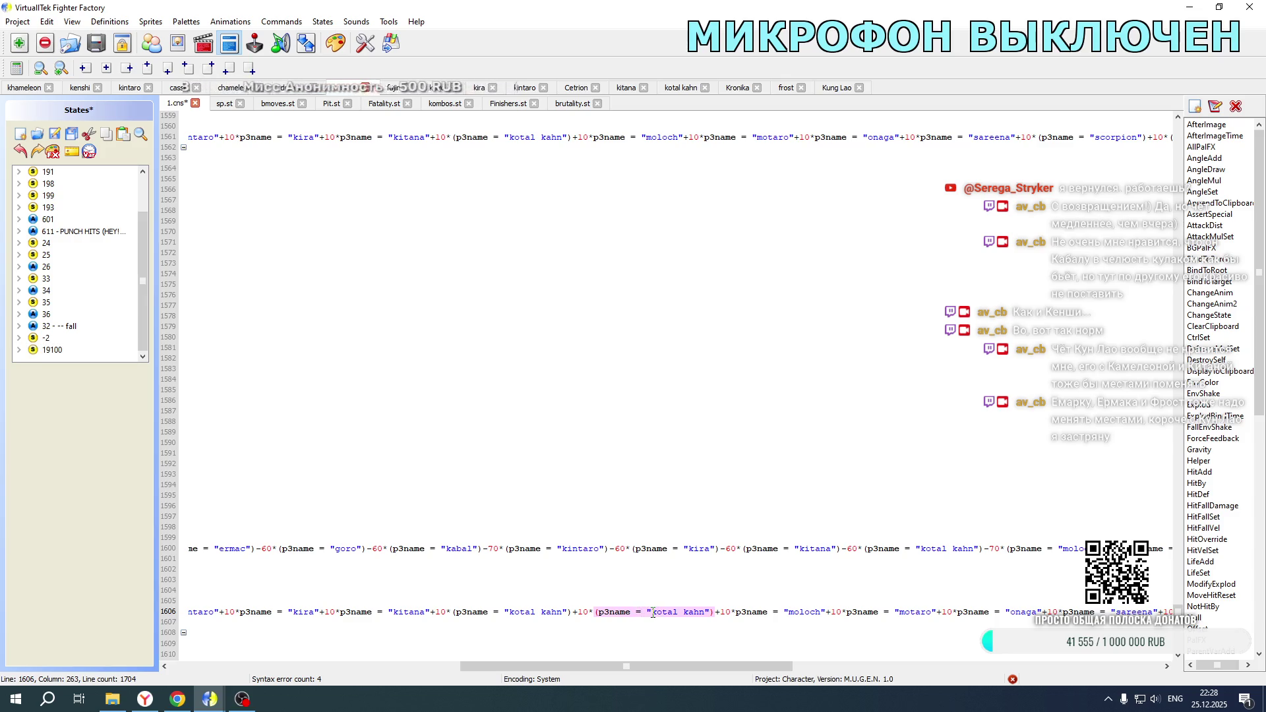
left_click_drag(652, 612, 701, 613)
type("kung lao")
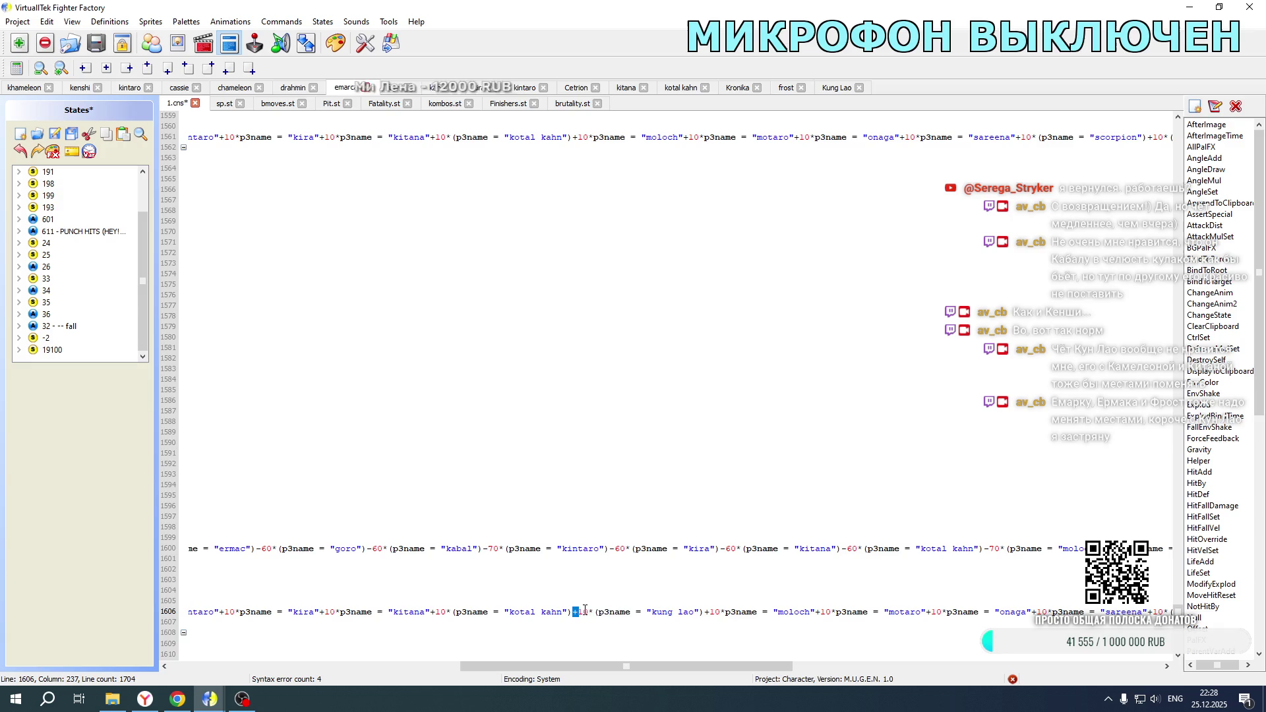
left_click_drag(582, 610, 691, 614)
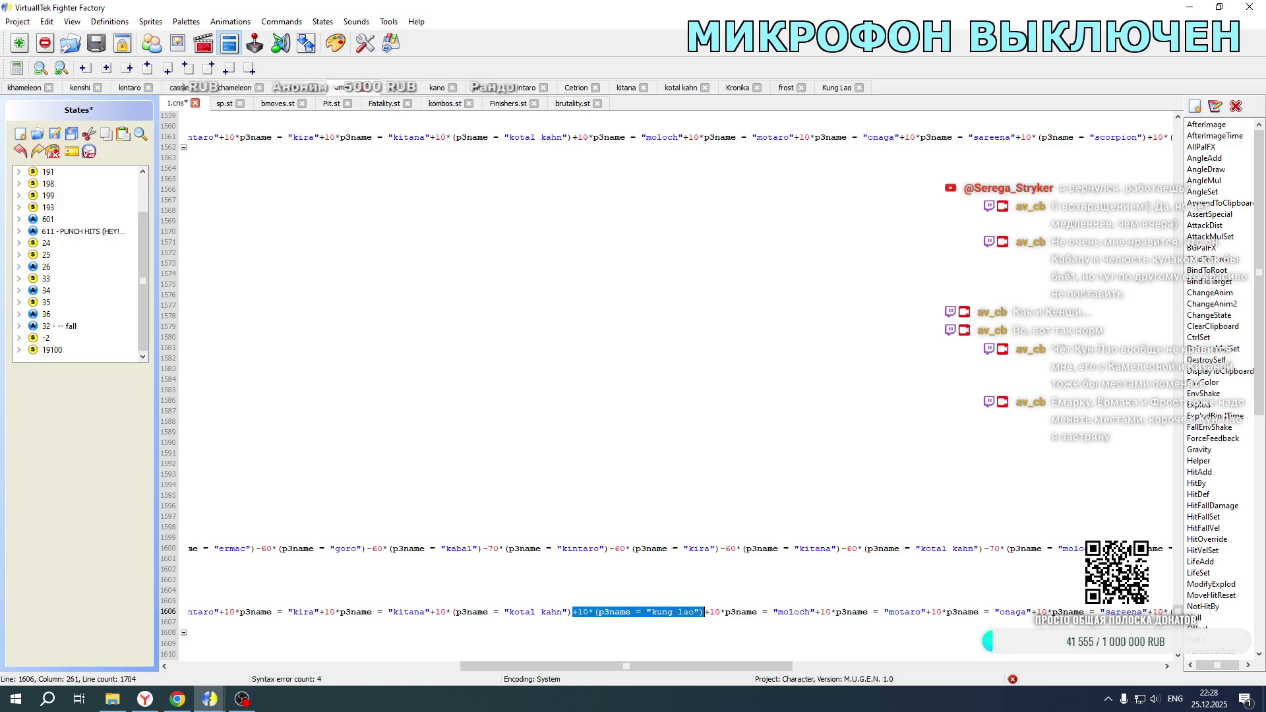
Step: Paste the kung lao term into lines 1561, 1697 and 1691, weighting line 1691 at 70
left_click(579, 144)
key("ctrl+v")
scroll(633, 329, "down", 20)
left_click(579, 434)
scroll(579, 455, "down", 10)
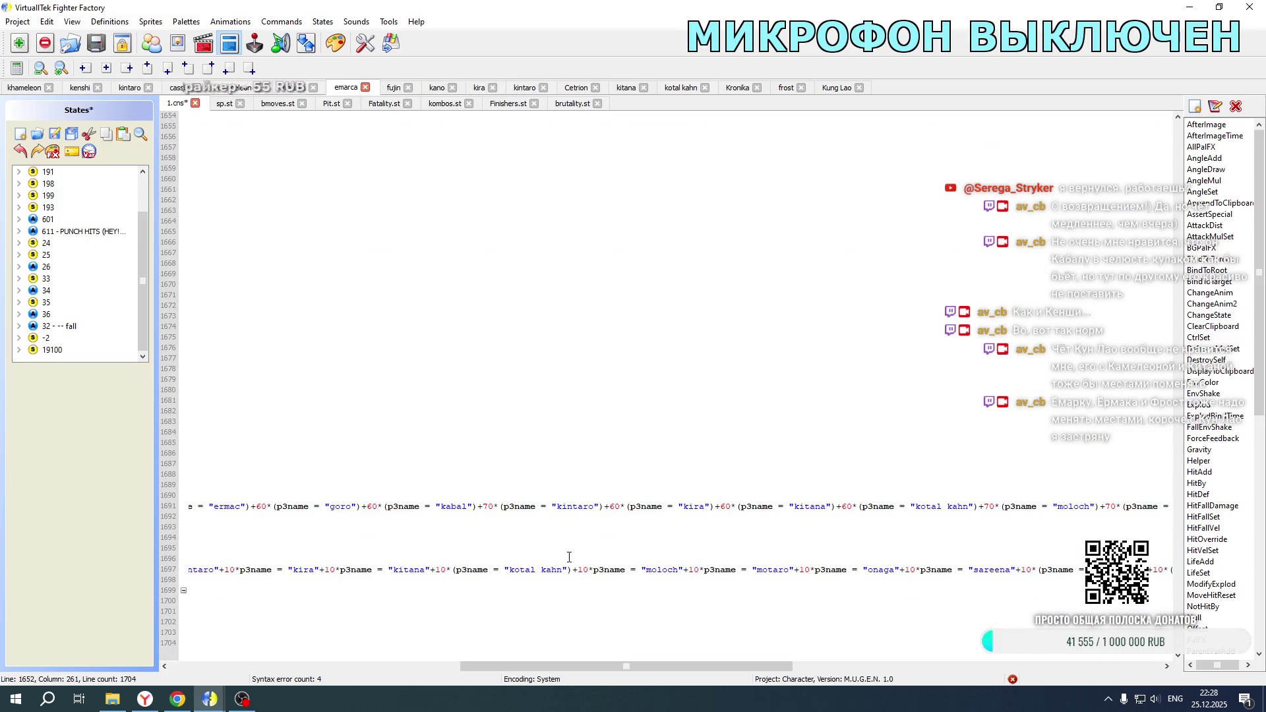
left_click(574, 571)
key("ctrl+v")
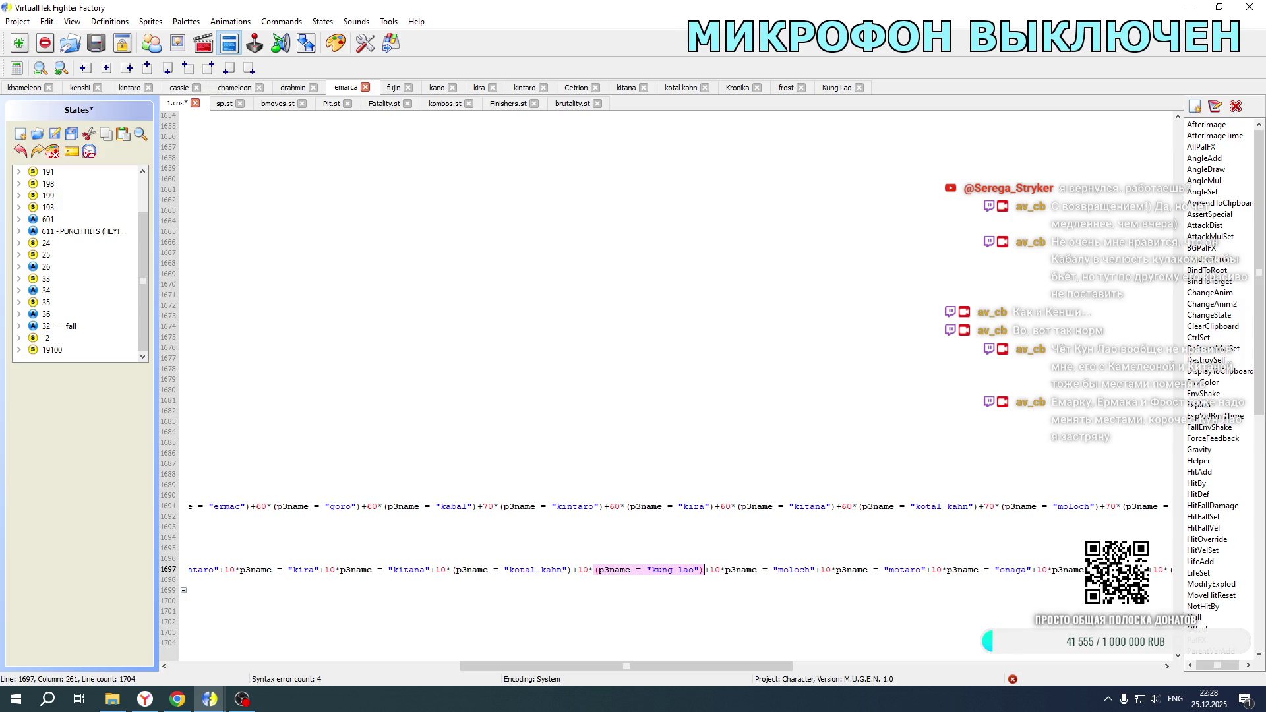
left_click_drag(655, 661, 724, 663)
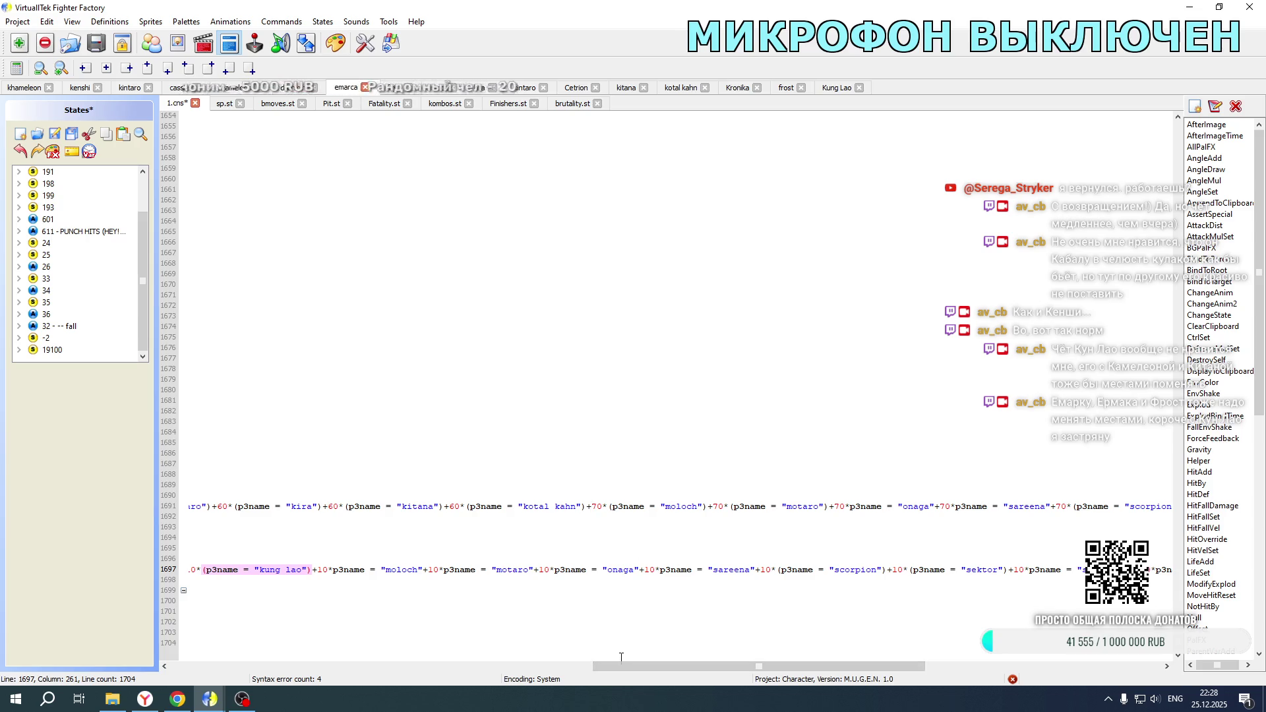
left_click(587, 507)
key("ctrl+v")
left_click_drag(588, 507, 596, 505)
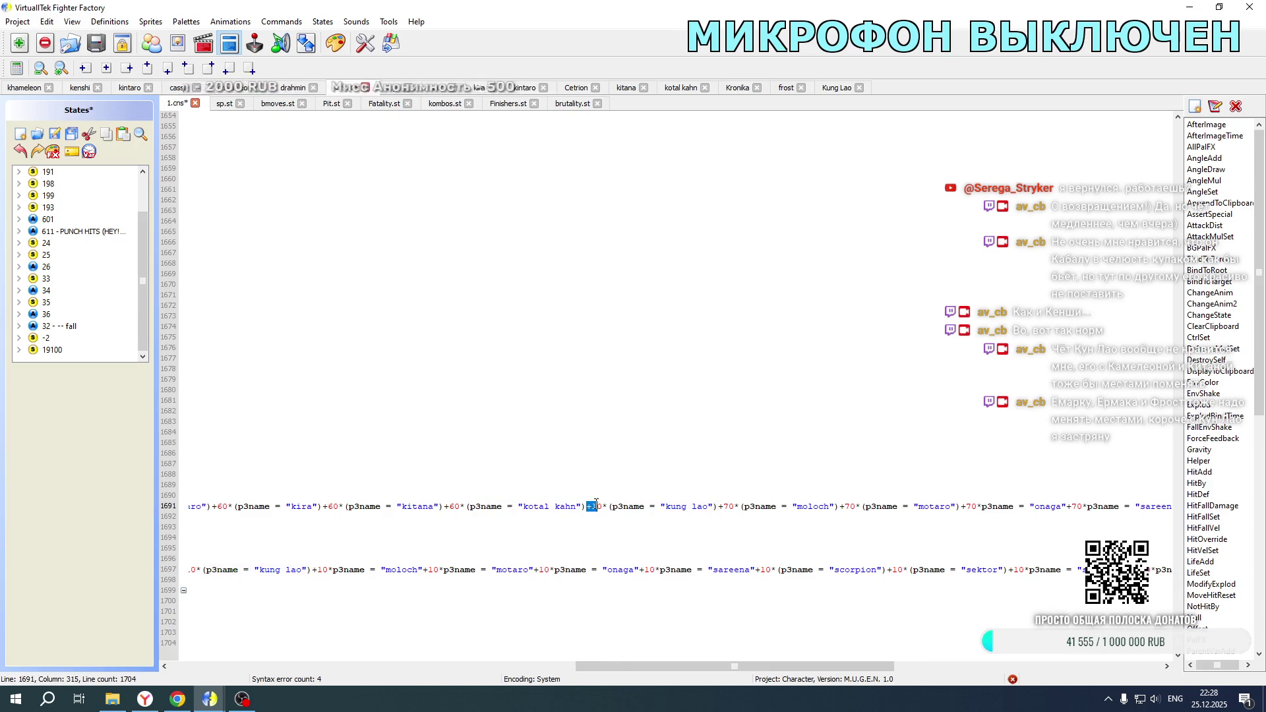
type("-7")
Step: Add the kung lao term to line 1600 at -70, make line 1691 +70, and save the states
scroll(562, 350, "up", 20)
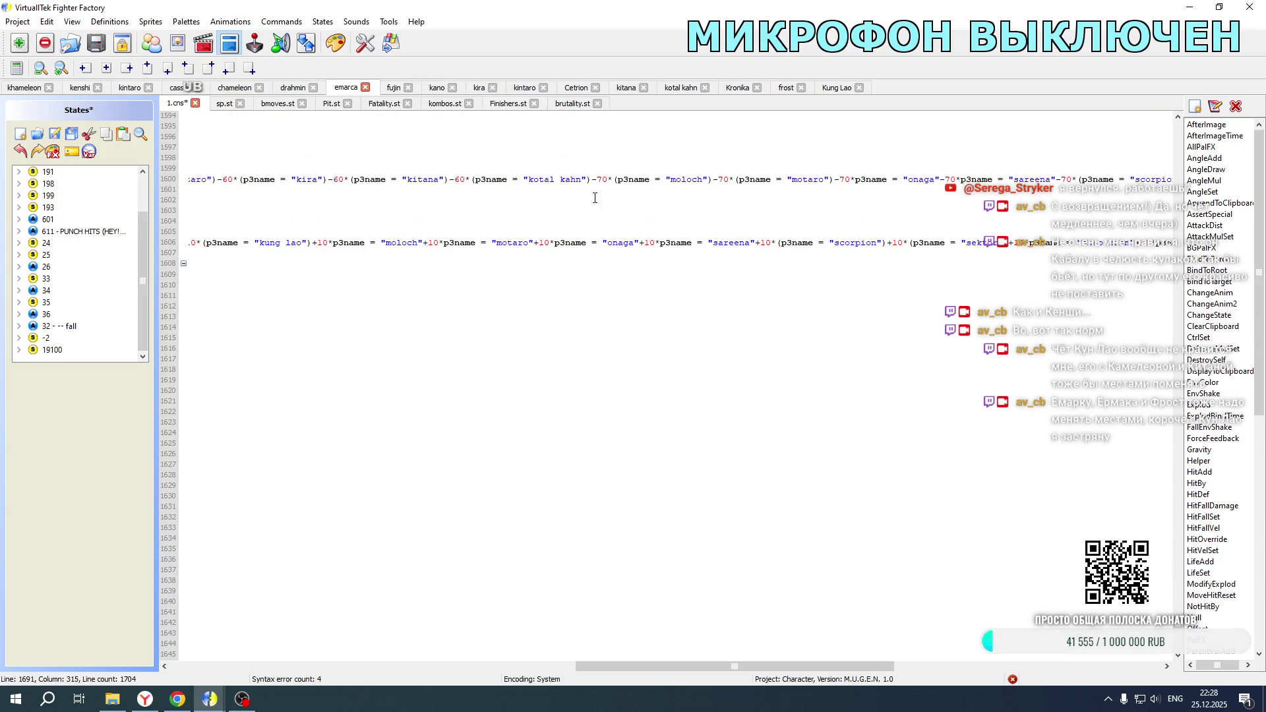
left_click(591, 180)
key("ctrl+v")
left_click_drag(591, 180, 605, 178)
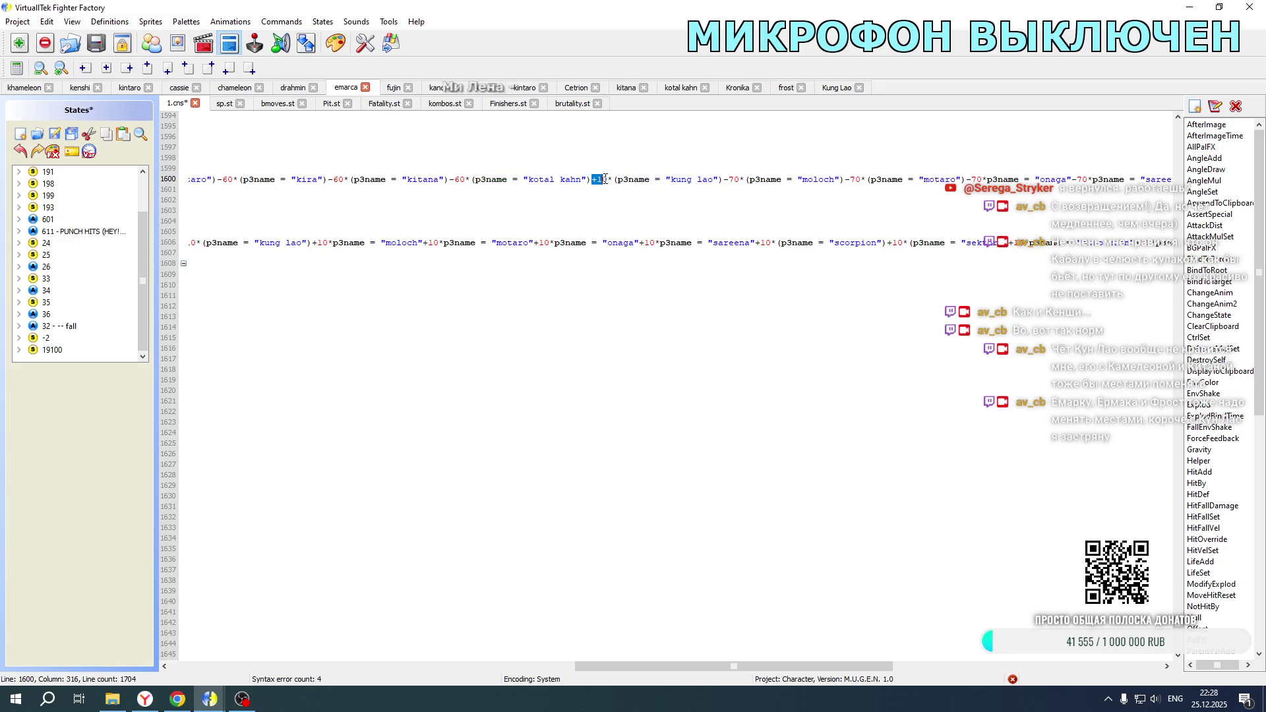
type("-7")
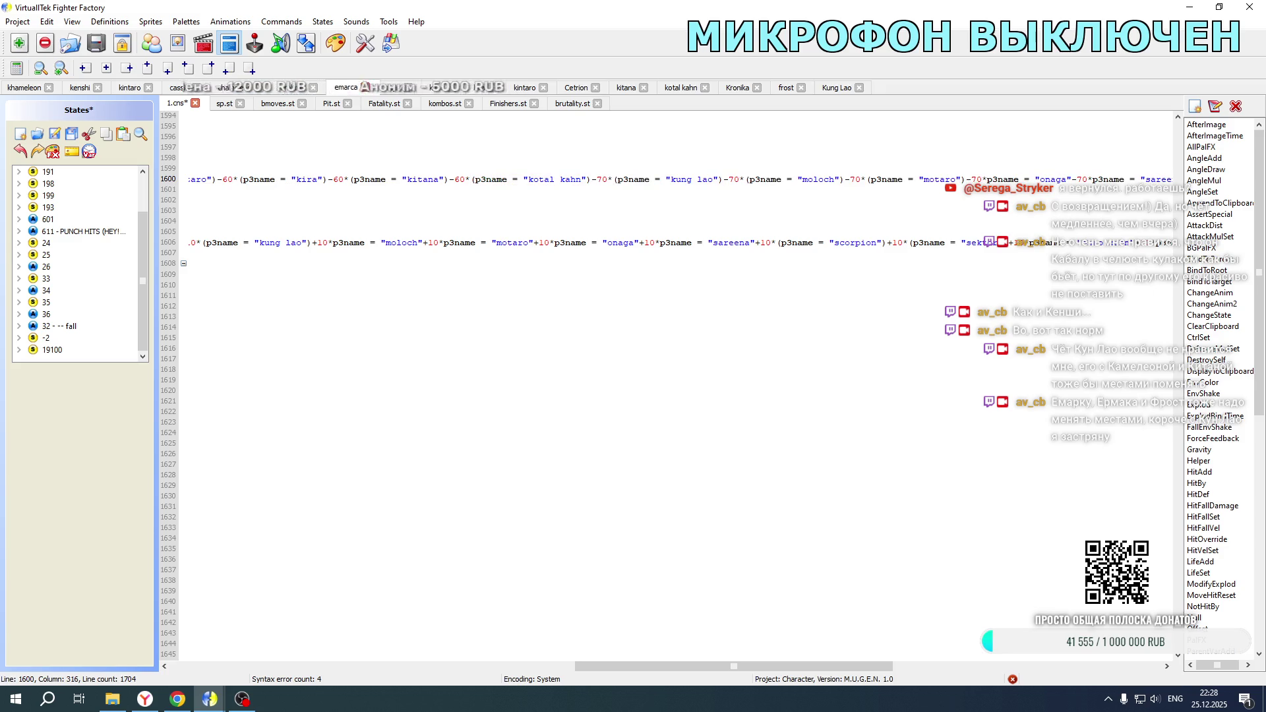
scroll(601, 300, "down", 20)
left_click_drag(588, 506, 592, 506)
type("+")
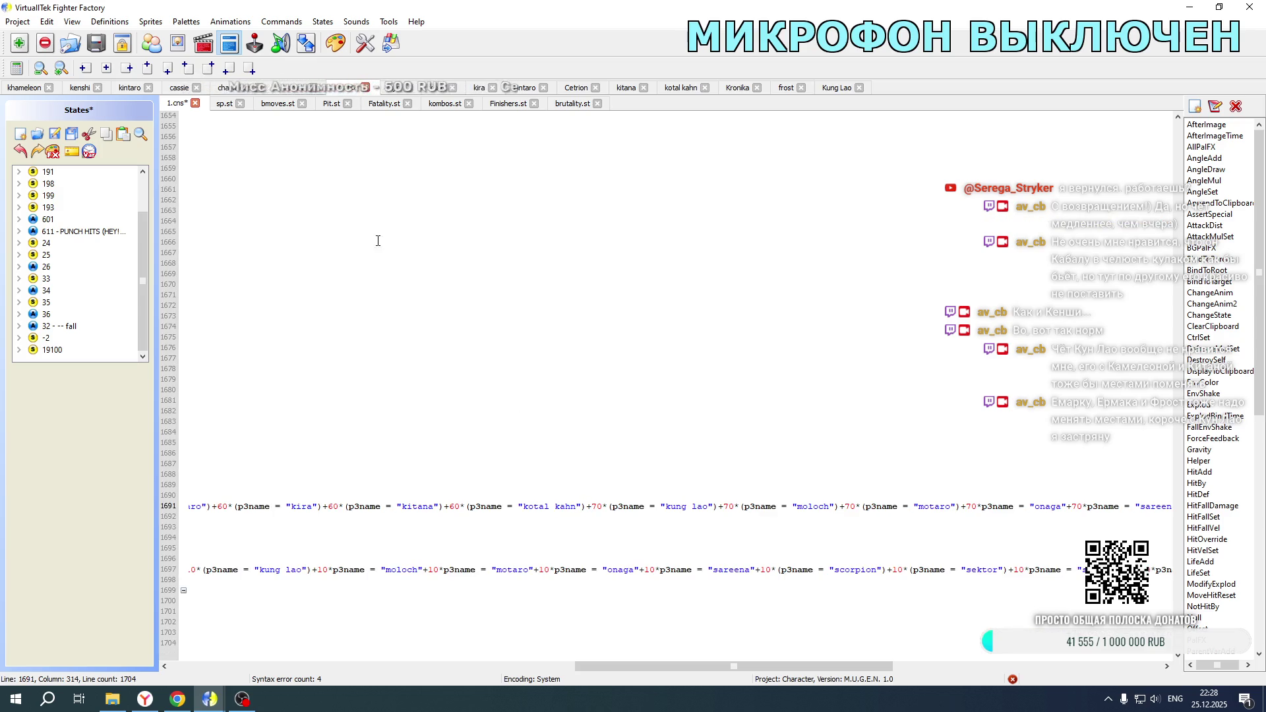
left_click(56, 133)
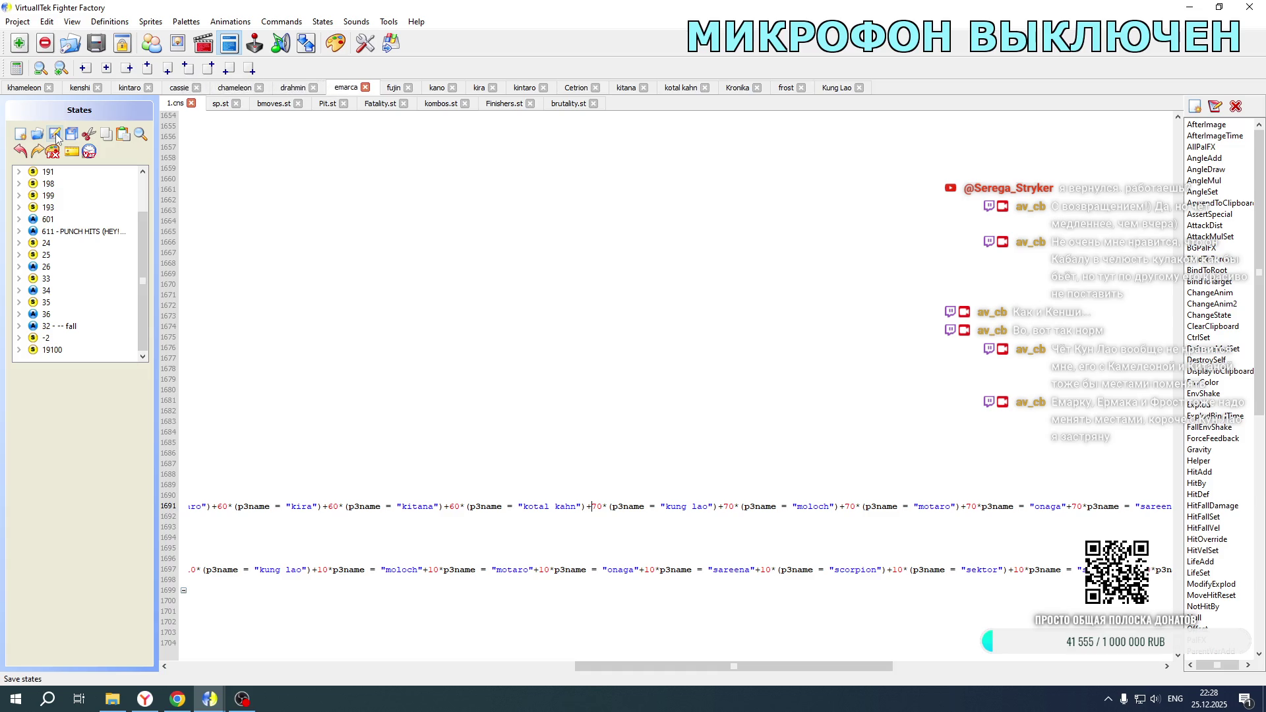
left_click(55, 133)
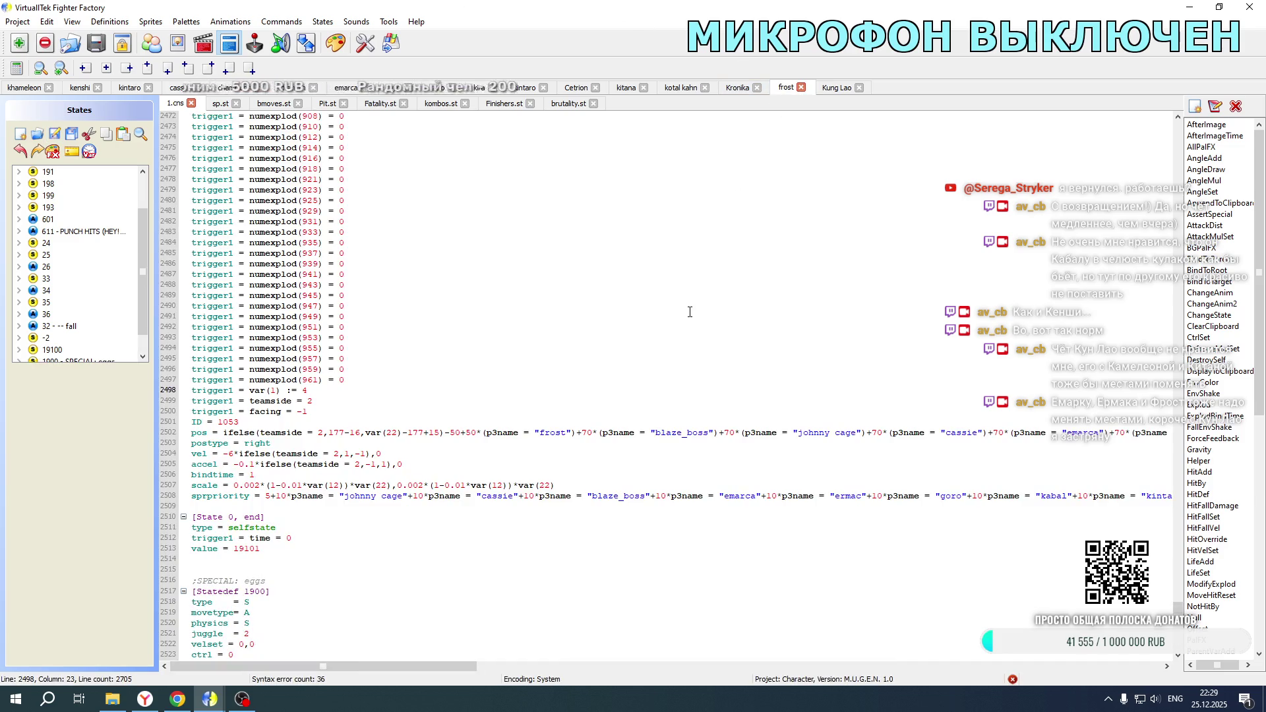
Step: Insert the (p3name = "kung lao")+10 term into Frost's four sprpriority lines, including line 2508
scroll(563, 395, "up", 20)
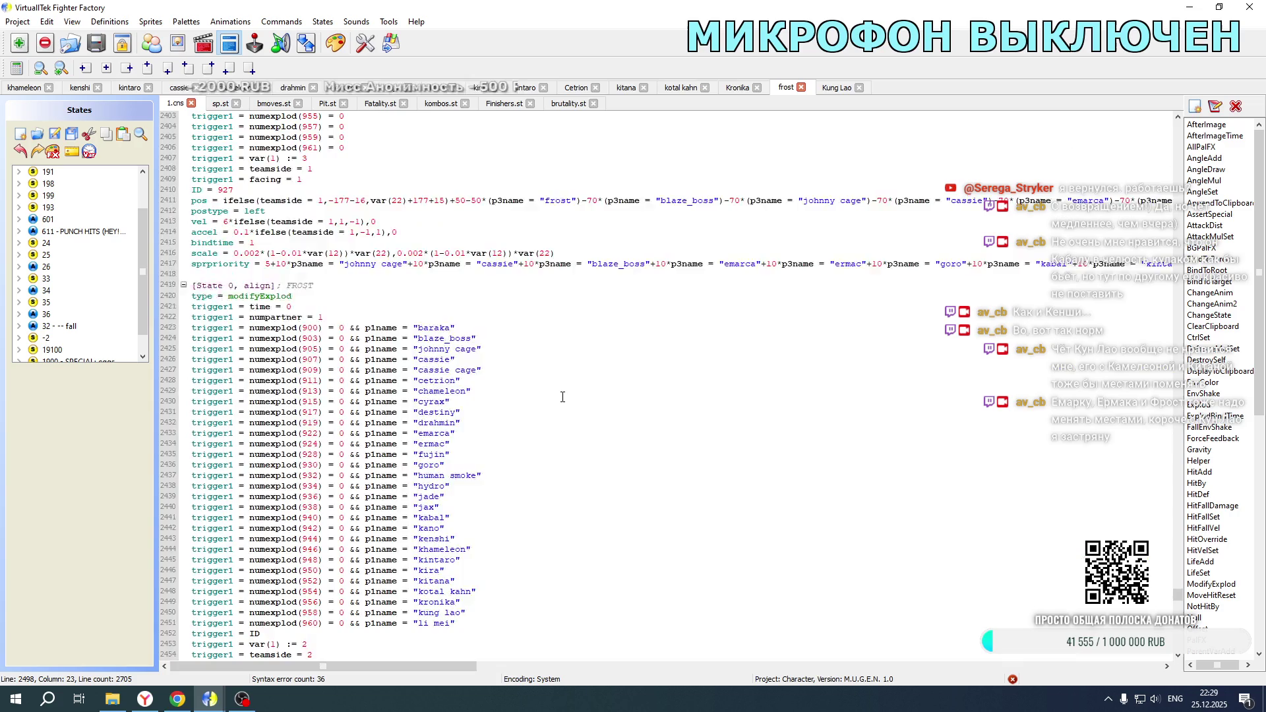
scroll(563, 397, "up", 20)
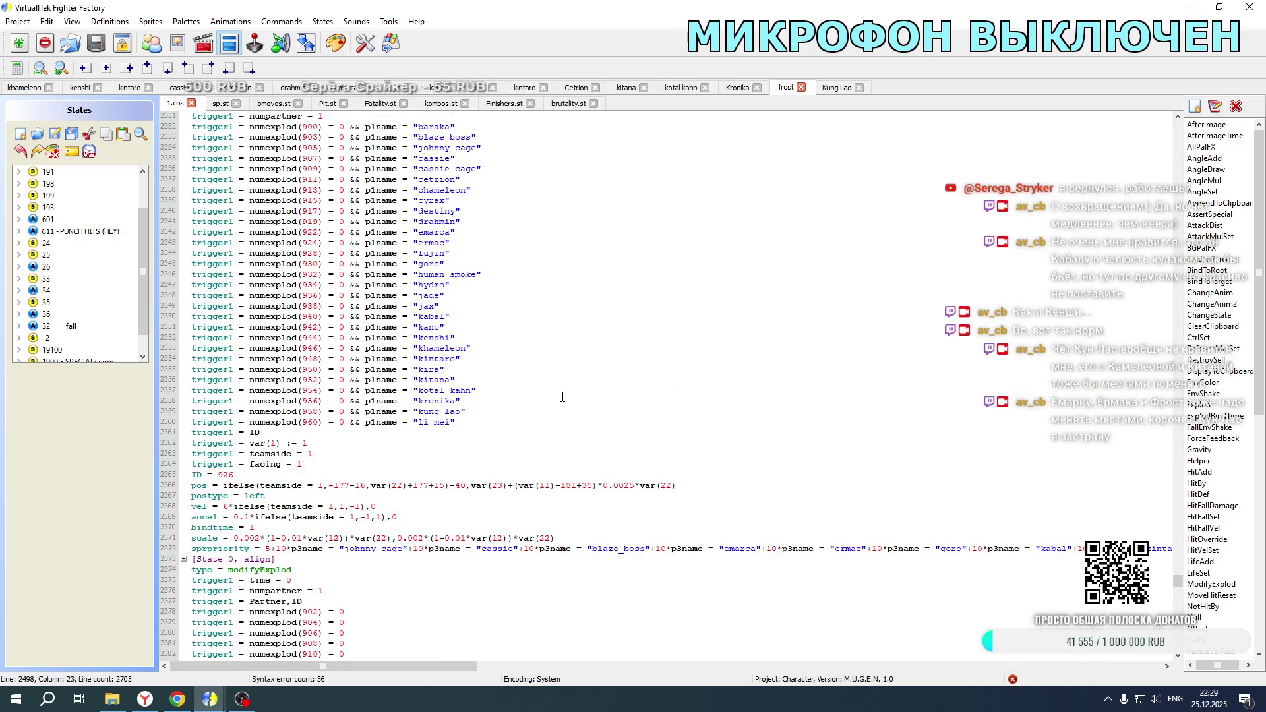
scroll(562, 397, "down", 17)
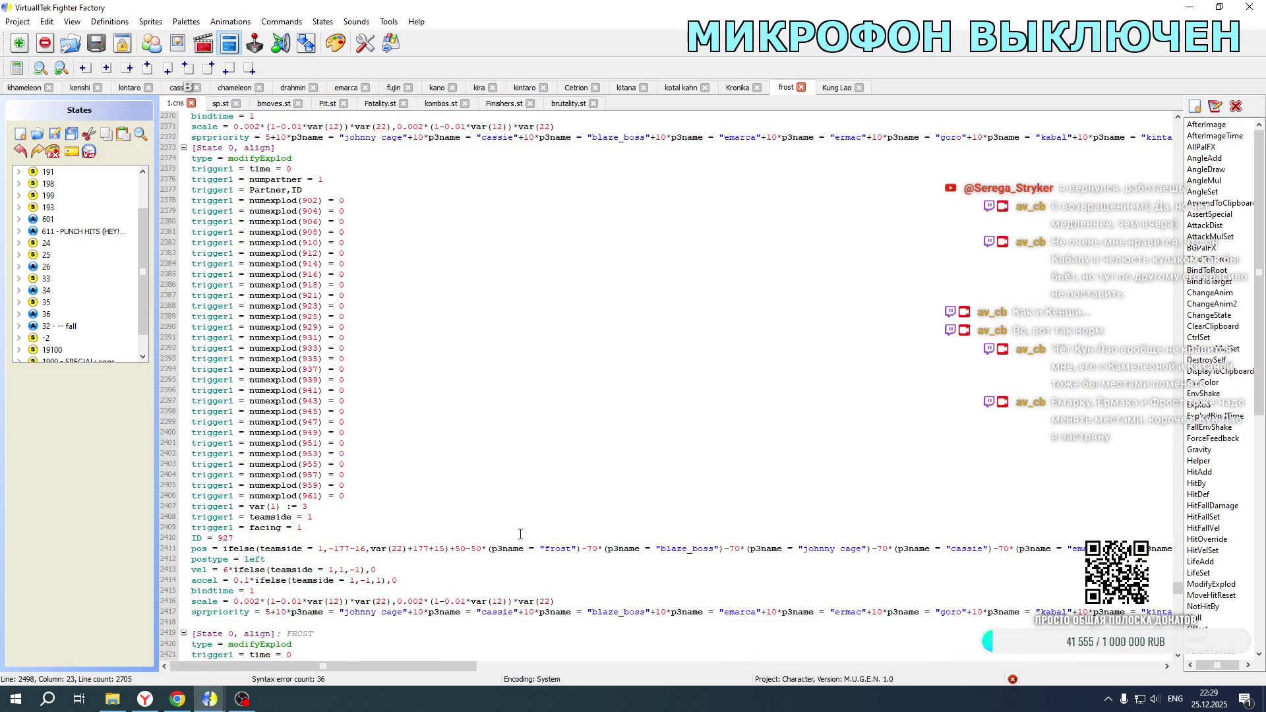
left_click_drag(428, 666, 778, 669)
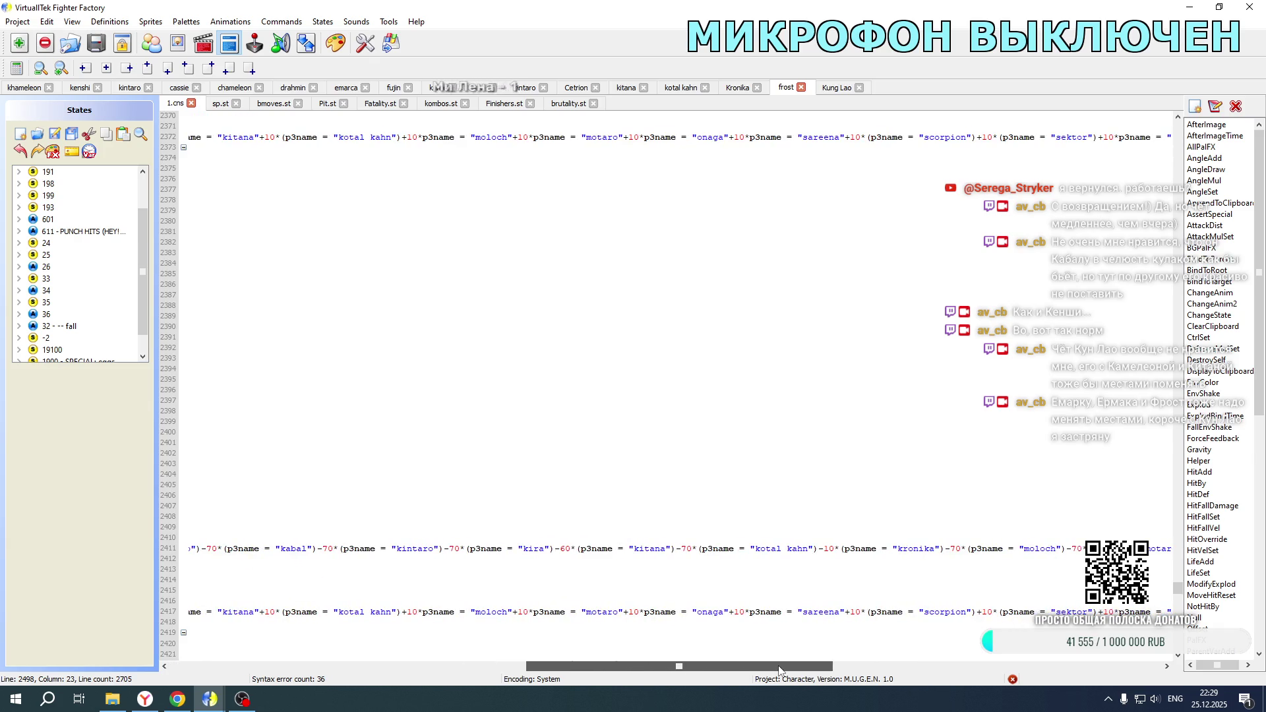
left_click(423, 611)
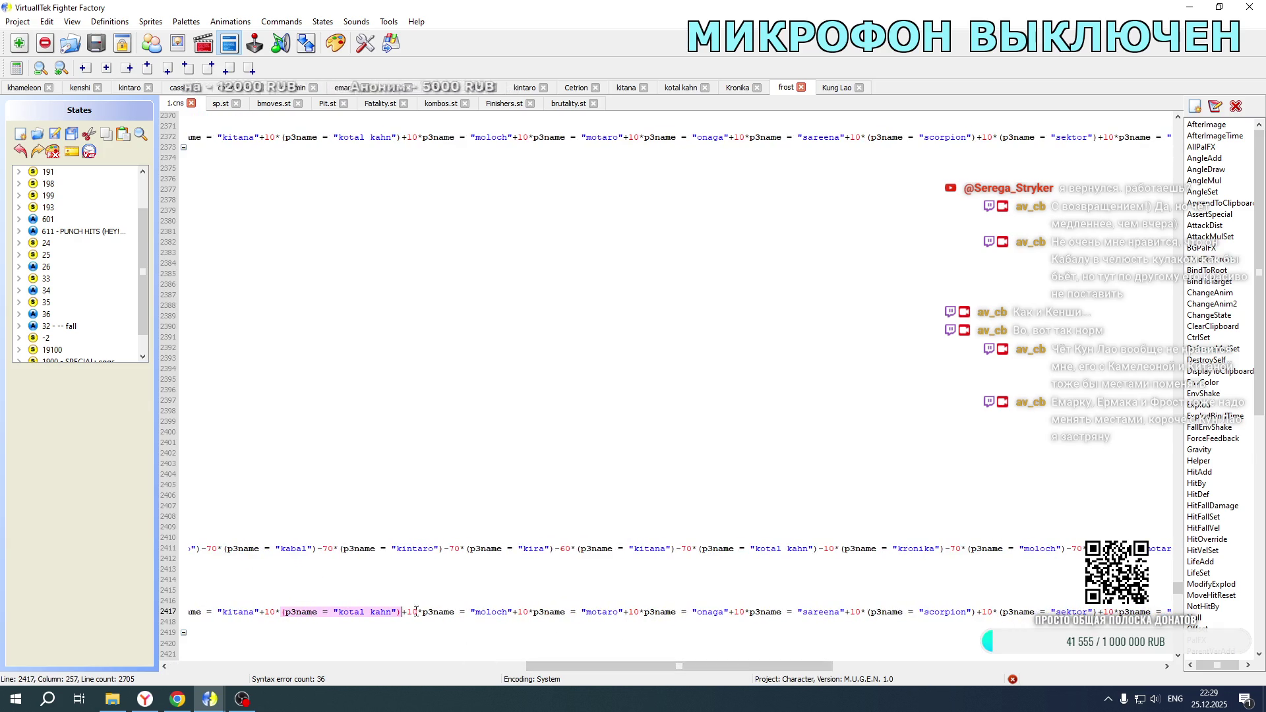
type("+10*(p3name = \"kung lao\")")
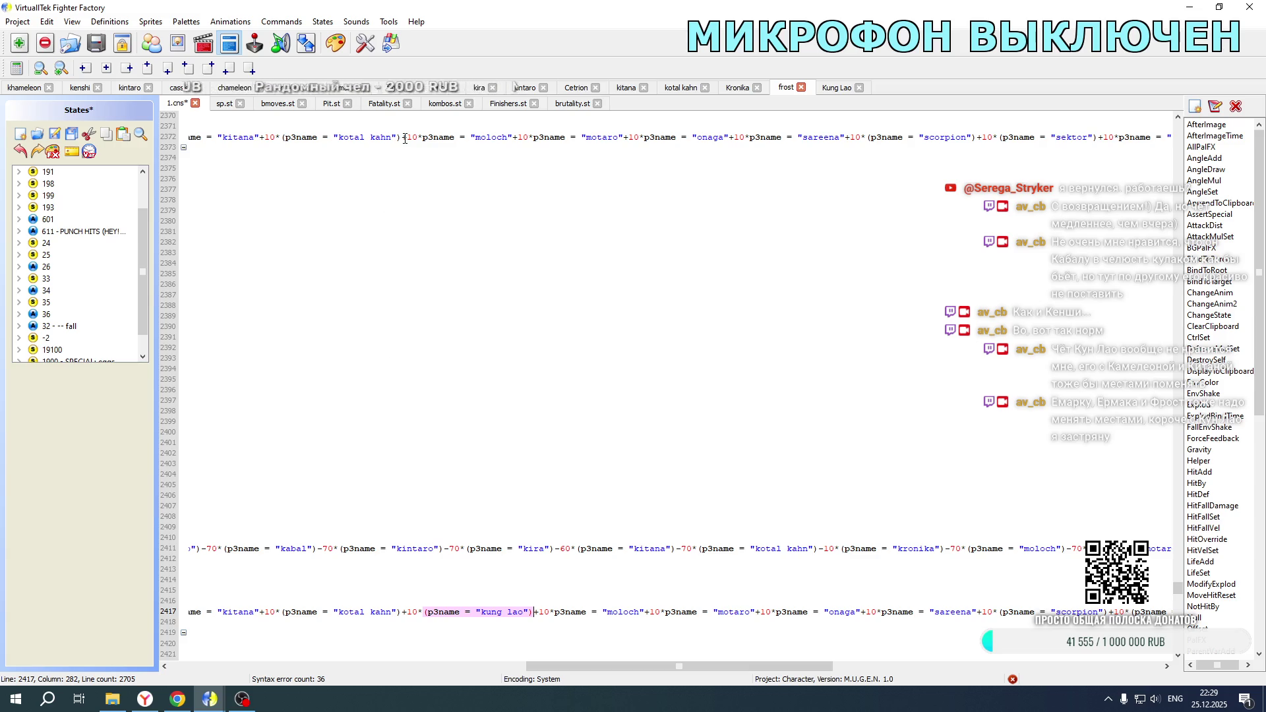
left_click(405, 138)
key("ctrl+v")
scroll(430, 382, "down", 20)
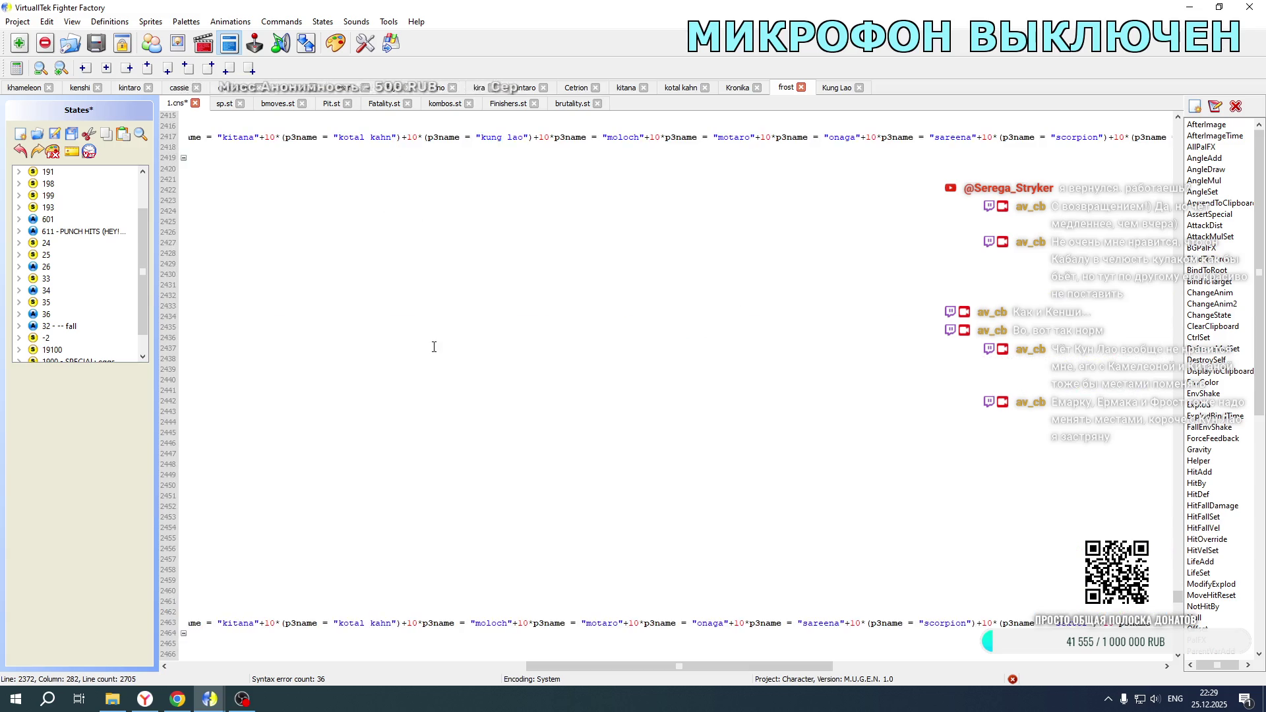
left_click(402, 401)
type("+10*(p3name = \"kung lao\")")
scroll(427, 461, "down", 12)
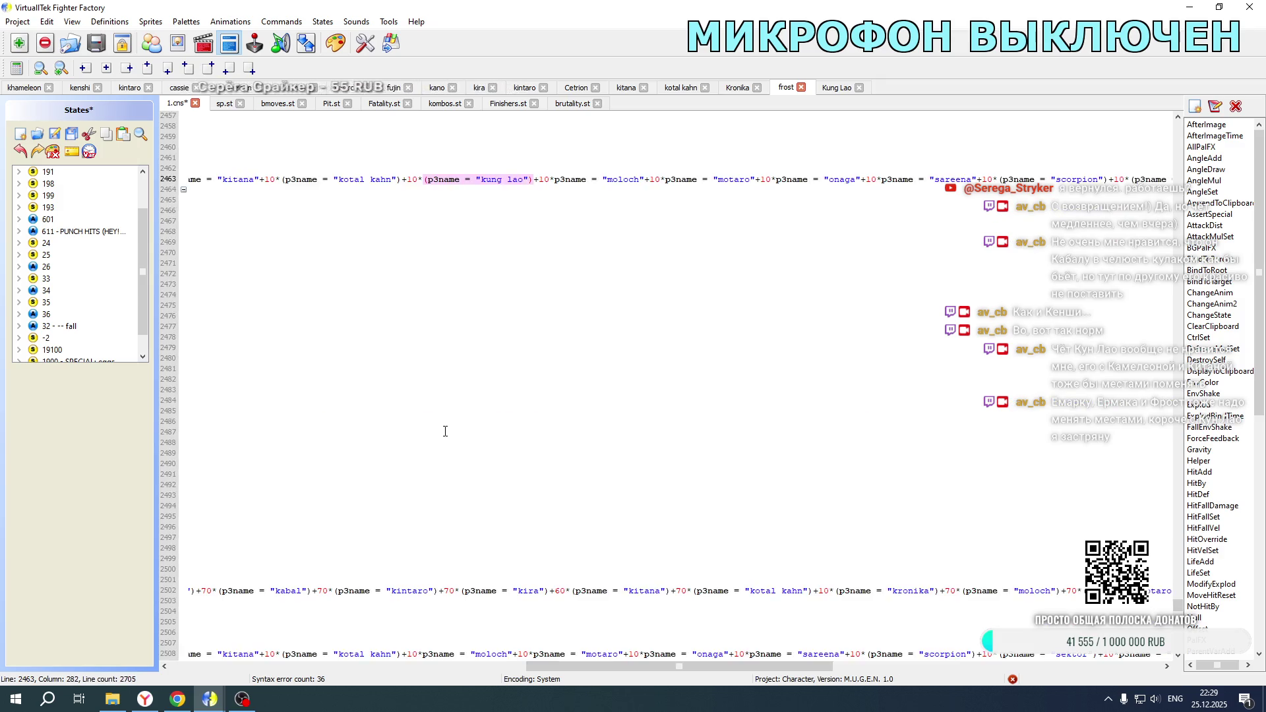
left_click(403, 496)
type("+10*(p3name = \"kung lao\")")
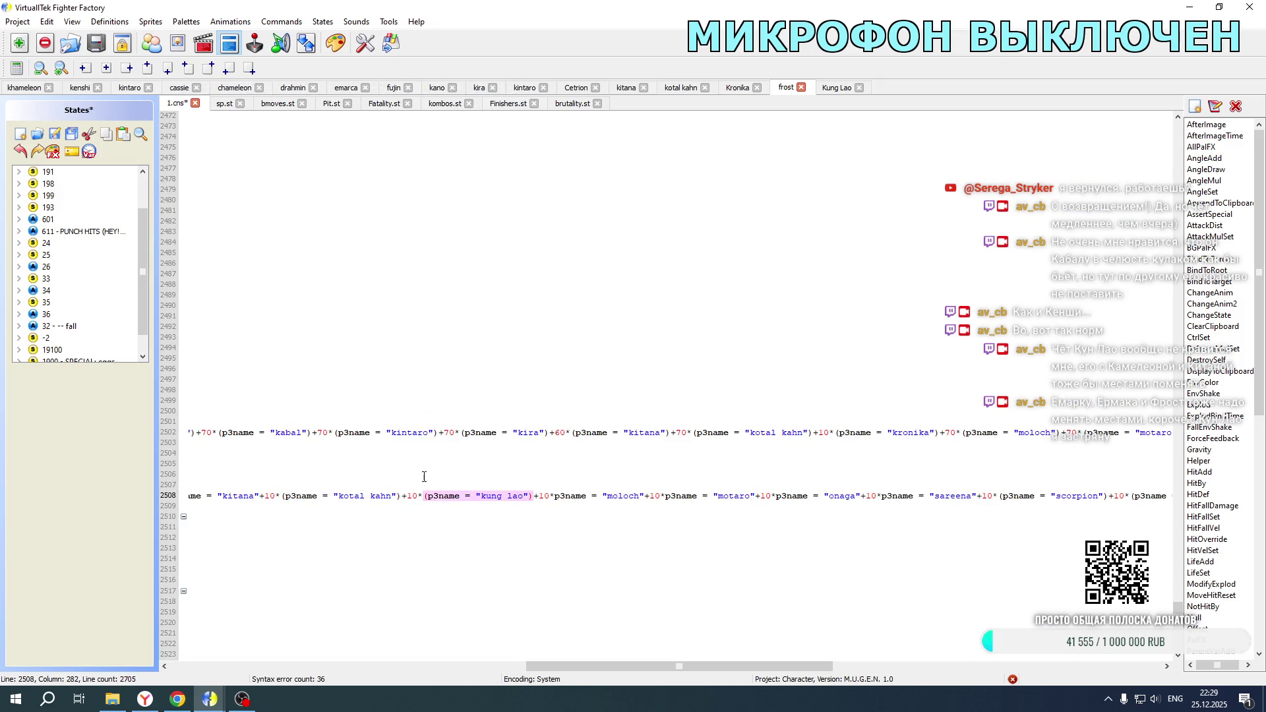
Step: Add the kung lao term after kronika in Frost's pos lines, weighting line 2411 at -70
left_click(936, 429)
type("+10*(p3name = \"kung lao\")")
left_click(947, 432)
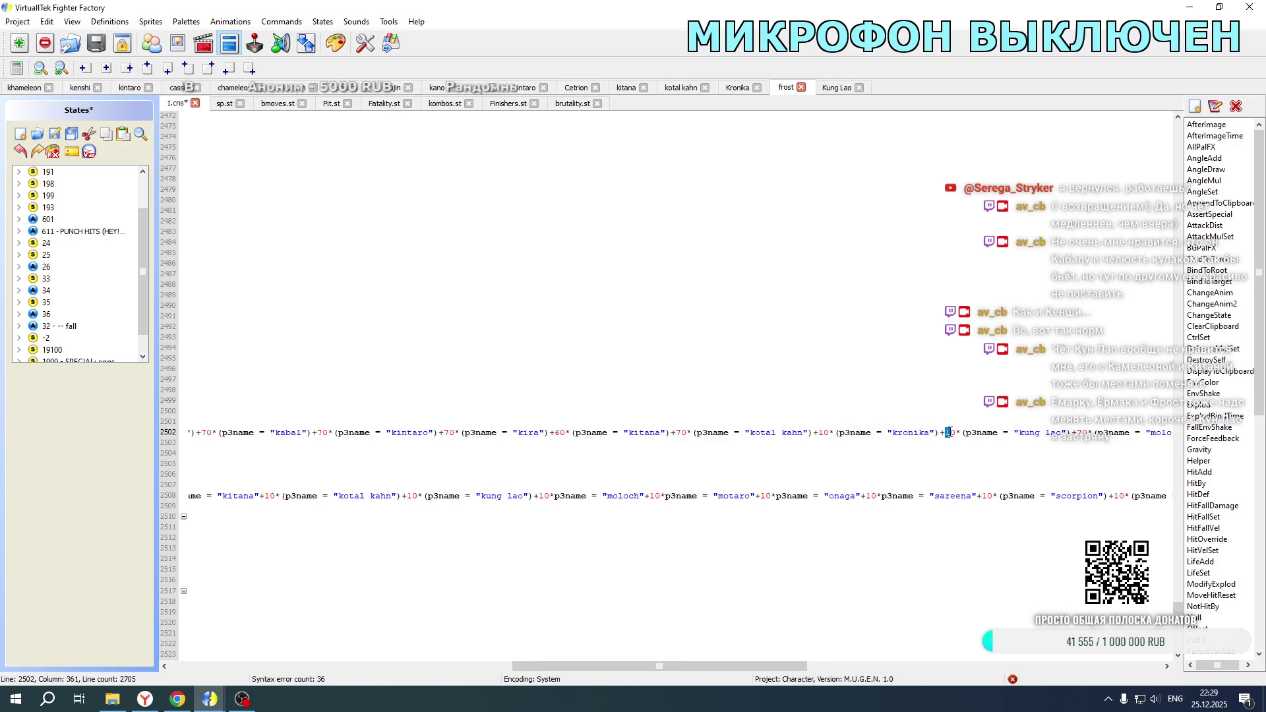
scroll(953, 409, "up", 20)
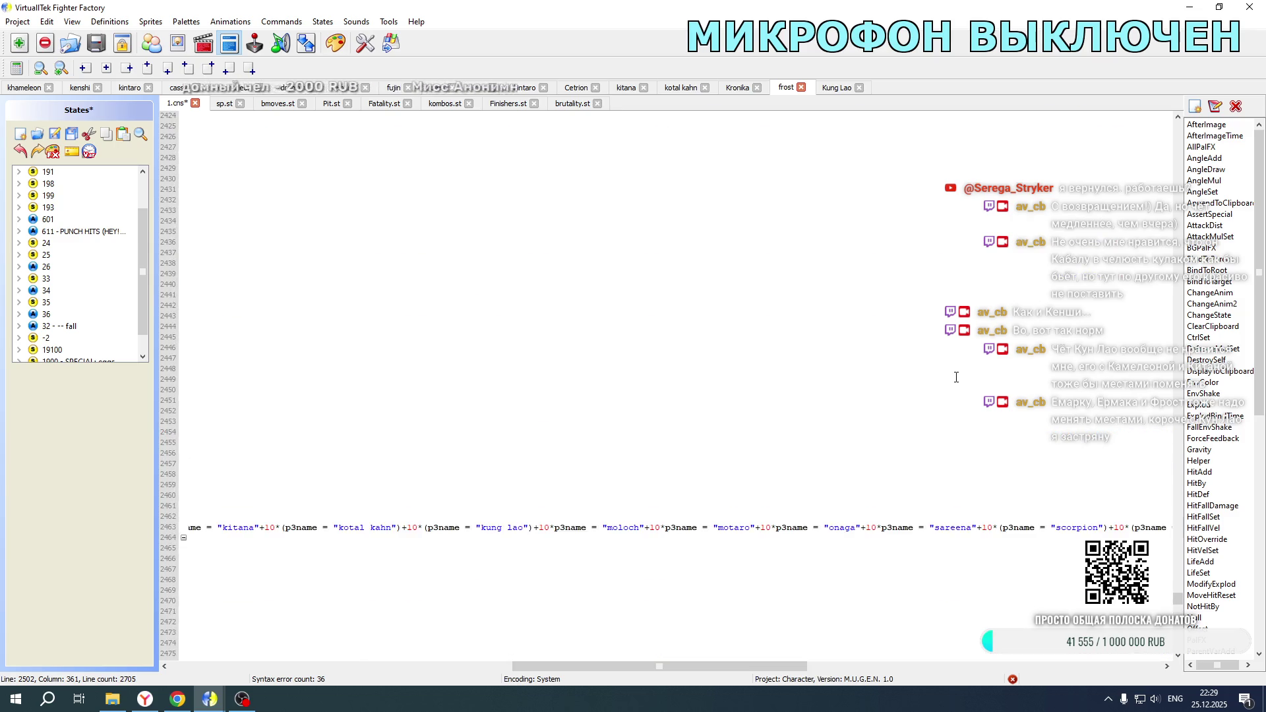
scroll(956, 377, "up", 3)
left_click(945, 295)
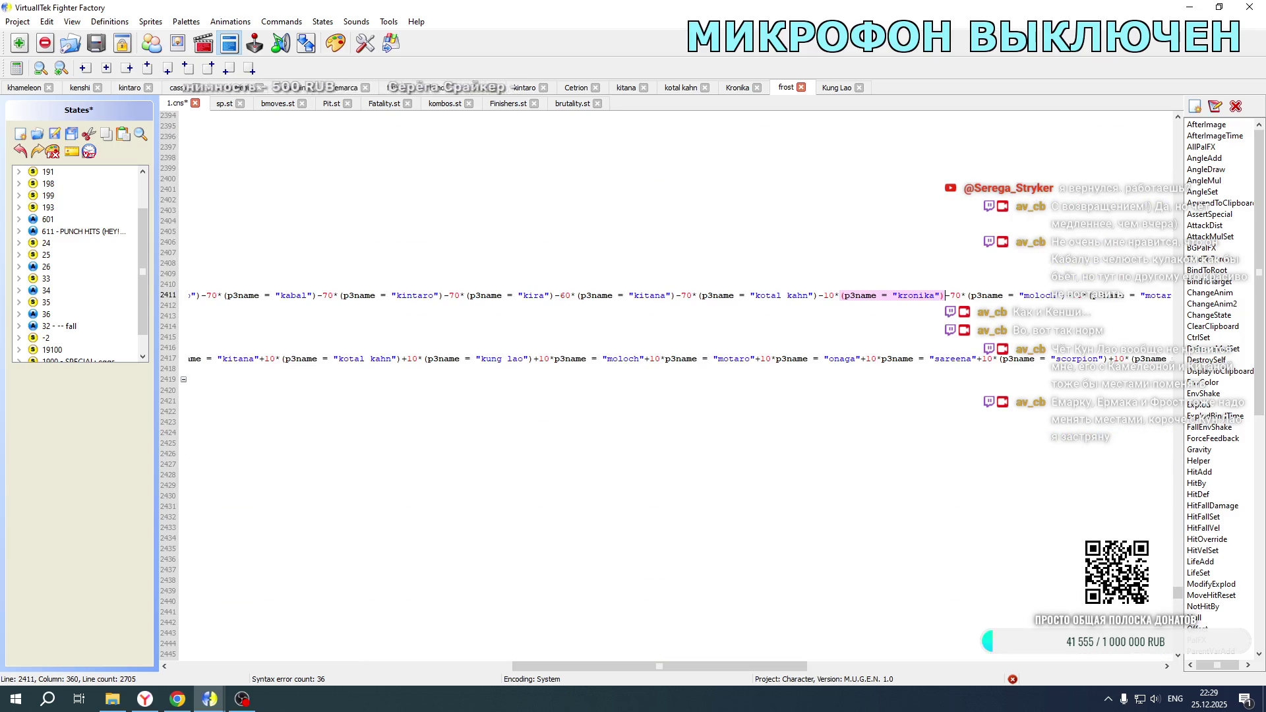
type("+10*(p3name = \"kung lao\")")
left_click_drag(946, 294, 956, 294)
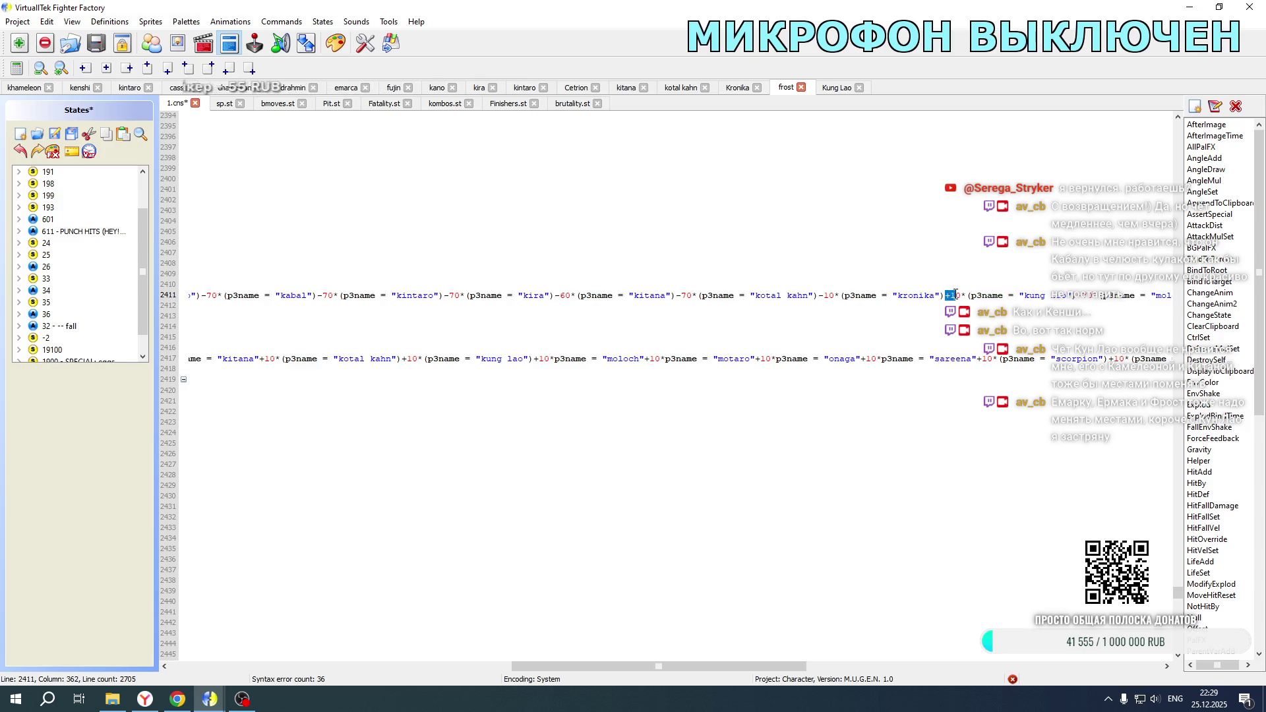
type("_7")
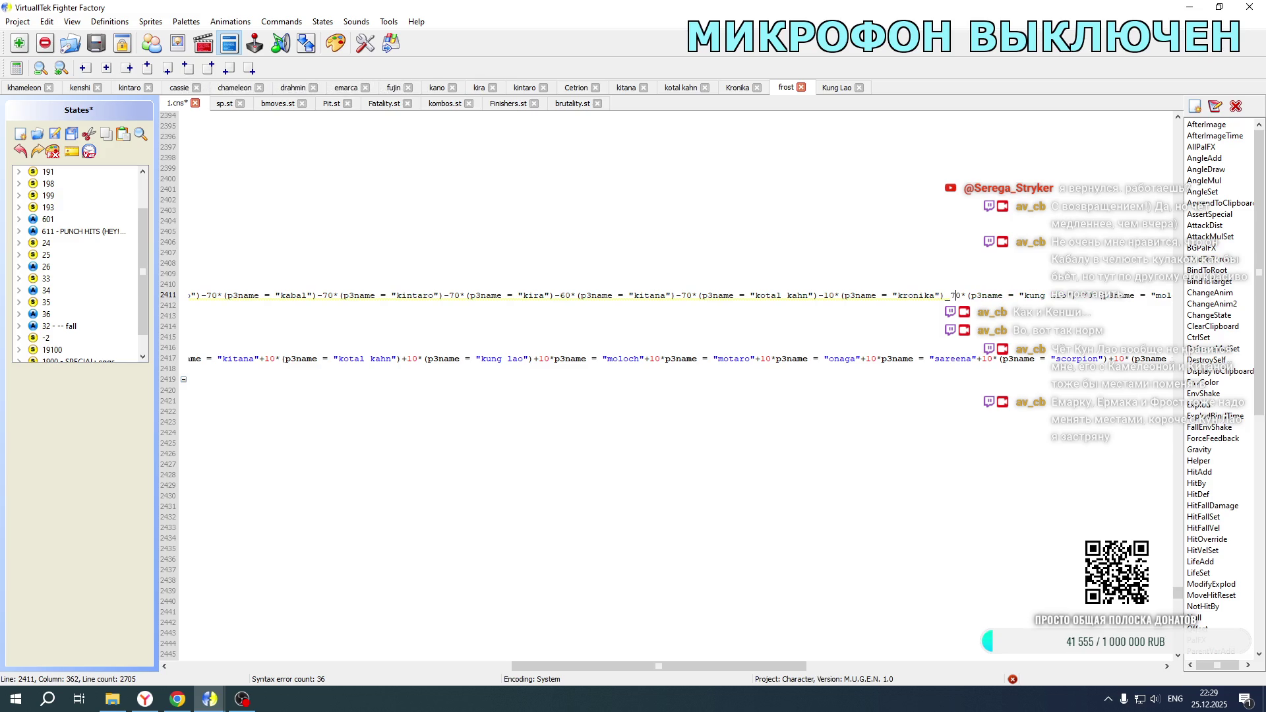
key("BackSpace")
type("-")
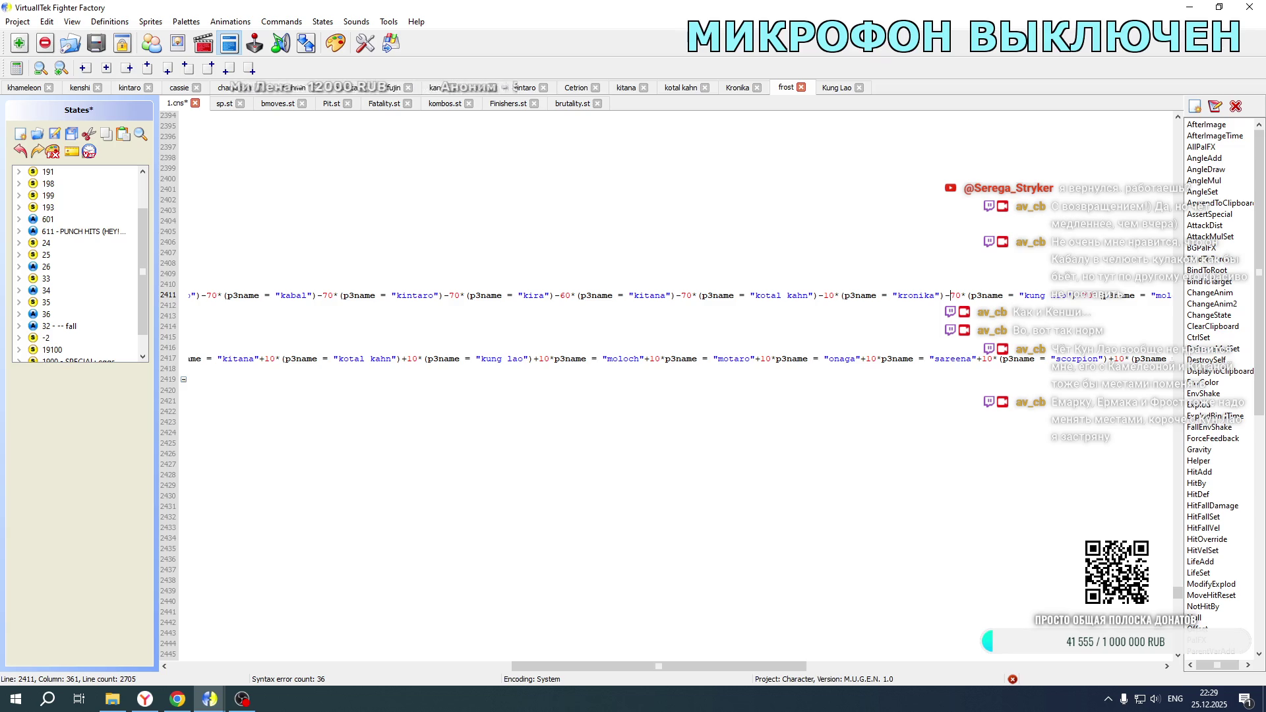
Step: Save Frost's states, then open the ermac project's .def file from the chars folder
left_click(59, 136)
left_click(18, 21)
left_click(18, 52)
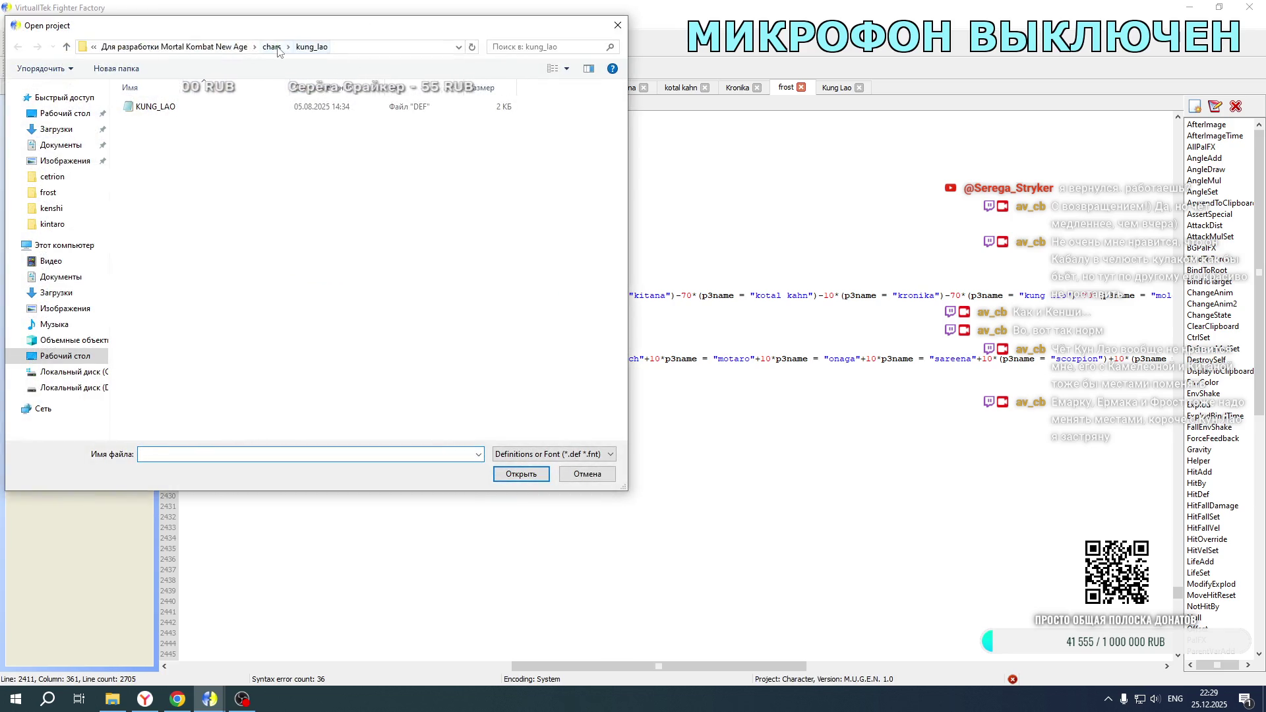
left_click(278, 49)
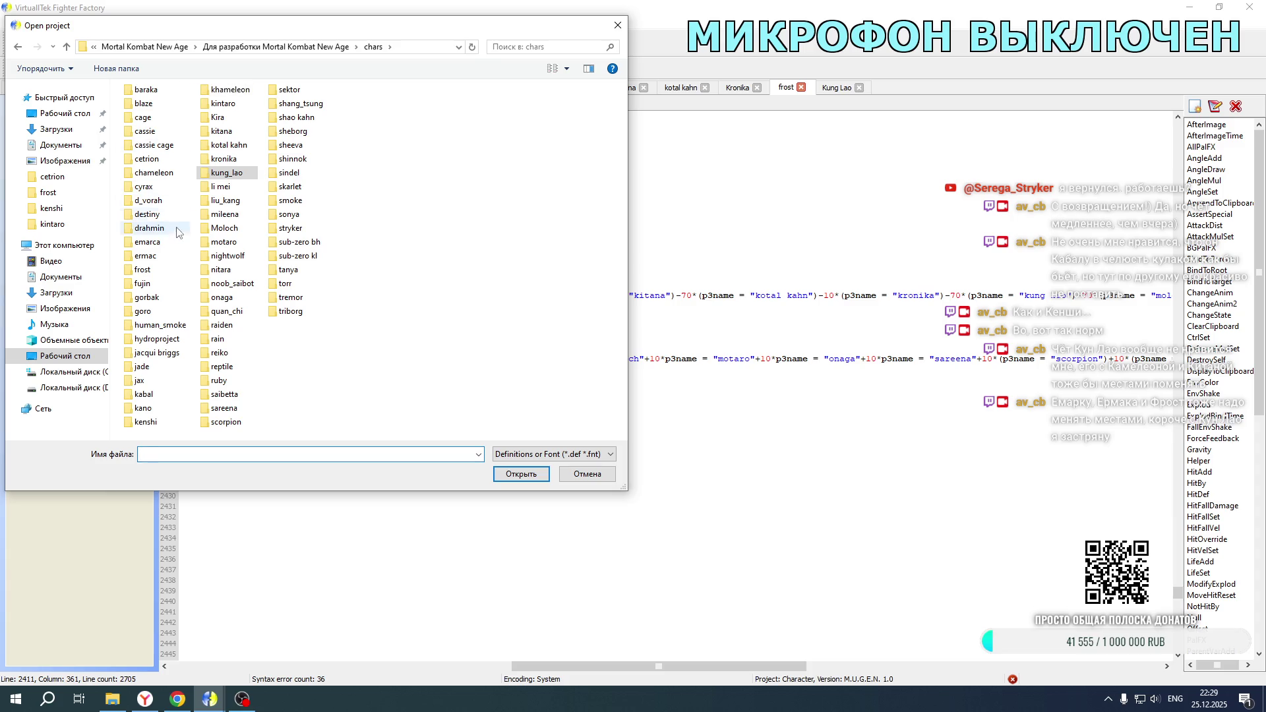
double_click(162, 257)
left_click(148, 125)
double_click(148, 125)
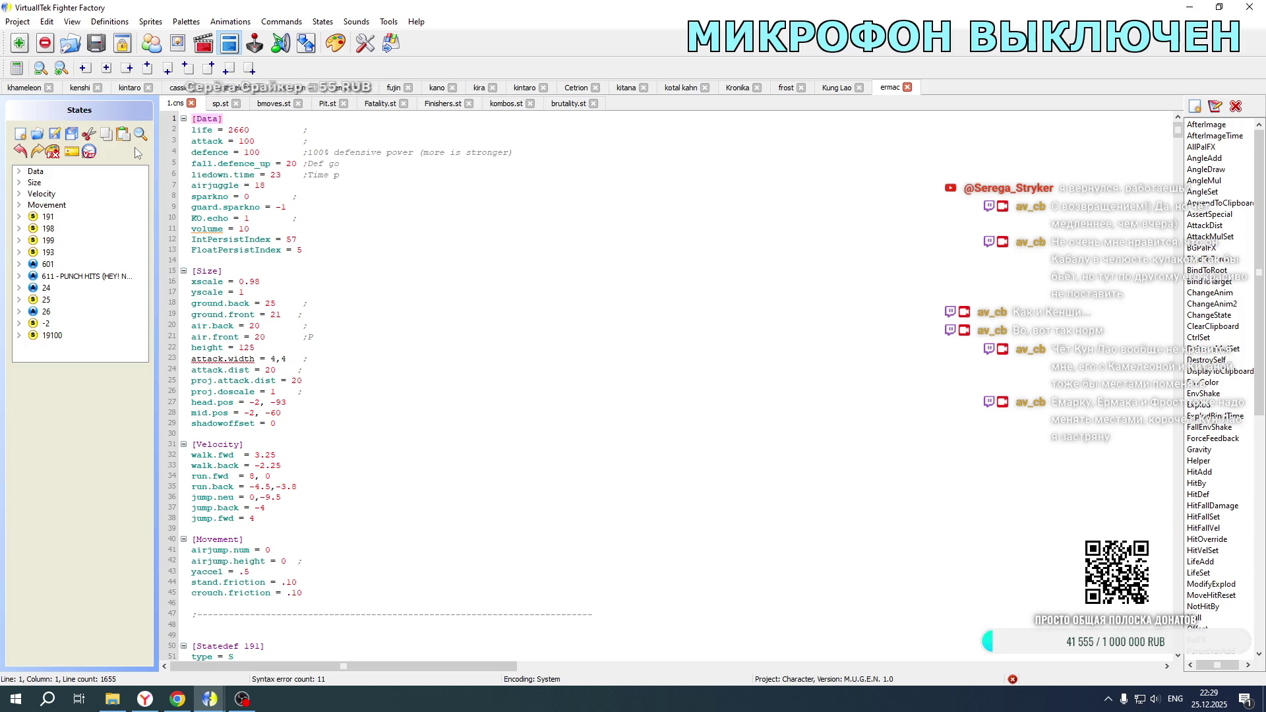
scroll(457, 328, "down", 19)
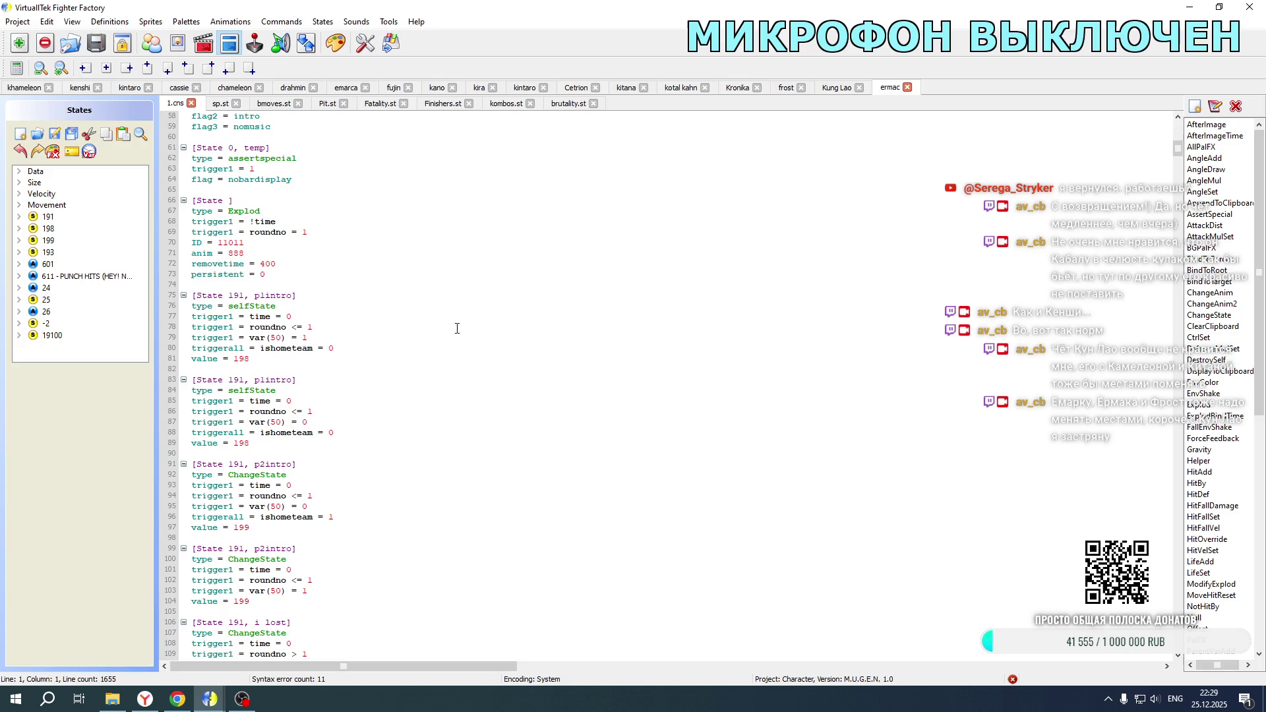
Step: Go to Ermac's state 19100 and add the kung lao +10 term to two sprpriority lines, including 1513
left_click(52, 335)
scroll(497, 306, "down", 10)
scroll(496, 306, "down", 20)
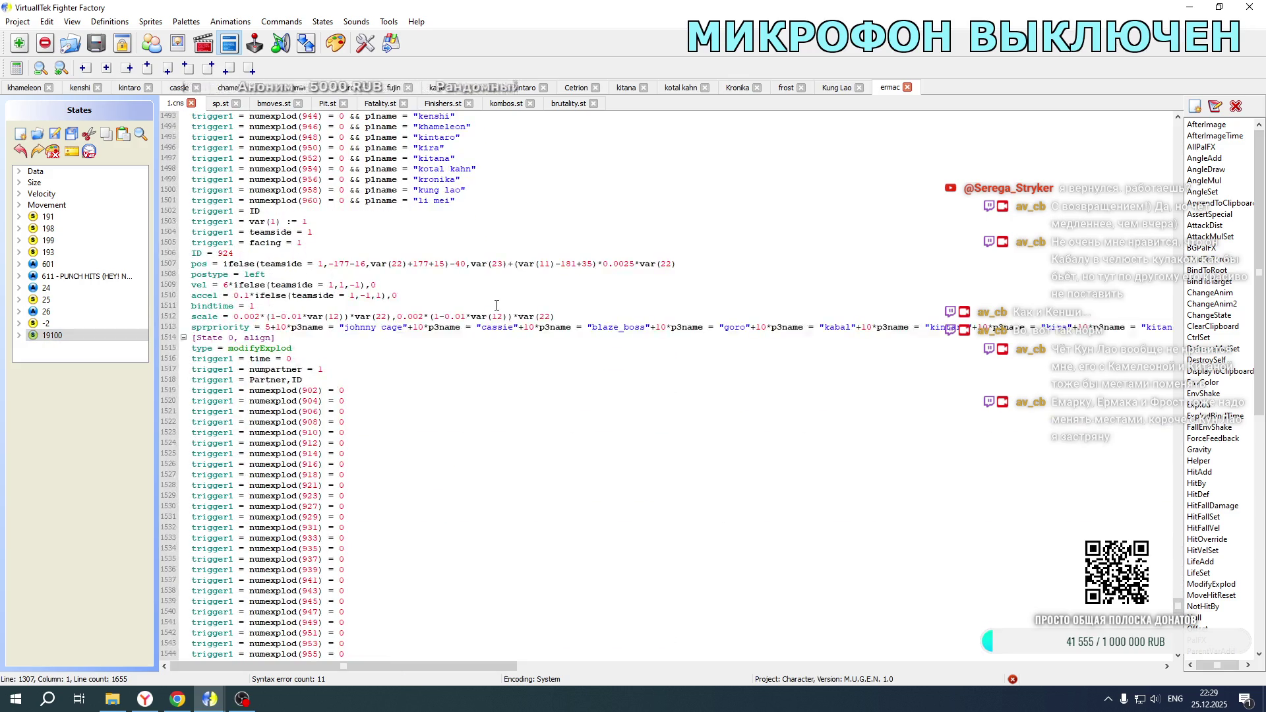
scroll(497, 305, "down", 5)
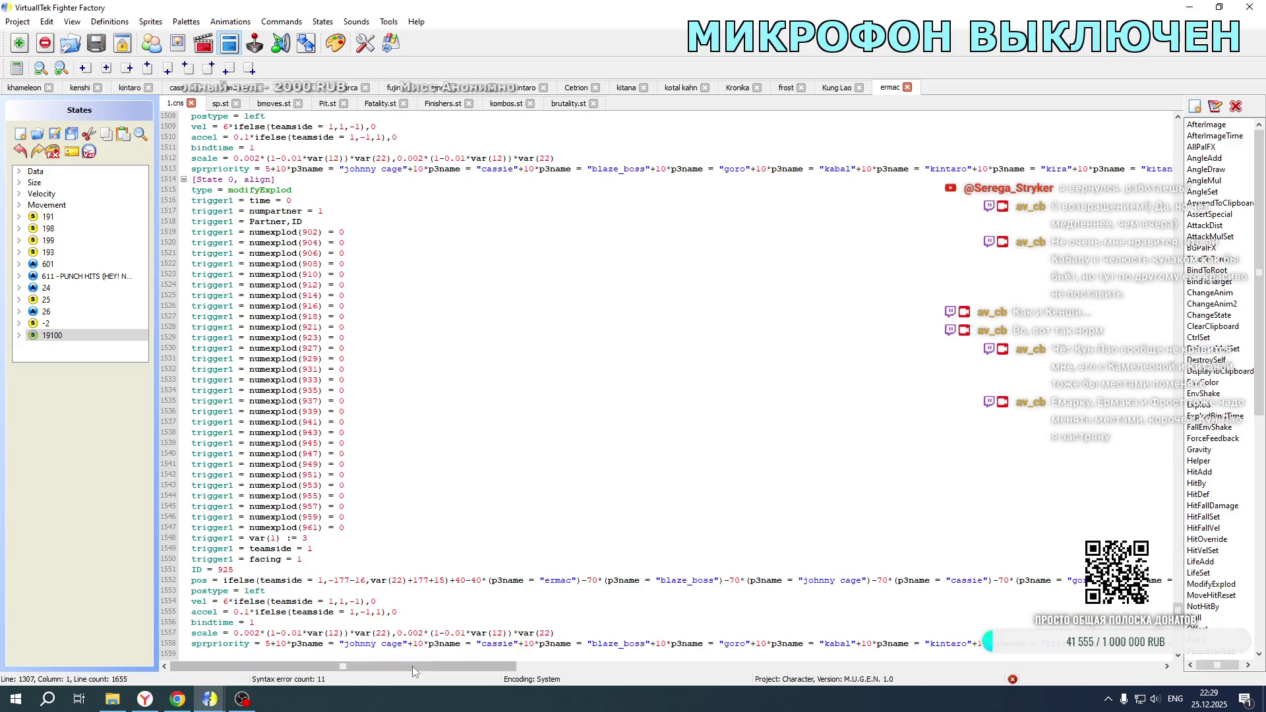
scroll(413, 665, "down", 1)
left_click_drag(413, 666, 775, 666)
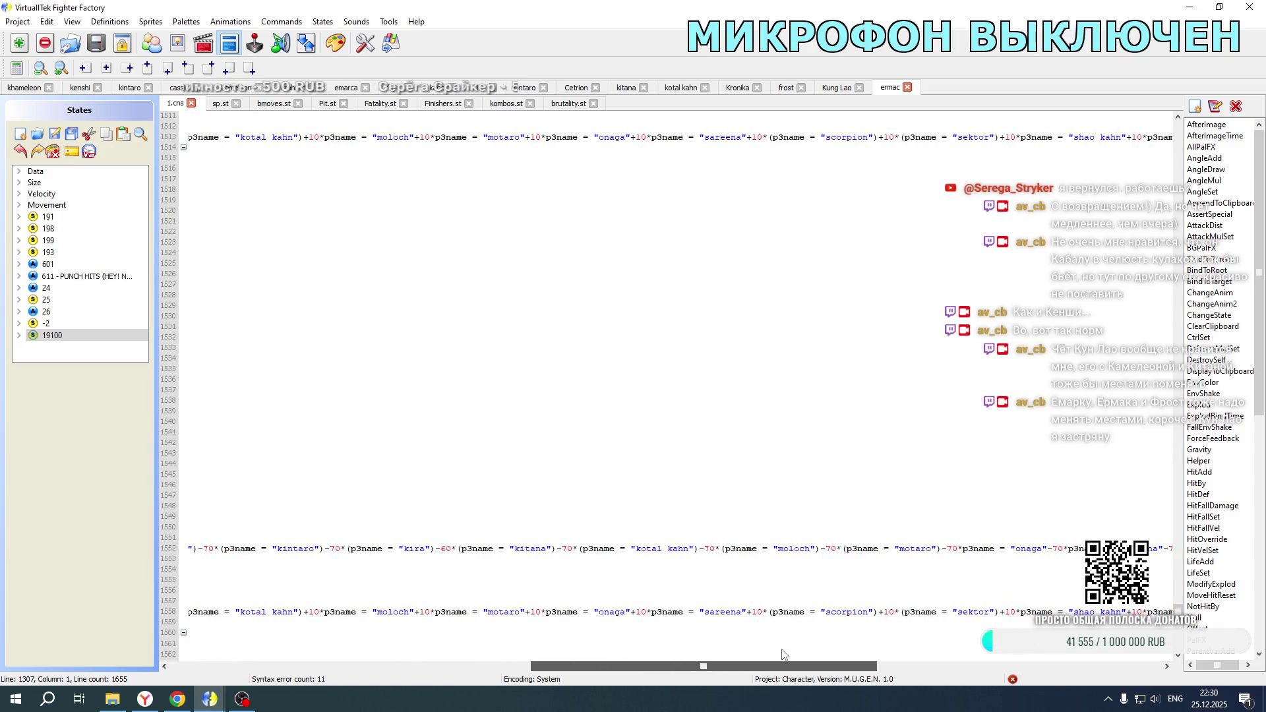
left_click(302, 613)
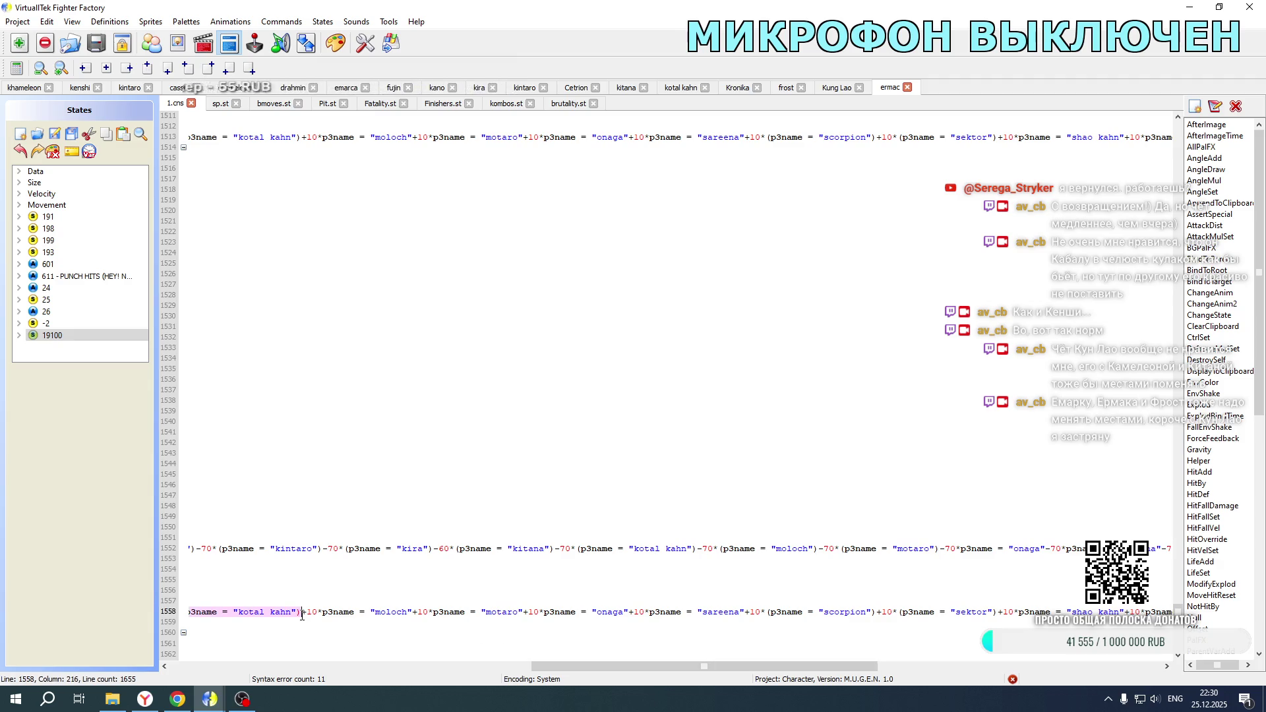
type("+10*(p3name = \"kung lao\")")
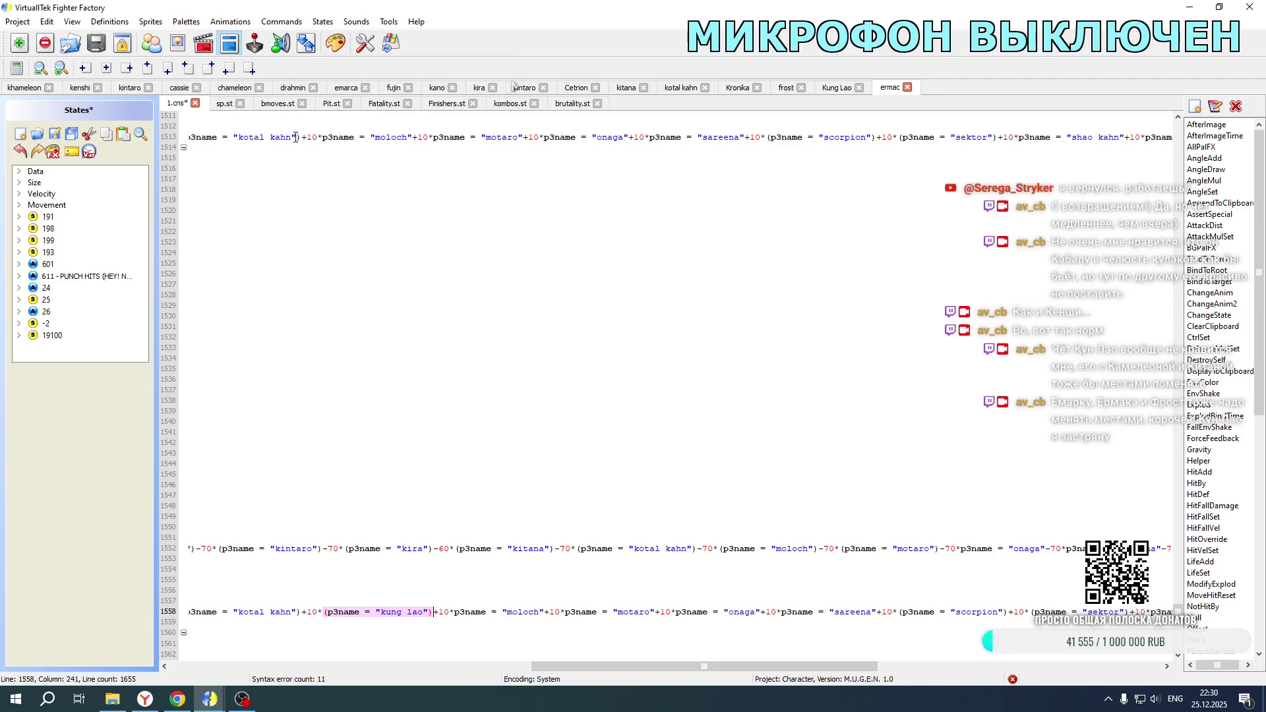
left_click(322, 137)
type("+10*(p3name = \"kung lao\")")
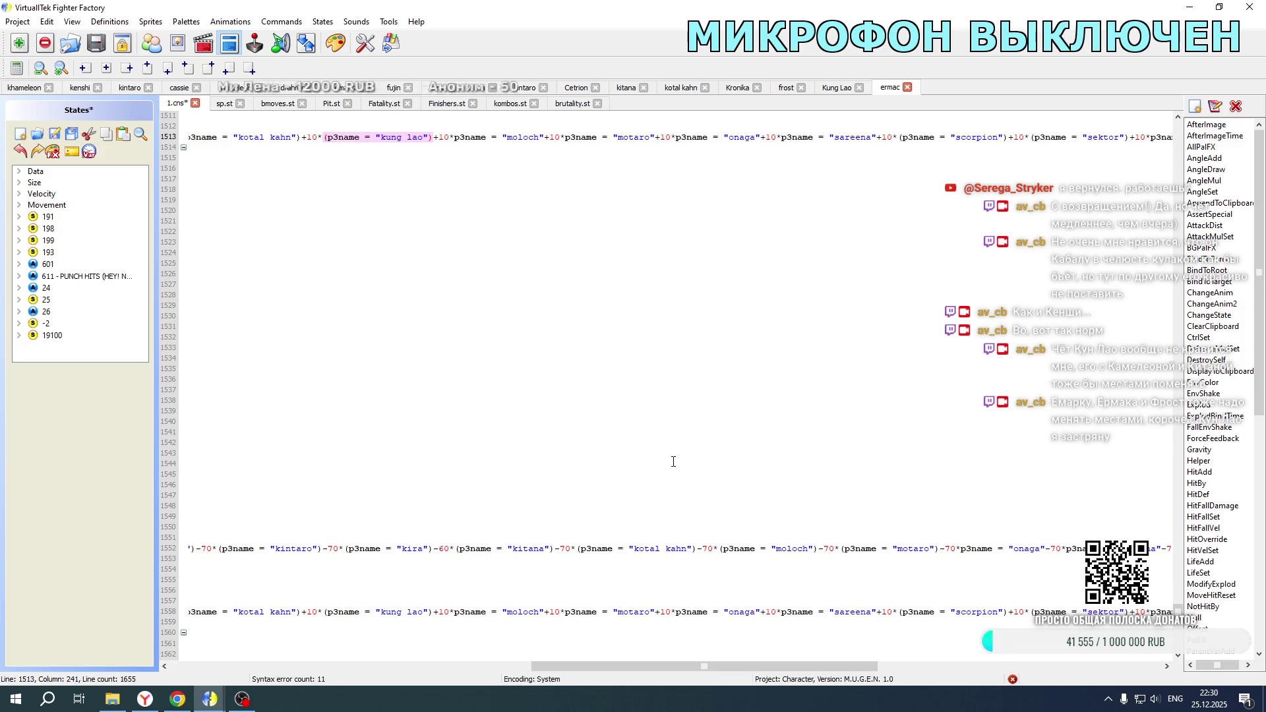
Step: Insert the kung lao term after kotal kahn in the first pos expression with a -70 weight
left_click(697, 549)
type("+10*(p3name = \"kung lao\")")
left_click_drag(697, 549, 707, 551)
type("-7")
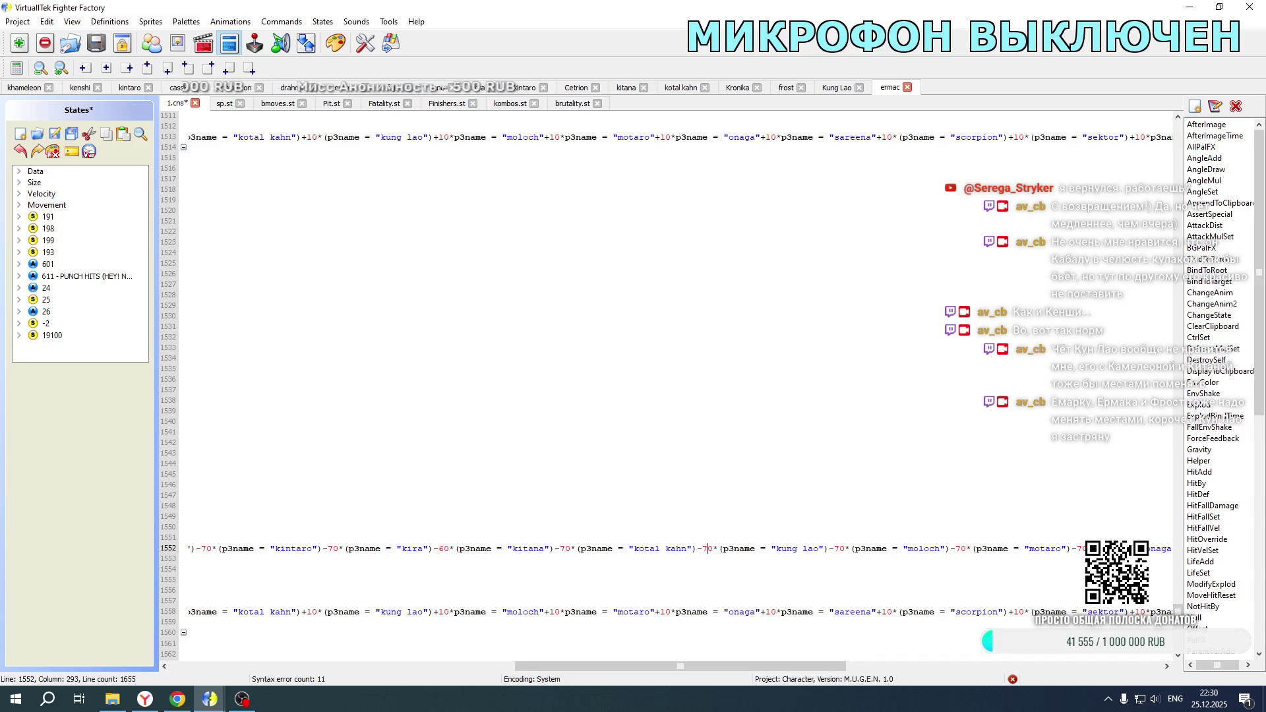
scroll(699, 455, "down", 20)
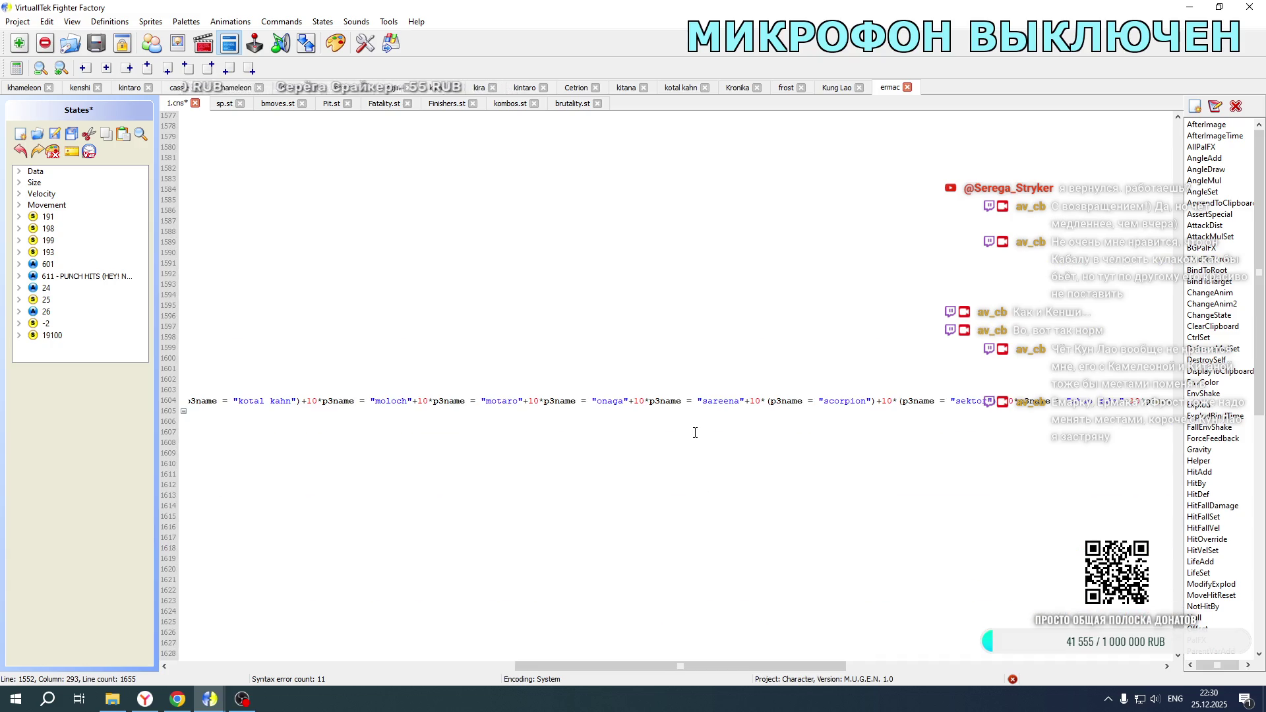
left_click(304, 400, "shift")
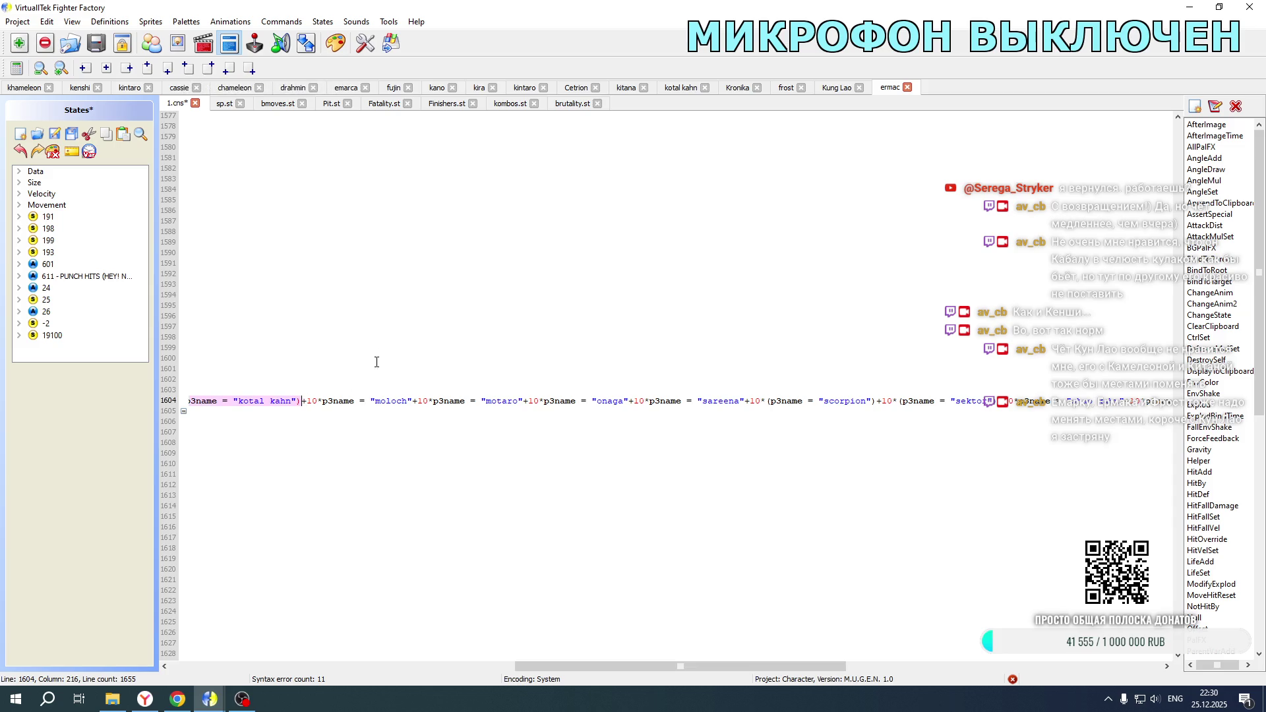
left_click(434, 400, "shift")
scroll(380, 342, "down", 9)
Step: Add kung lao to line 1649 and at +70 on pos line 1643, then save Ermac's states
left_click(303, 578)
type("+10*(p3name = \"kung lao\")")
left_click(689, 516)
type("+10*(p3name = \"kung lao\")")
double_click(702, 515)
type("70")
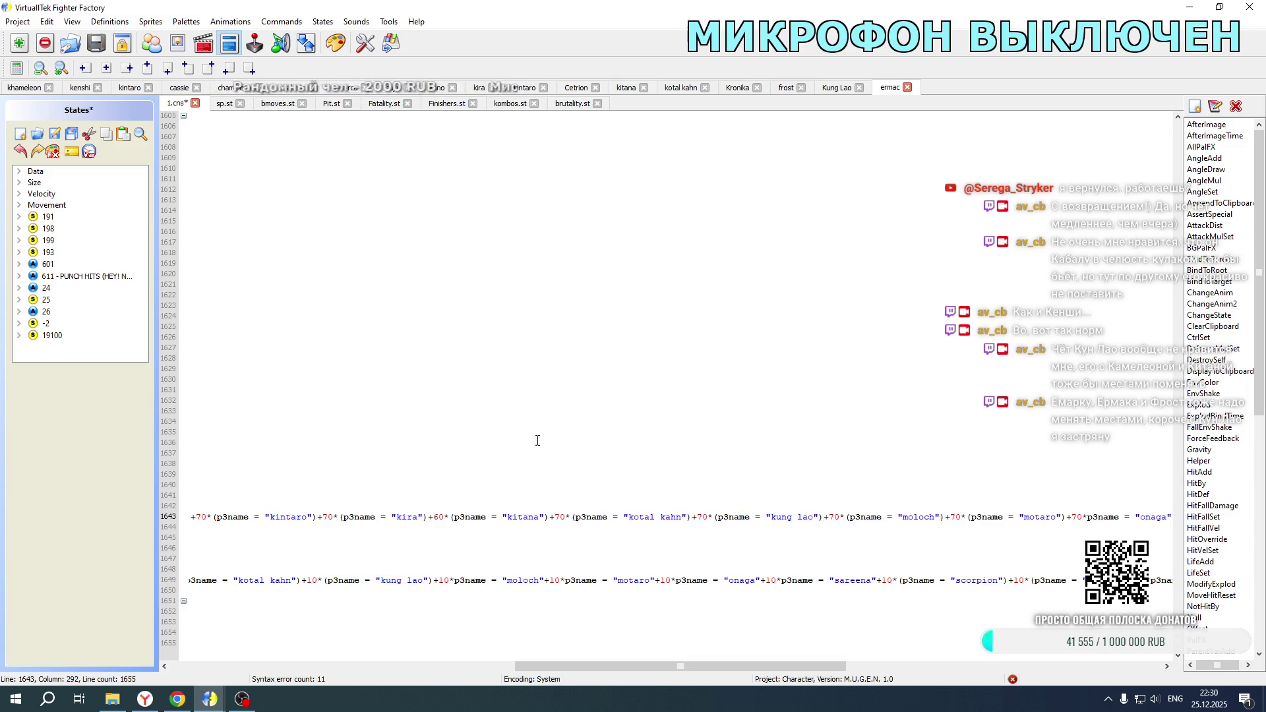
left_click(71, 134)
Step: Switch to the khameleon code and bring the fatality block around lines 13420–13465 into view
left_click(9, 88)
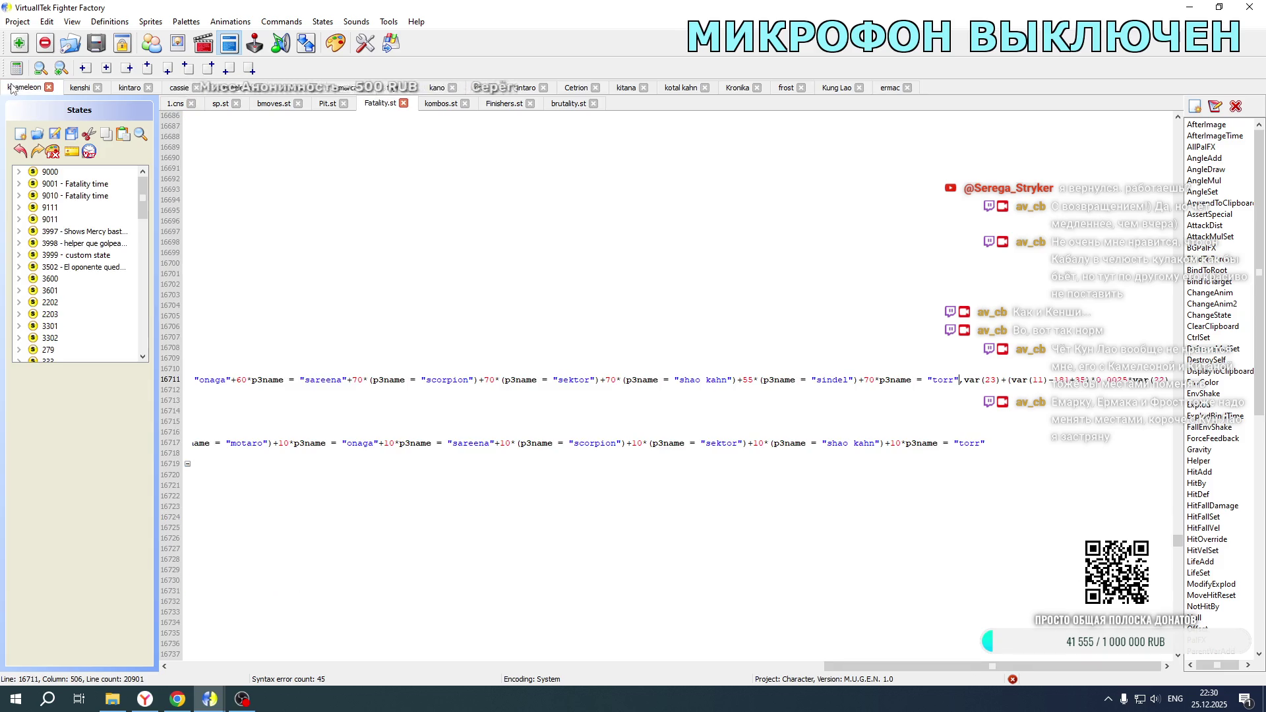
left_click_drag(865, 667, 176, 640)
scroll(344, 401, "up", 1)
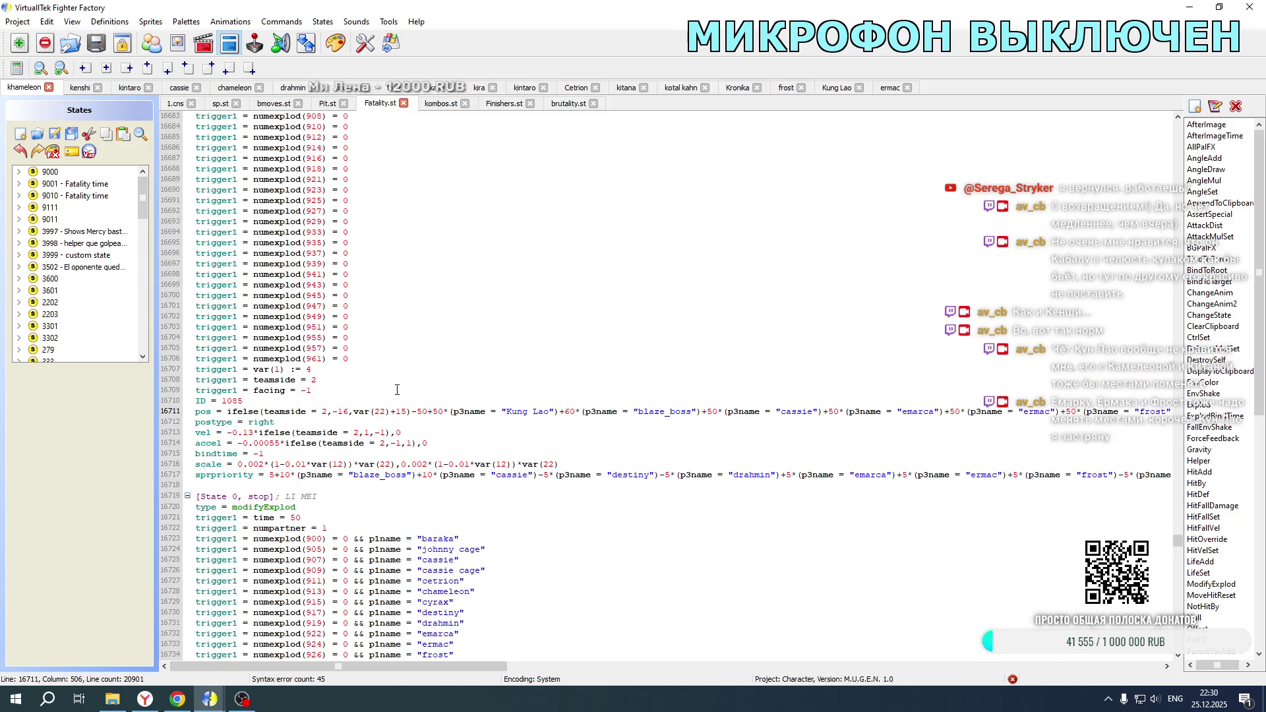
scroll(396, 369, "up", 12)
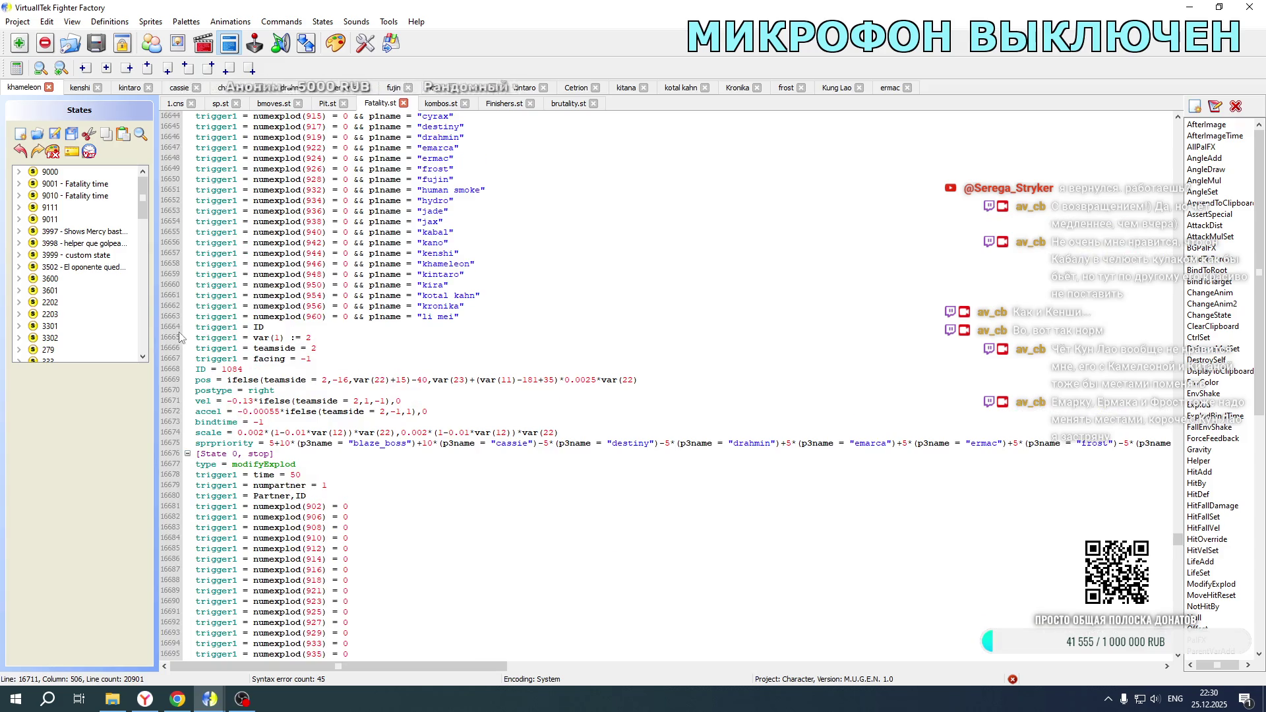
scroll(393, 330, "up", 14)
scroll(395, 316, "up", 7)
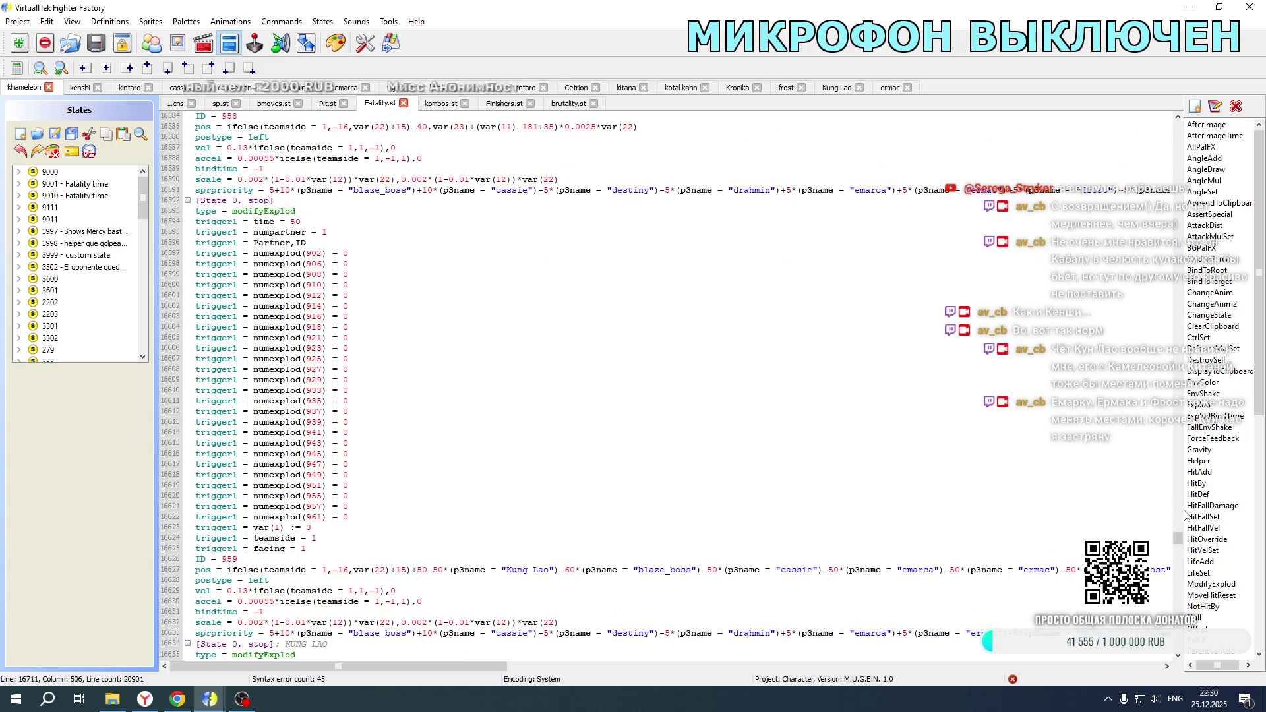
left_click_drag(1184, 540, 1179, 457)
scroll(577, 355, "down", 20)
left_click_drag(396, 665, 634, 659)
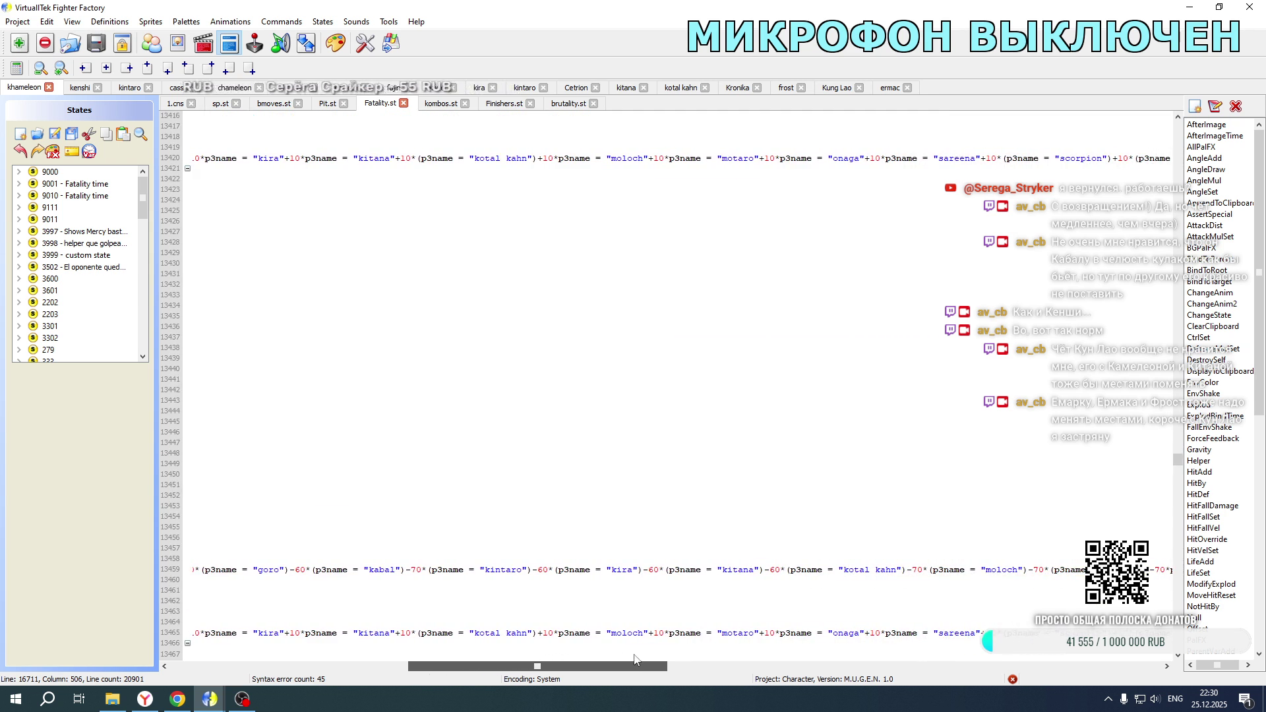
scroll(330, 645, "right", 6)
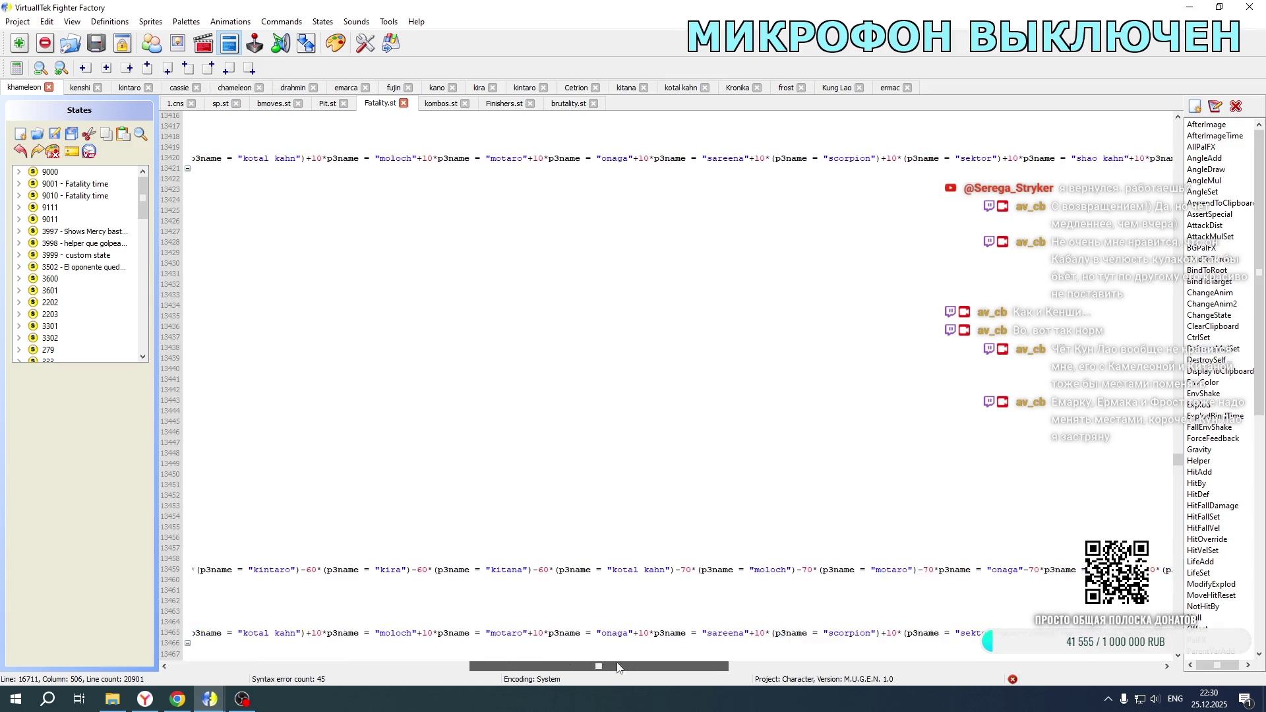
Step: Add the kung lao term to lines 13465 and 13420, and to their pos line at -70
left_click(309, 633)
type("(p3name = \"kung lao\")+10*")
left_click(309, 158)
type("+10*(p3name = \"kung lao\")")
left_click(657, 570)
type("+10*(p3name = \"kung lao\")")
left_click_drag(658, 570, 667, 568)
type("-7")
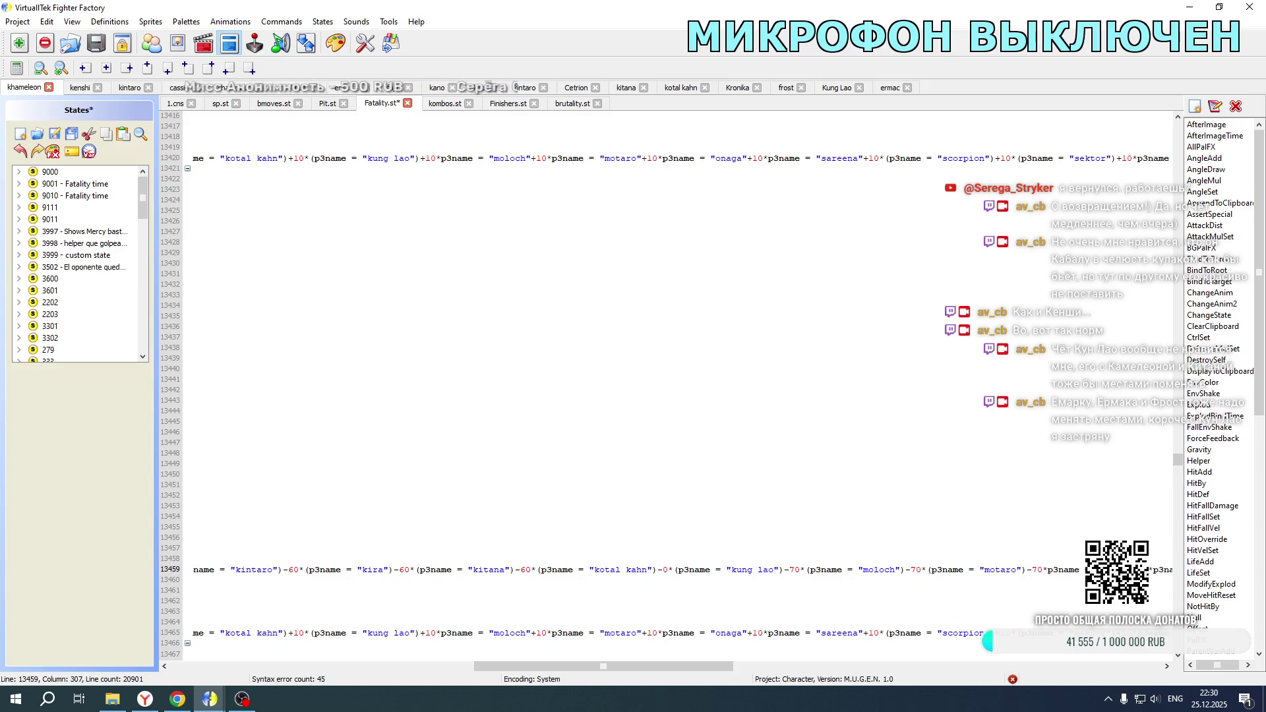
scroll(461, 398, "down", 20)
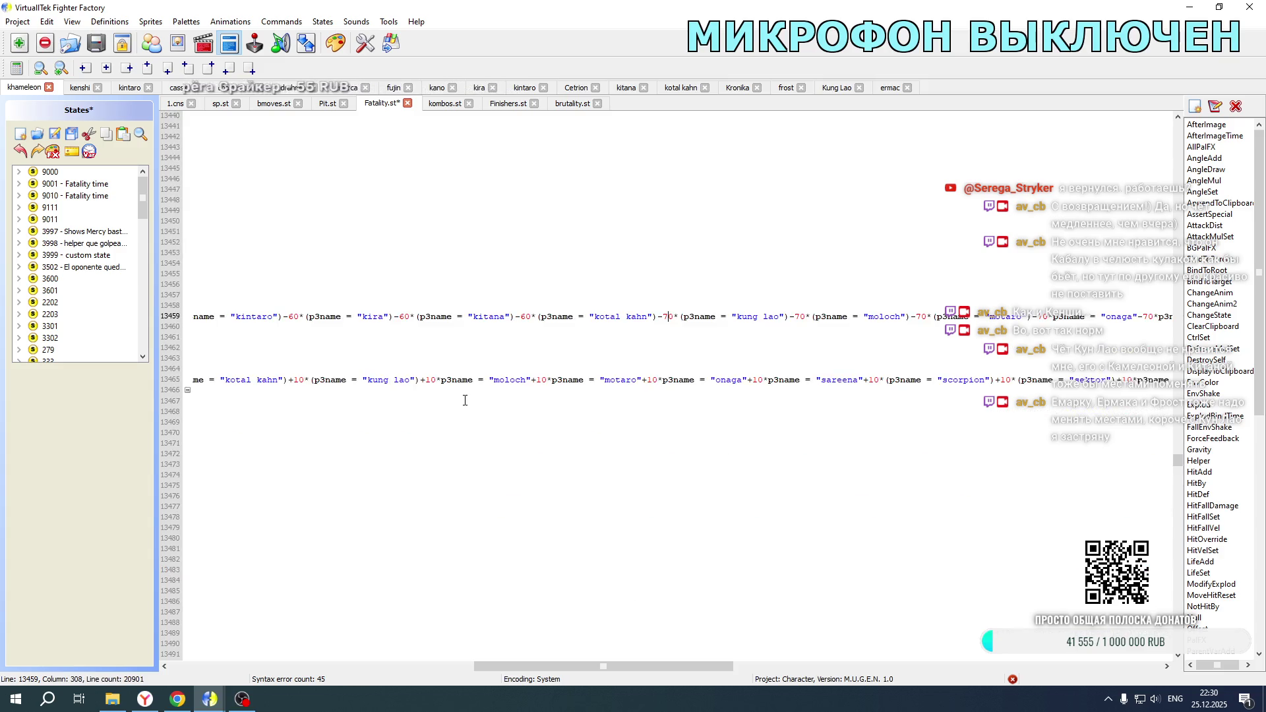
left_click(290, 381)
Step: Add kung lao to line 13555 at +10 and to pos line 13549 at +70
scroll(290, 521, "down", 10)
left_click(289, 538)
type("+10*(p3name = \"kung lao\")")
left_click(661, 475)
type("+10*(p3name = \"kung lao\")")
left_click_drag(663, 474, 668, 474)
scroll(686, 283, "up", 14)
scroll(686, 282, "down", 16)
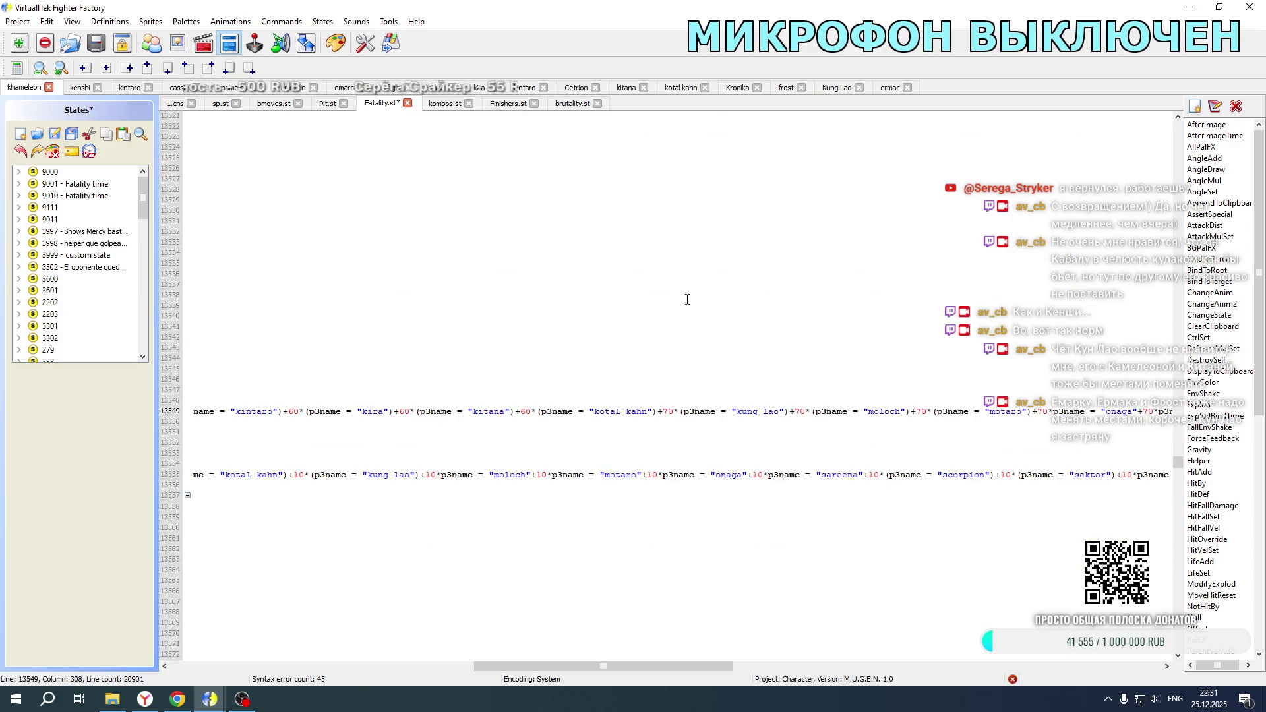
left_click_drag(589, 666, 285, 649)
scroll(383, 457, "down", 20)
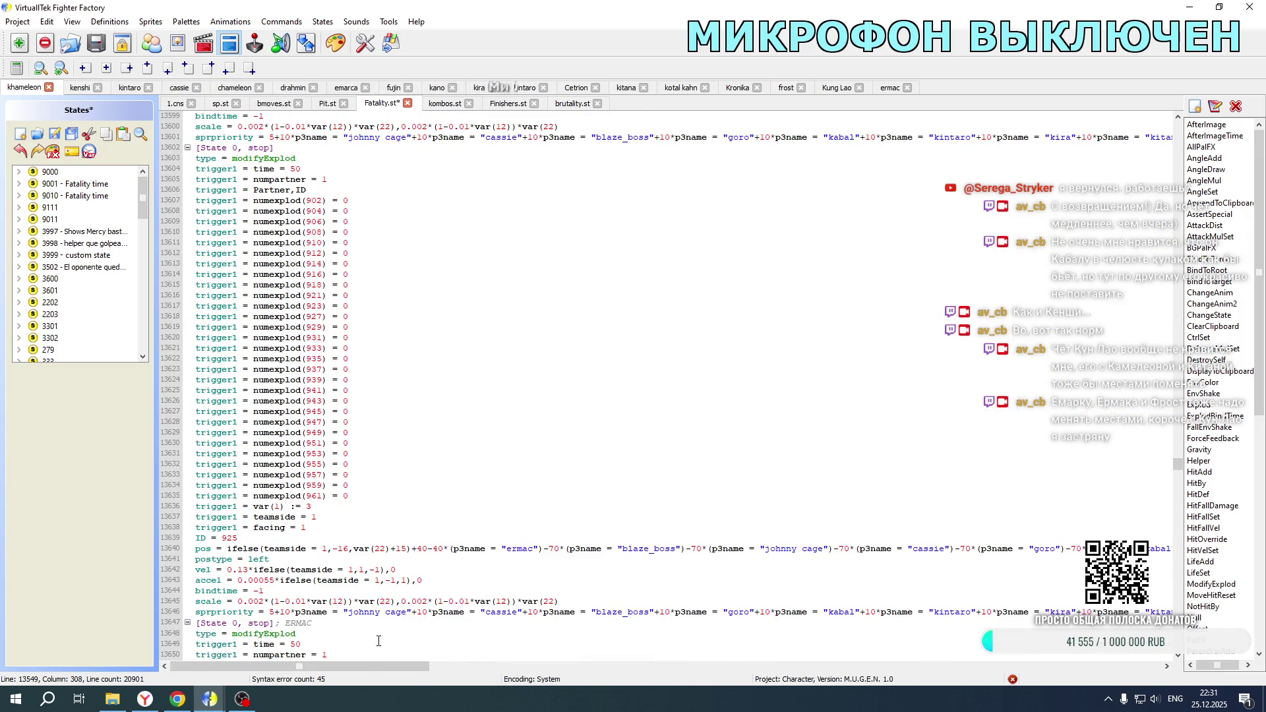
Step: Paste the Kung Lao term into lines 13646 and 13601 and the pos line 13640
left_click_drag(365, 664, 623, 664)
left_click(363, 612)
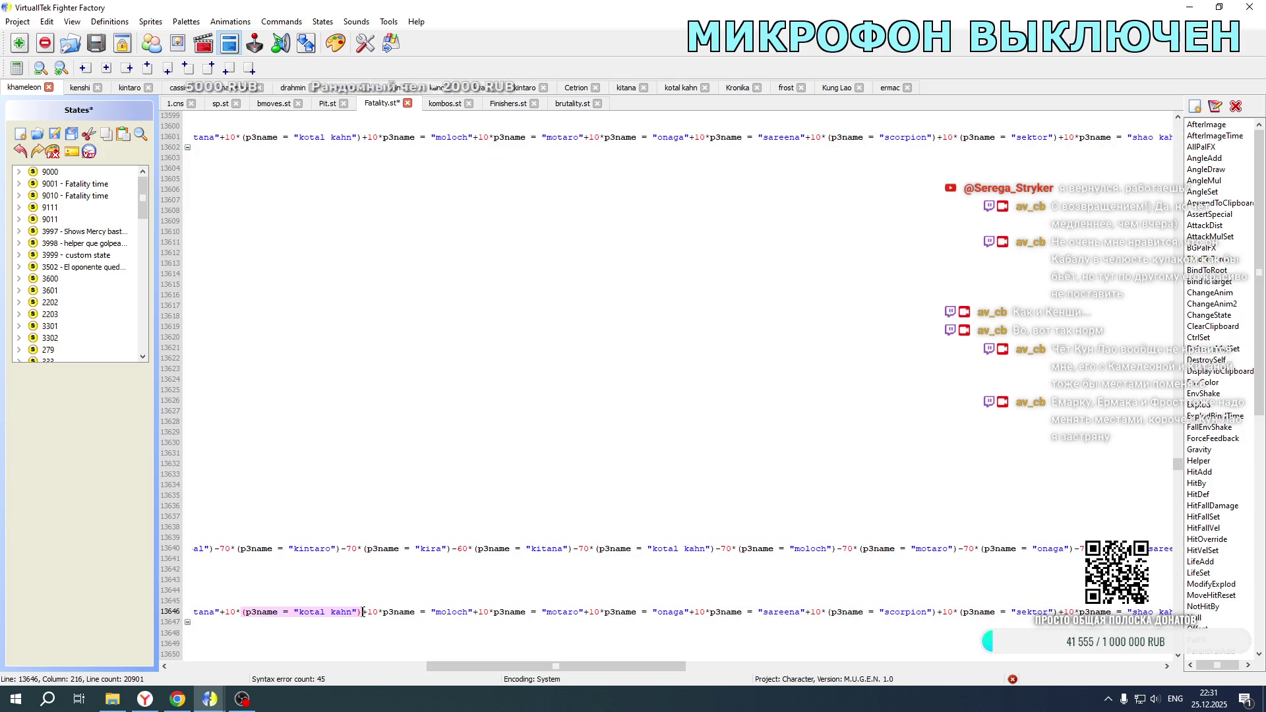
type("+10*(p3name = \"kung lao\")")
left_click(363, 137)
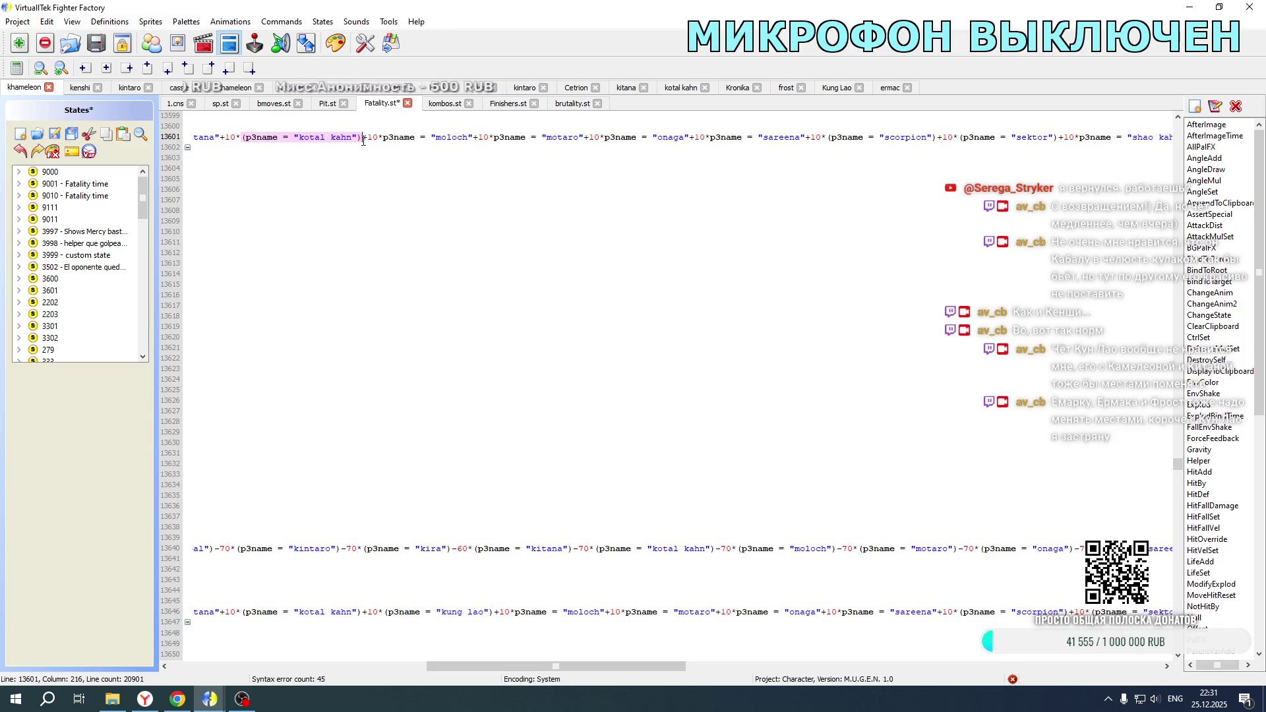
type("+10*(p3name = \"kung lao\")")
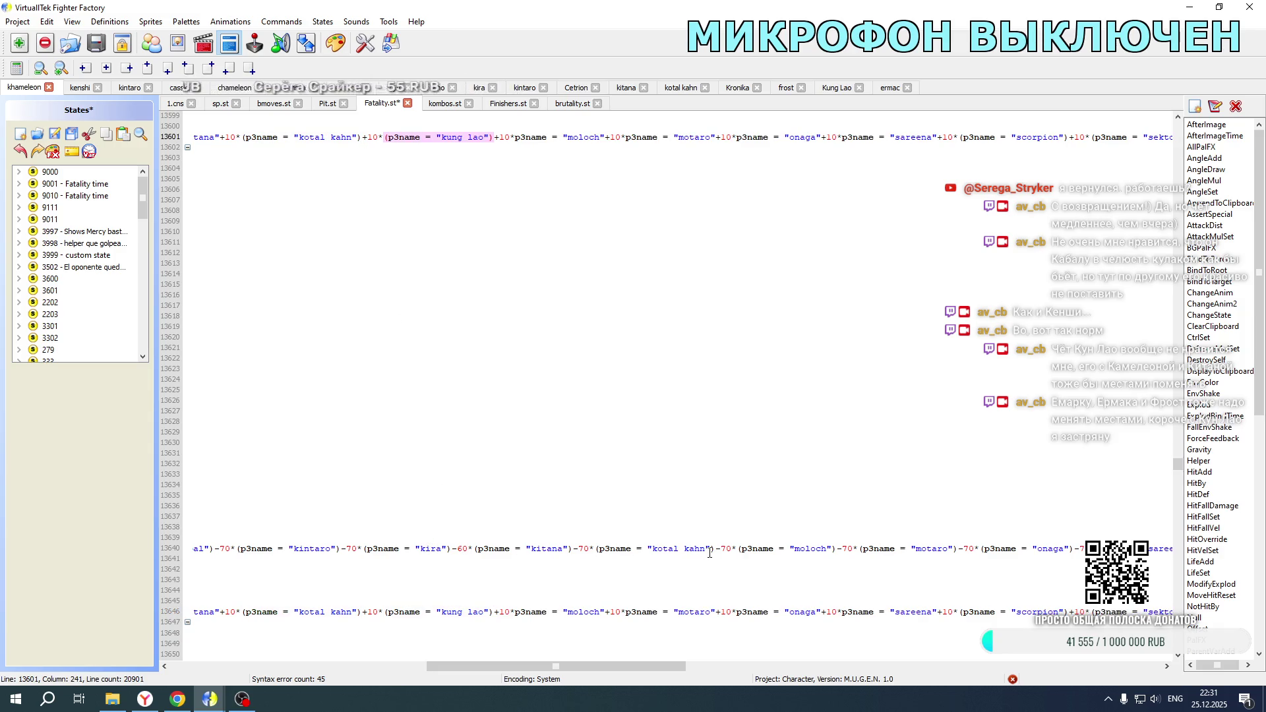
left_click(710, 549)
type("+10*(p3name = \"kung lao\")")
left_click_drag(716, 548, 726, 549)
scroll(611, 419, "down", 20)
scroll(611, 418, "down", 10)
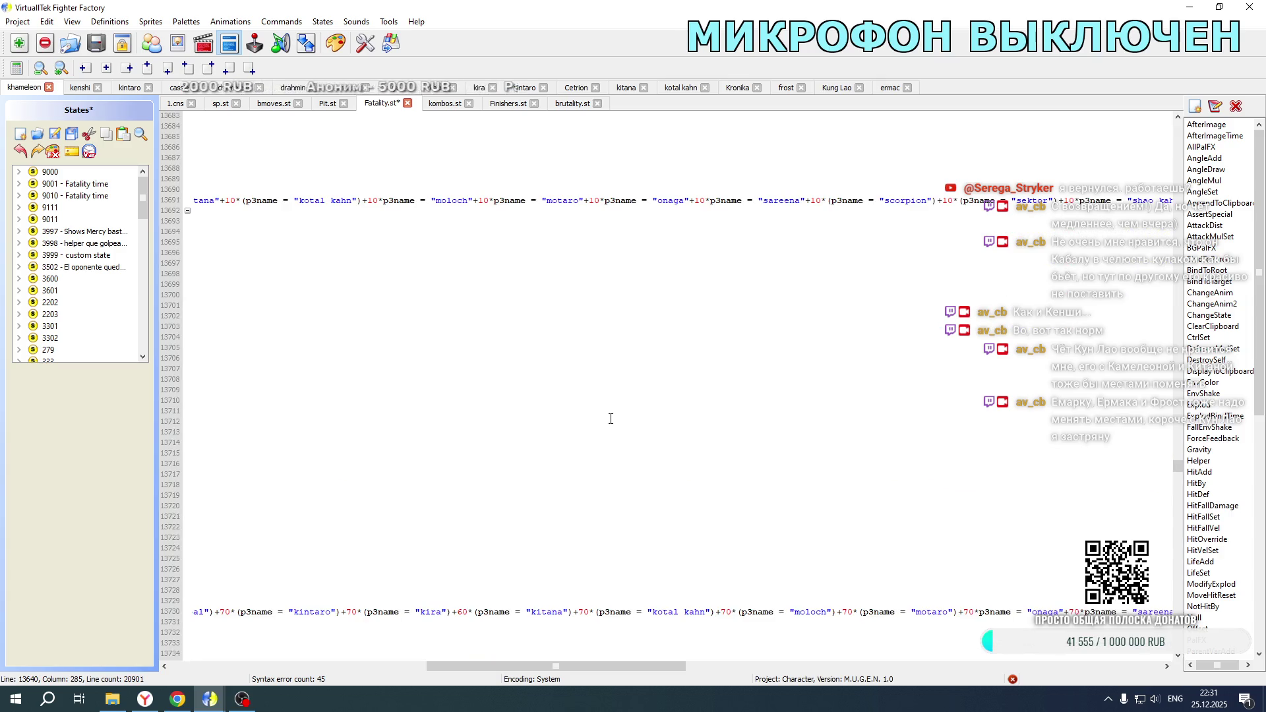
Step: Add the Kung Lao term to lines 13691 and 13736, weighting pos line 13730 +77
left_click(362, 137)
type("+10*(p3name = \"kung lao\")")
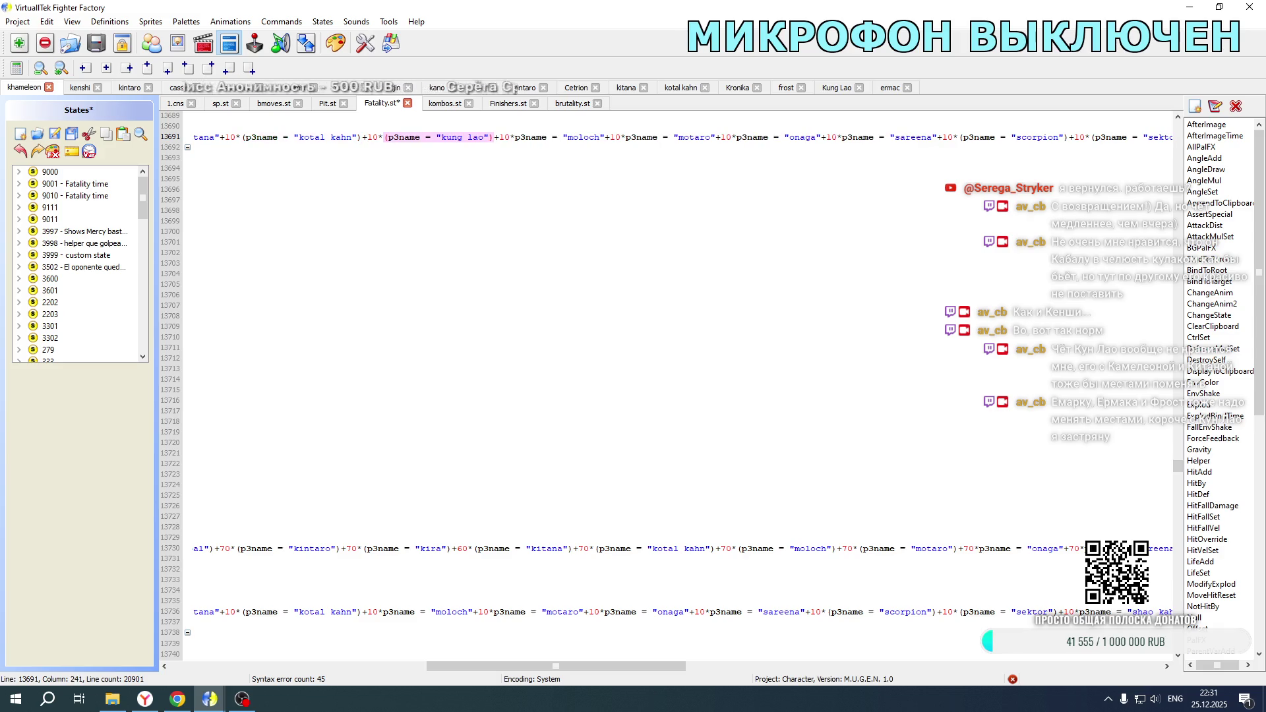
left_click(363, 607)
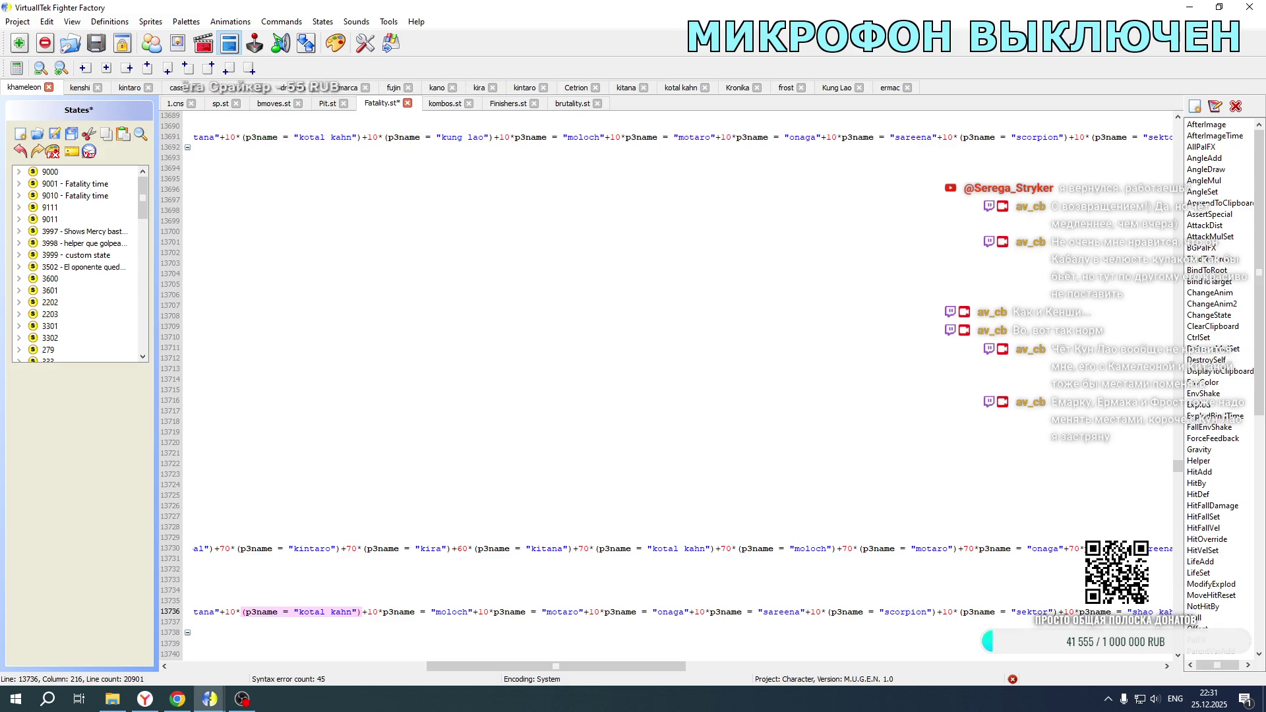
type("+10*(p3name = \"kung lao\")")
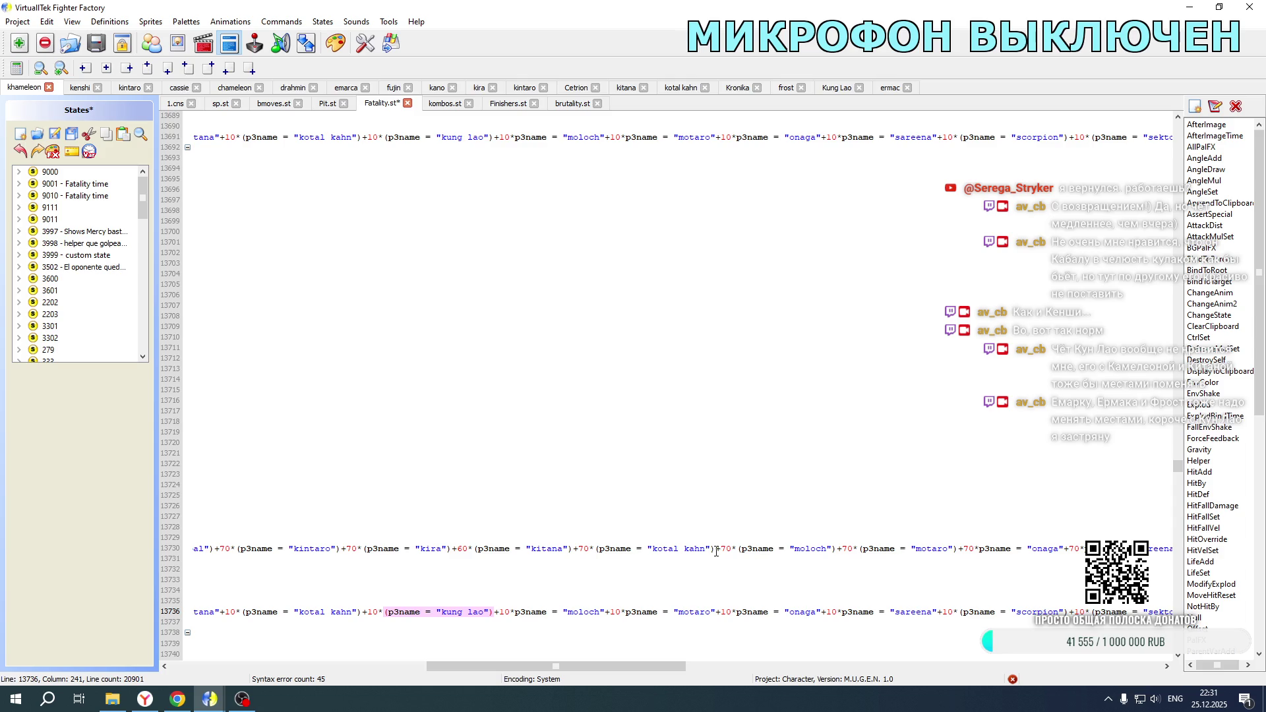
left_click(715, 548)
type("+10*(p3name = \"kung lao\")")
left_click_drag(715, 548, 725, 549)
type("+7")
type("7")
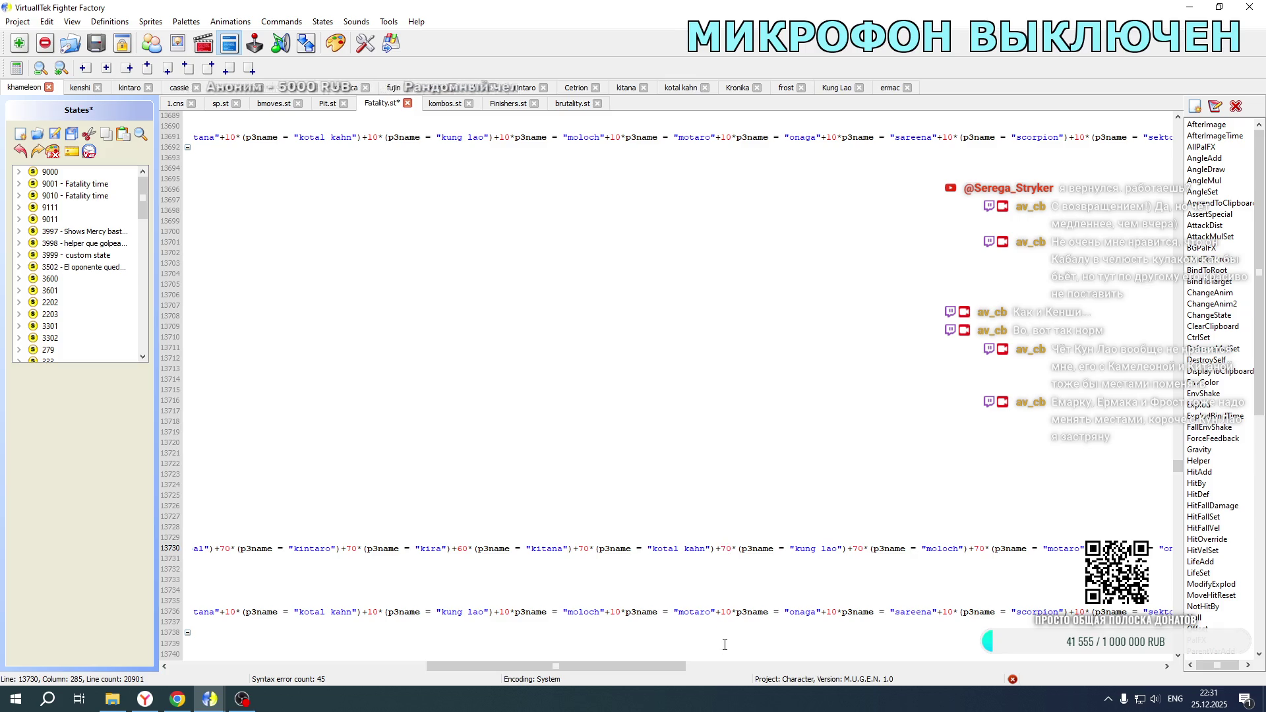
left_click_drag(667, 662, 410, 663)
scroll(416, 500, "down", 16)
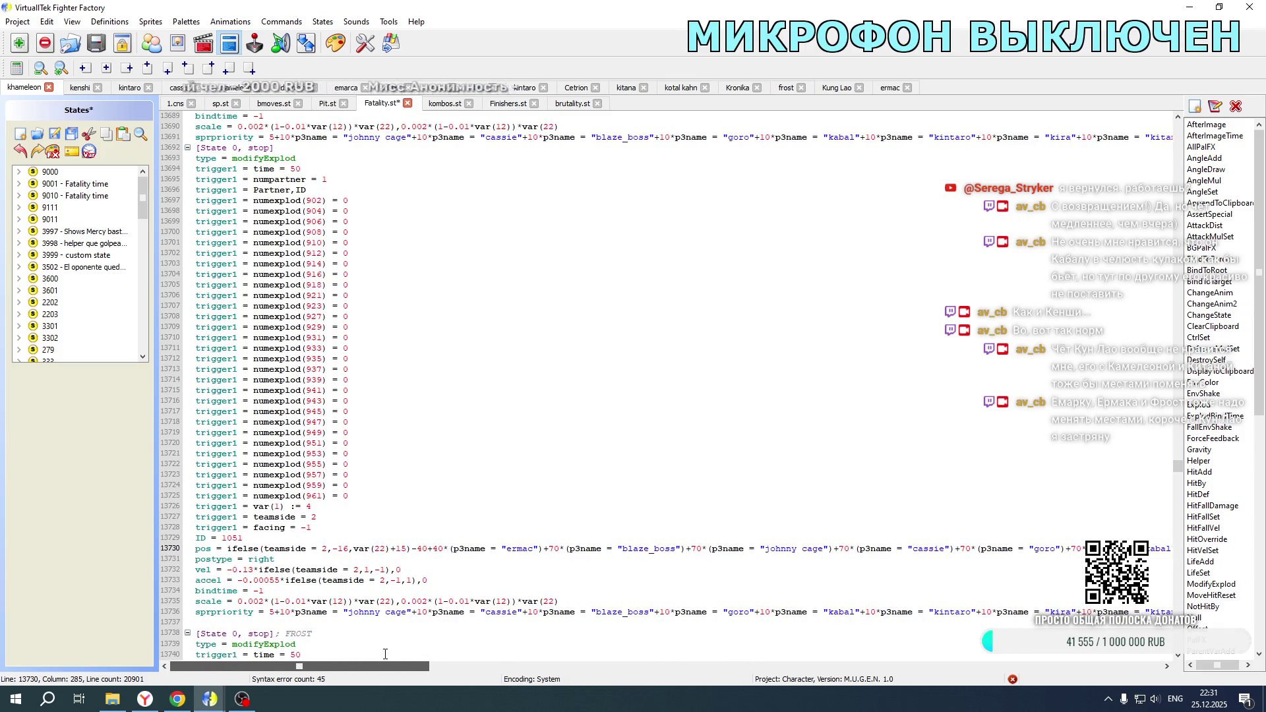
scroll(417, 500, "down", 14)
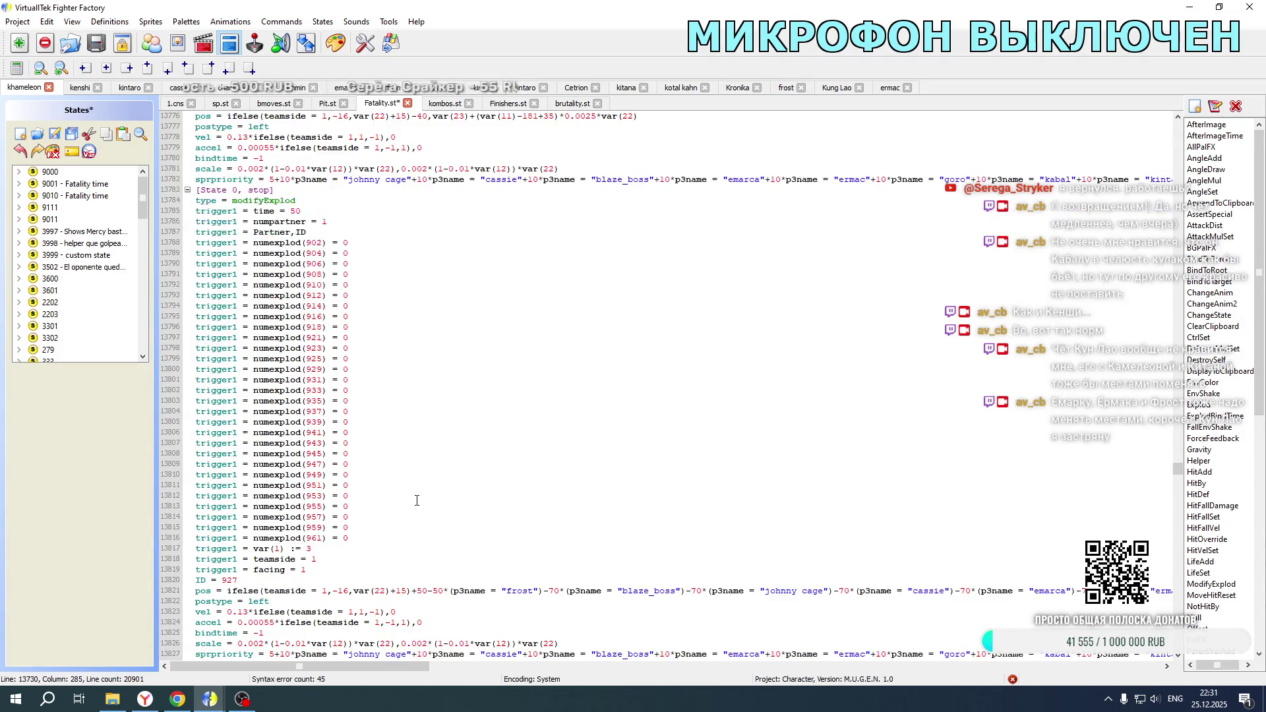
Step: Paste the Kung Lao term into lines 13827 and 13782 and after kronika on pos line 13821
left_click_drag(400, 665, 683, 659)
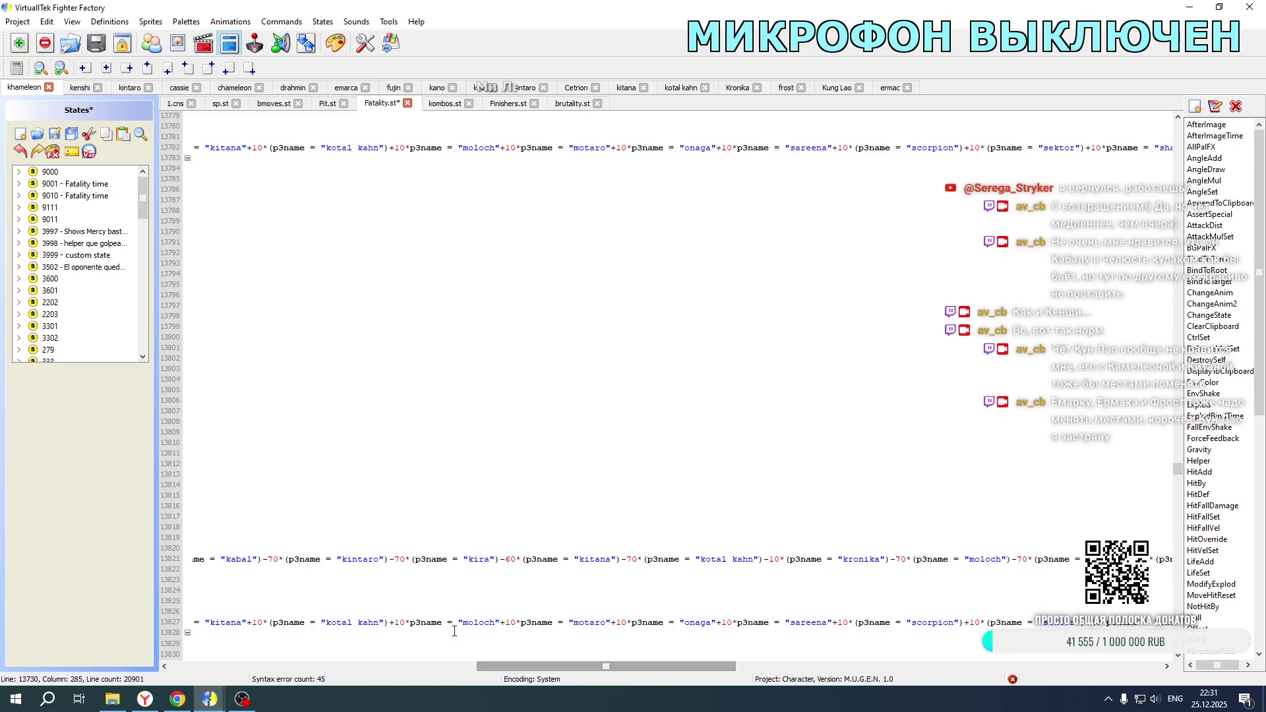
left_click(390, 622)
type("+10*(p3name = \"kung lao\")")
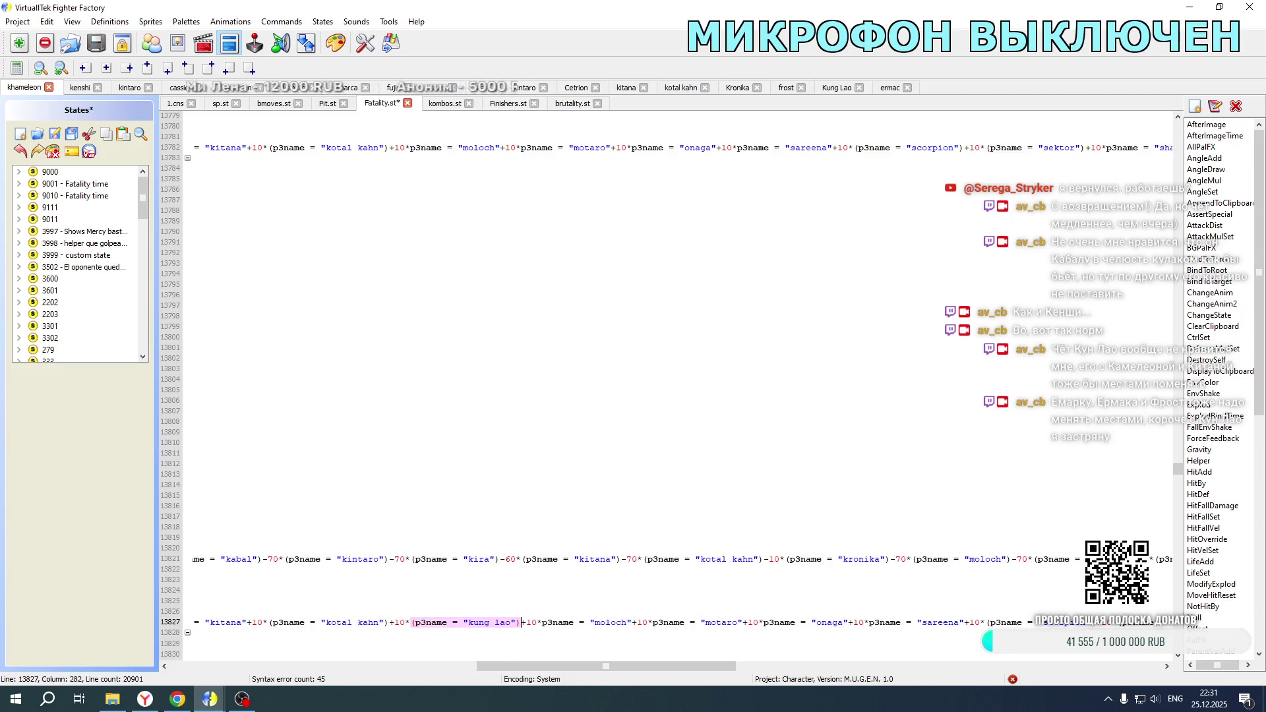
left_click(389, 147)
type("+10*(p3name = \"kung lao\")")
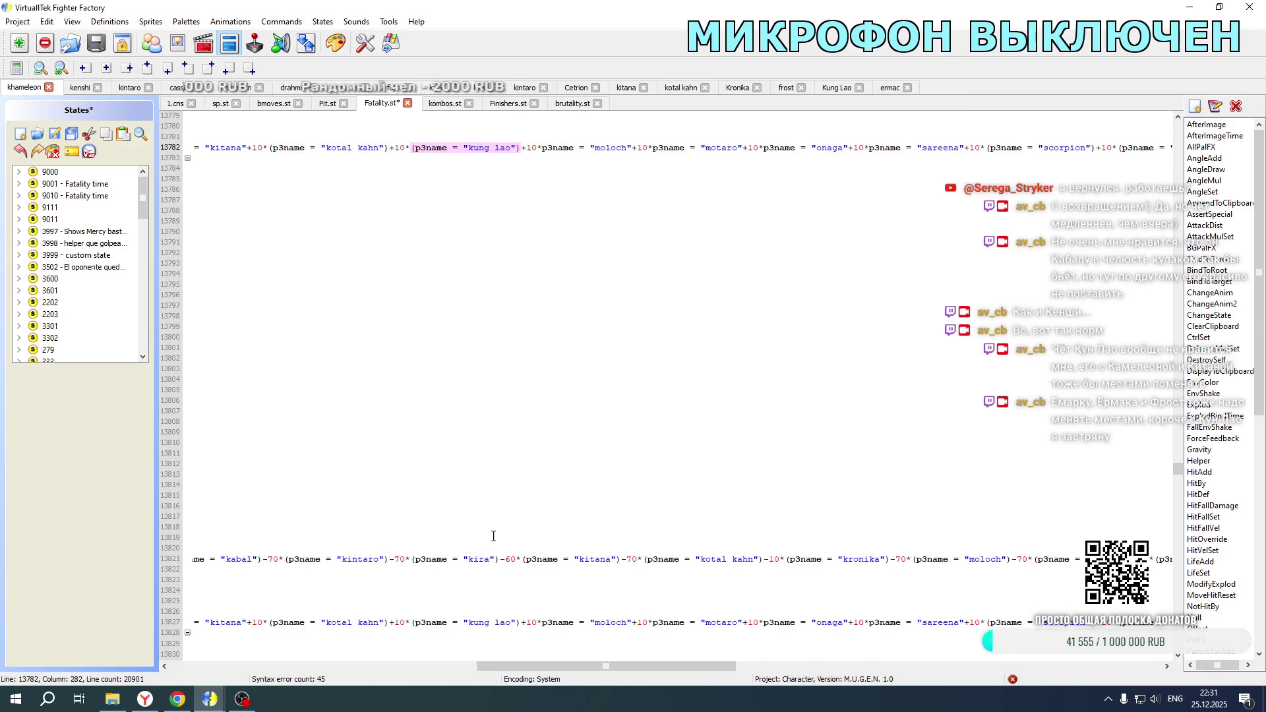
left_click(891, 560)
type("+10*(p3name = \"kung lao\")")
left_click_drag(891, 559, 900, 561)
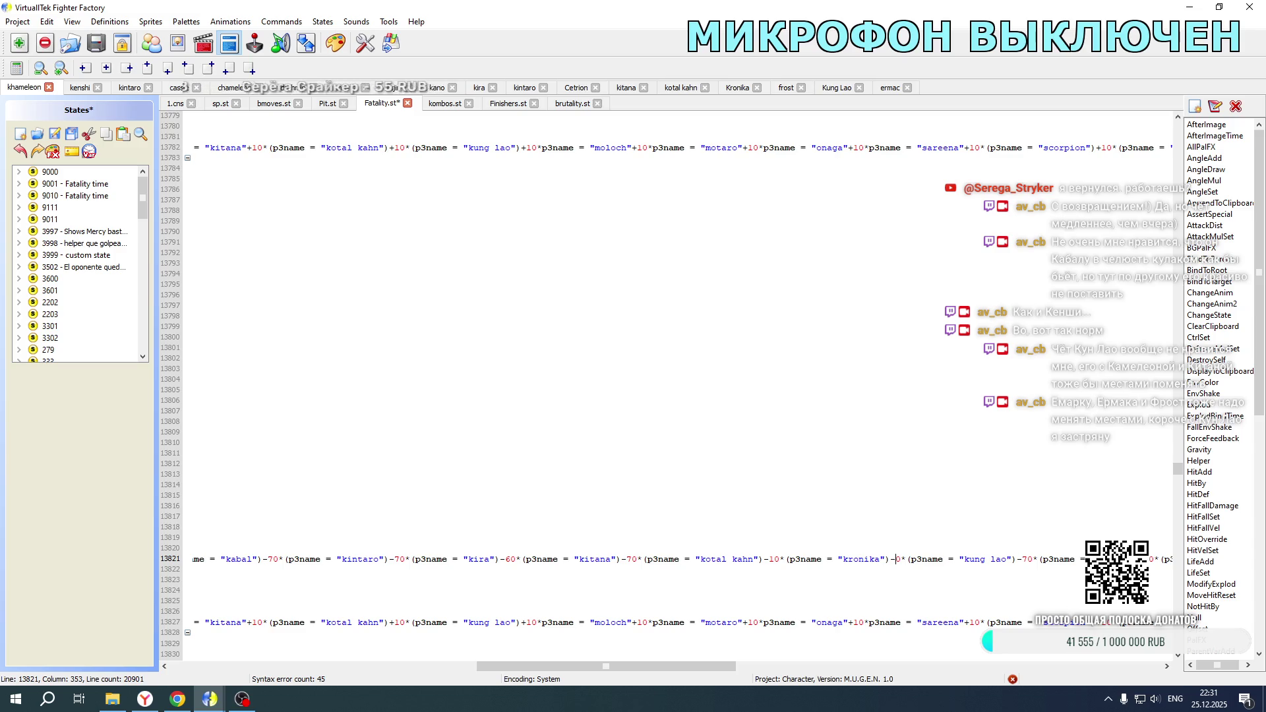
scroll(852, 454, "down", 20)
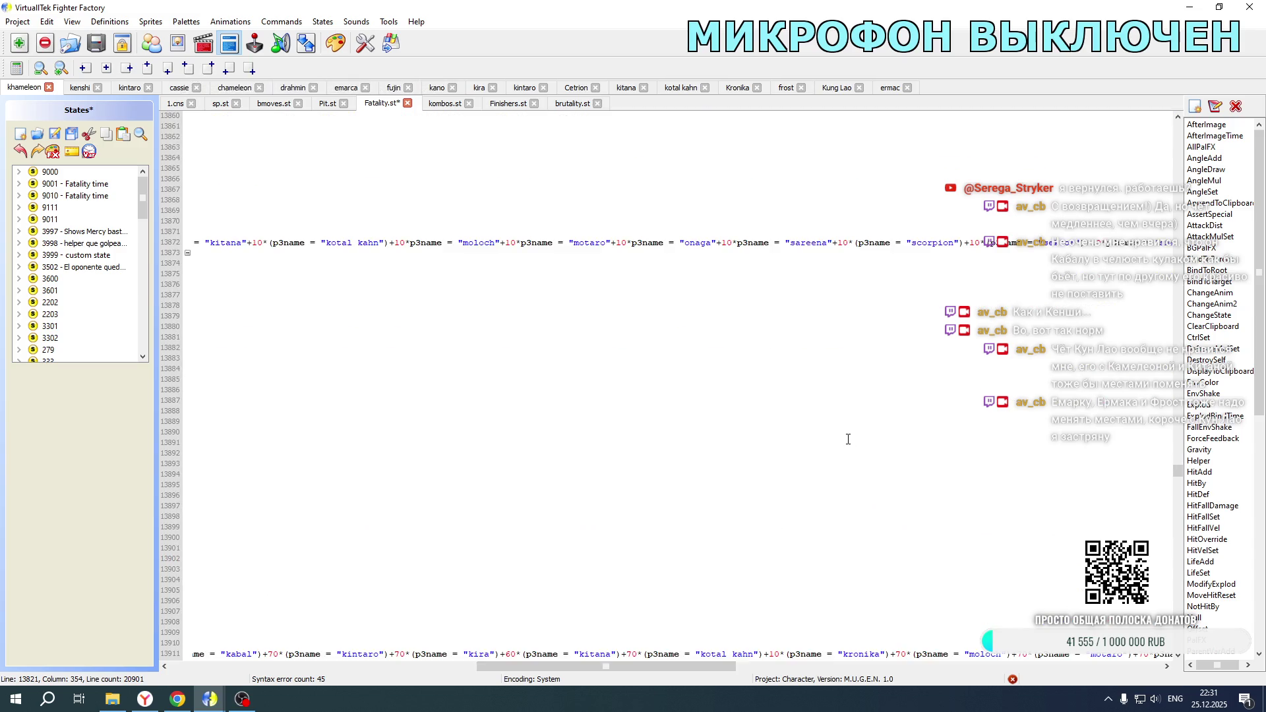
scroll(848, 439, "down", 1)
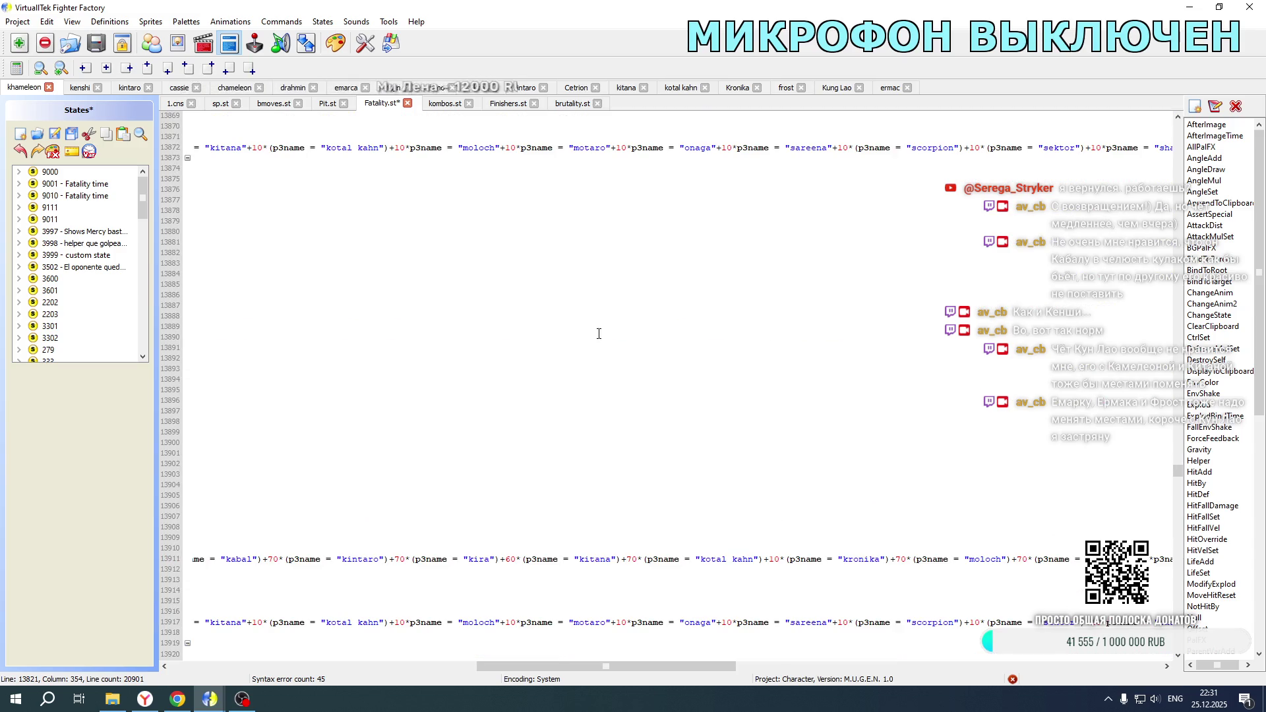
Step: Add the Kung Lao term to lines 13872 and 13917 and after kronika on line 13911
left_click(388, 147)
type("+10*(p3name = \"kung lao\")")
left_click(388, 621)
type("+10*(p3name = \"kung lao\")")
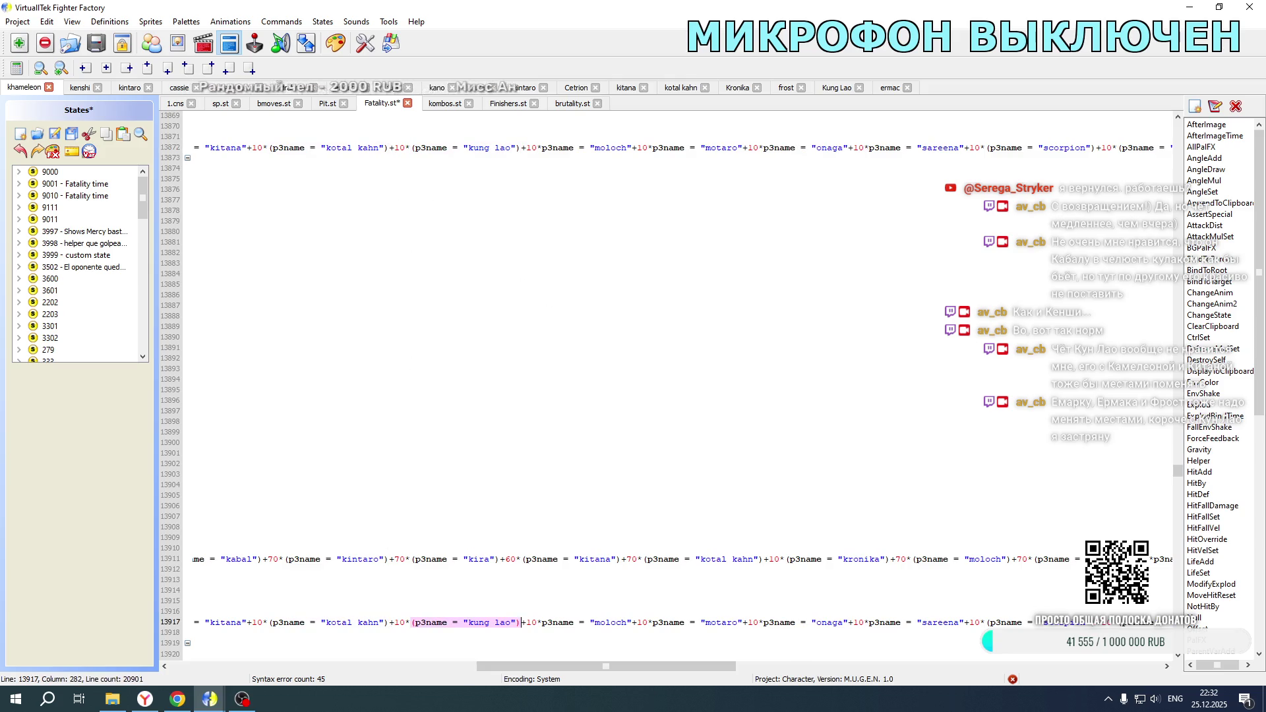
left_click(891, 559)
type("+10*(p3name = \"kung lao\")")
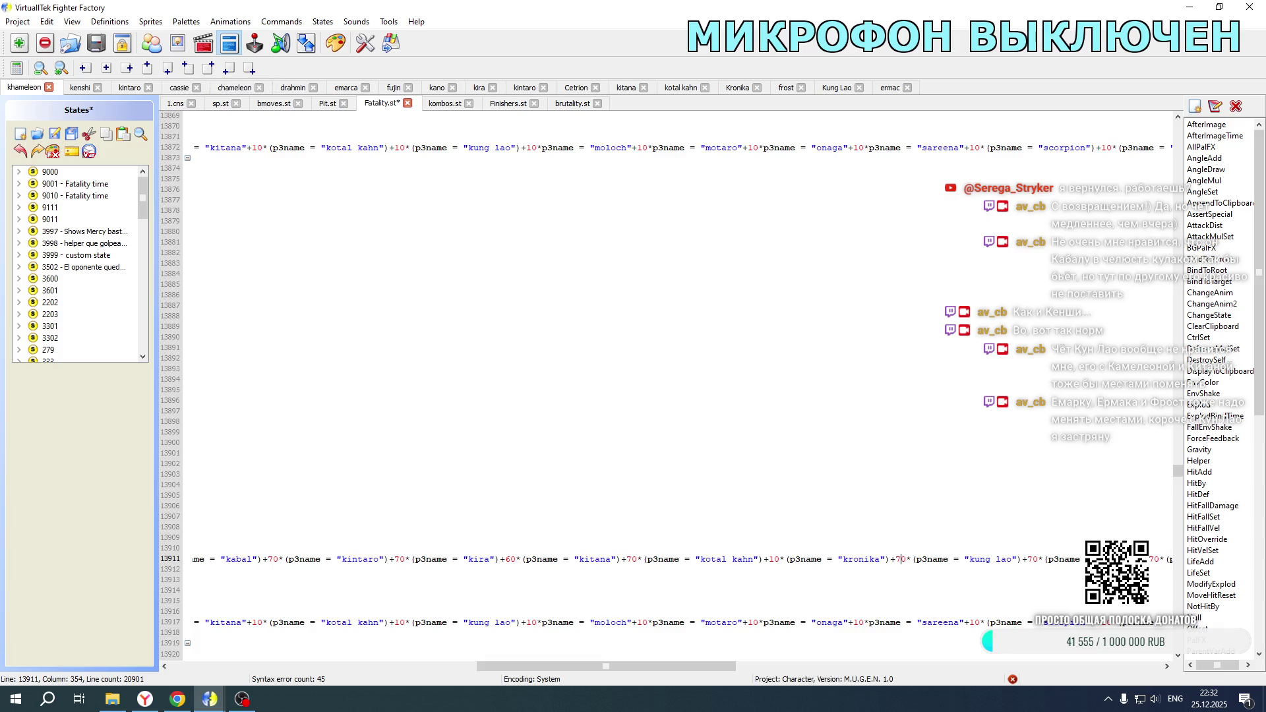
left_click_drag(716, 667, 410, 667)
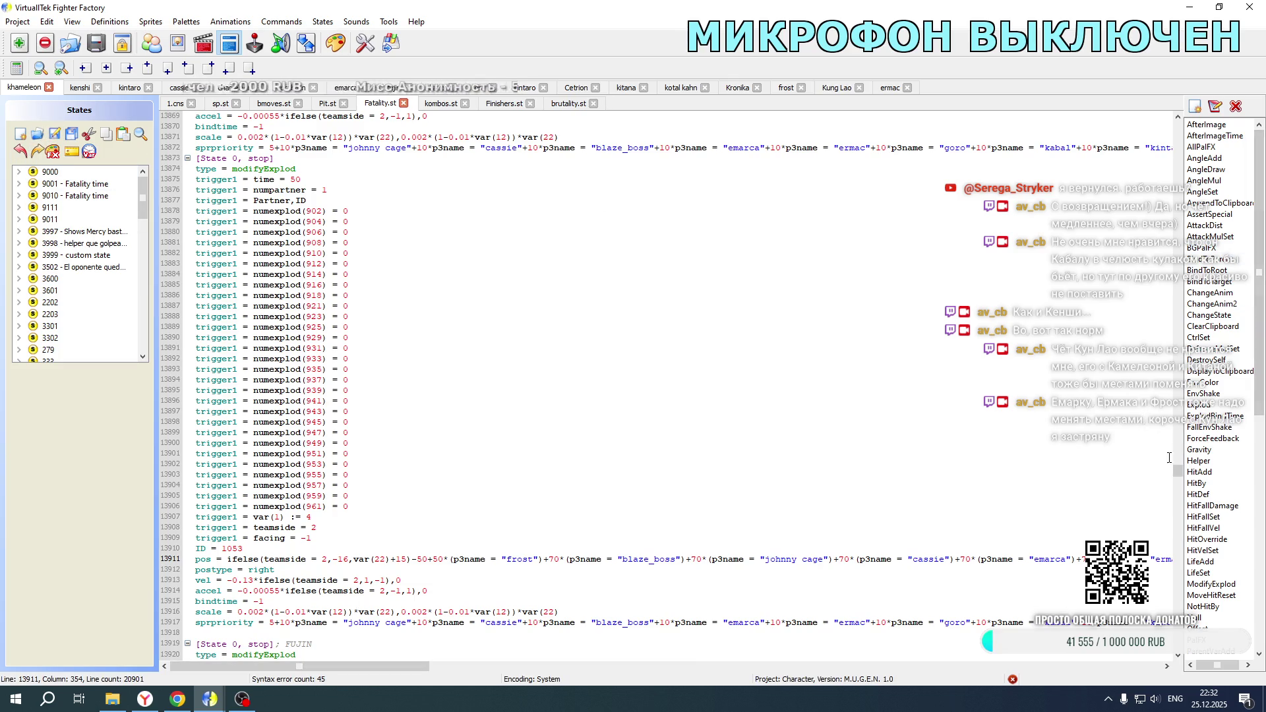
Step: Cut the emarca, ermac and frost terms from lines 16633 and 16591
left_click_drag(1179, 472, 1180, 546)
scroll(643, 428, "down", 16)
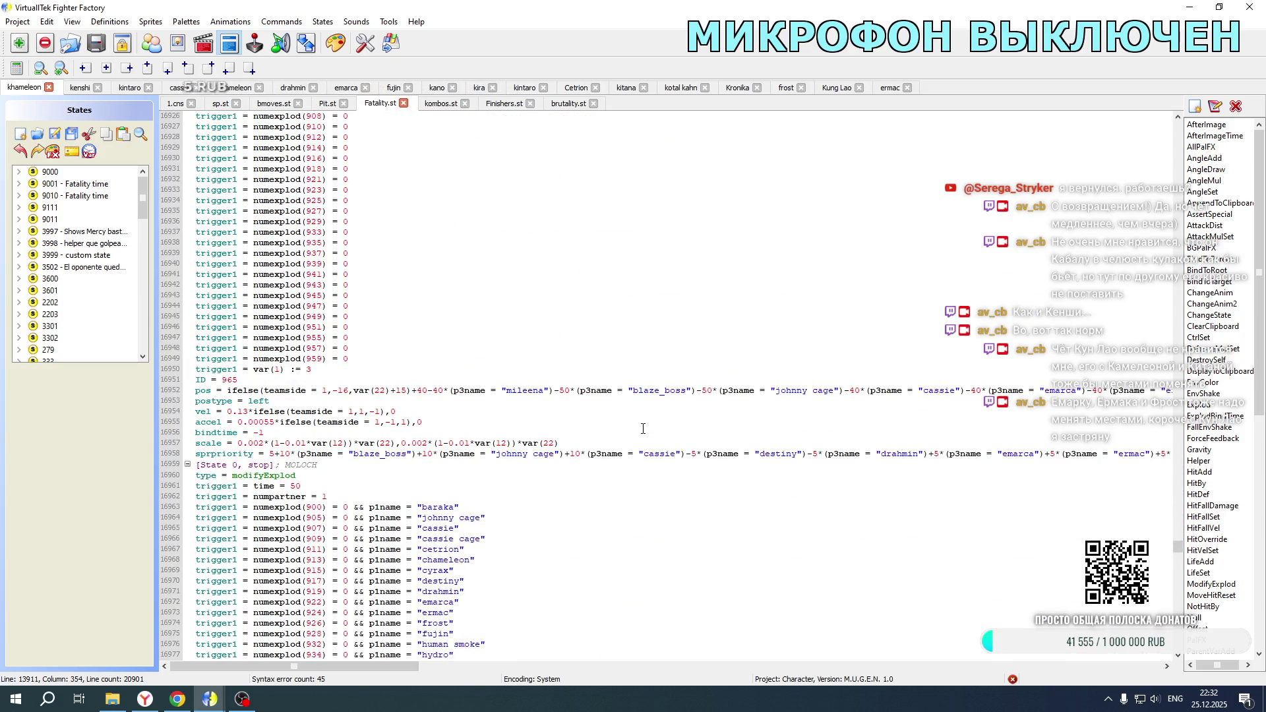
scroll(643, 428, "up", 20)
scroll(643, 429, "up", 20)
scroll(643, 429, "up", 20)
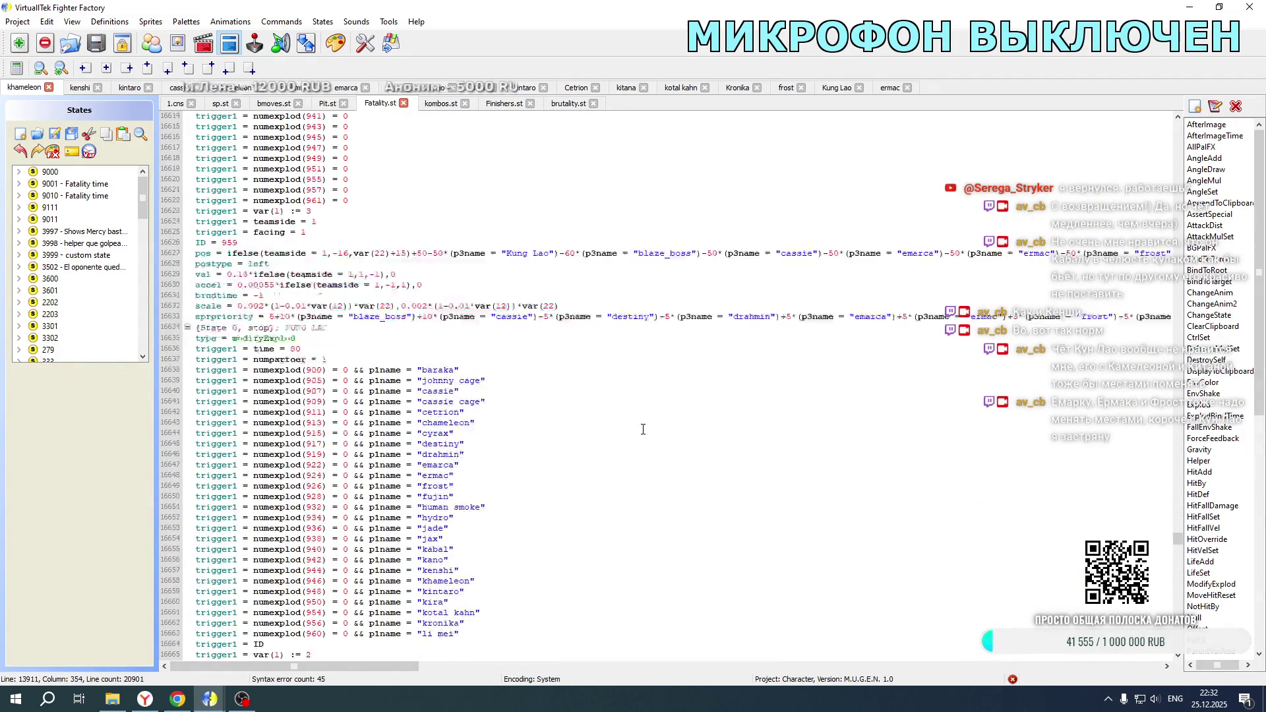
scroll(643, 429, "down", 17)
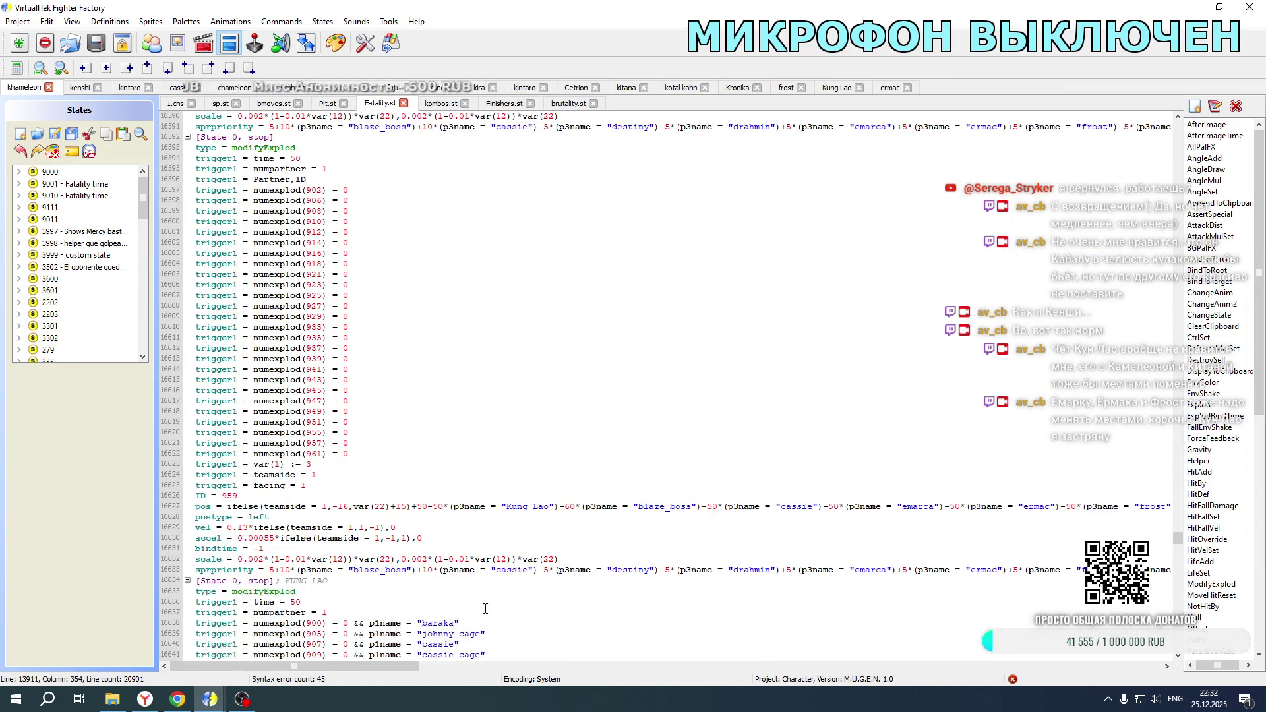
left_click_drag(418, 666, 530, 674)
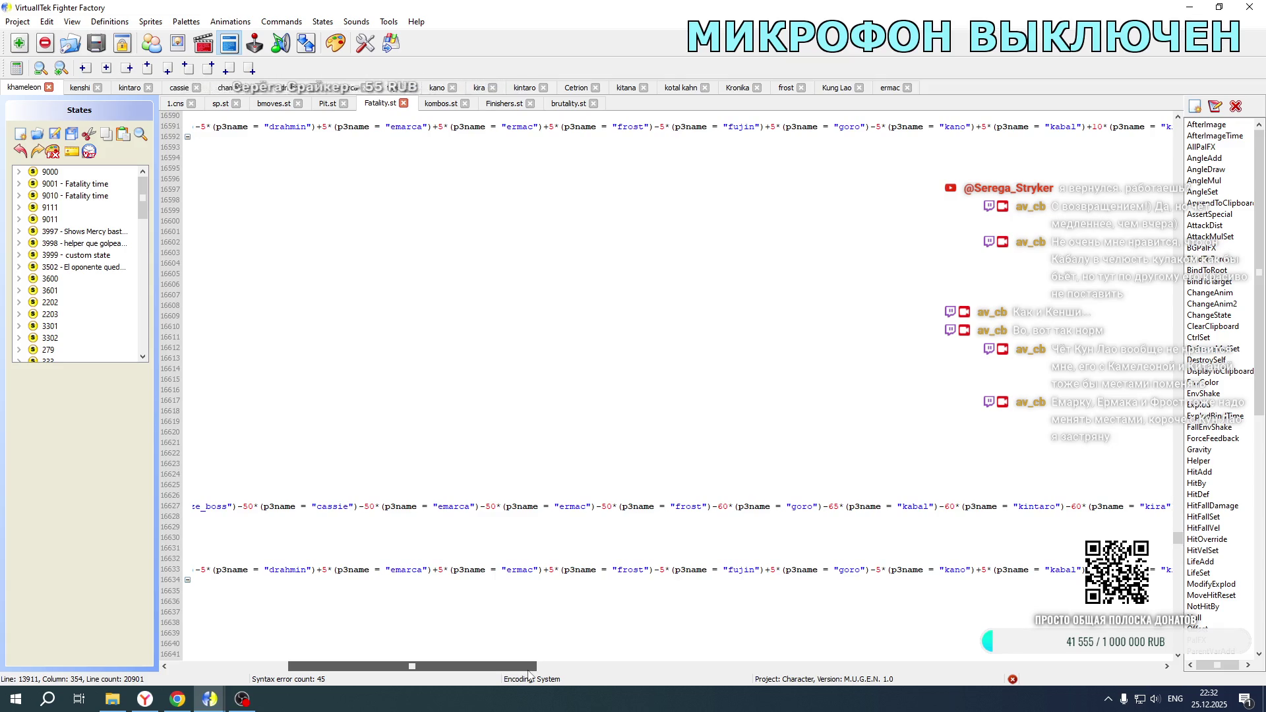
left_click_drag(316, 570, 459, 574)
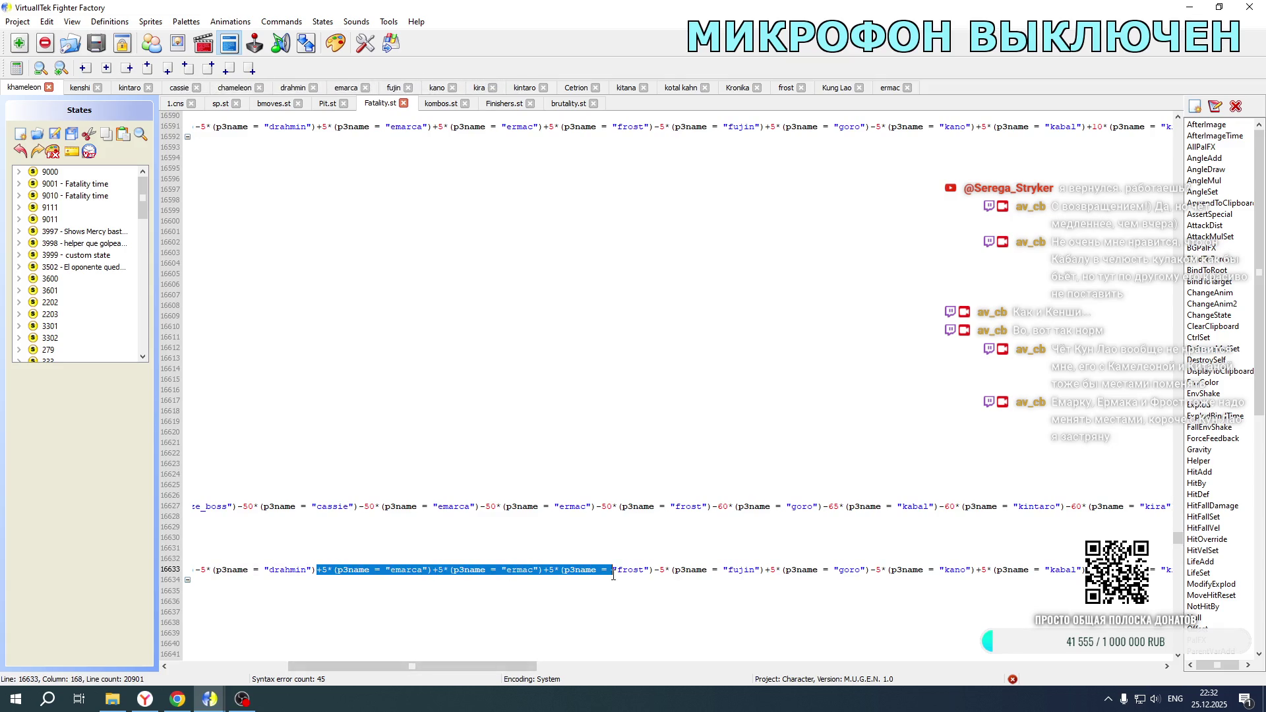
key("ctrl+x")
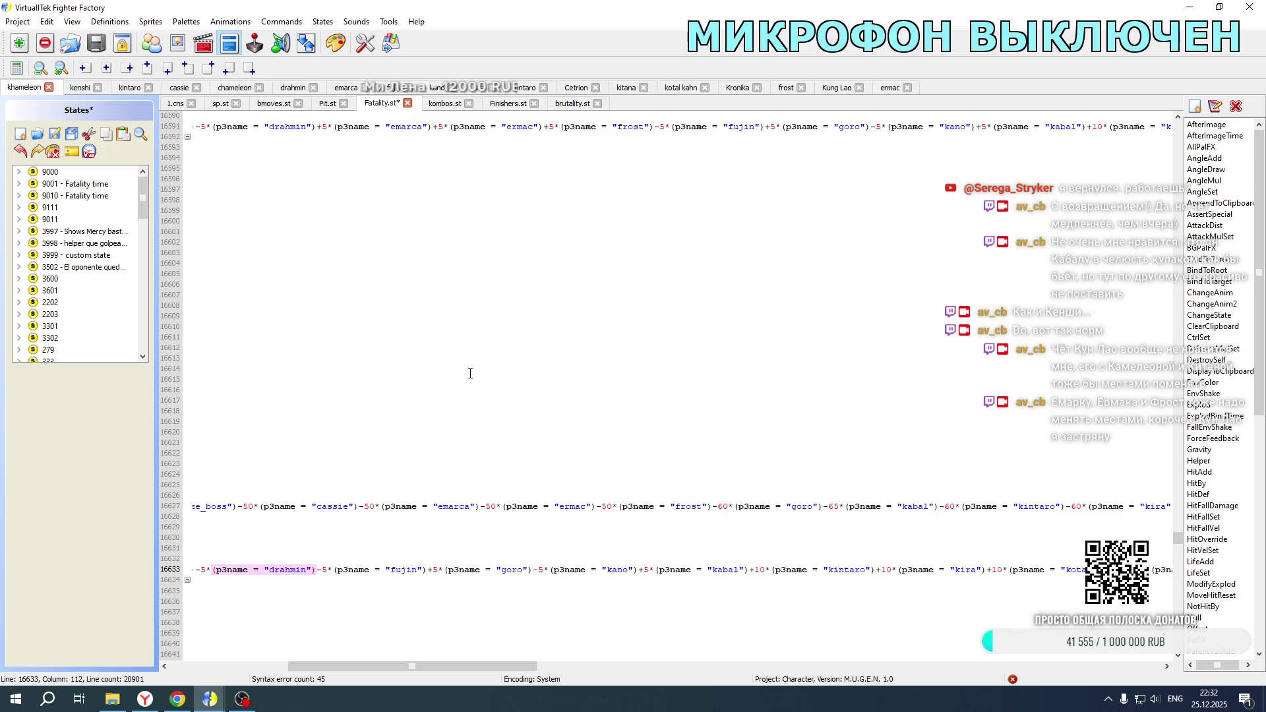
left_click_drag(315, 127, 376, 129)
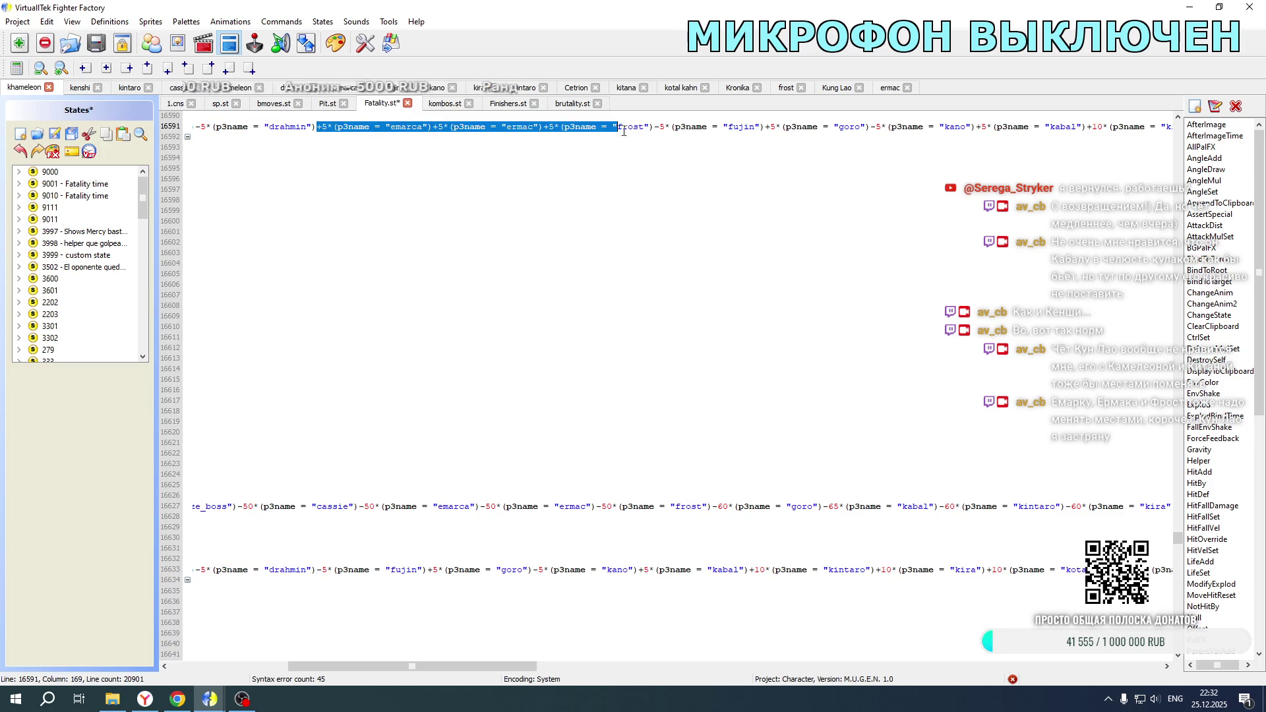
key("ctrl+x")
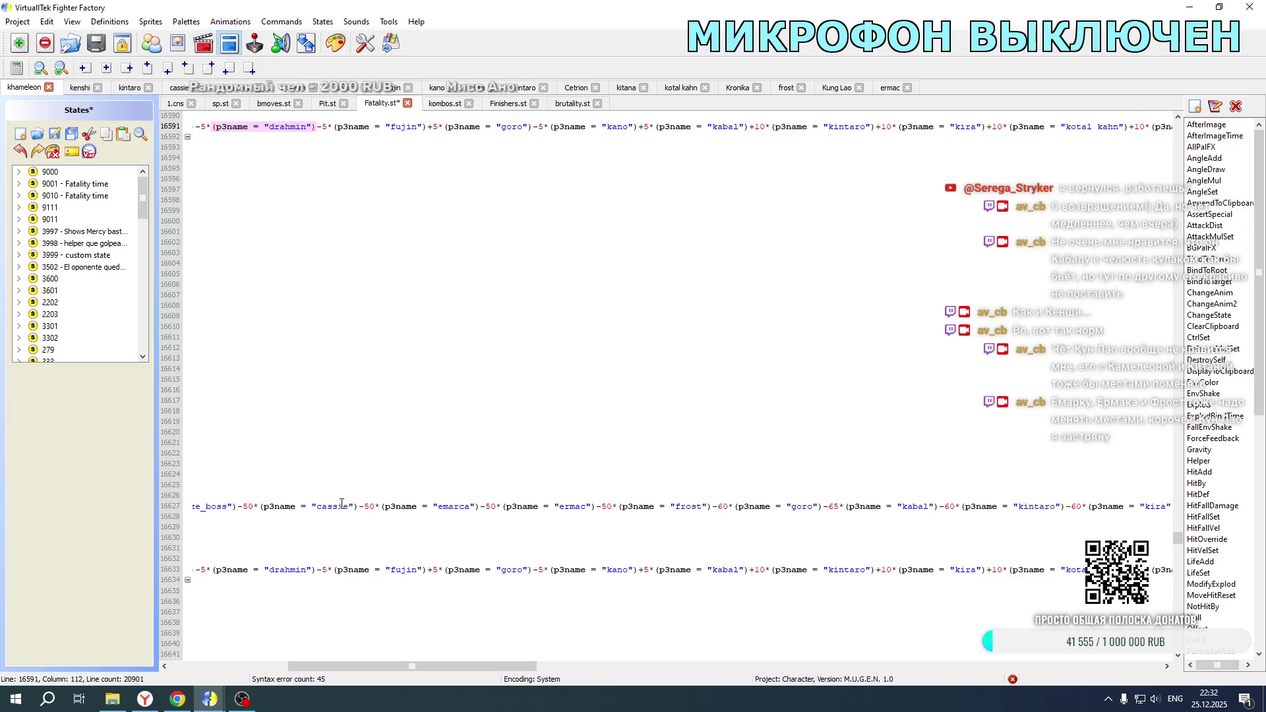
Step: Remove the emarca/ermac/frost terms from lines 16627, 16717 and 16711, then save the states
left_click_drag(362, 507, 498, 507)
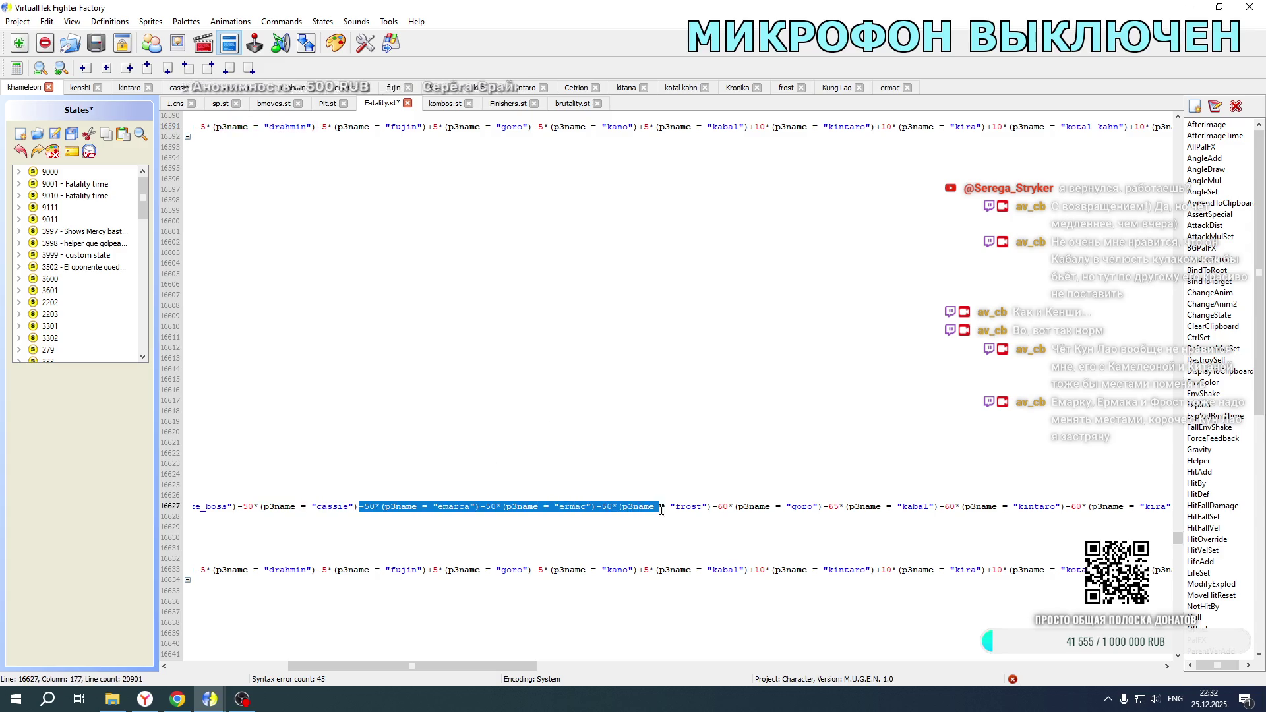
key("ctrl+x")
scroll(432, 356, "down", 20)
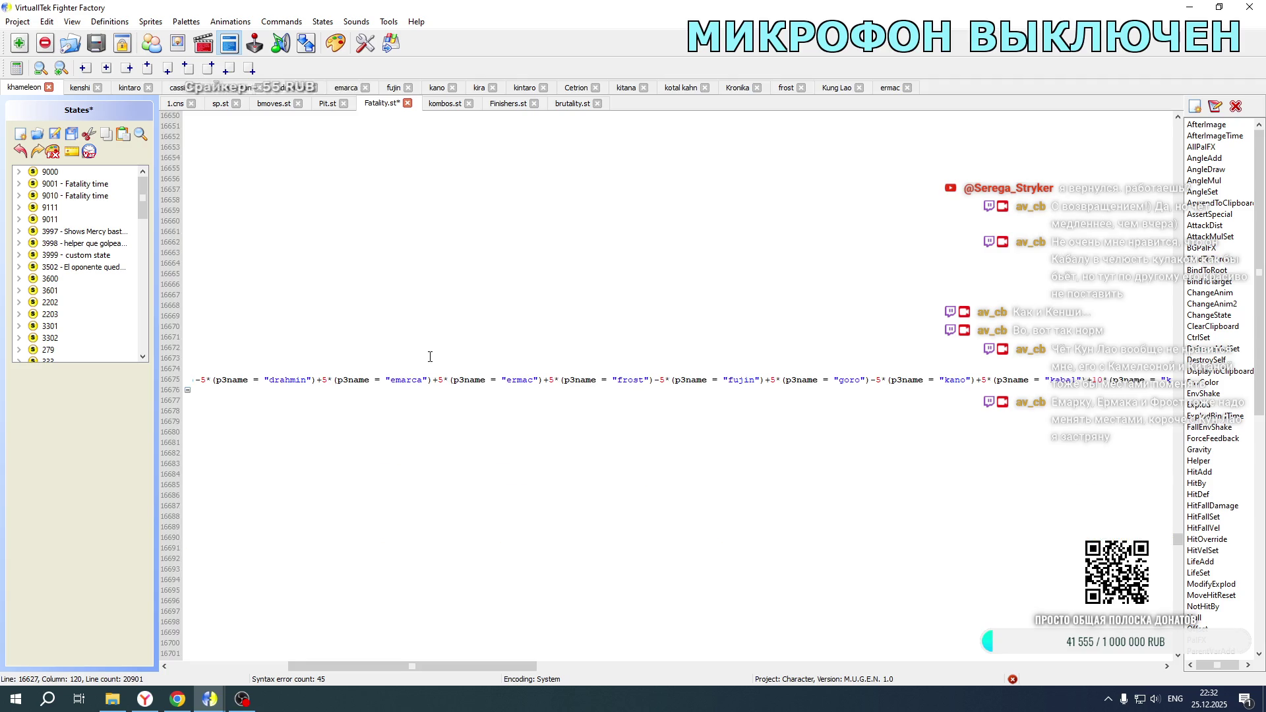
mouse_move(381, 318)
left_mouse_down()
mouse_move(636, 318)
mouse_move(197, 318)
mouse_move(316, 318)
left_mouse_up()
scroll(583, 305, "down", 8)
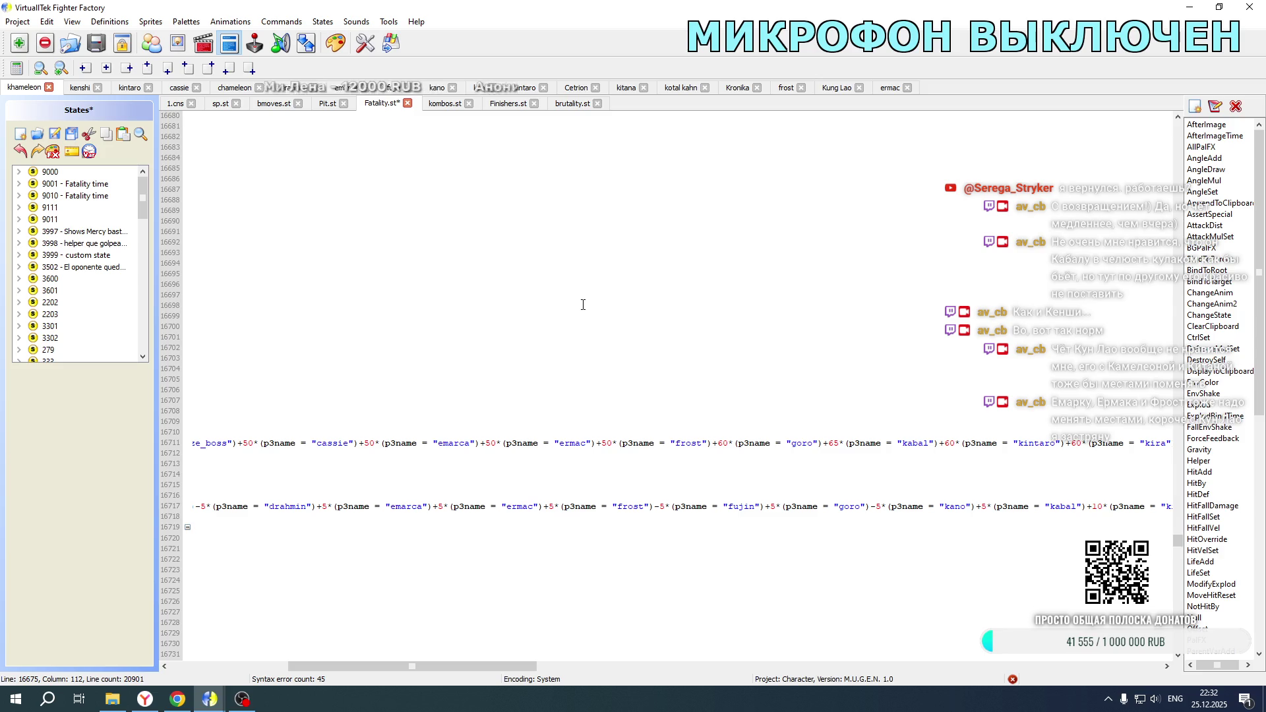
left_click_drag(317, 507, 650, 509)
key("Delete")
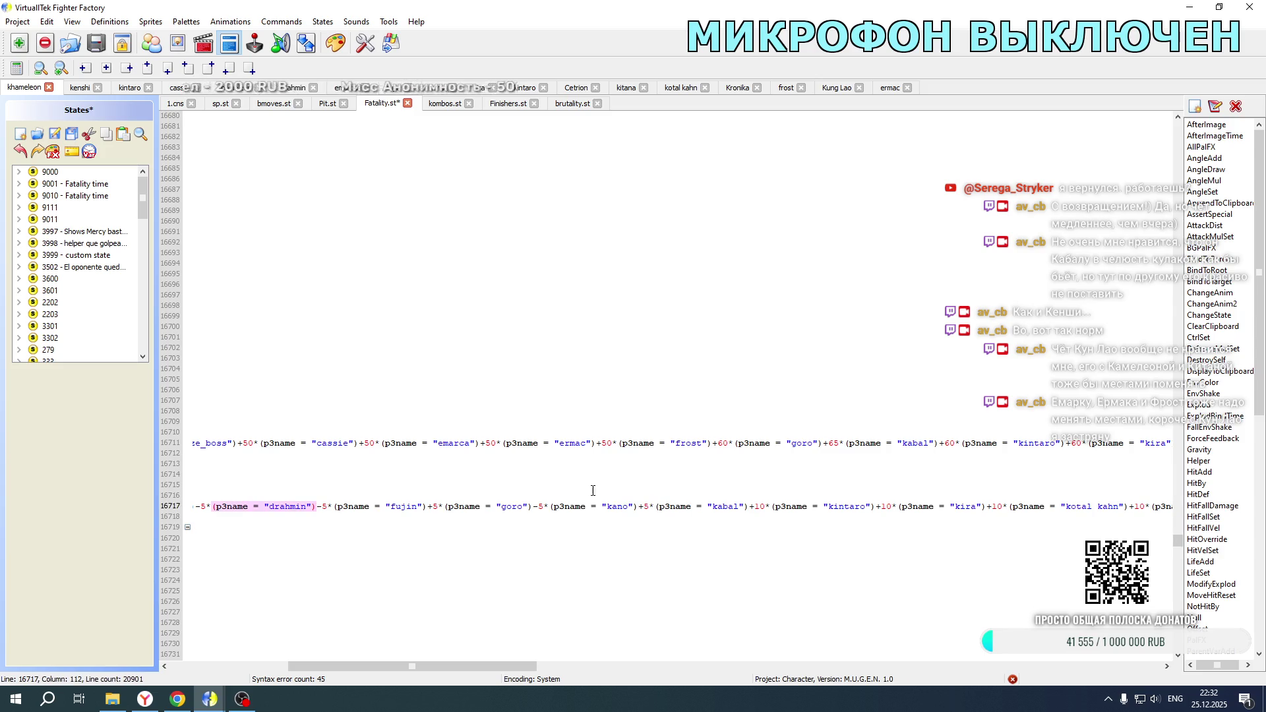
mouse_move(360, 441)
left_mouse_down()
mouse_move(1167, 445)
mouse_move(598, 447)
left_mouse_up()
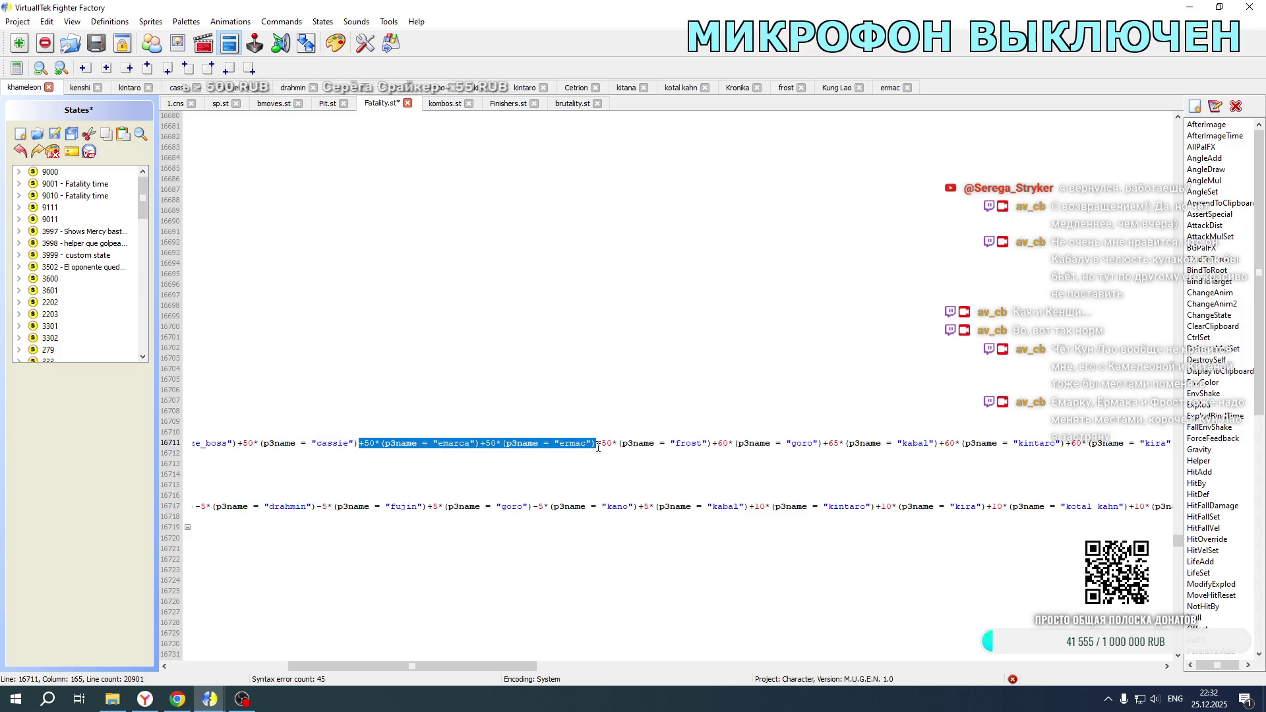
key("Delete")
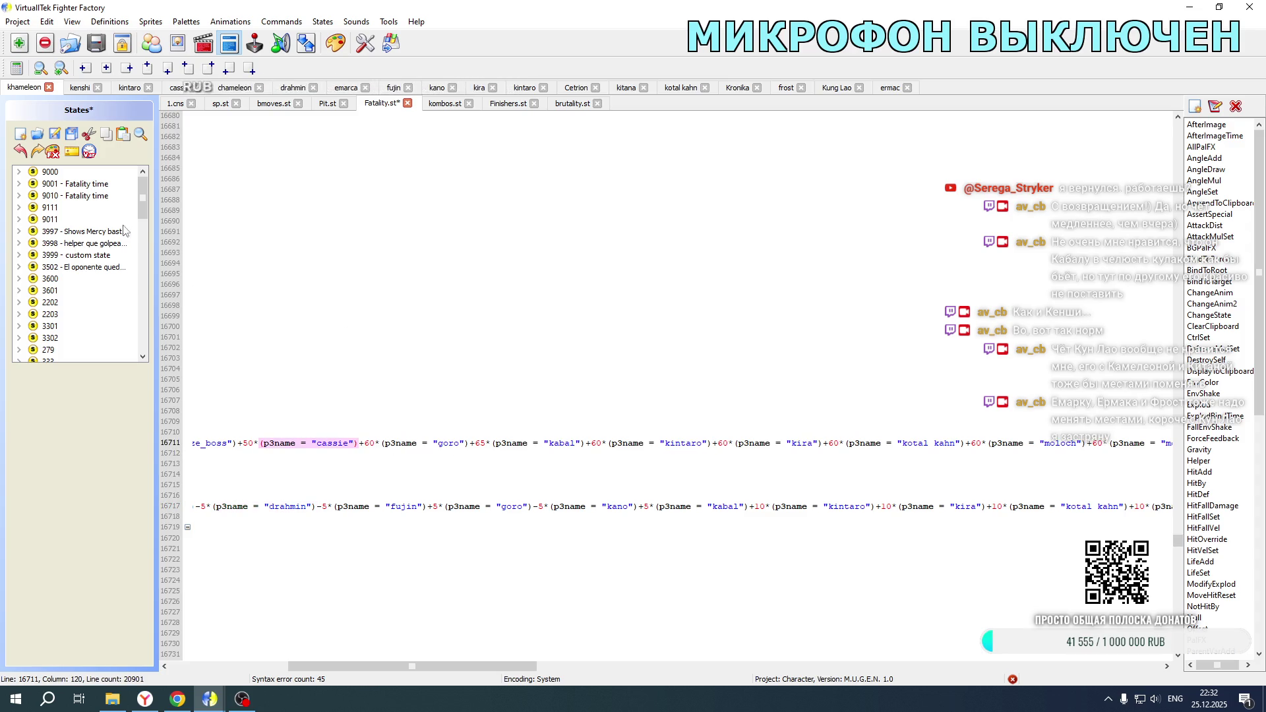
left_click(54, 135)
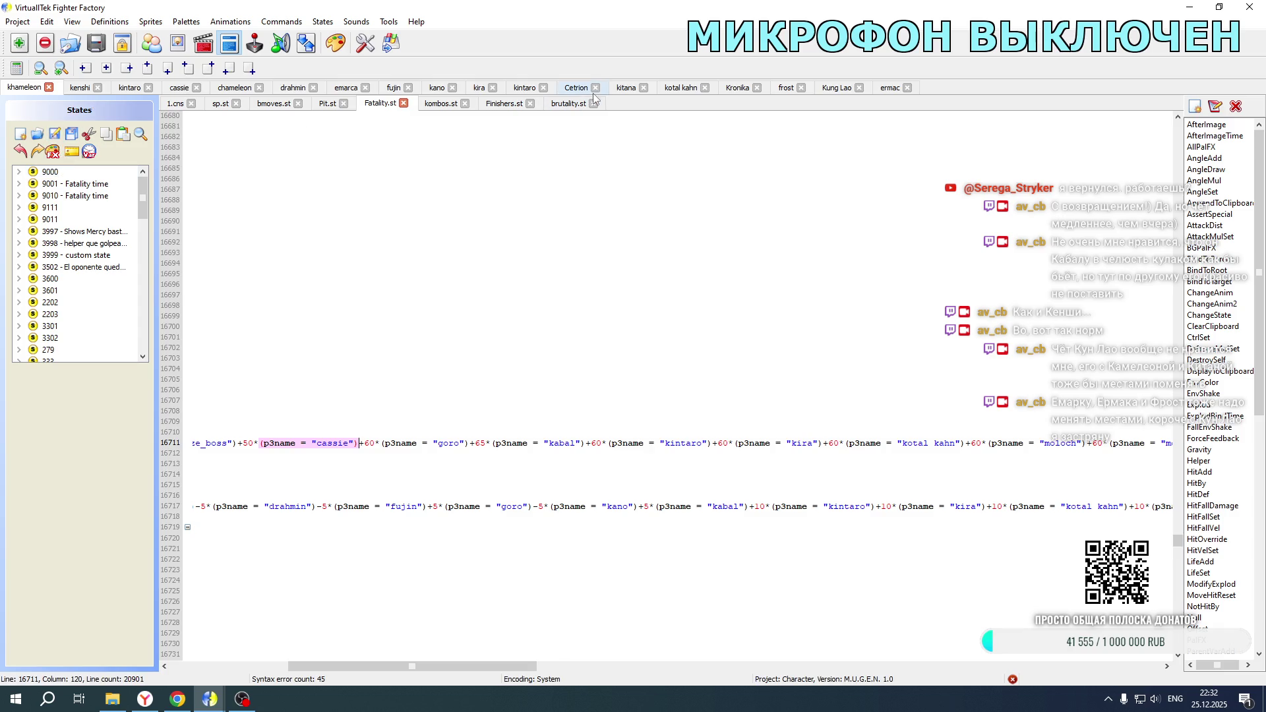
Step: Switch to Kung Lao's 1.cns after briefly checking Khameleon's fatality for reference
left_click(820, 91)
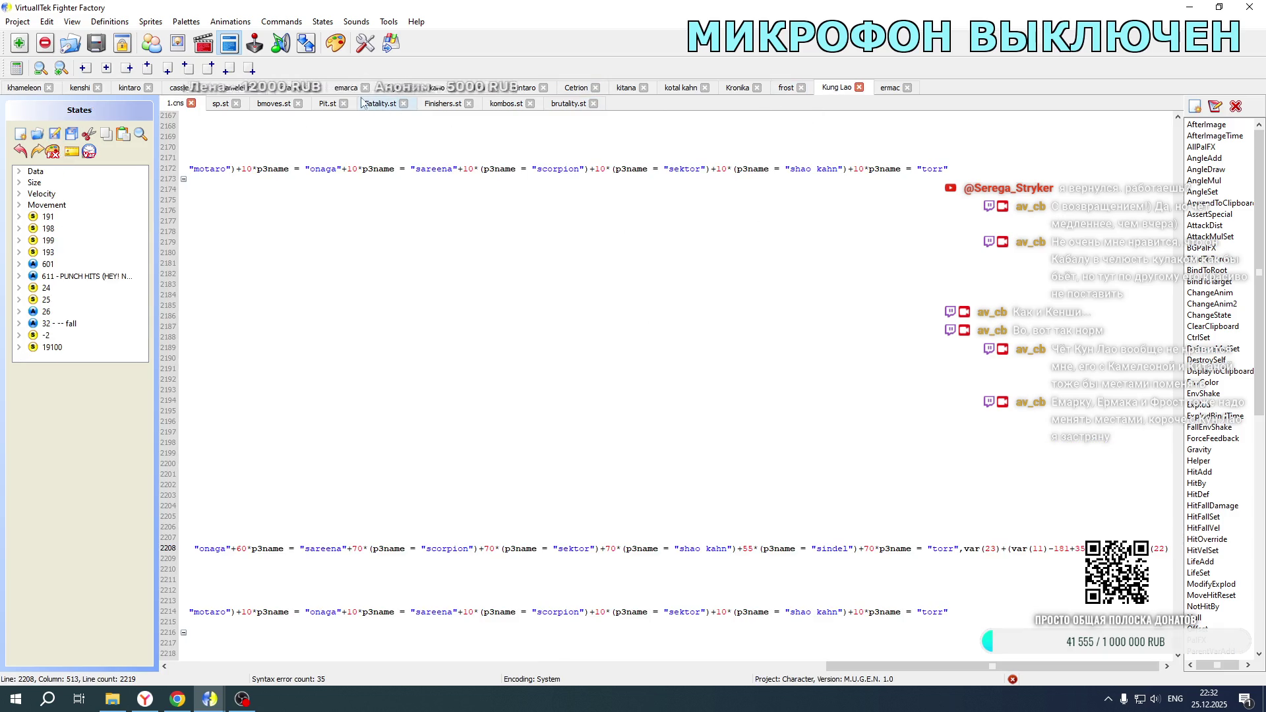
left_click(15, 87)
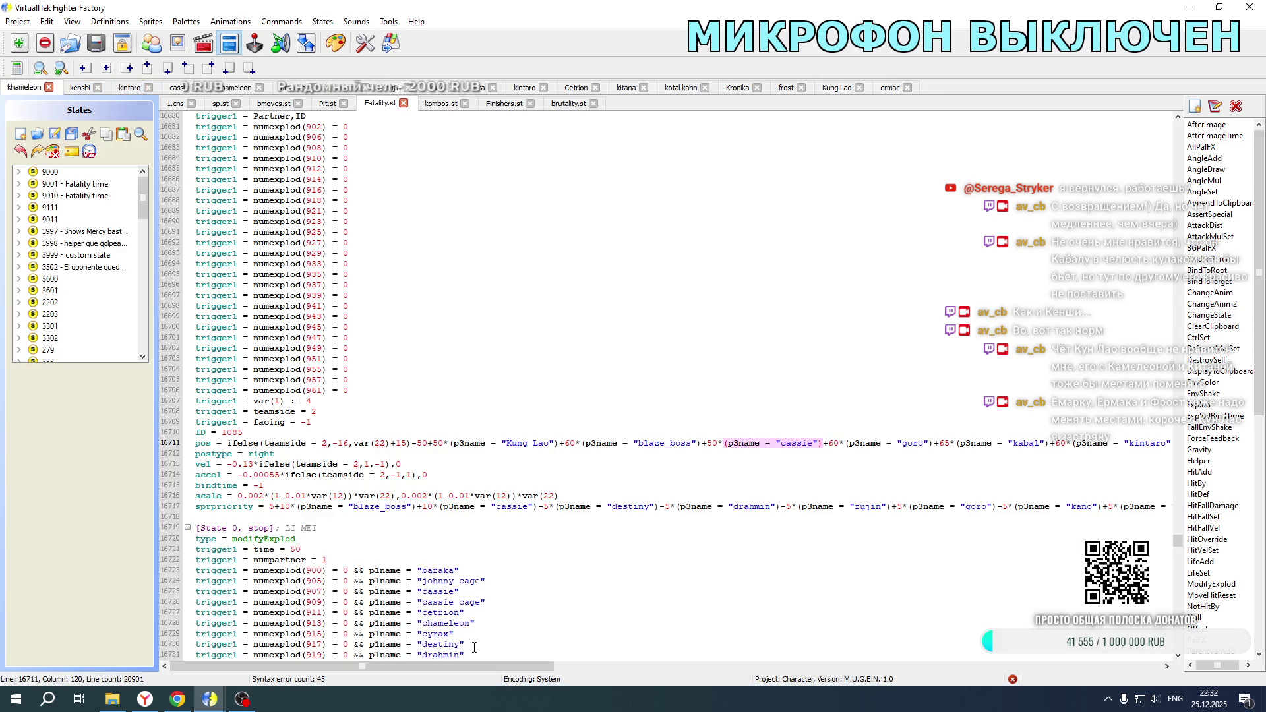
left_click(836, 88)
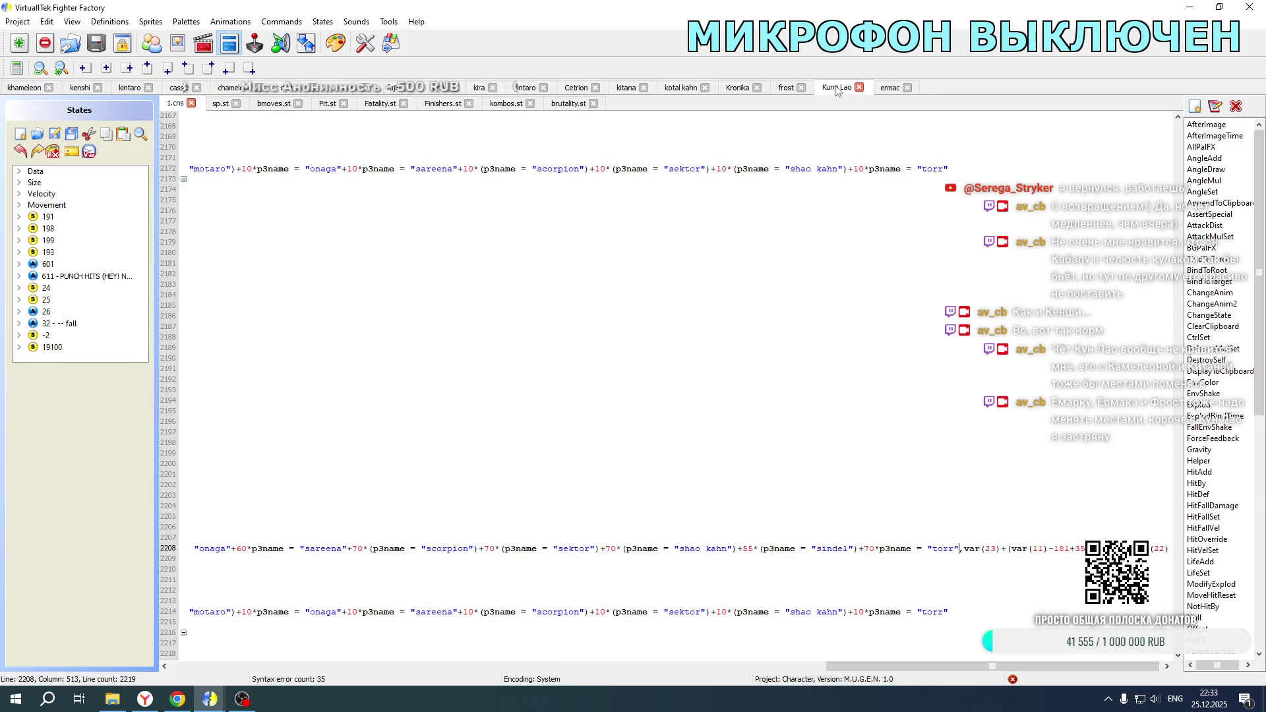
left_click_drag(857, 666, 200, 666)
scroll(327, 503, "up", 7)
scroll(326, 503, "up", 20)
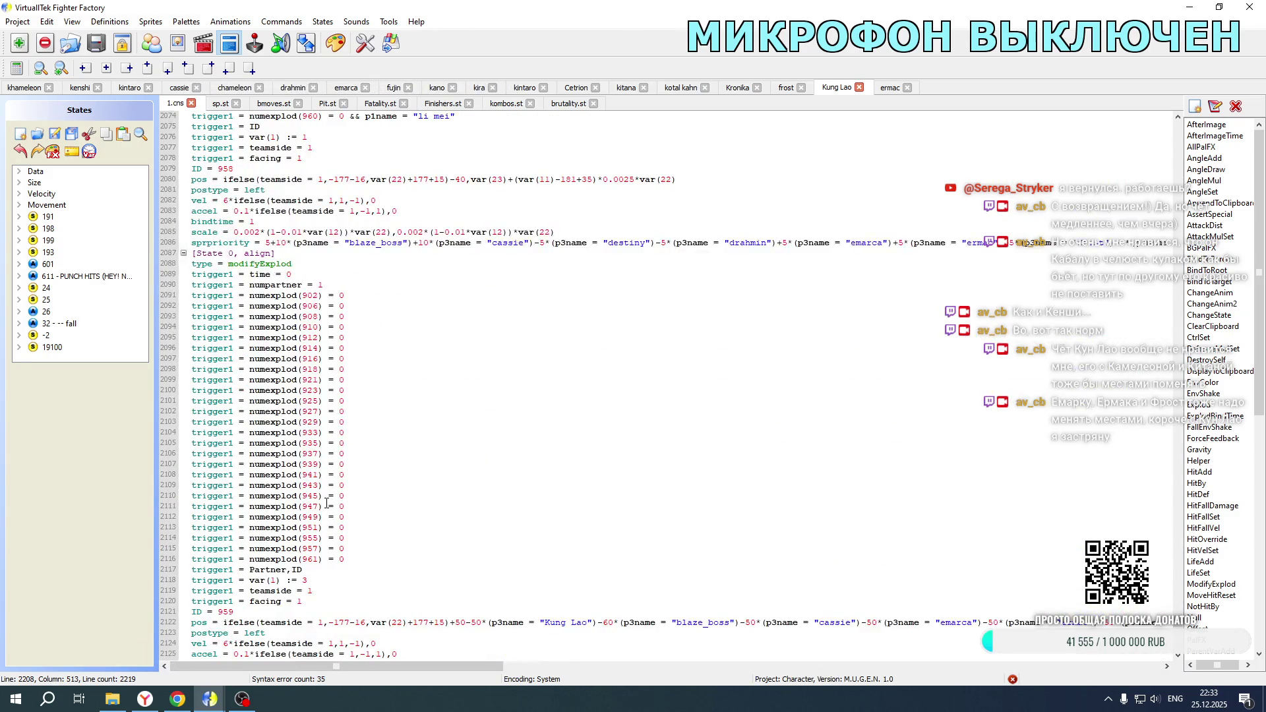
scroll(327, 503, "down", 16)
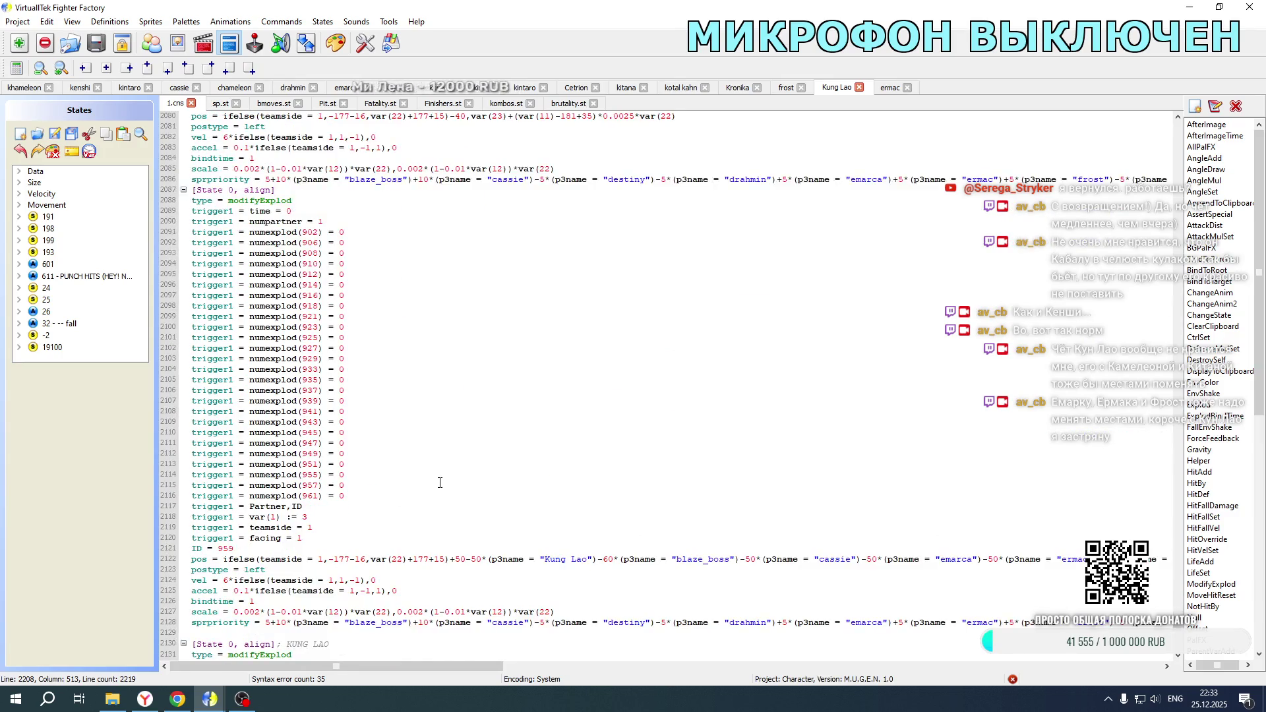
left_click_drag(362, 666, 532, 665)
Step: Delete the emarca through frost terms from lines 2128, 2122 and 2086
mouse_move(342, 590)
left_mouse_down()
mouse_move(1084, 591)
mouse_move(610, 592)
left_mouse_up()
key("Delete")
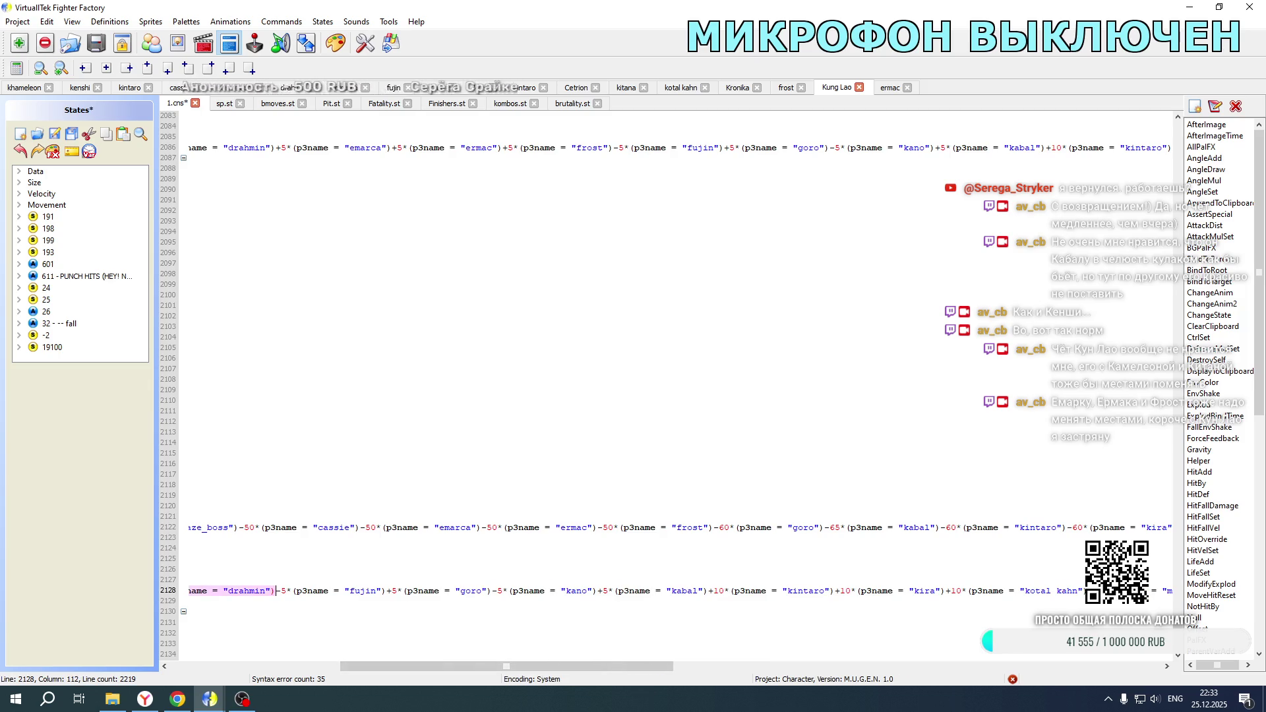
mouse_move(713, 530)
left_mouse_down()
mouse_move(190, 530)
mouse_move(375, 531)
left_mouse_up()
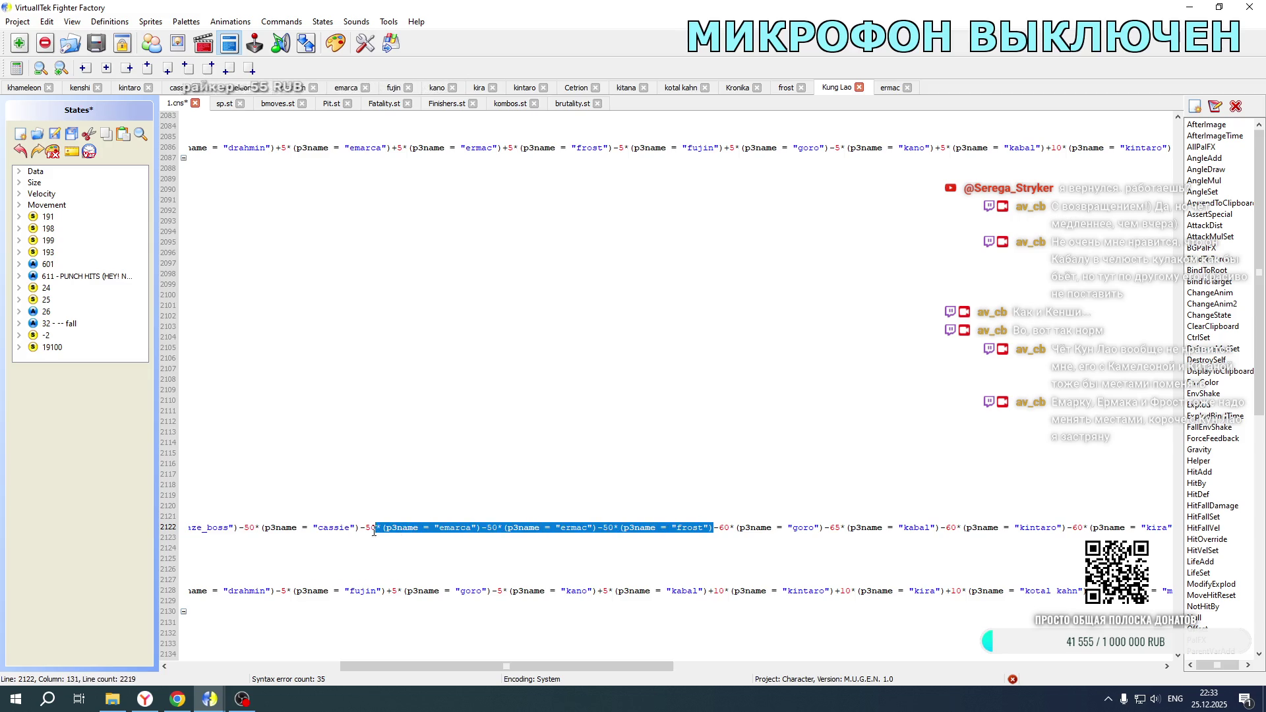
key("Delete")
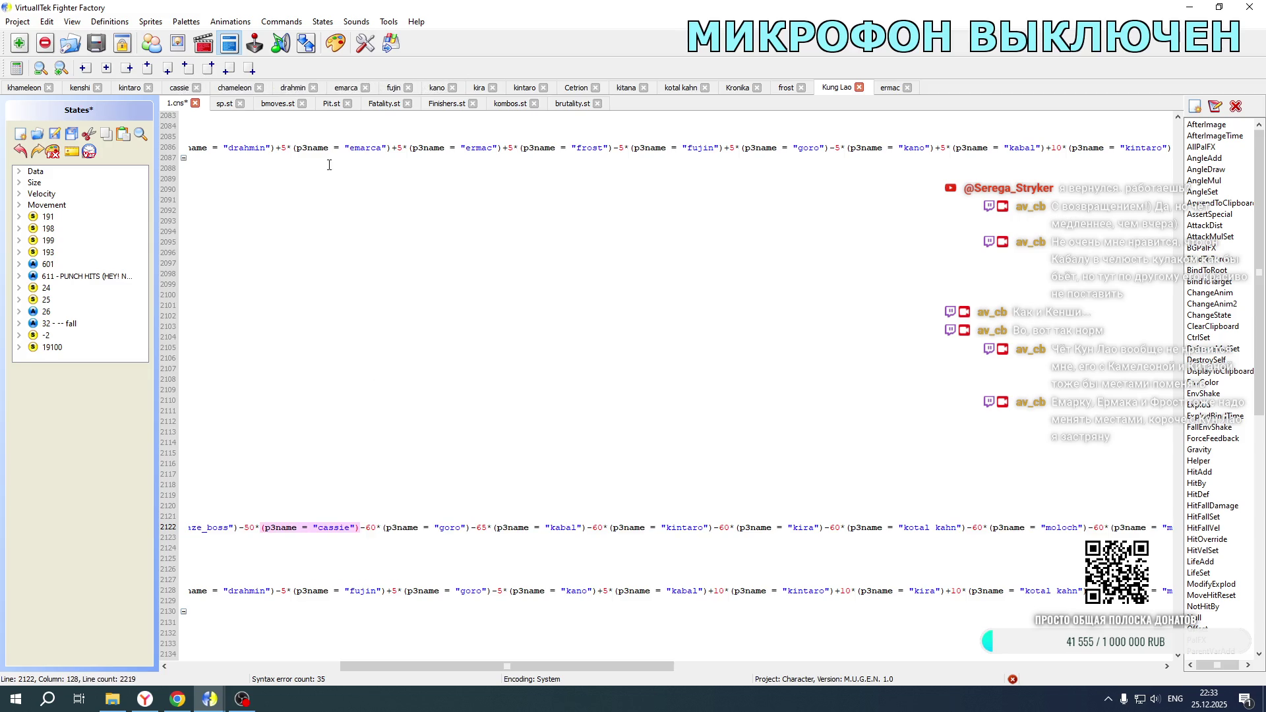
left_click_drag(280, 152, 592, 152)
key("Delete")
scroll(444, 282, "down", 20)
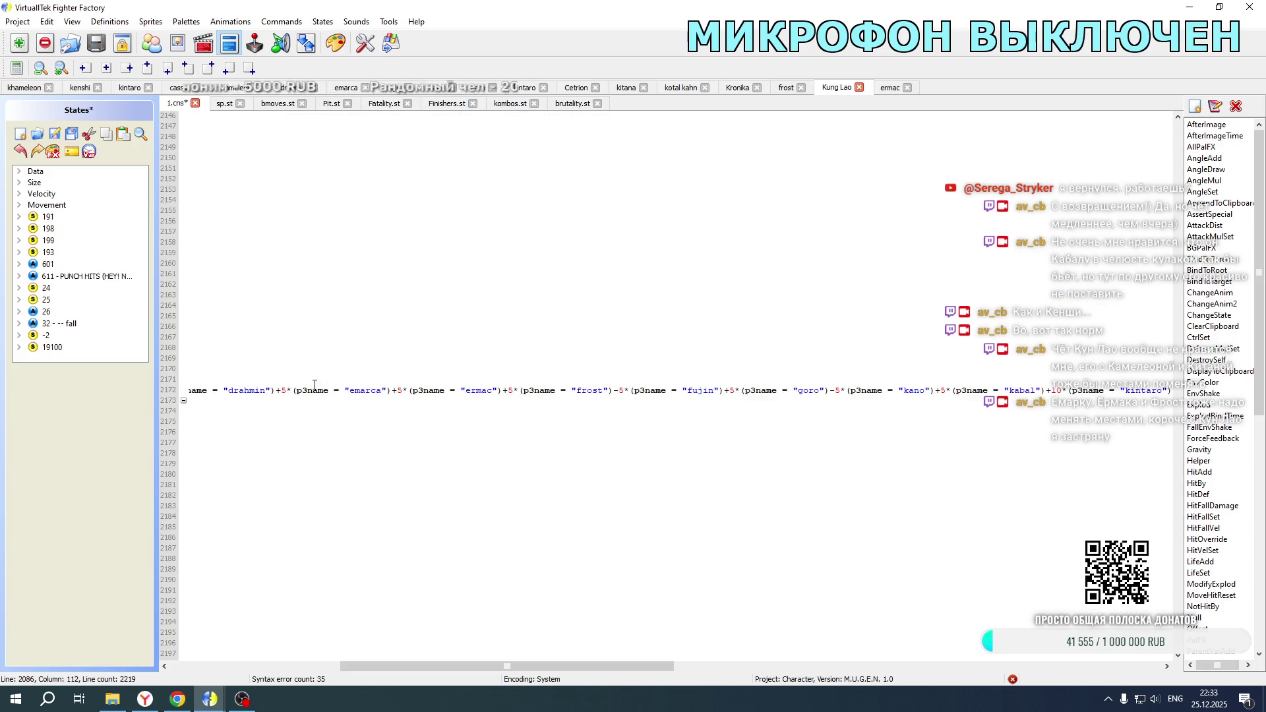
Step: Delete the emarca/ermac/frost terms from lines 2172, 2208 and 2214, then save 1.cns
left_click_drag(278, 391, 606, 393)
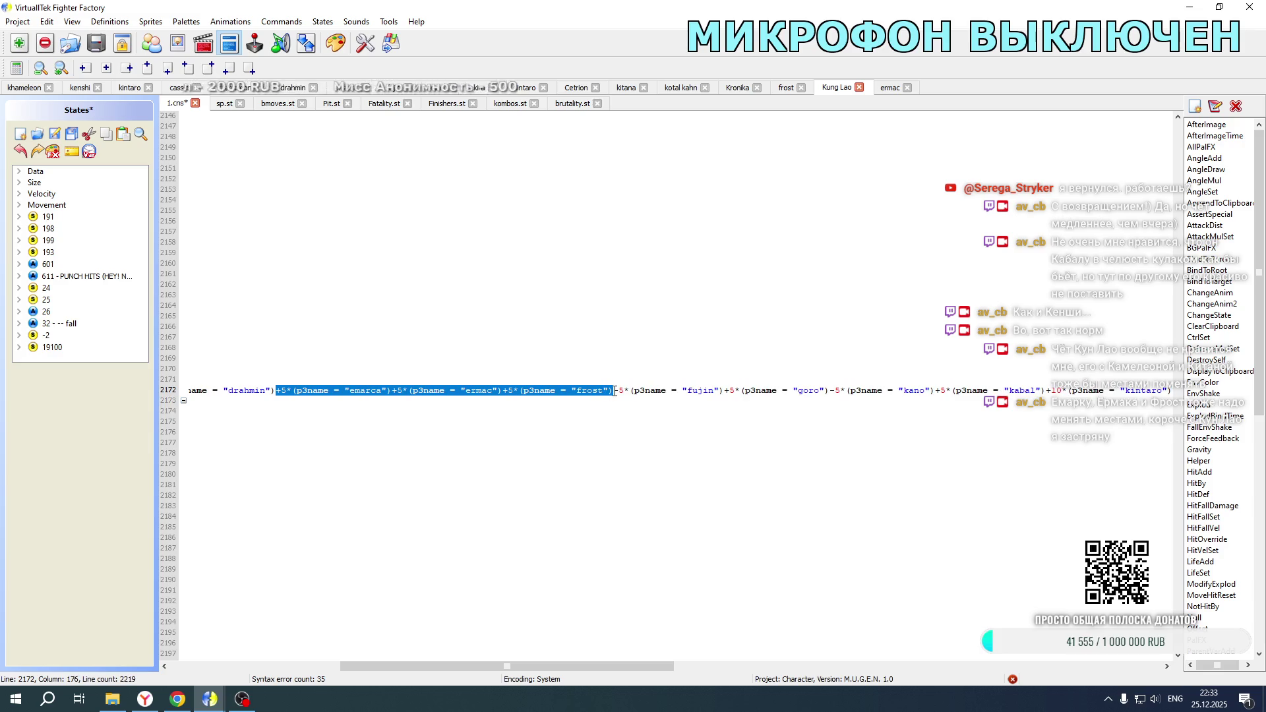
key("Delete")
scroll(525, 297, "down", 8)
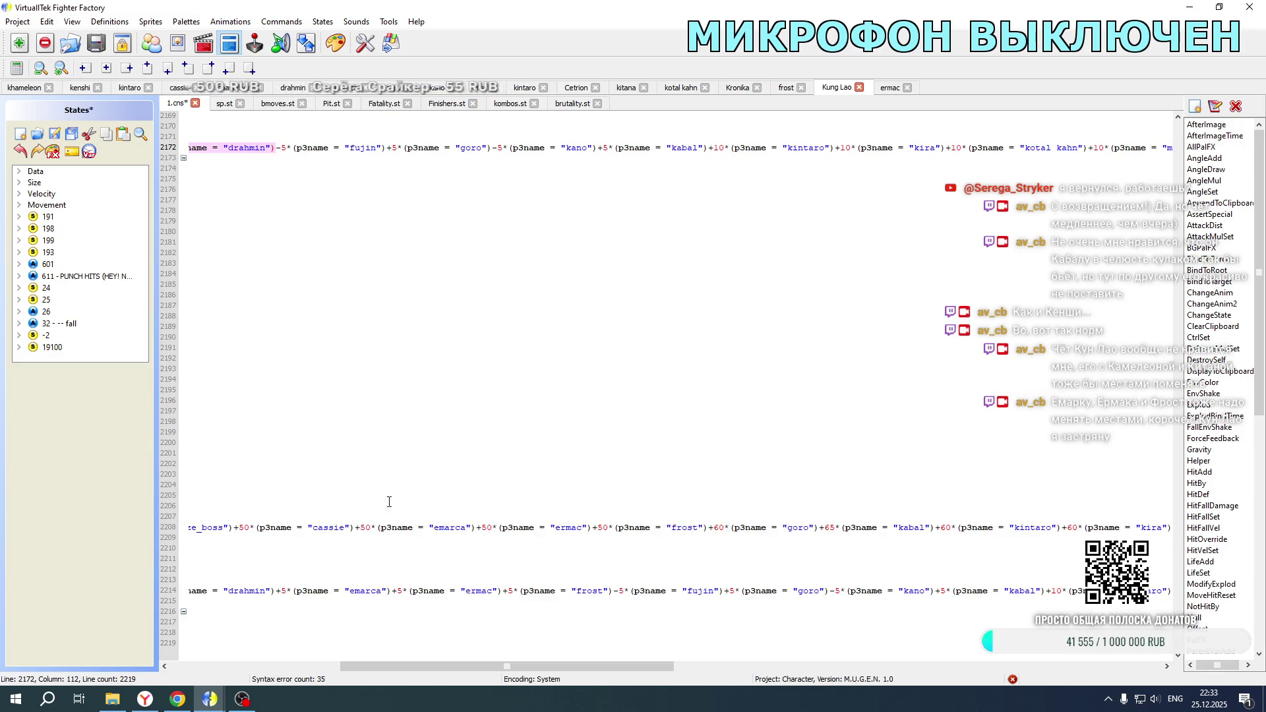
mouse_move(355, 525)
left_mouse_down()
mouse_move(659, 538)
mouse_move(638, 530)
left_mouse_up()
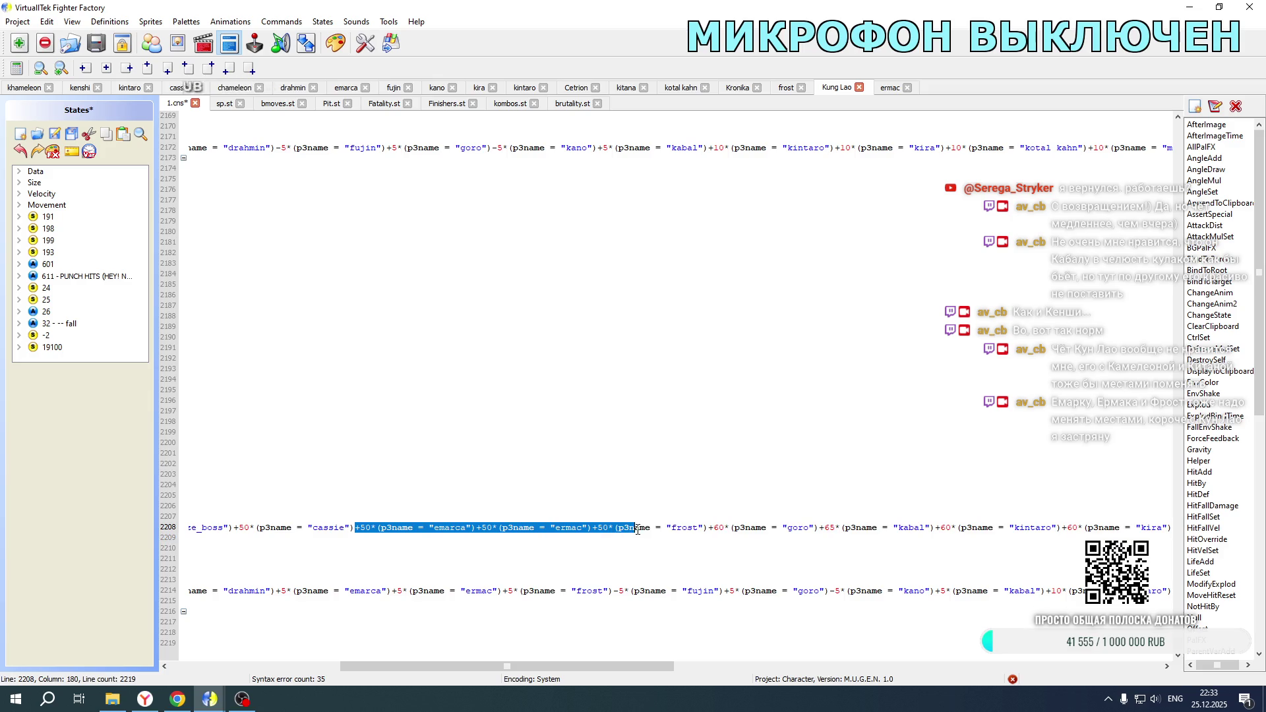
key("Delete")
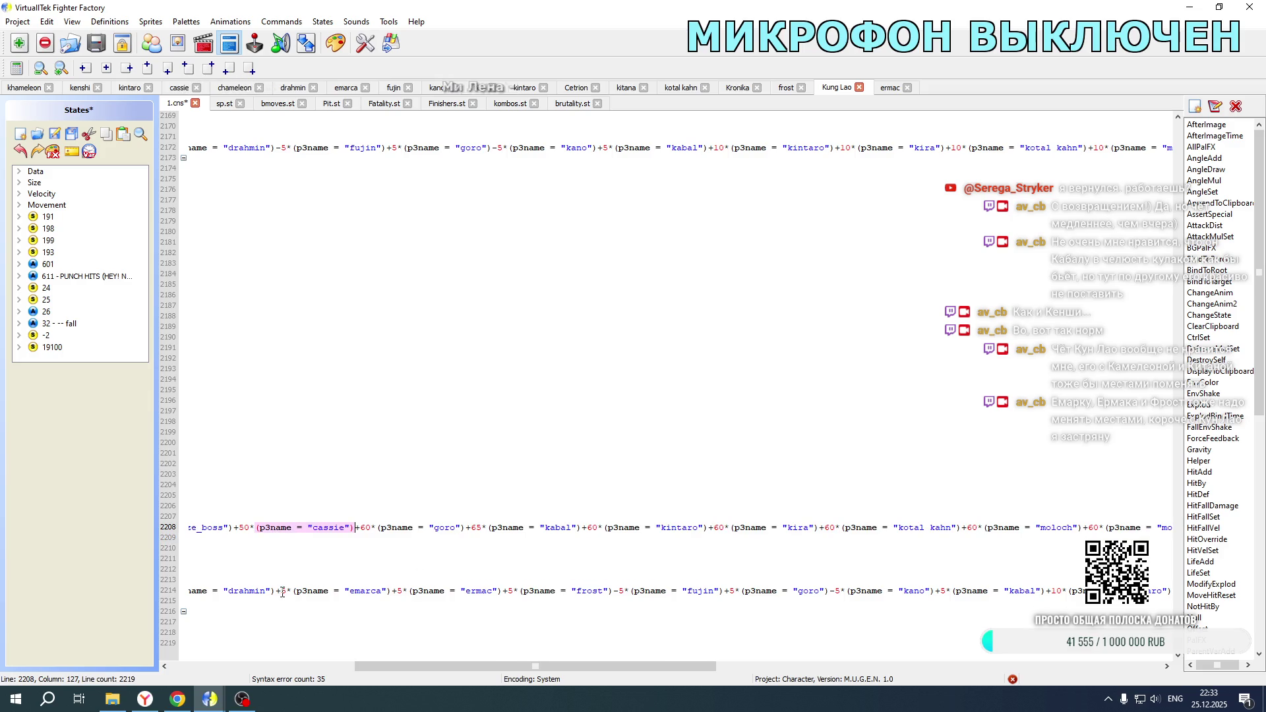
double_click(283, 591)
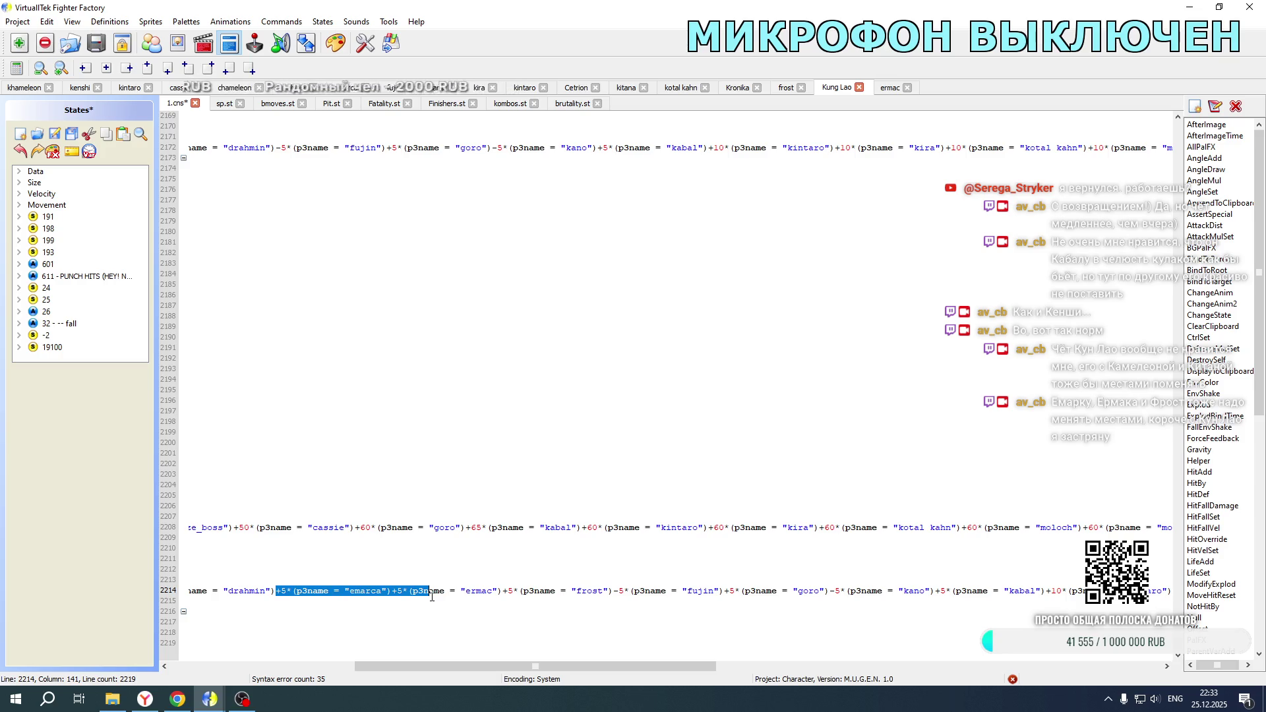
key("ctrl+z")
key("ctrl+y")
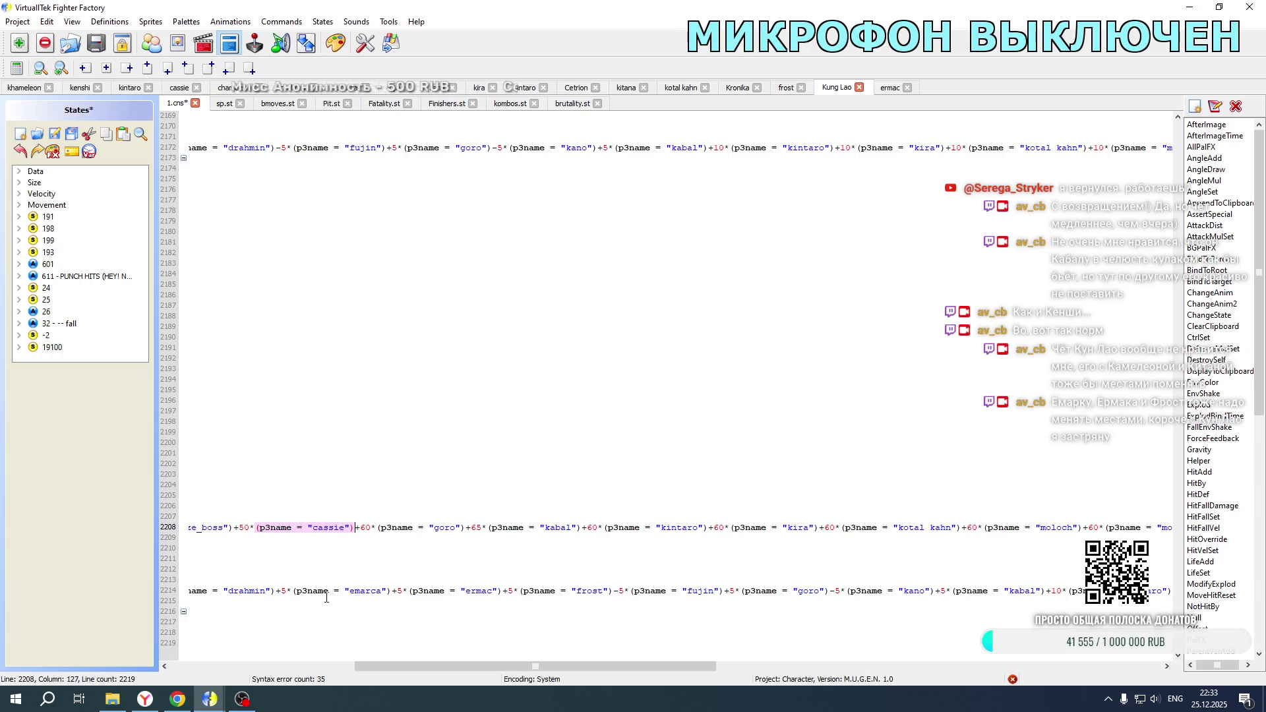
left_click_drag(274, 592, 397, 594)
left_click_drag(475, 590, 608, 591)
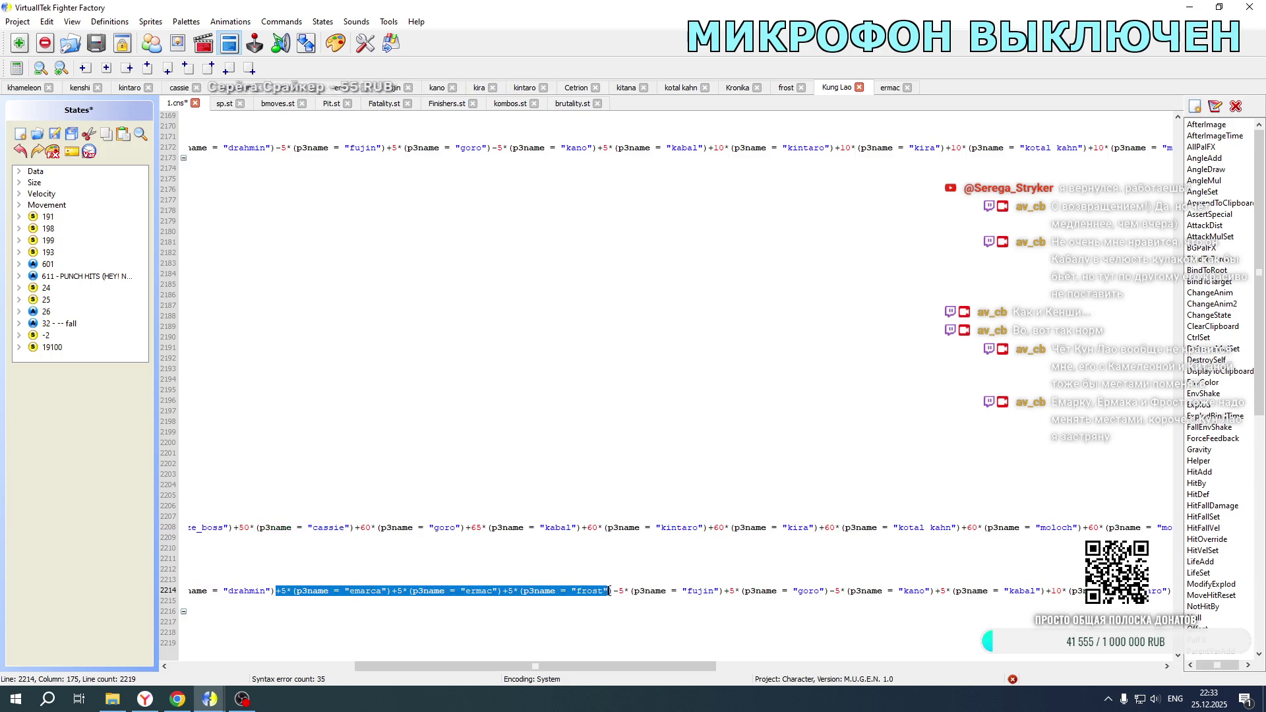
key("ctrl+x")
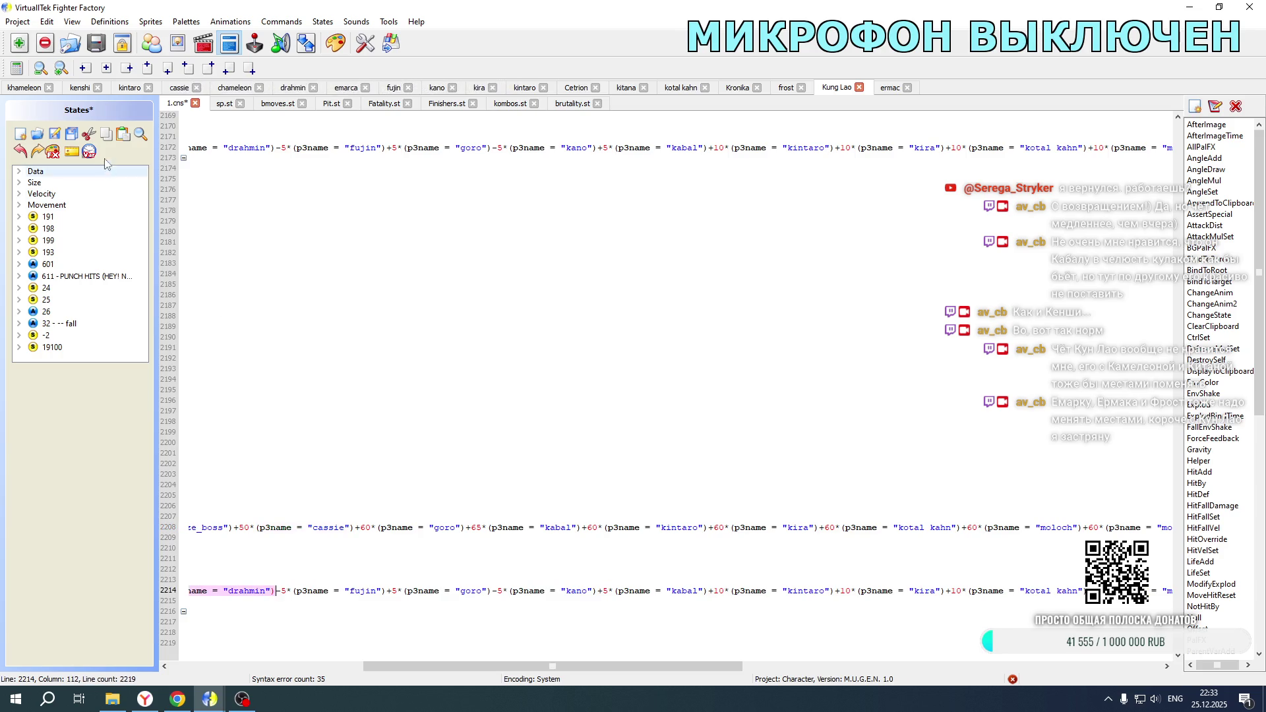
left_click(71, 134)
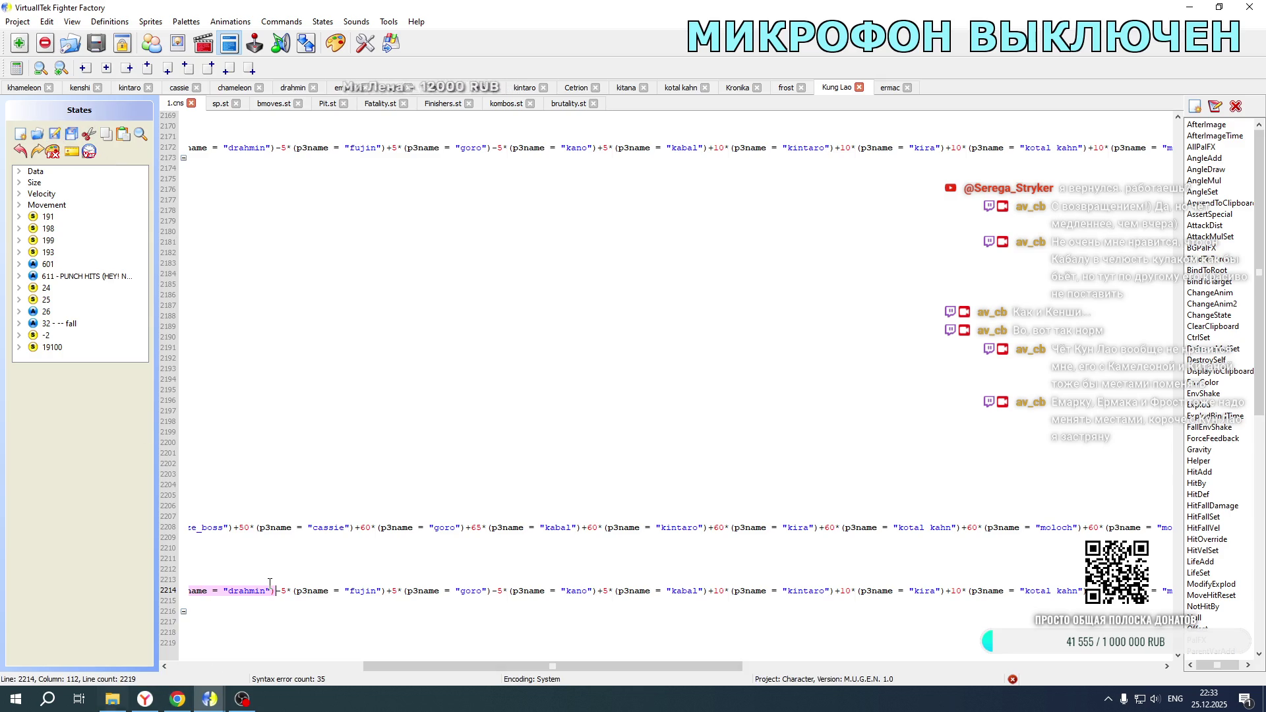
Step: Launch the game and play a Kung Lao and Emarka tag duel against Ermak, then exit the fight
left_click(101, 702)
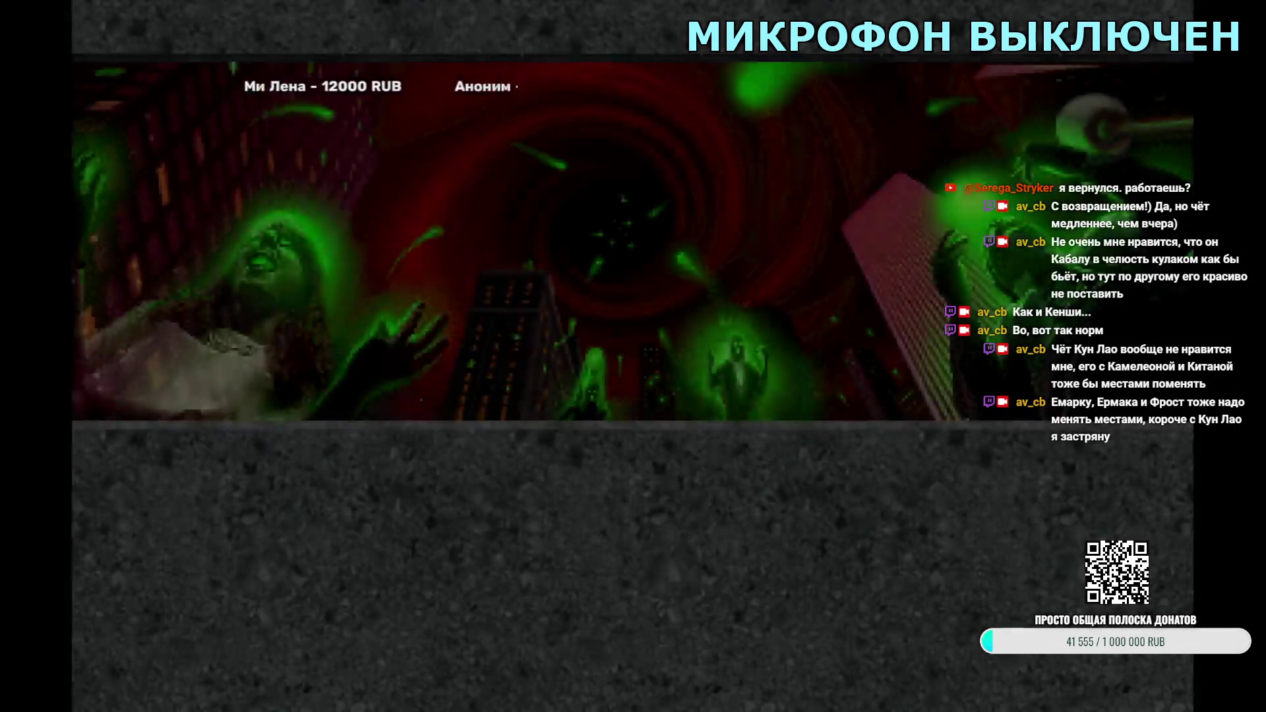
key("Return")
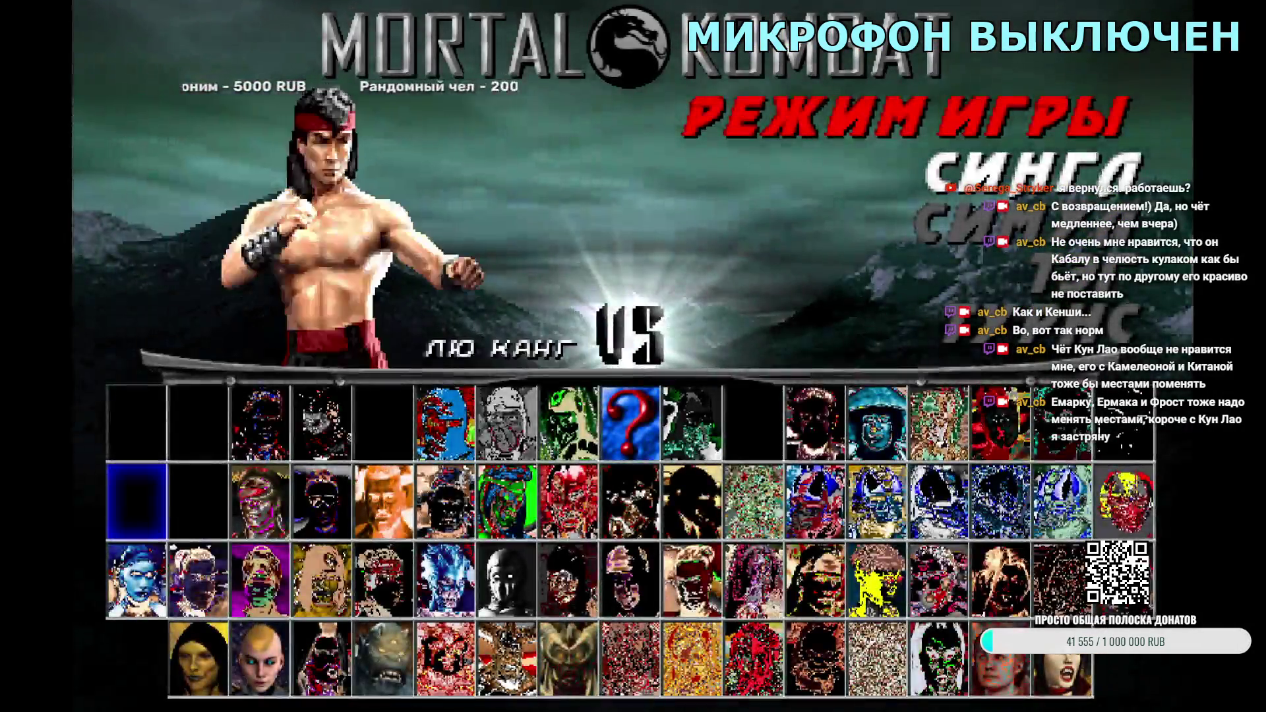
key("Right")
key("Down")
key("Right")
key("Right")
key("Right")
key("Return")
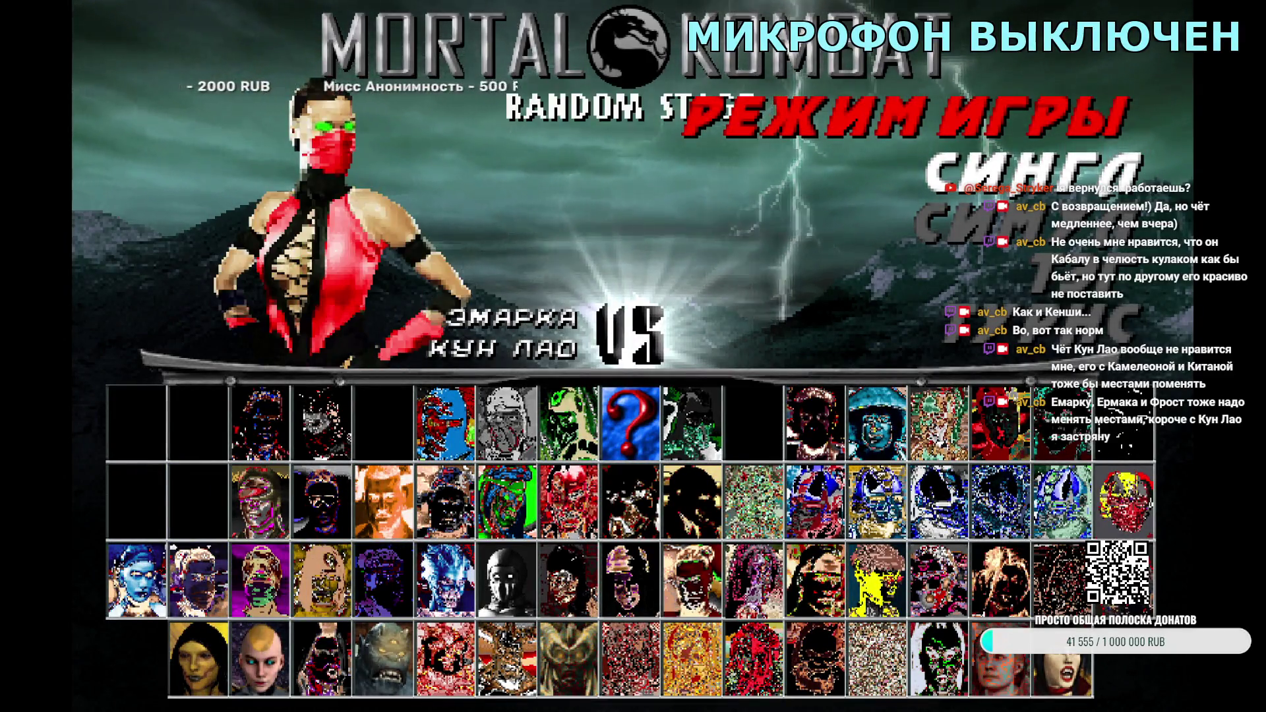
key("Return")
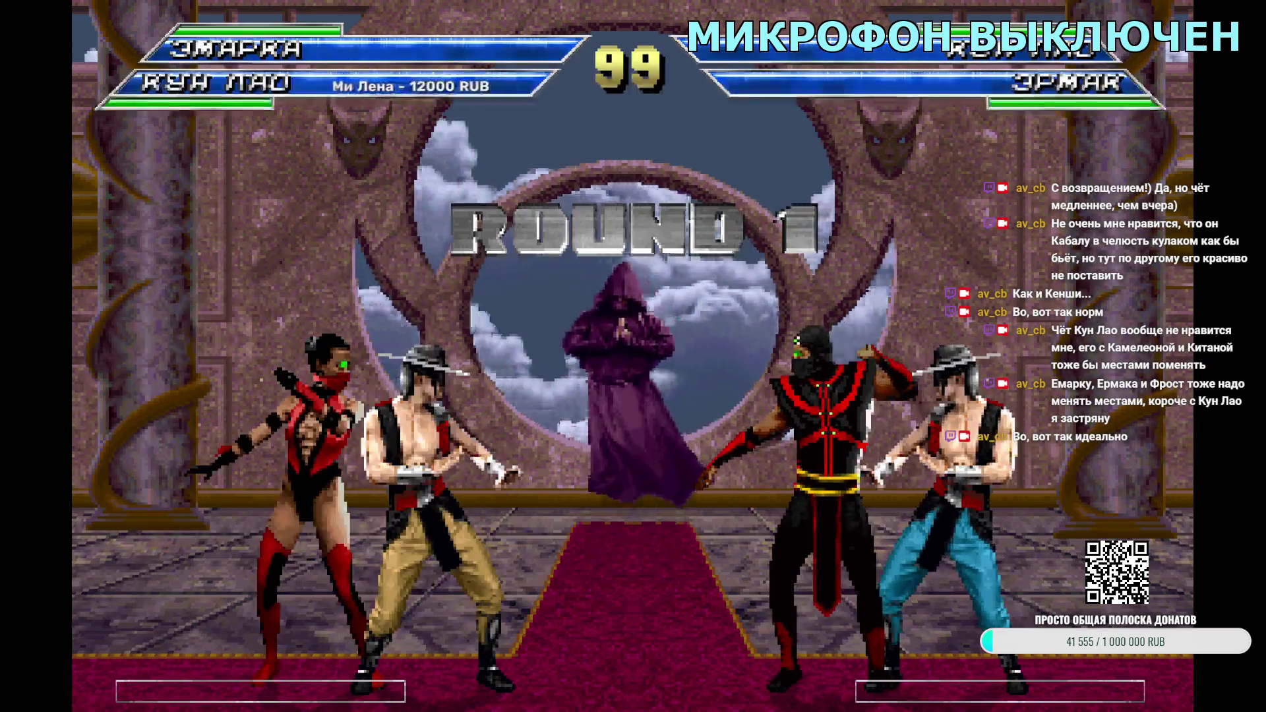
key("Escape")
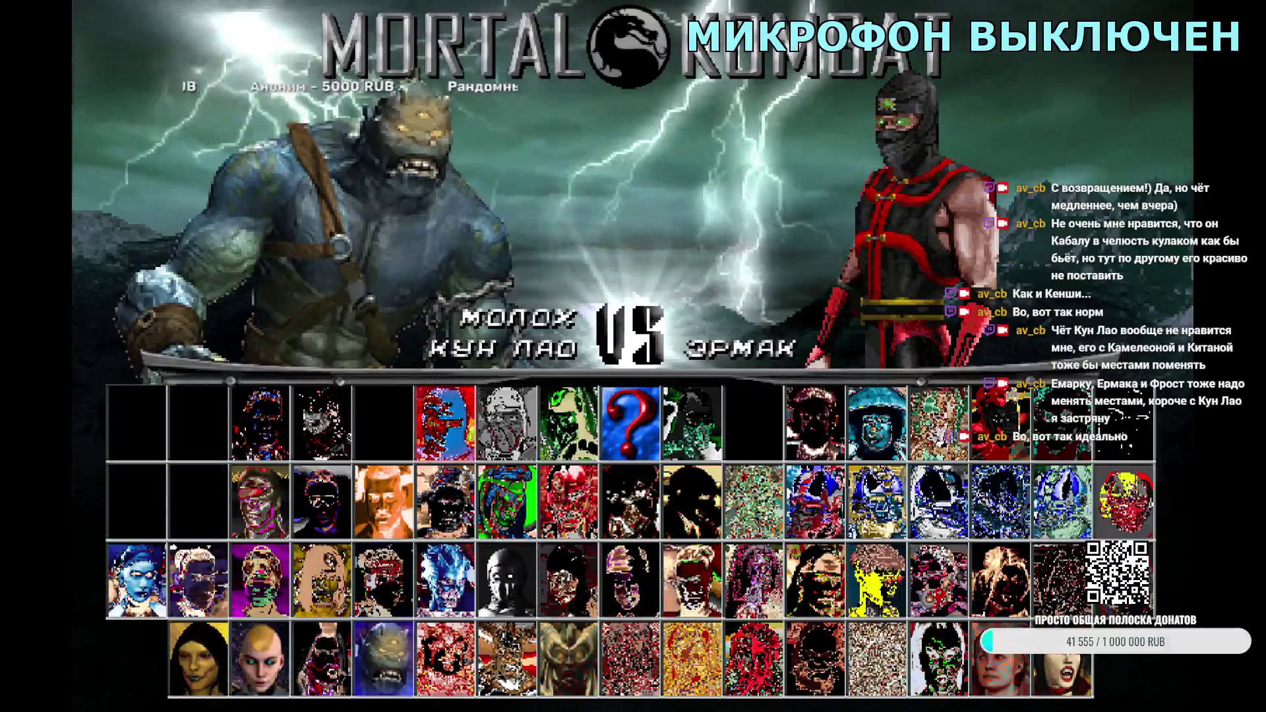
Step: Fight with Frost as Kung Lao's partner, then back out to the main menu
key("Right")
key("Right")
key("Return")
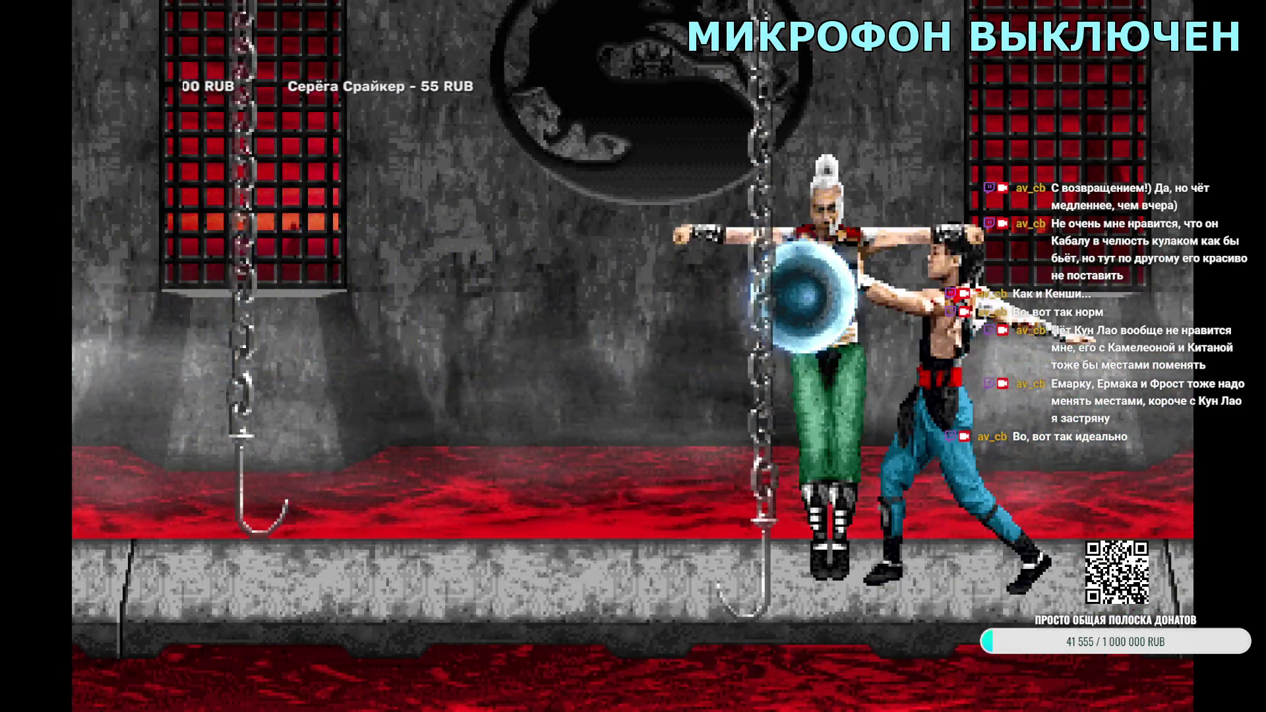
key("Escape")
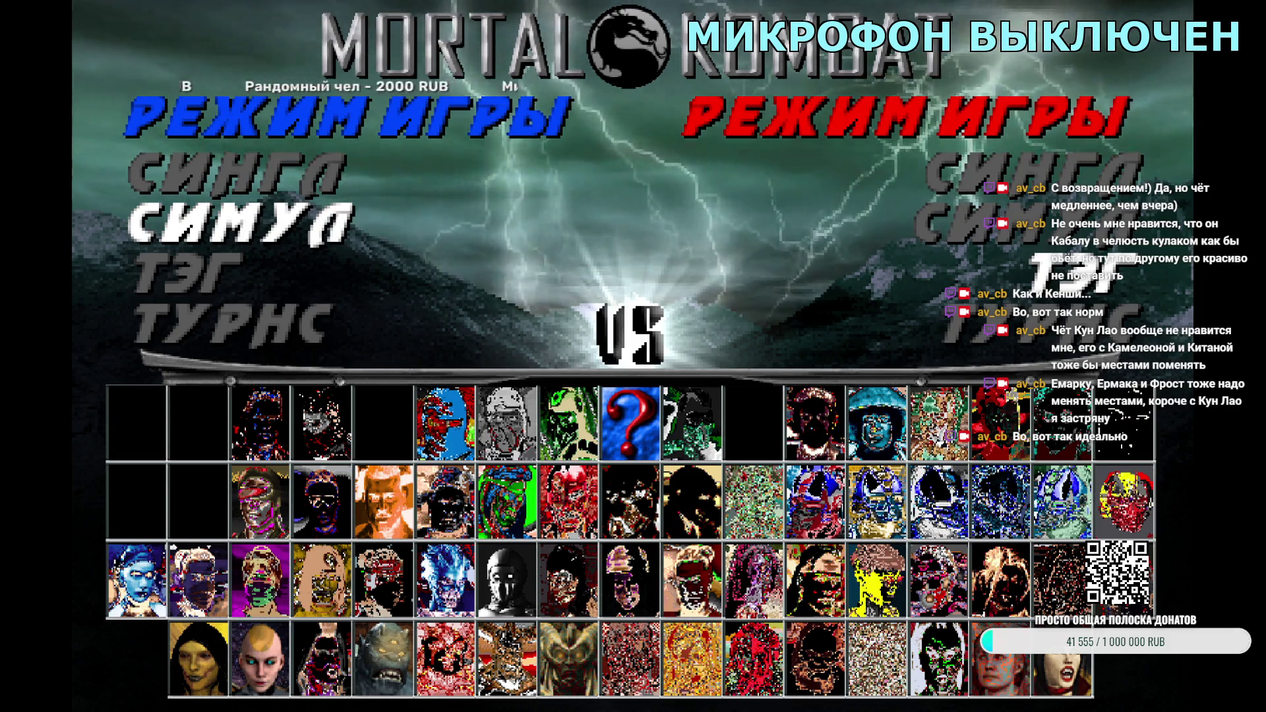
key("Escape")
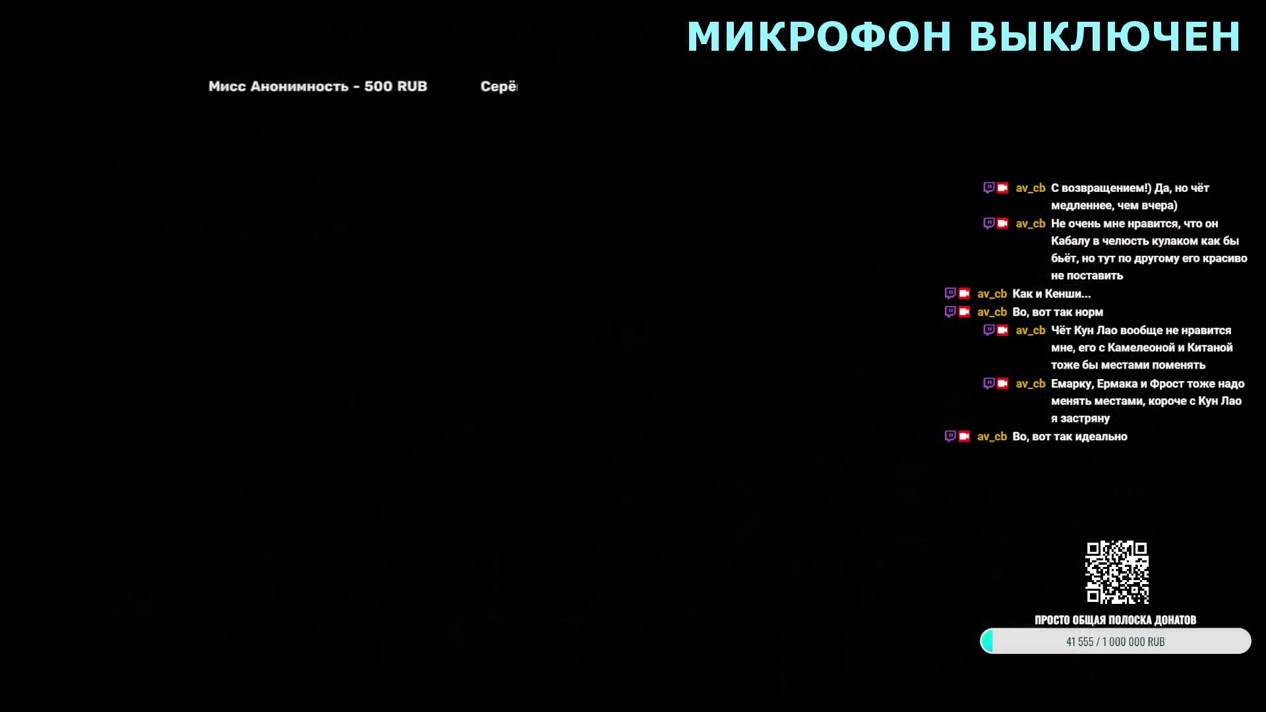
Step: Start a new duel and pick Johnny Cage as Kung Lao's partner
key("Return")
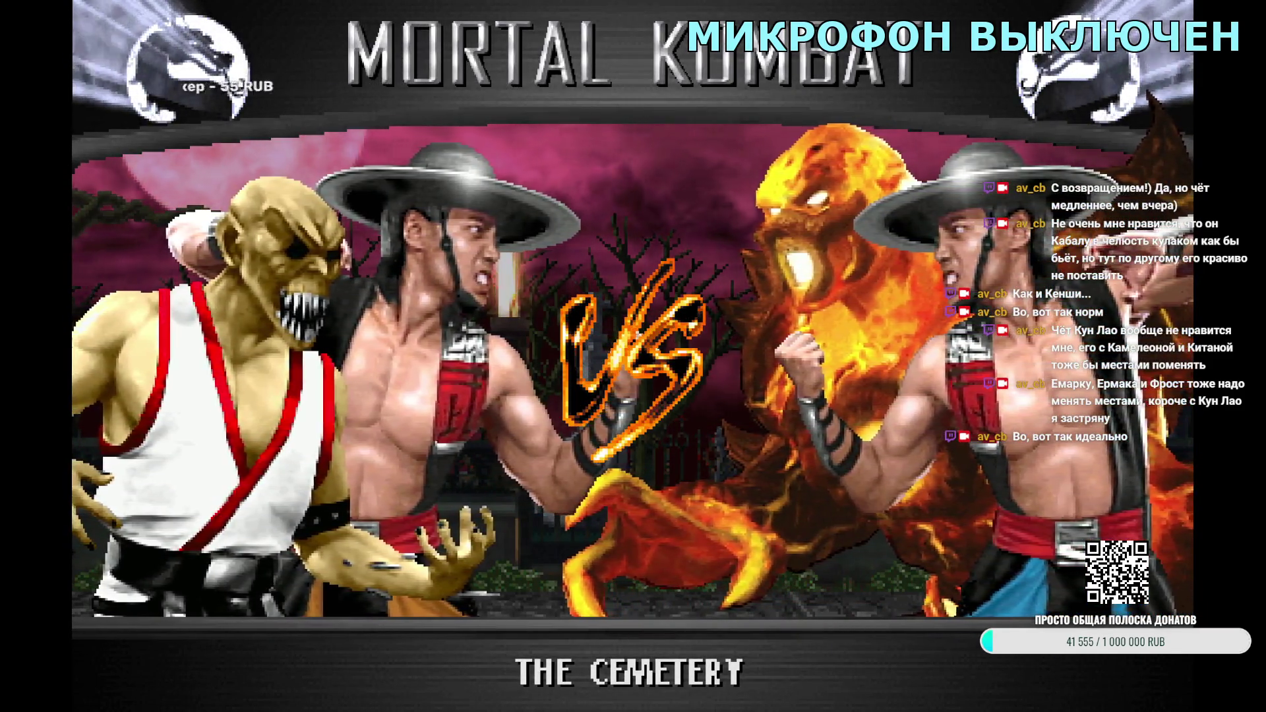
key("Right")
key("Right")
key("Right")
key("Return")
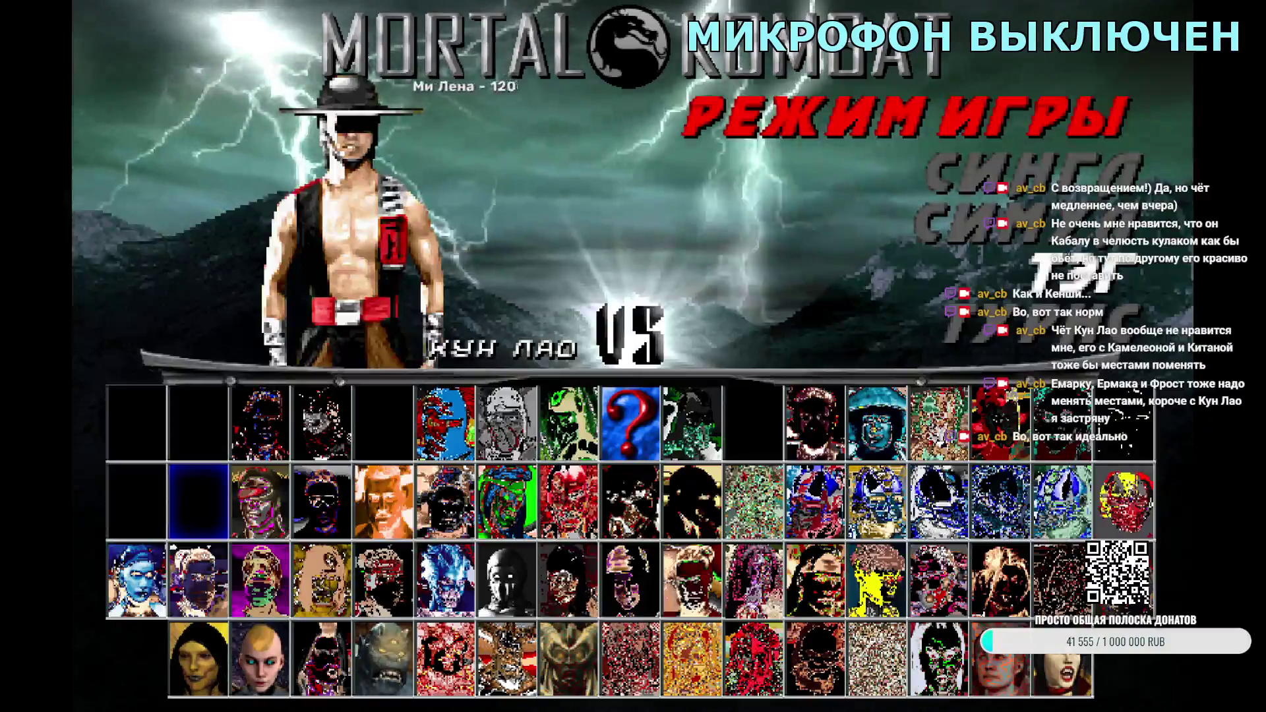
key("Return")
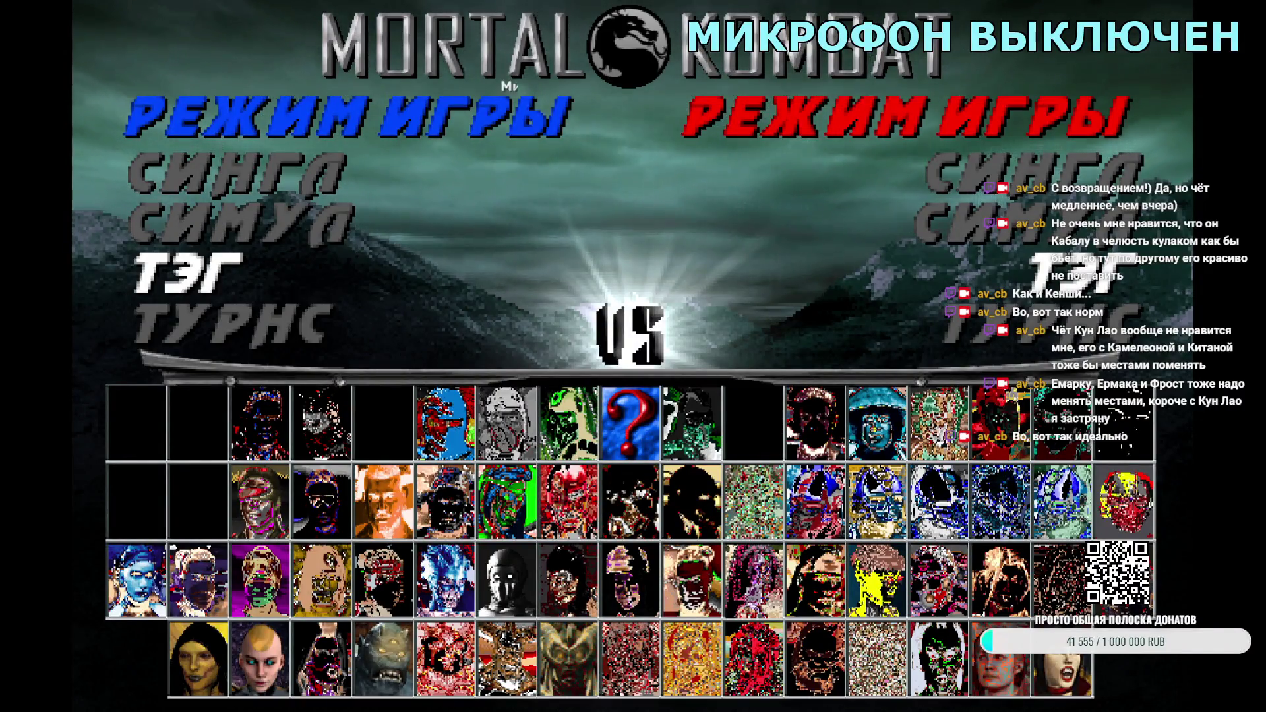
Step: Start a tag match pairing Kung Lao with Chameleon
key("Return")
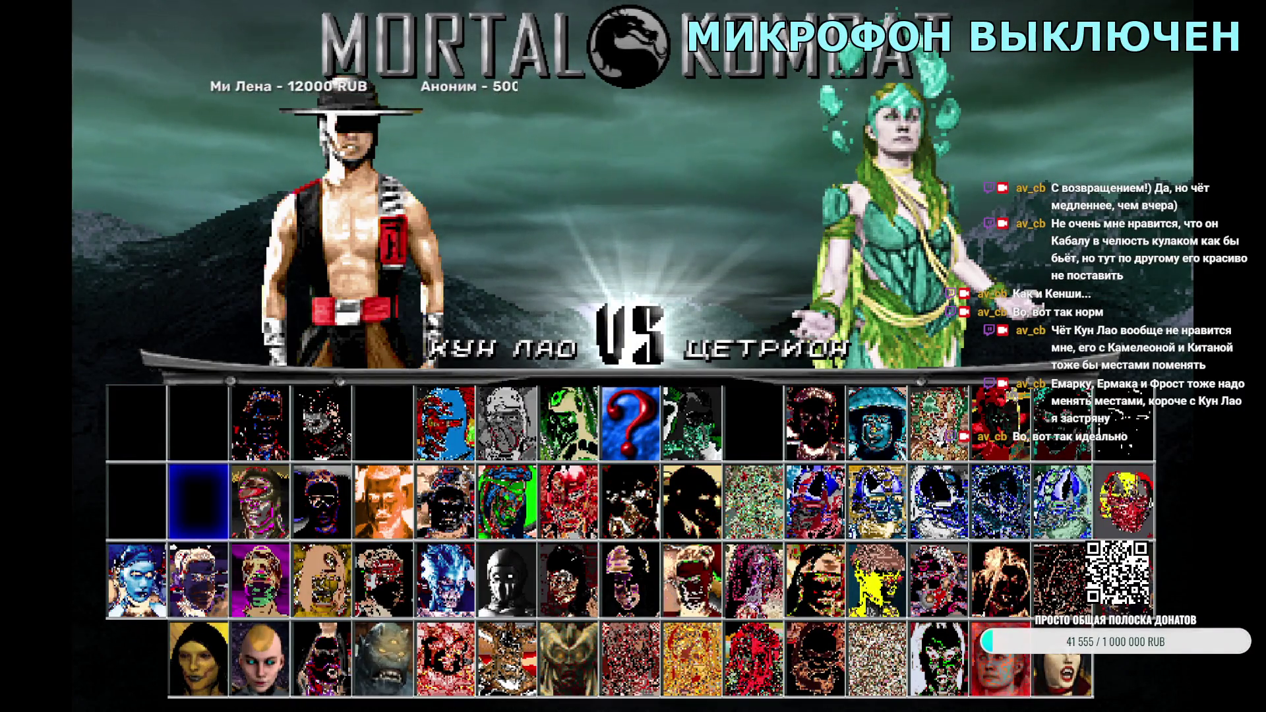
key("Return")
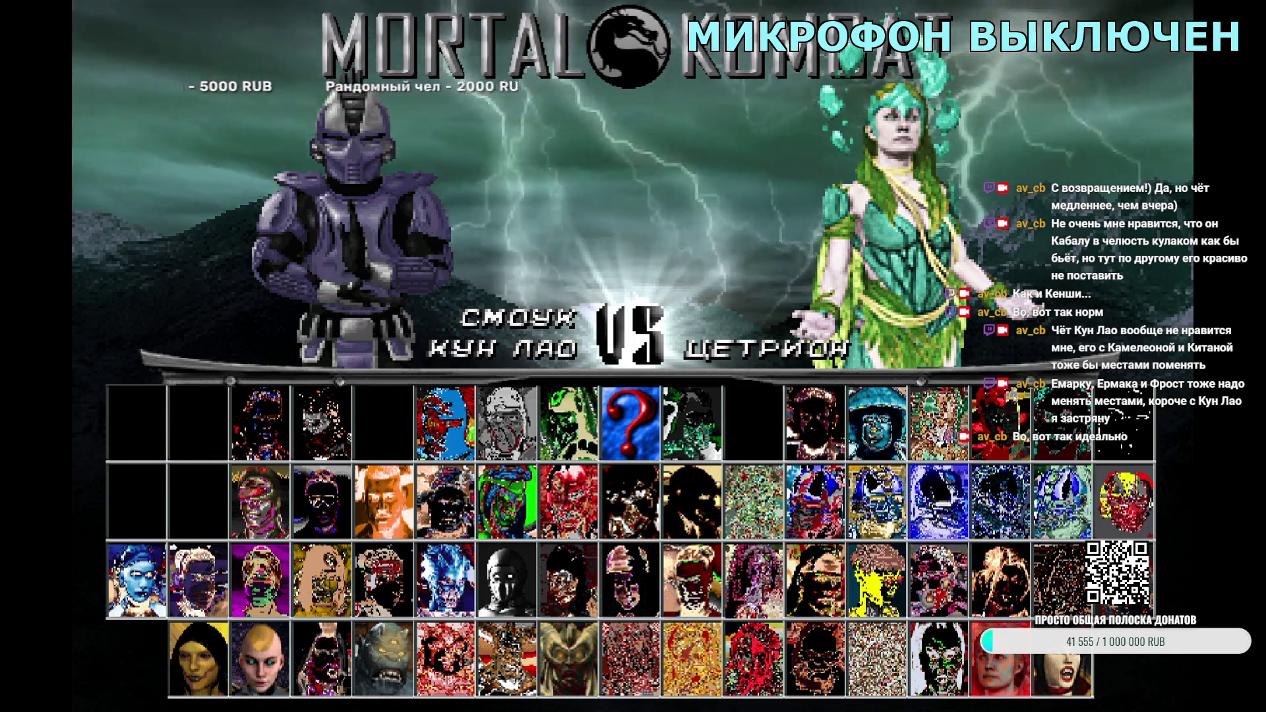
key("Return")
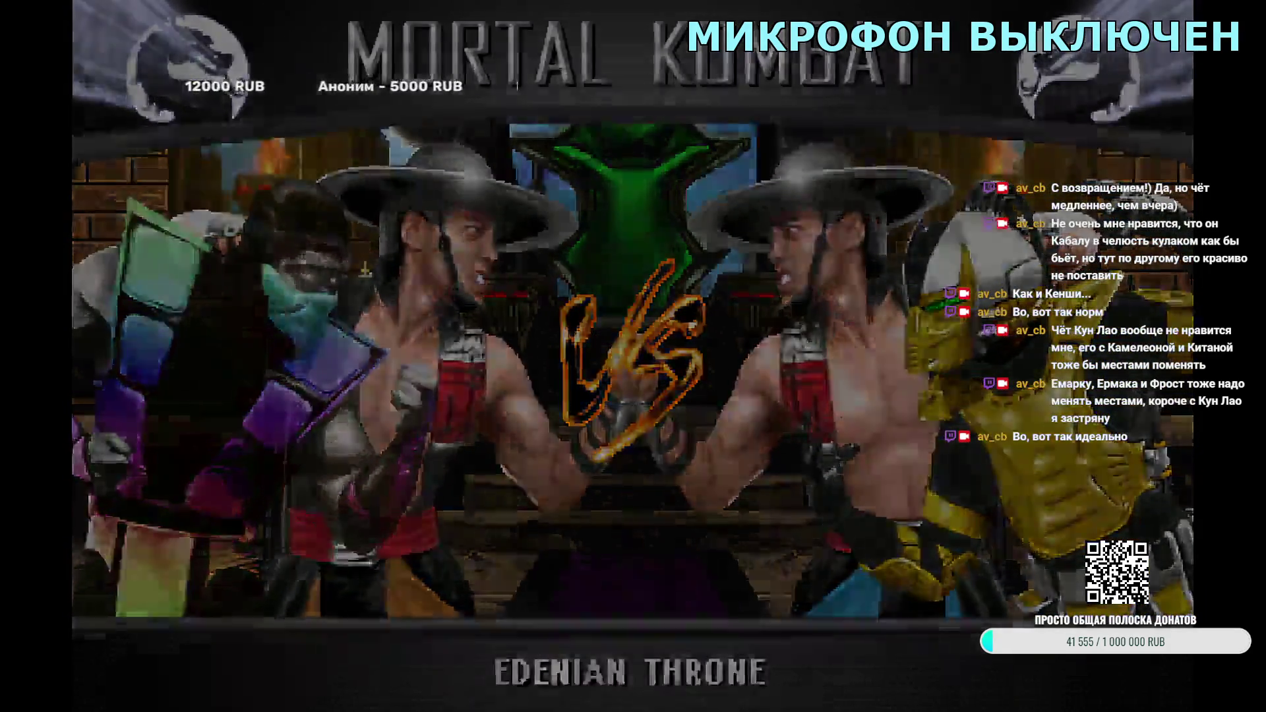
Step: Fight a Goro and Kung Lao tag match, then quit to the main menu
key("Return")
key("Return")
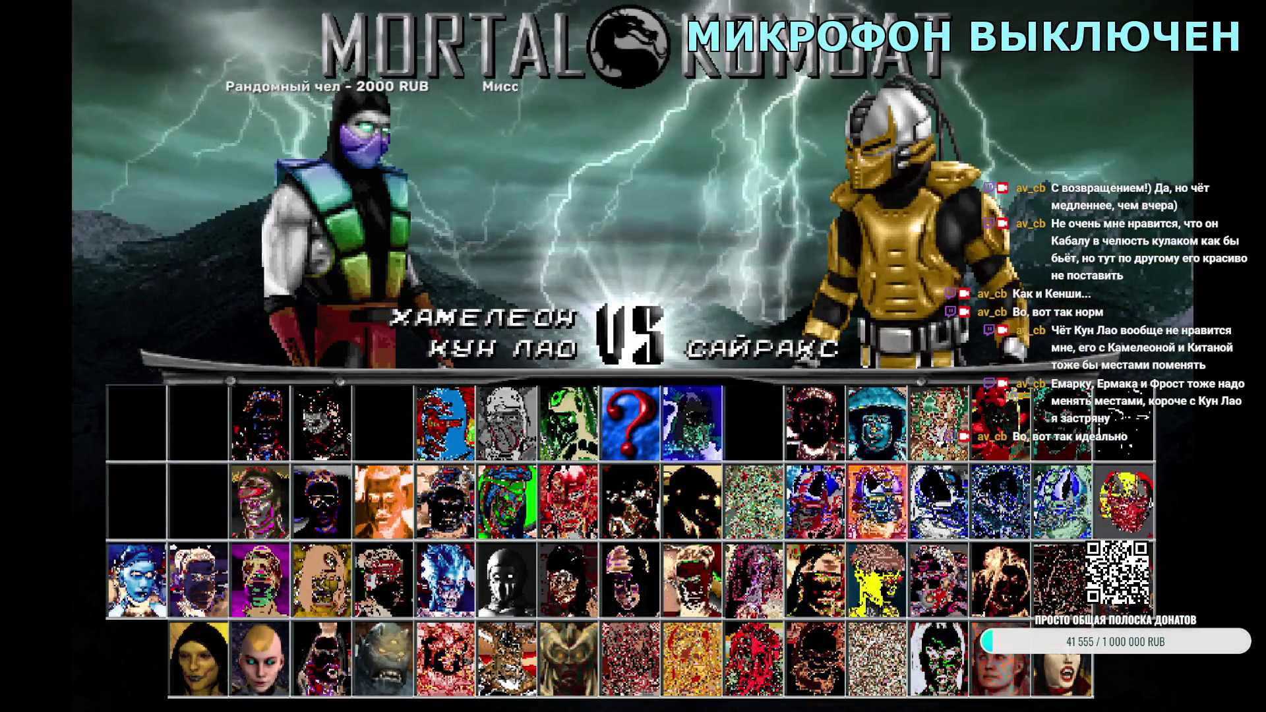
key("Right")
key("Return")
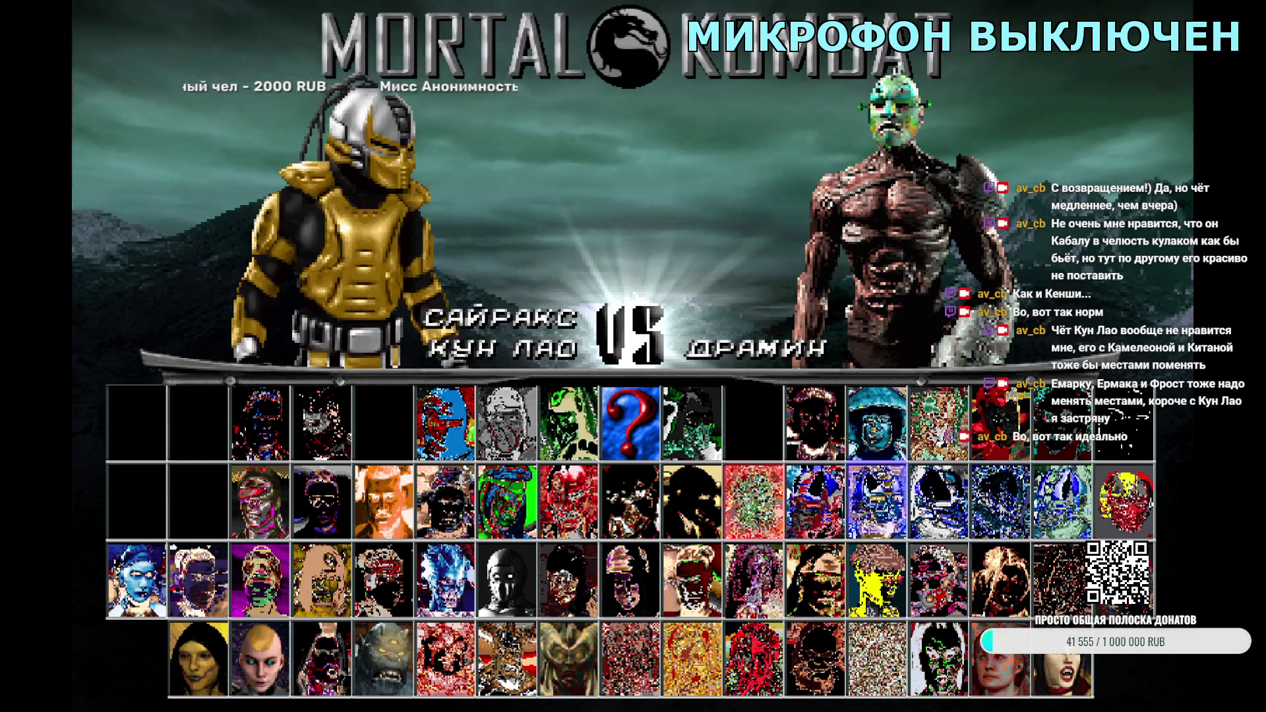
key("Left")
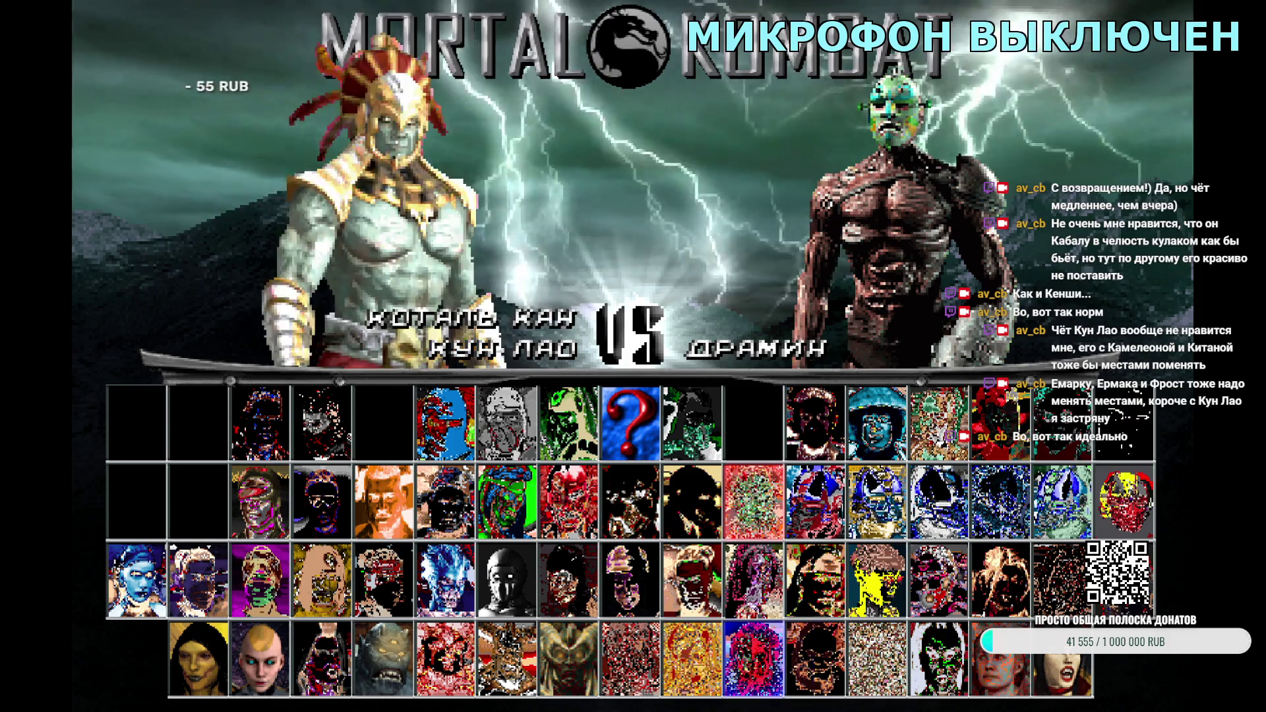
key("Left")
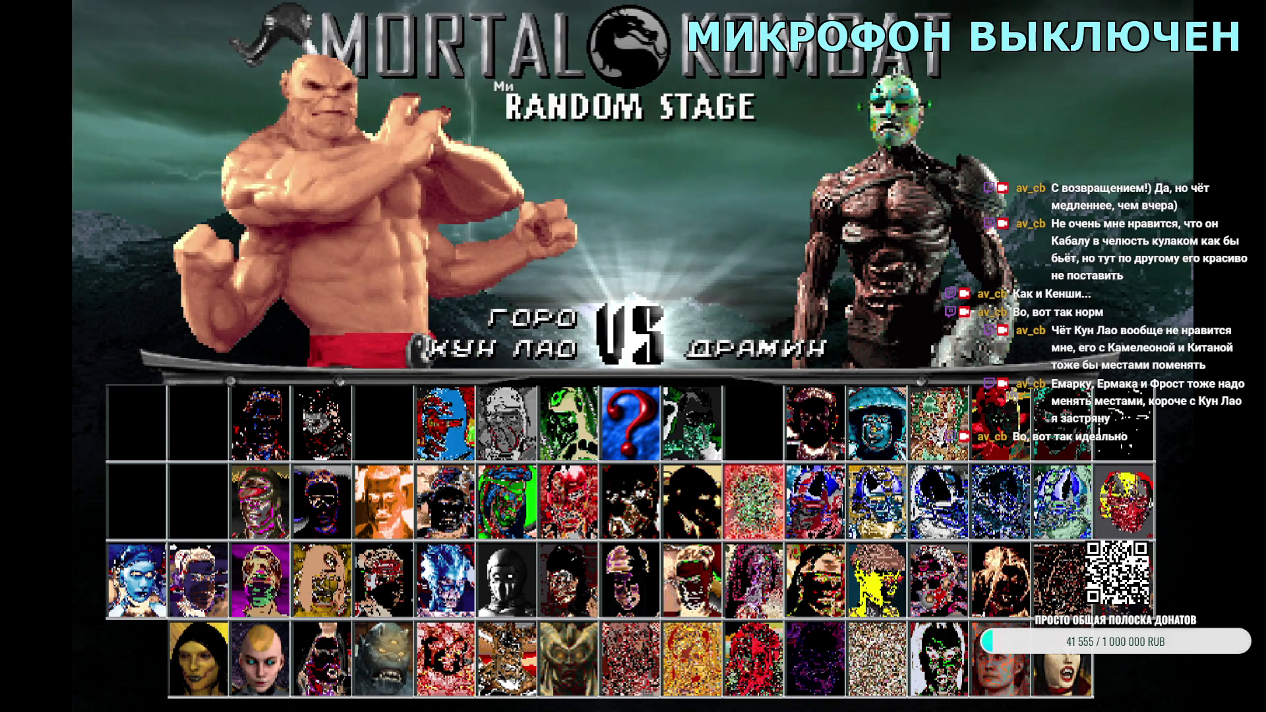
key("Return")
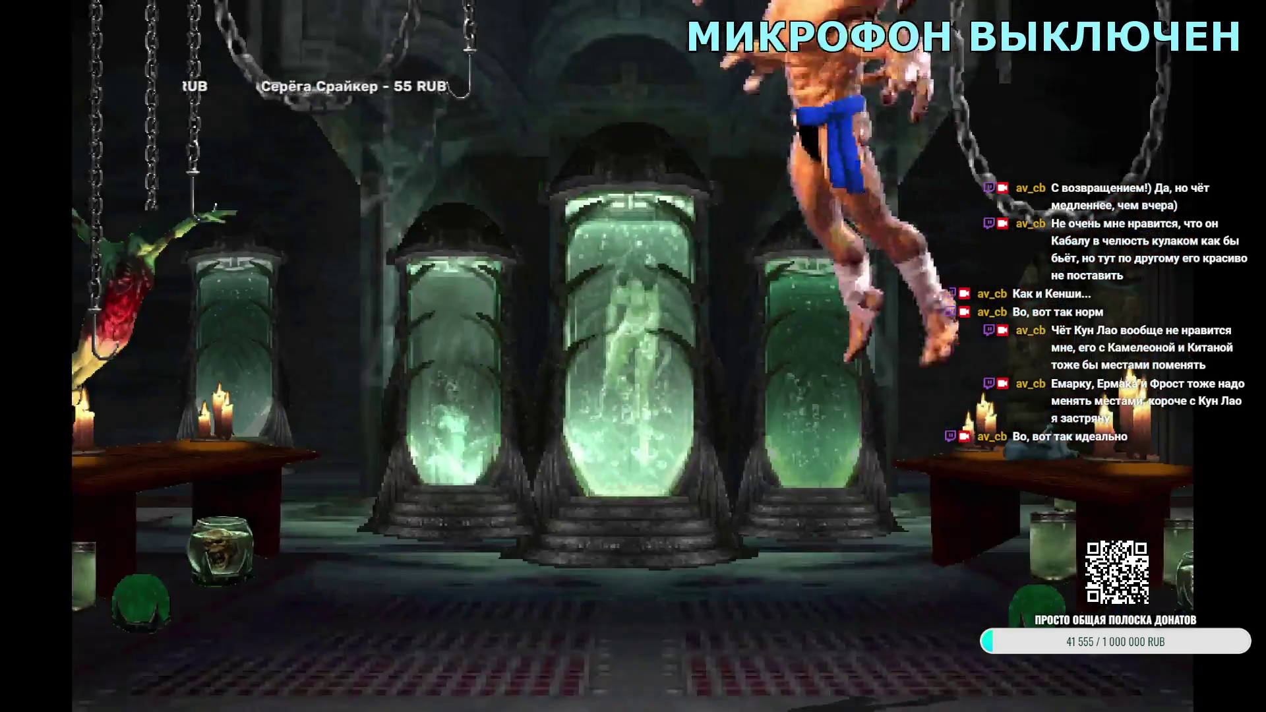
key("Escape")
key("Escape")
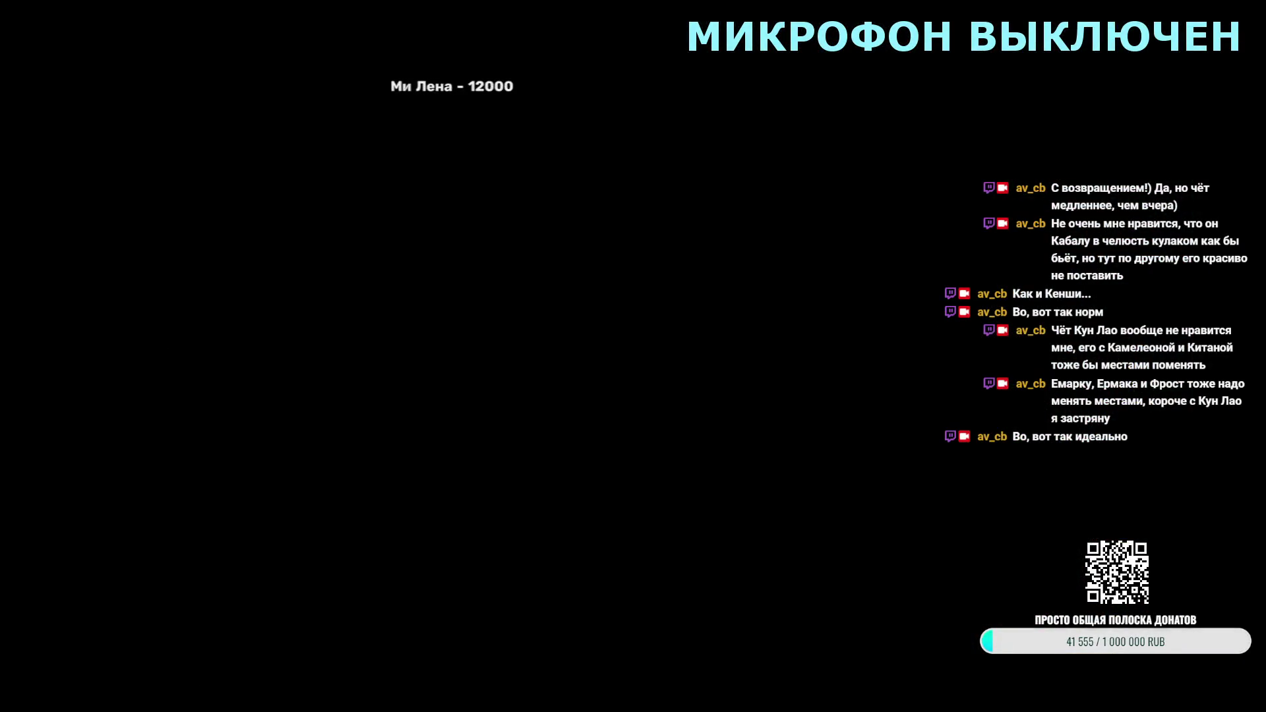
Step: Adjust the pos ifelse offsets in Kung Lao's 1.cns
scroll(623, 271, "down", 1)
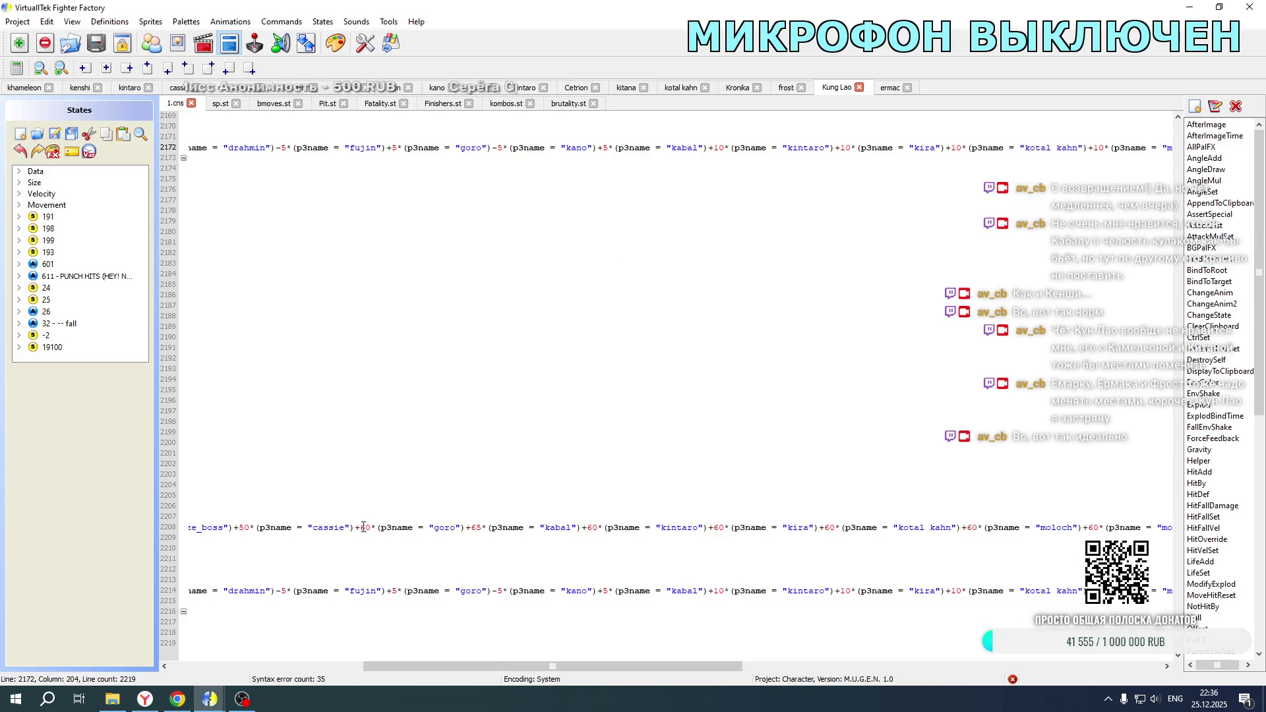
scroll(365, 495, "up", 19)
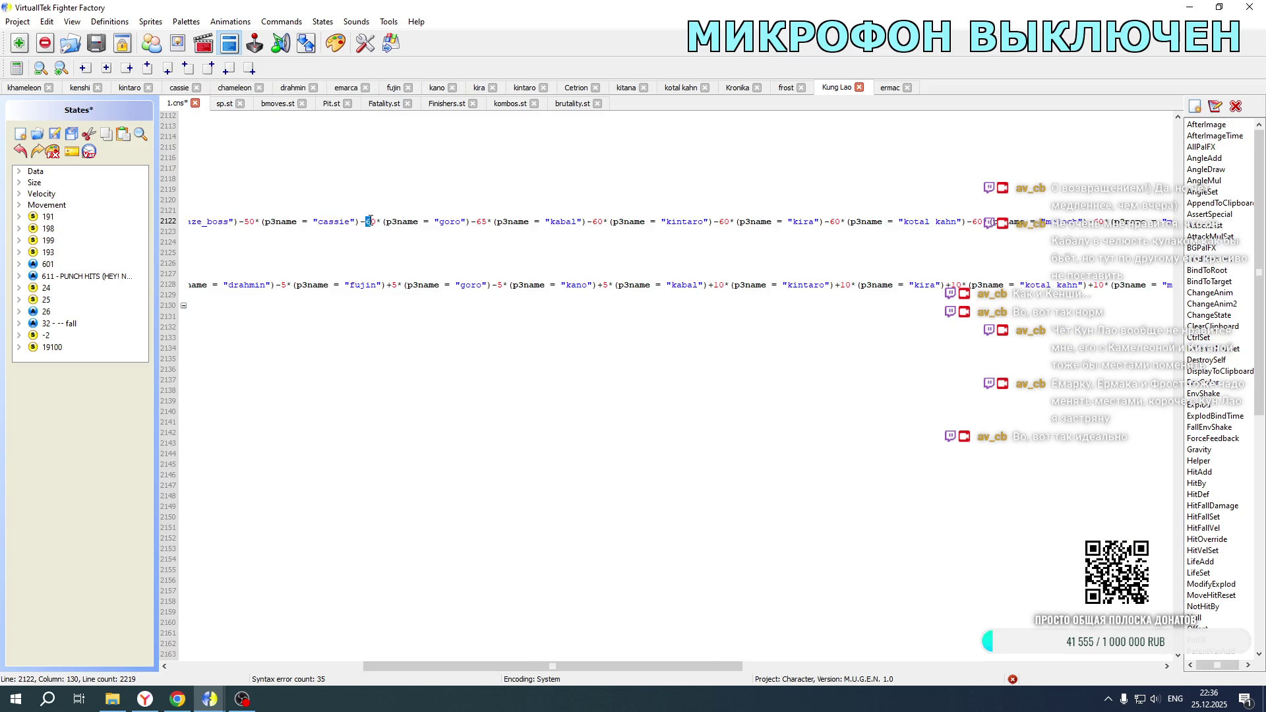
left_click_drag(554, 657, 360, 658)
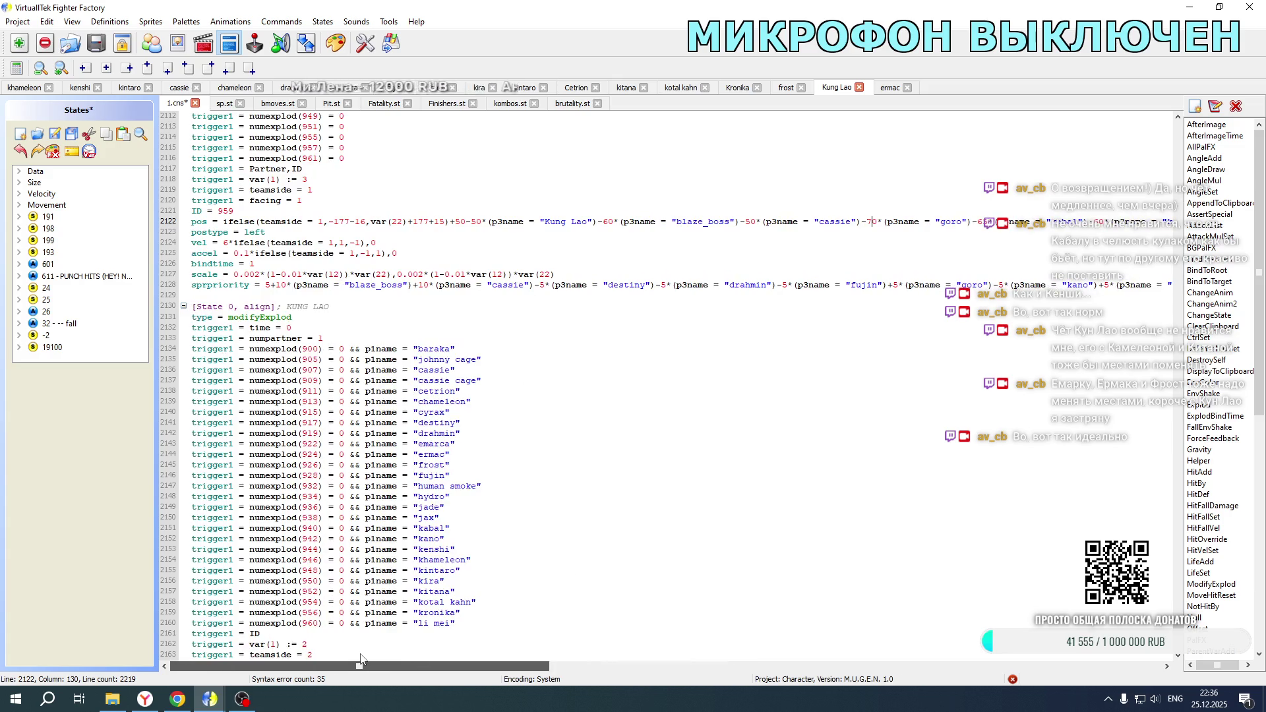
scroll(430, 435, "up", 14)
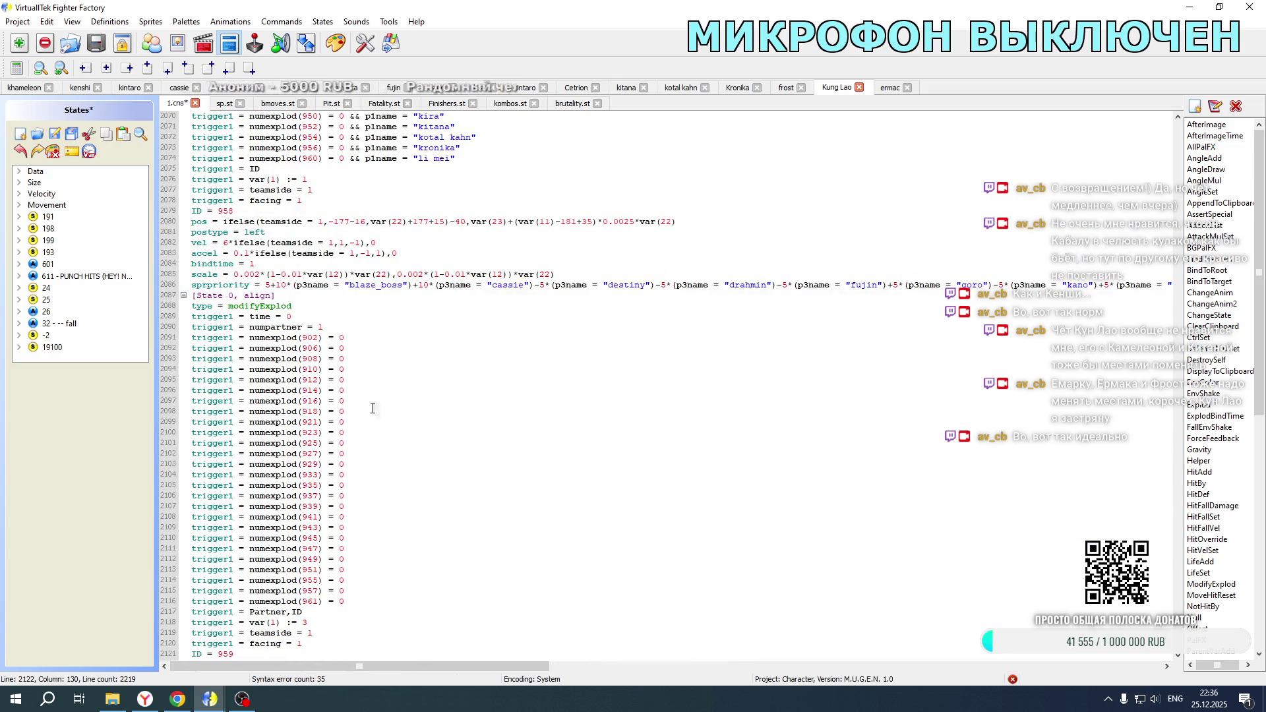
Step: Edit Khameleon's Fatality.st pos values, save it, and open the game folder
left_click(32, 88)
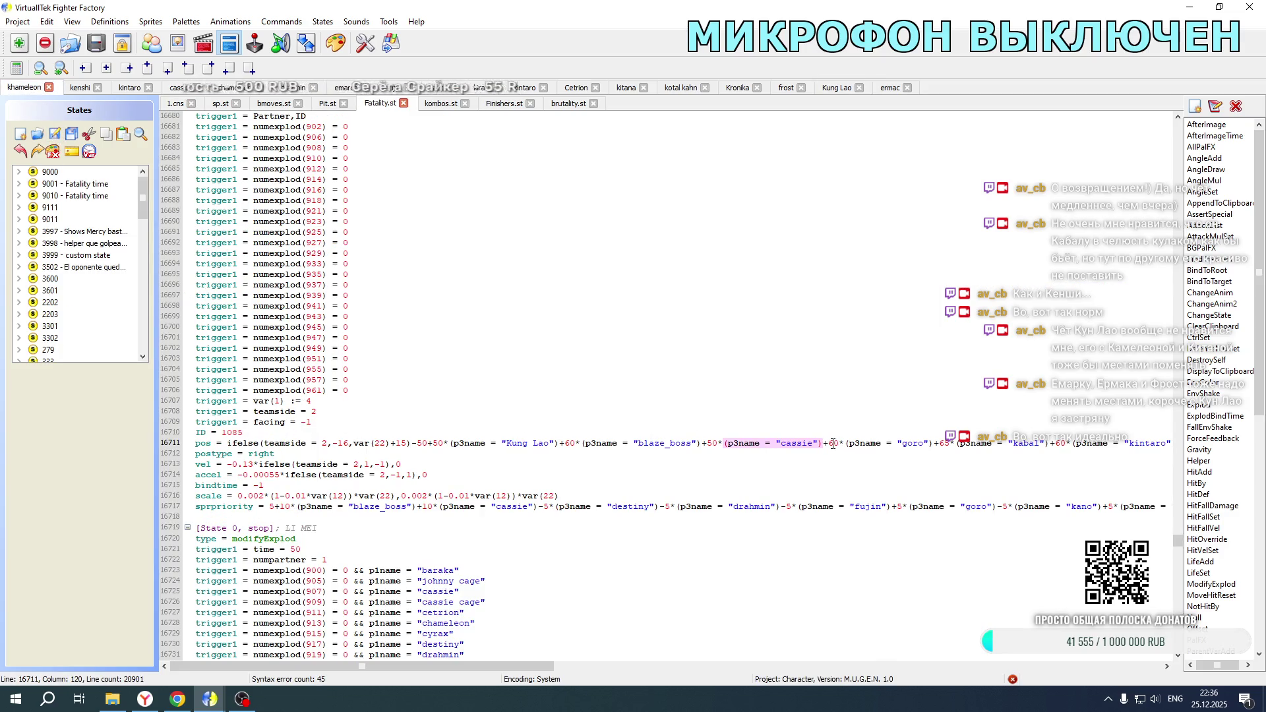
scroll(879, 347, "up", 20)
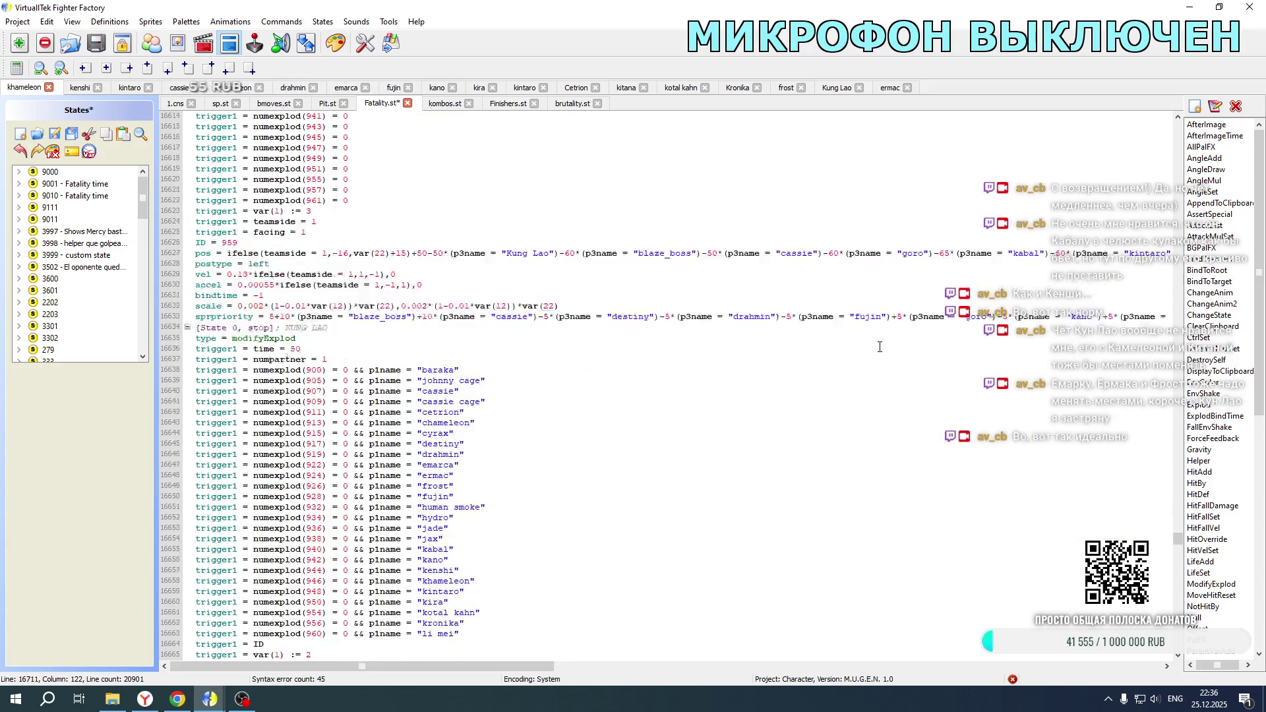
scroll(681, 320, "up", 20)
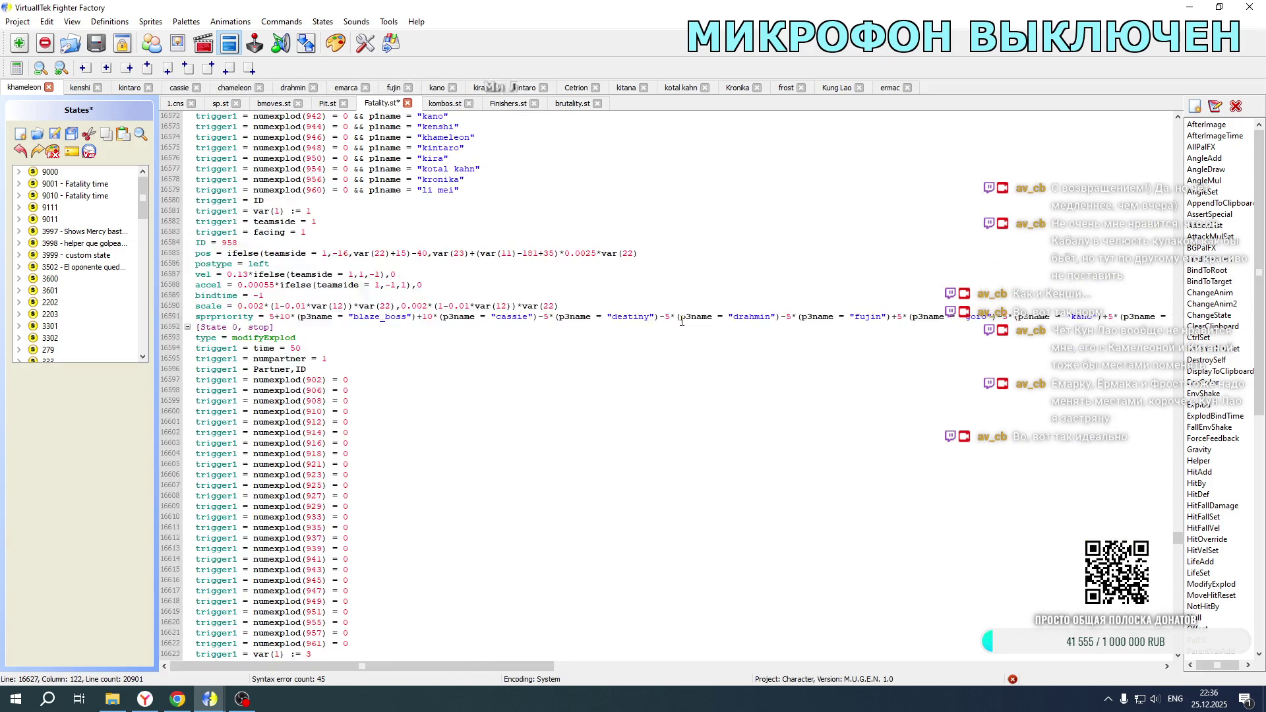
left_click(73, 135)
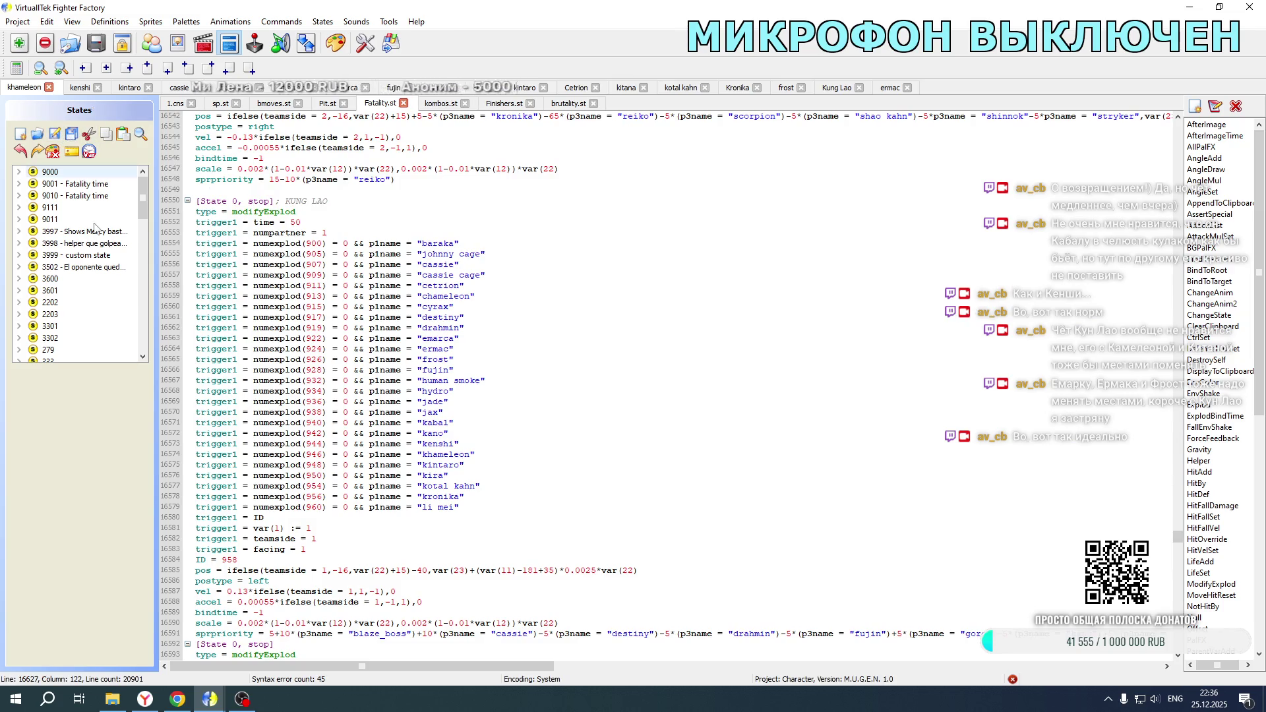
left_click(112, 698)
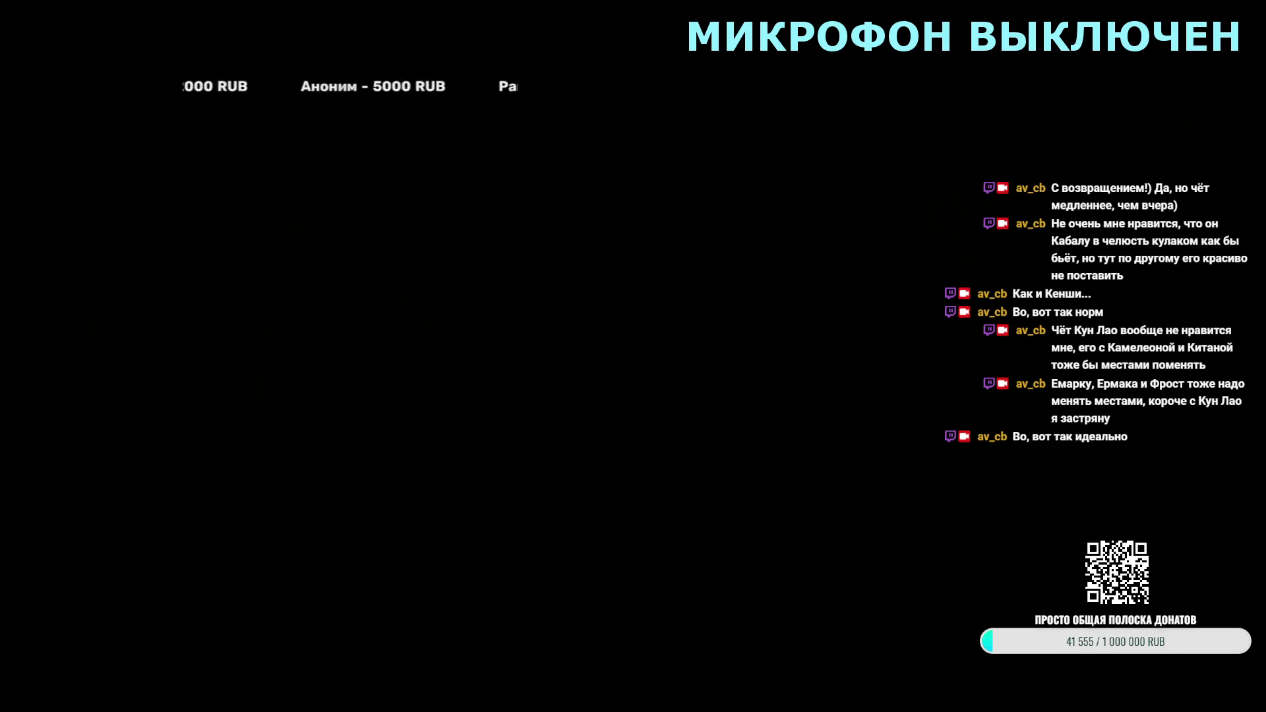
Step: Play tag matches with Kung Lao, including one partnered with Goro, exiting each to character select
key("Return")
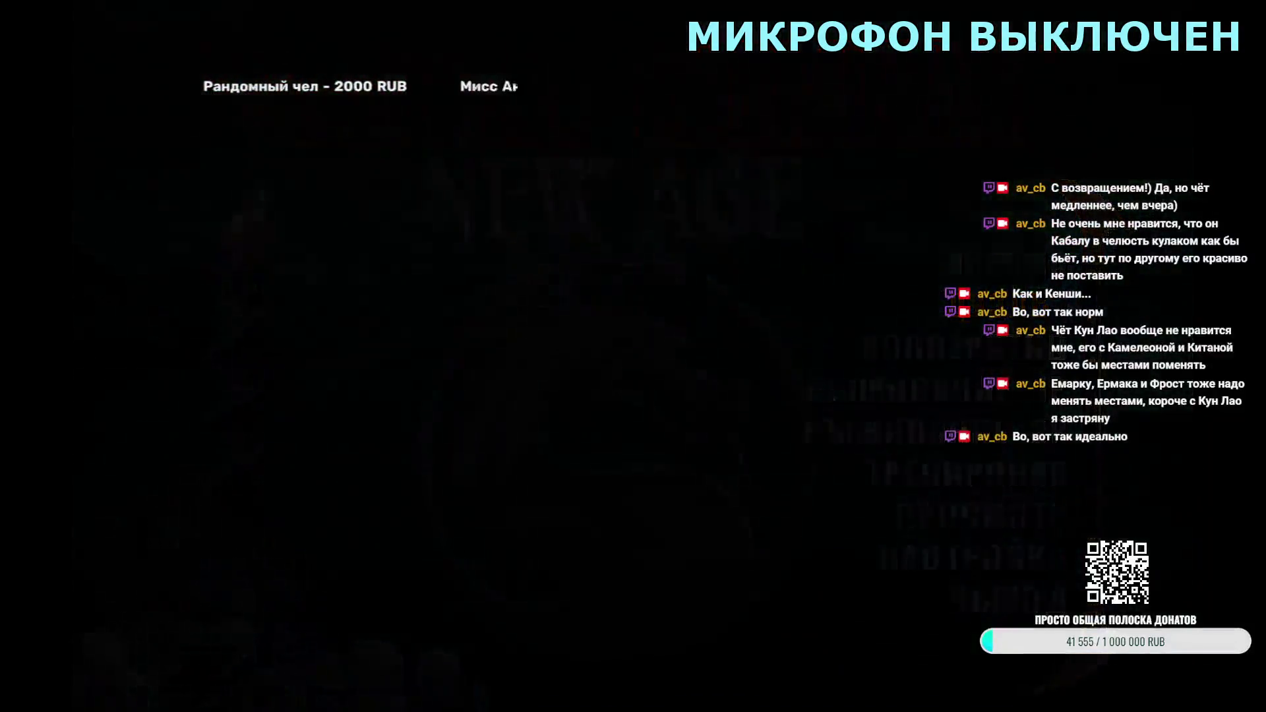
key("Return")
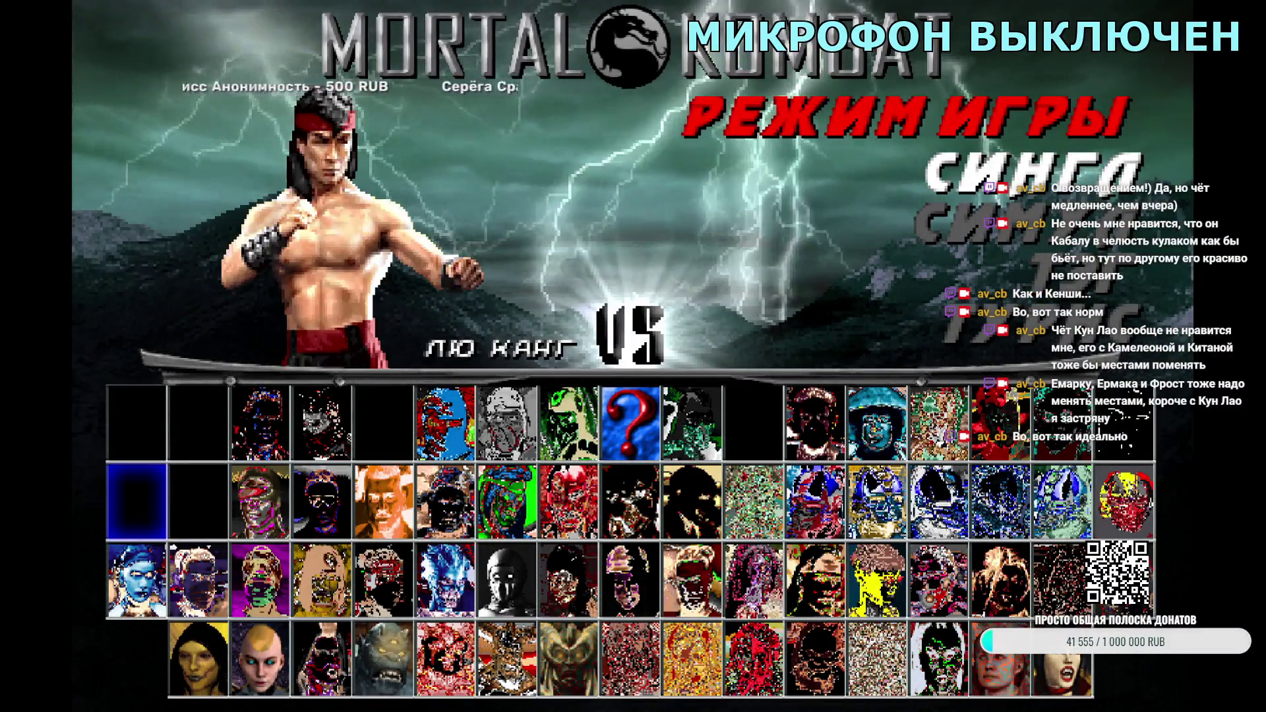
key("Return")
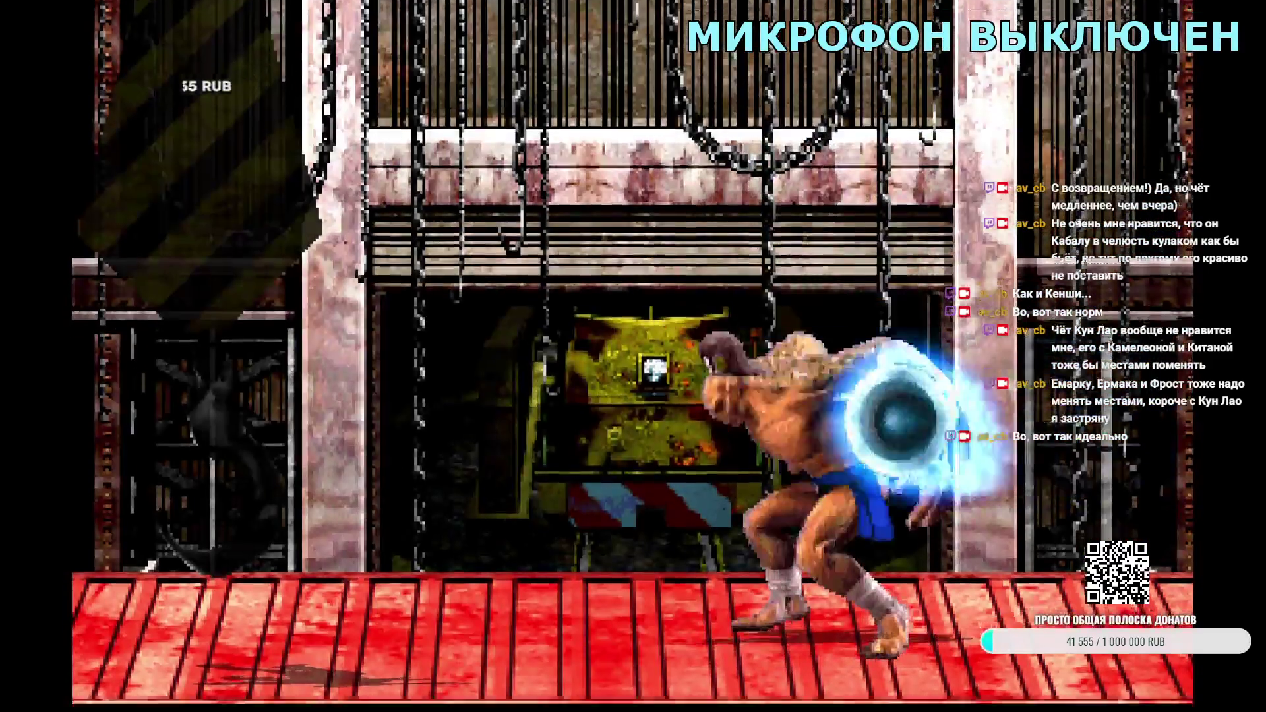
key("Escape")
key("Return")
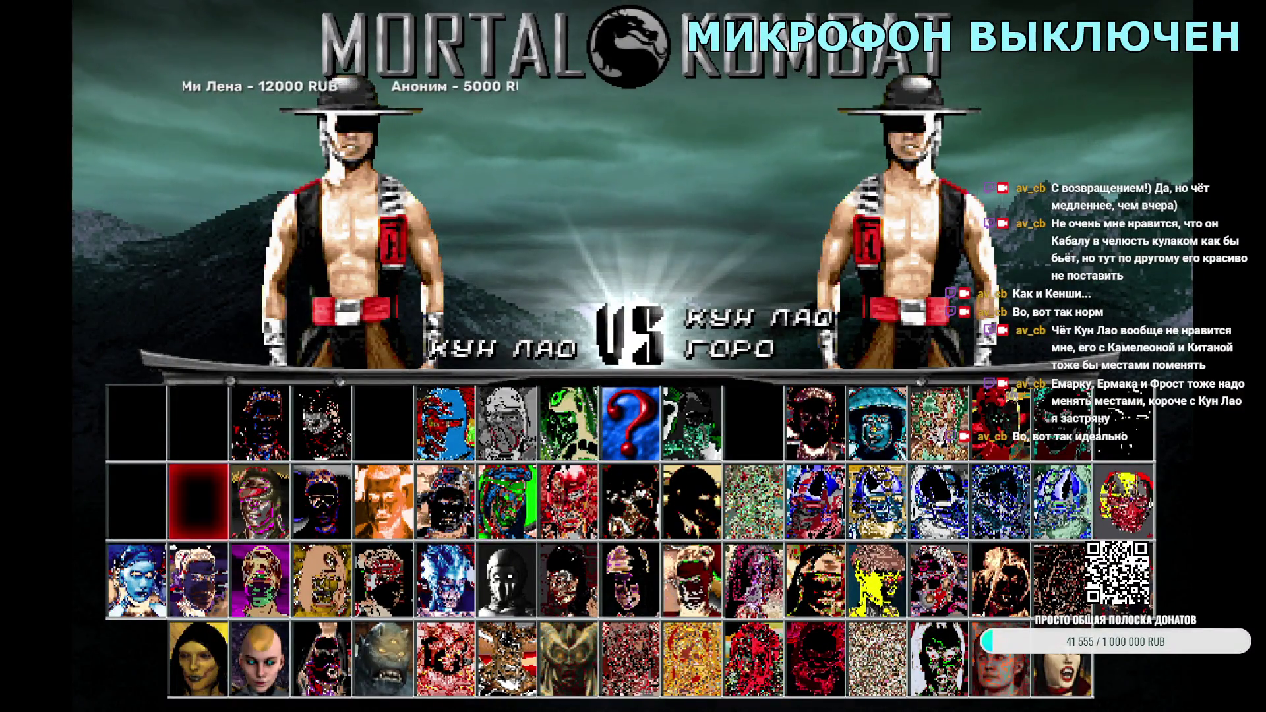
key("Return")
key("Escape")
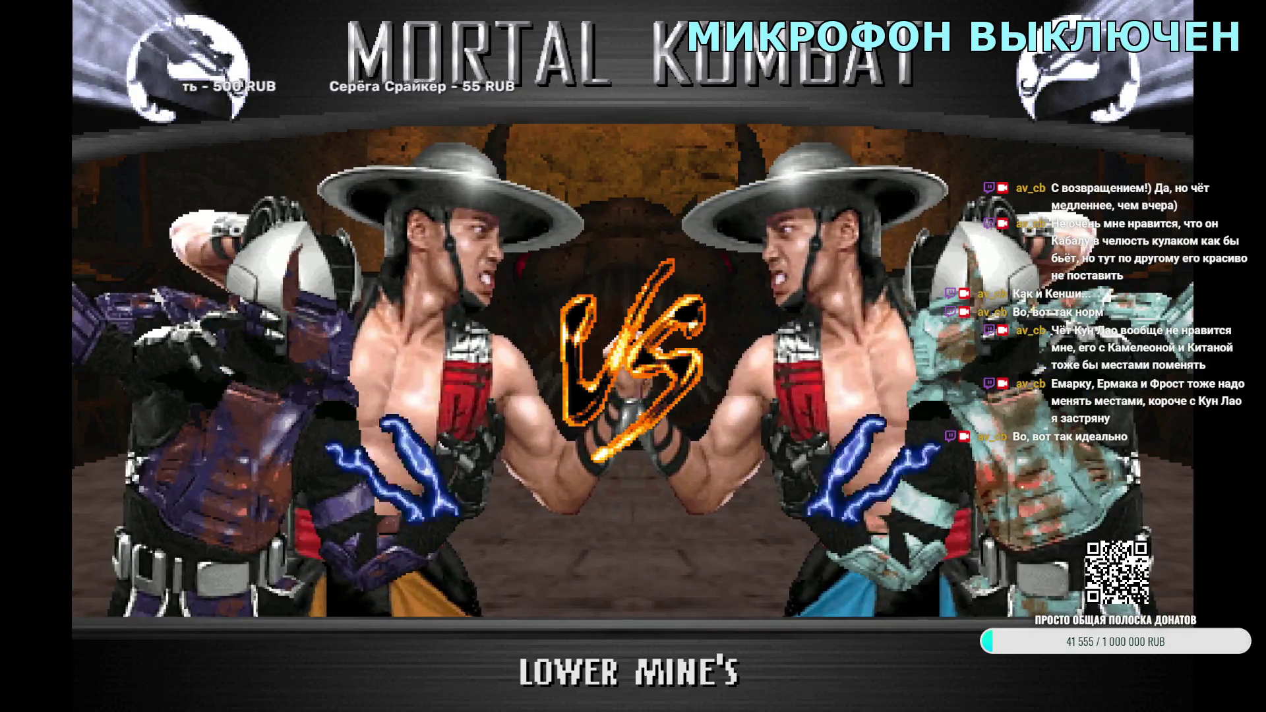
key("Escape")
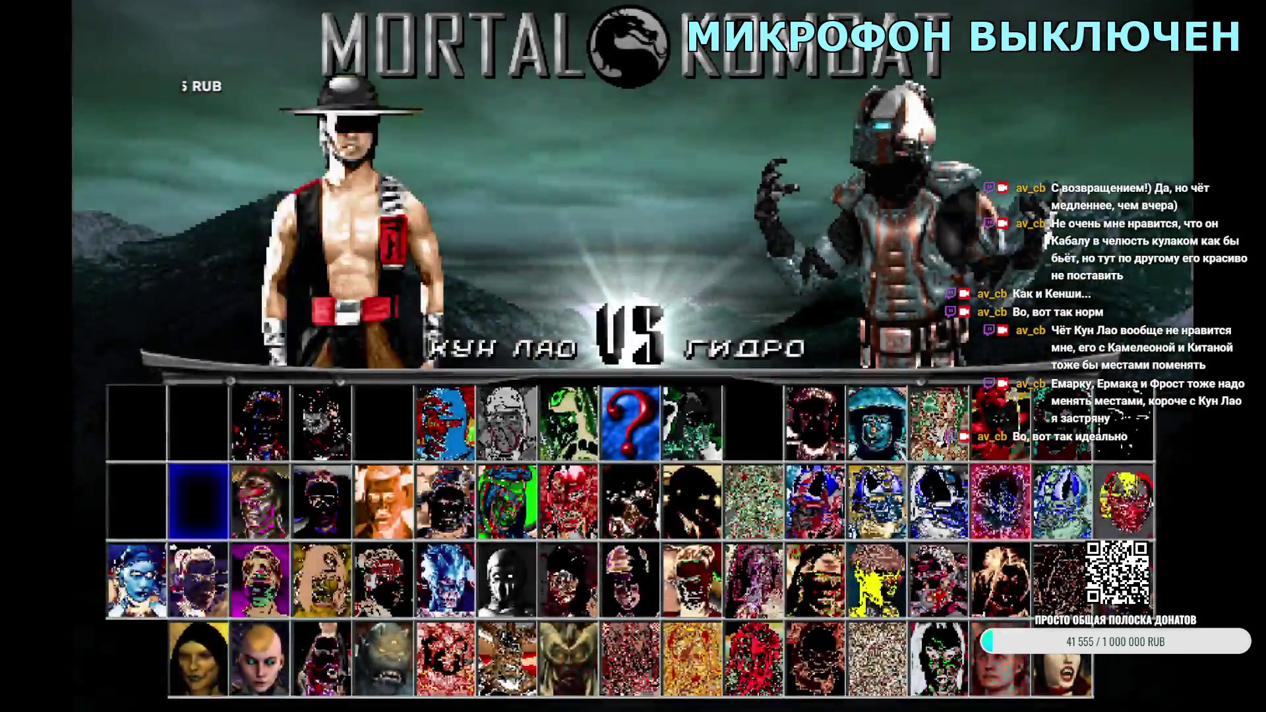
Step: Pick Hydro and Jade with Kung Lao, then leave the Bell Tower, Black Dragon and Assassin's Den VS screens
key("Return")
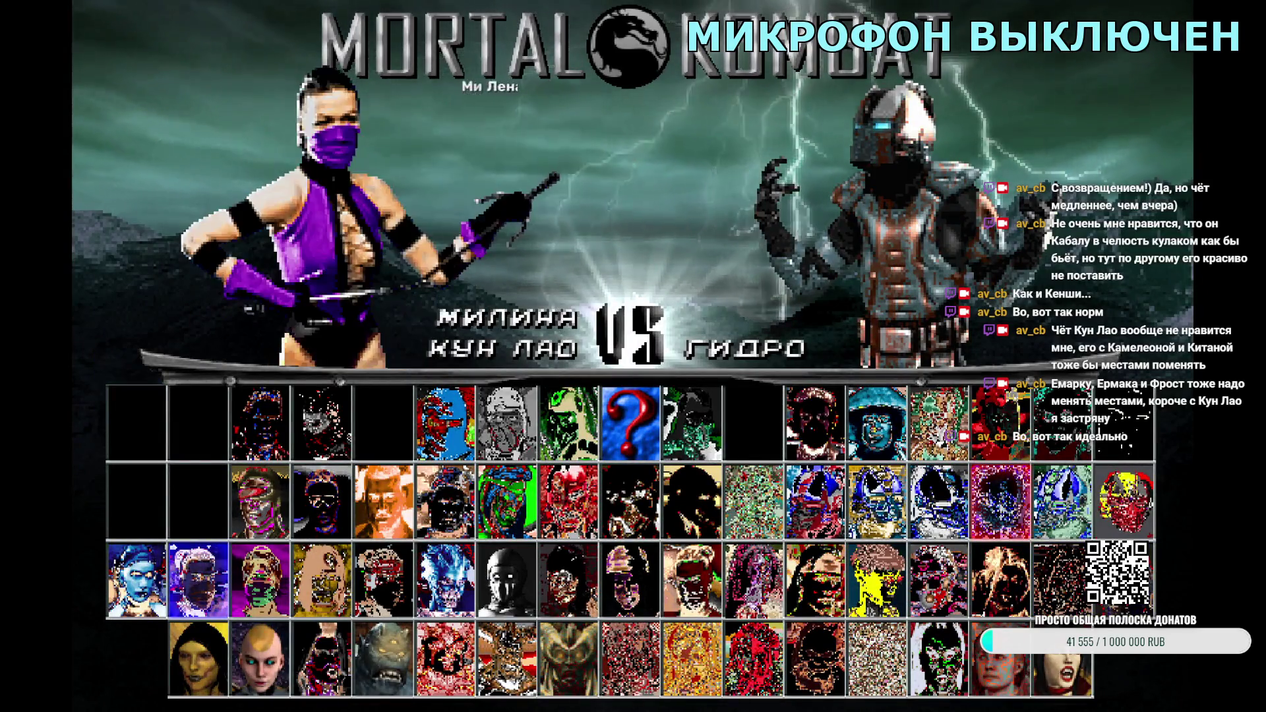
key("Return")
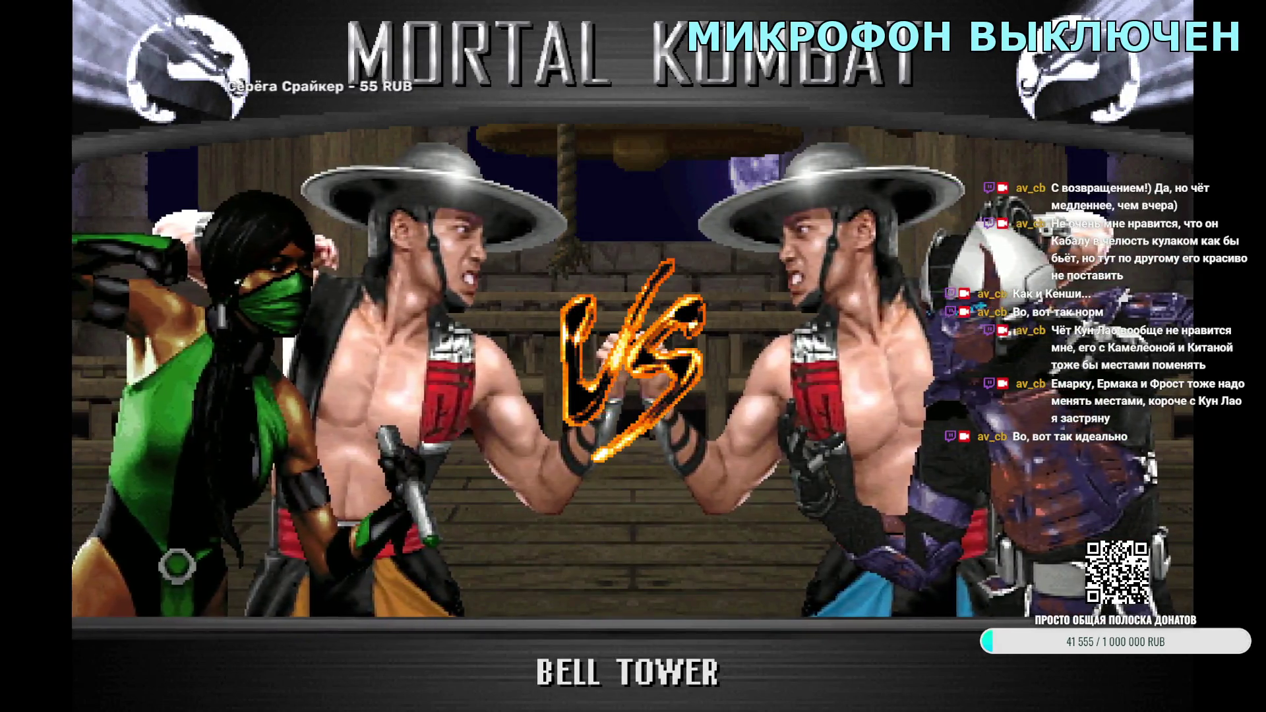
key("Escape")
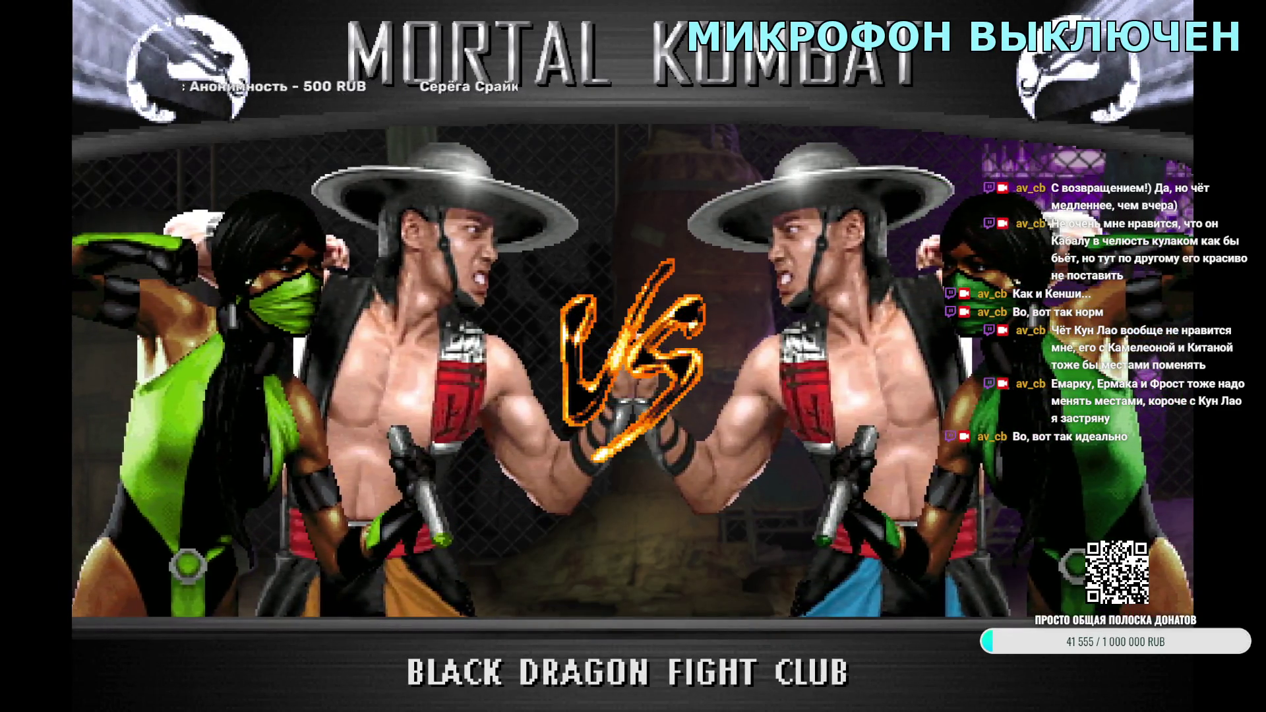
key("Escape")
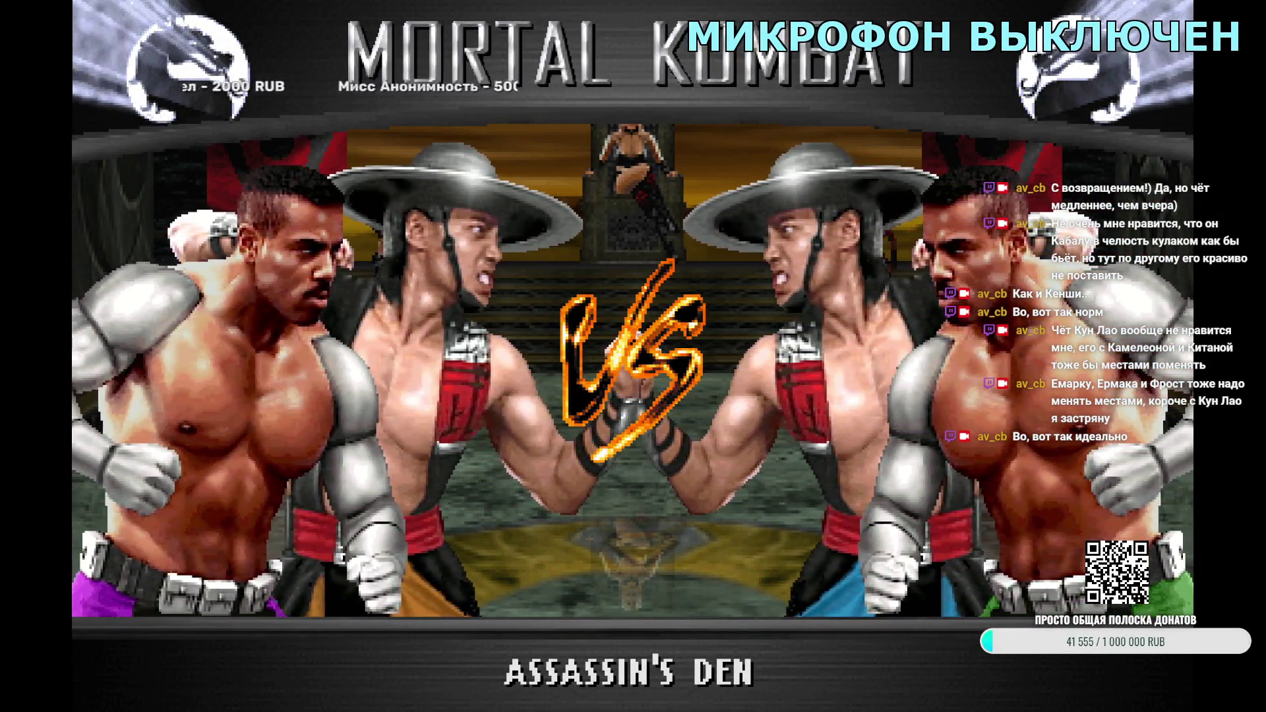
key("Escape")
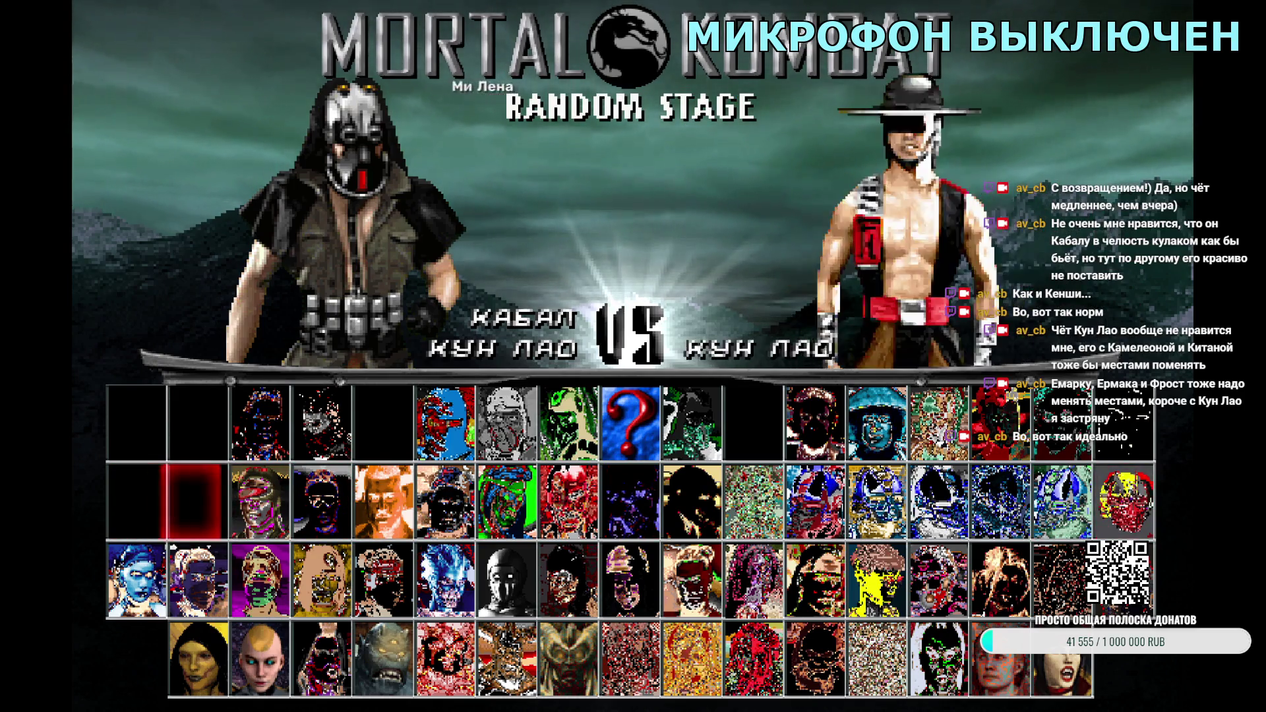
Step: Test Kabal with Kung Lao, then fight Kano and Kung Lao against Kenshi and exit
key("Right")
key("Right")
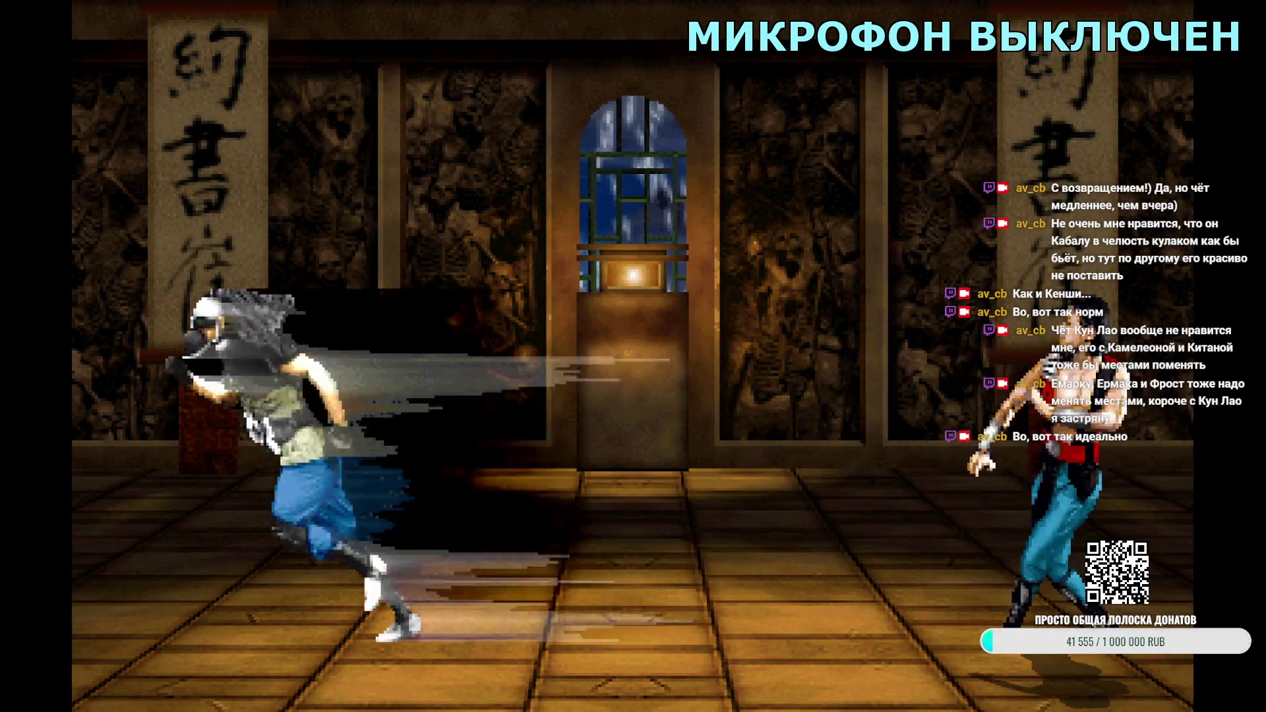
key("Escape")
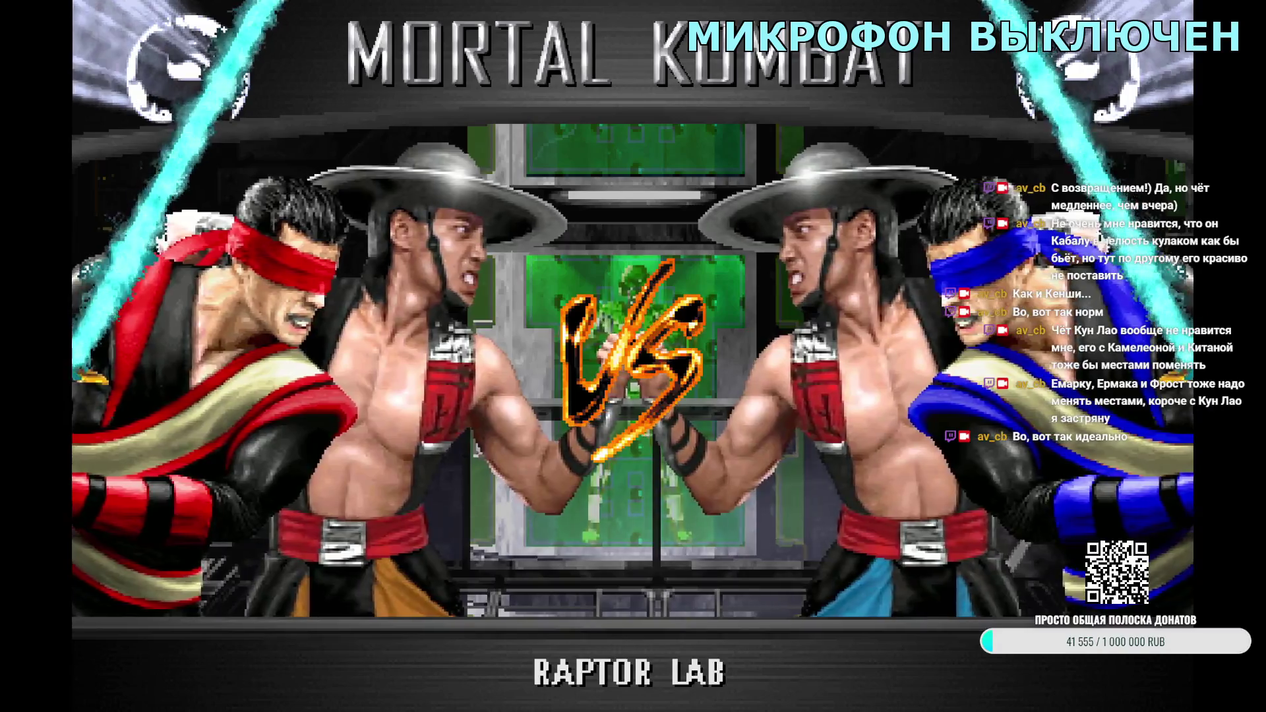
key("Escape")
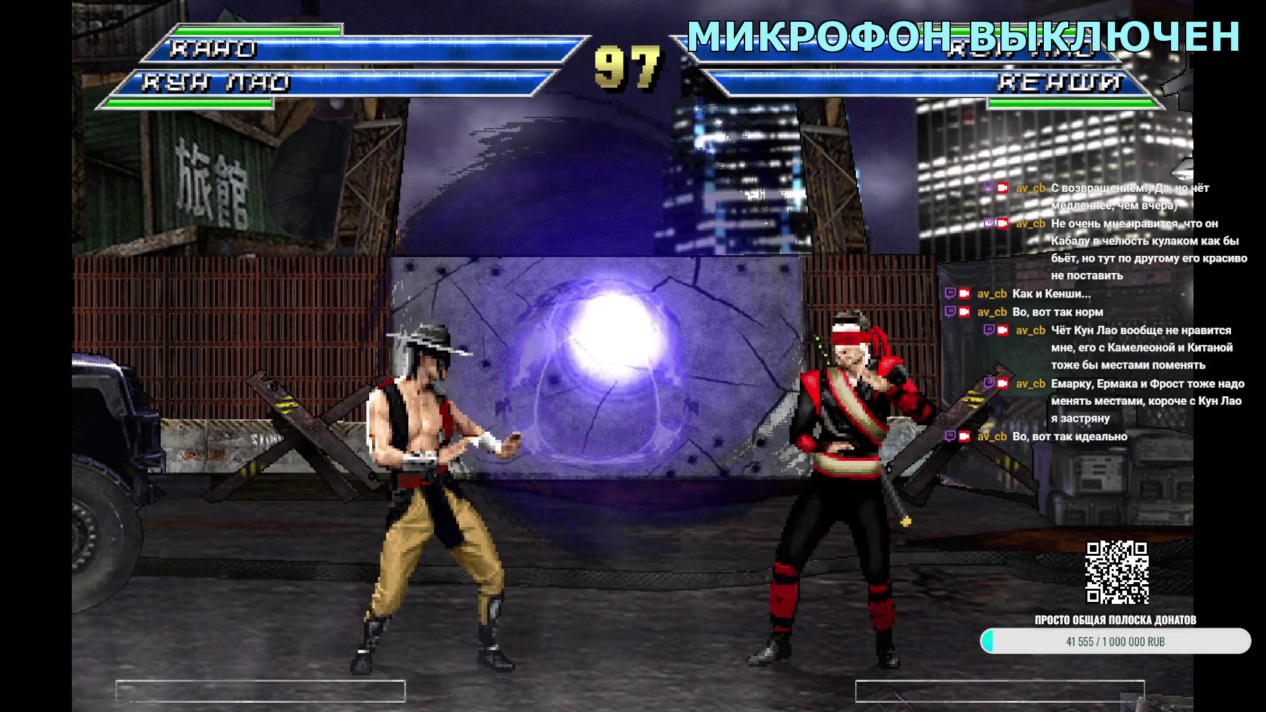
key("Escape")
key("Escape")
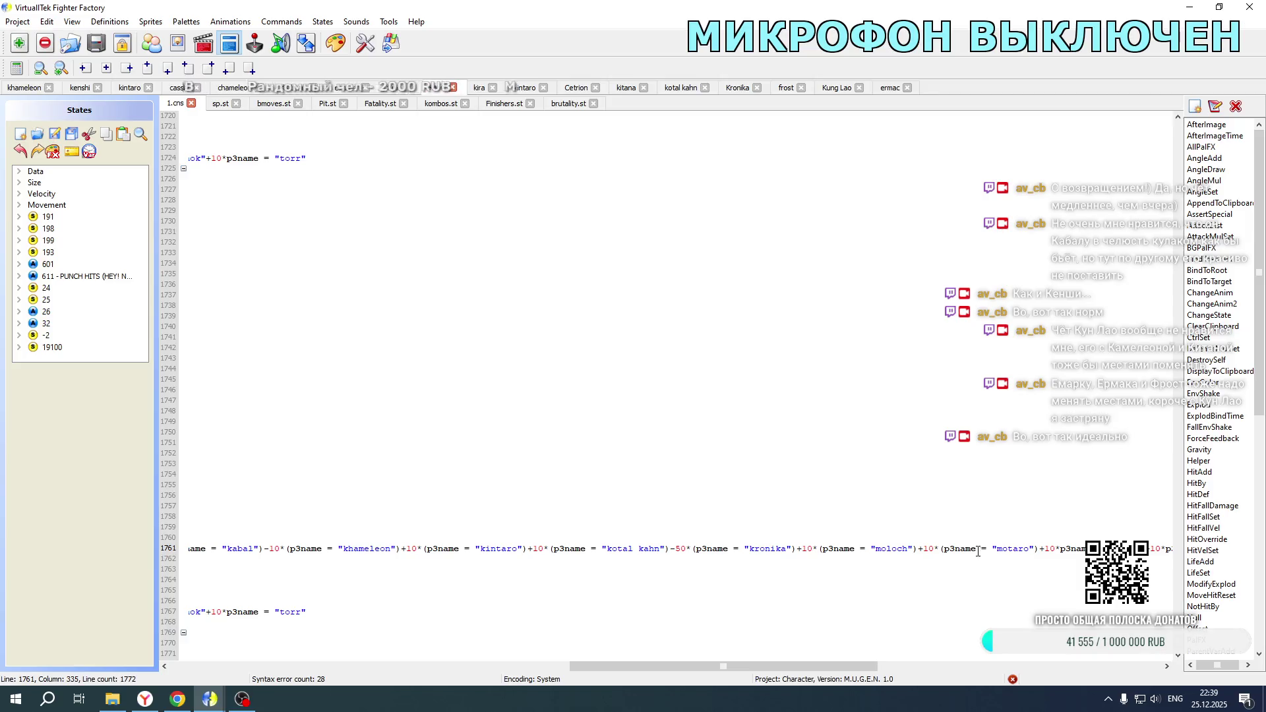
Step: Read the end of the line 1761 expression, then bring up the Mortal Kombat New Age development folder
mouse_move(723, 669)
left_mouse_down()
mouse_move(1041, 668)
mouse_move(385, 665)
mouse_move(405, 634)
mouse_move(666, 623)
mouse_move(655, 624)
left_mouse_up()
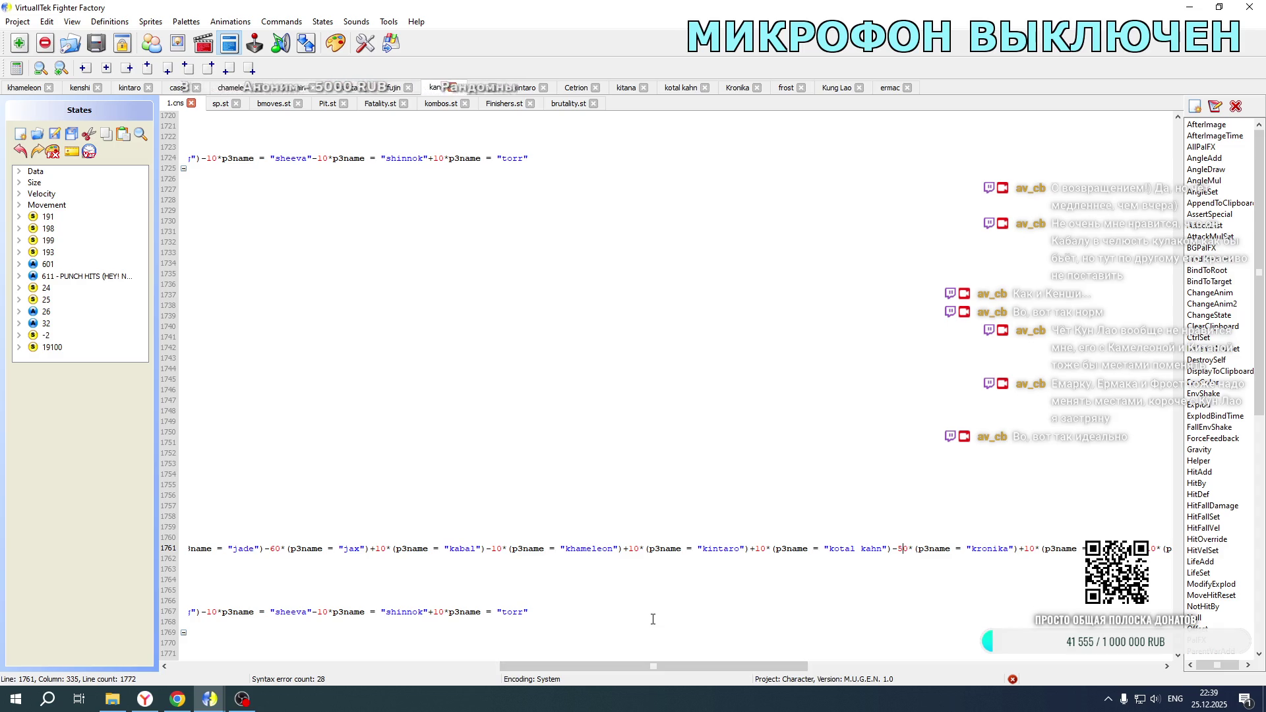
left_click(126, 702)
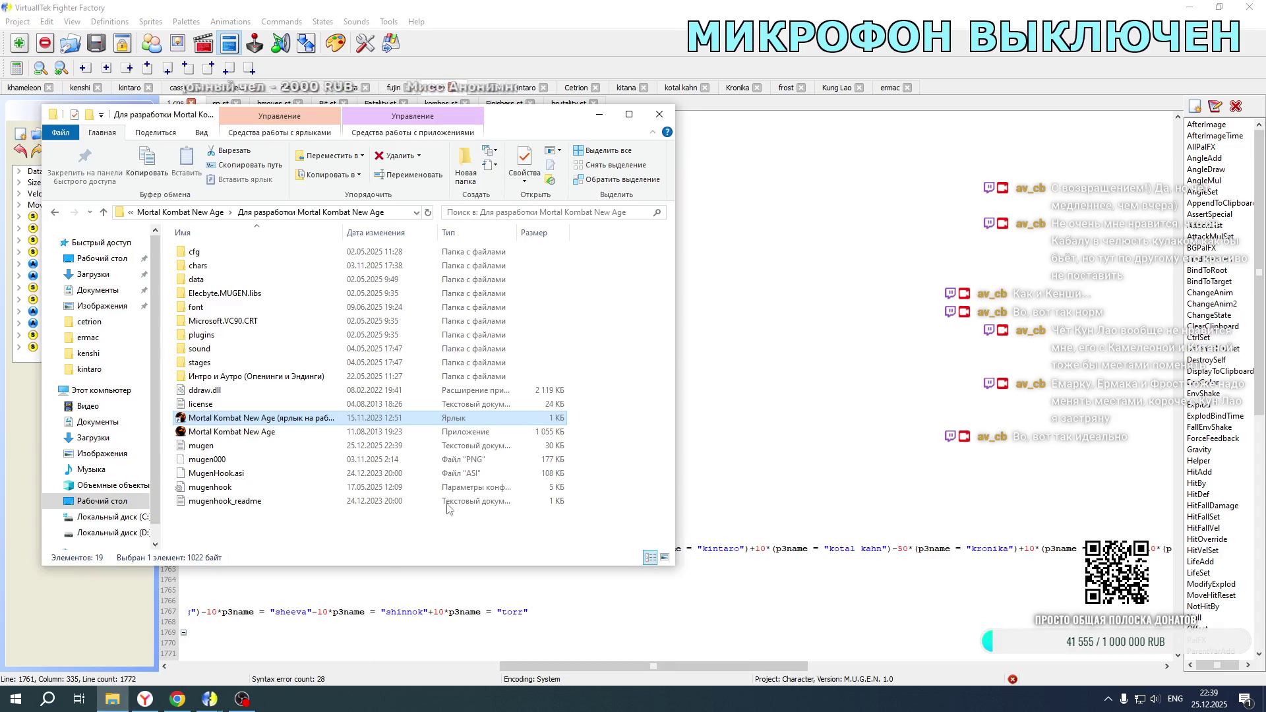
Step: Run the Mortal Kombat New Age shortcut to test the edit
double_click(325, 423)
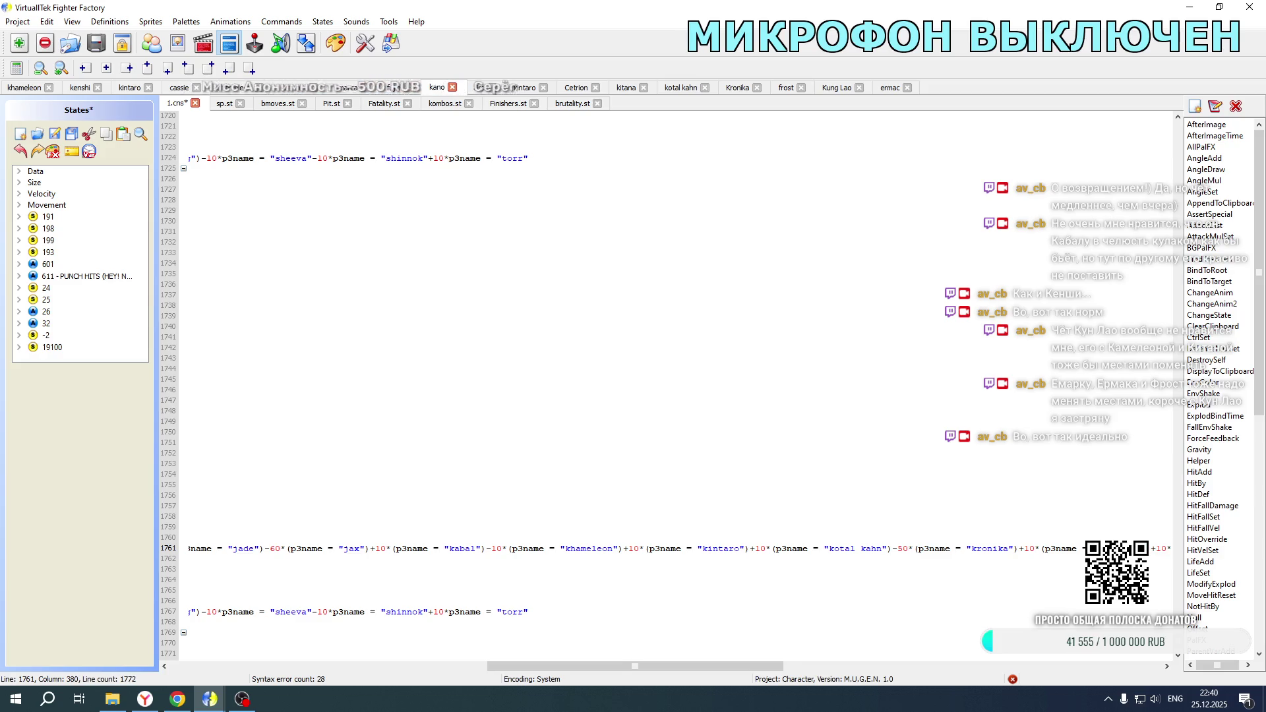
Step: In Fatality.st, insert -10*(p3name = "kung lao") after the kronika term in line 15243's sprpriority
key("shift+Home")
scroll(659, 382, "up", 20)
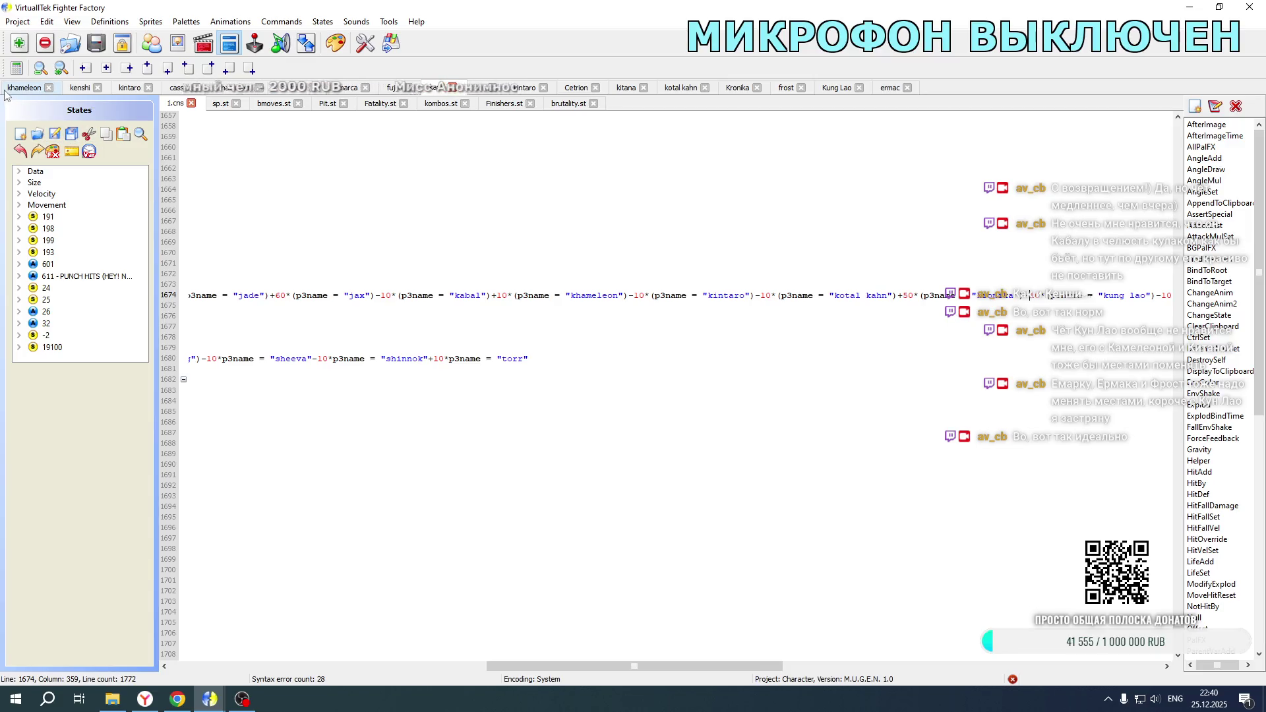
key("ctrl+Tab")
scroll(302, 392, "up", 10)
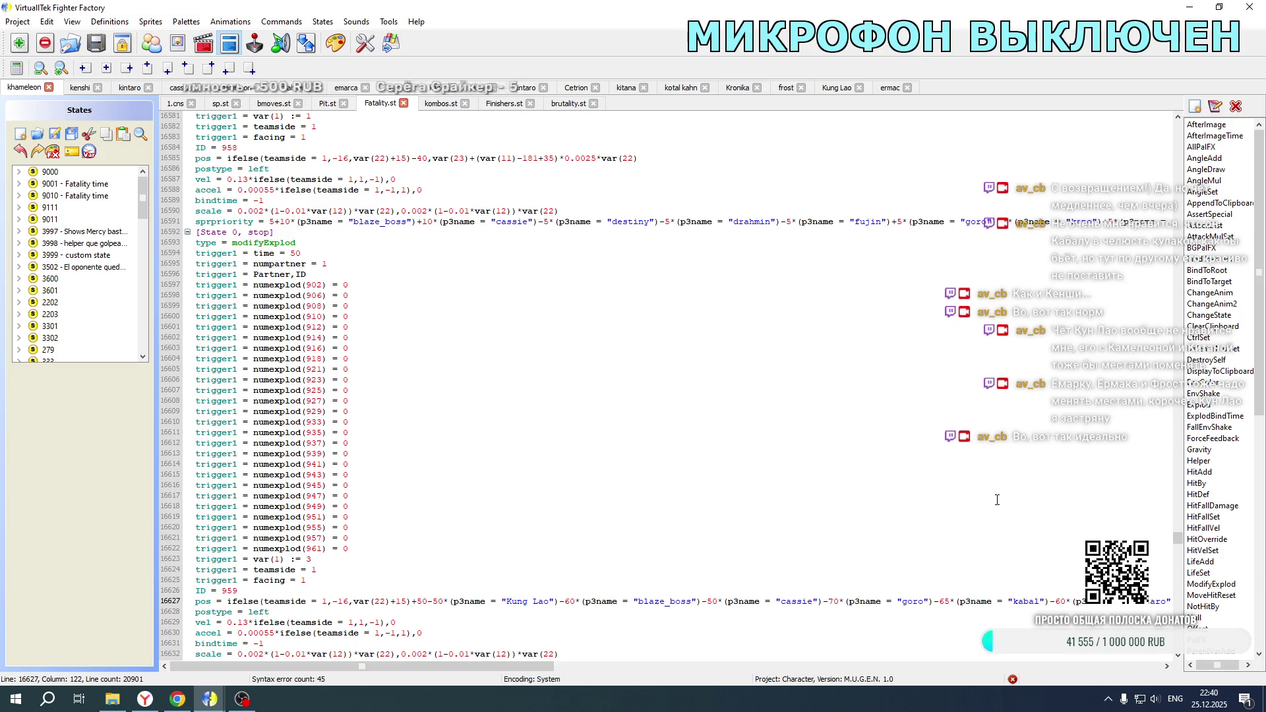
left_click_drag(1178, 538, 1178, 494)
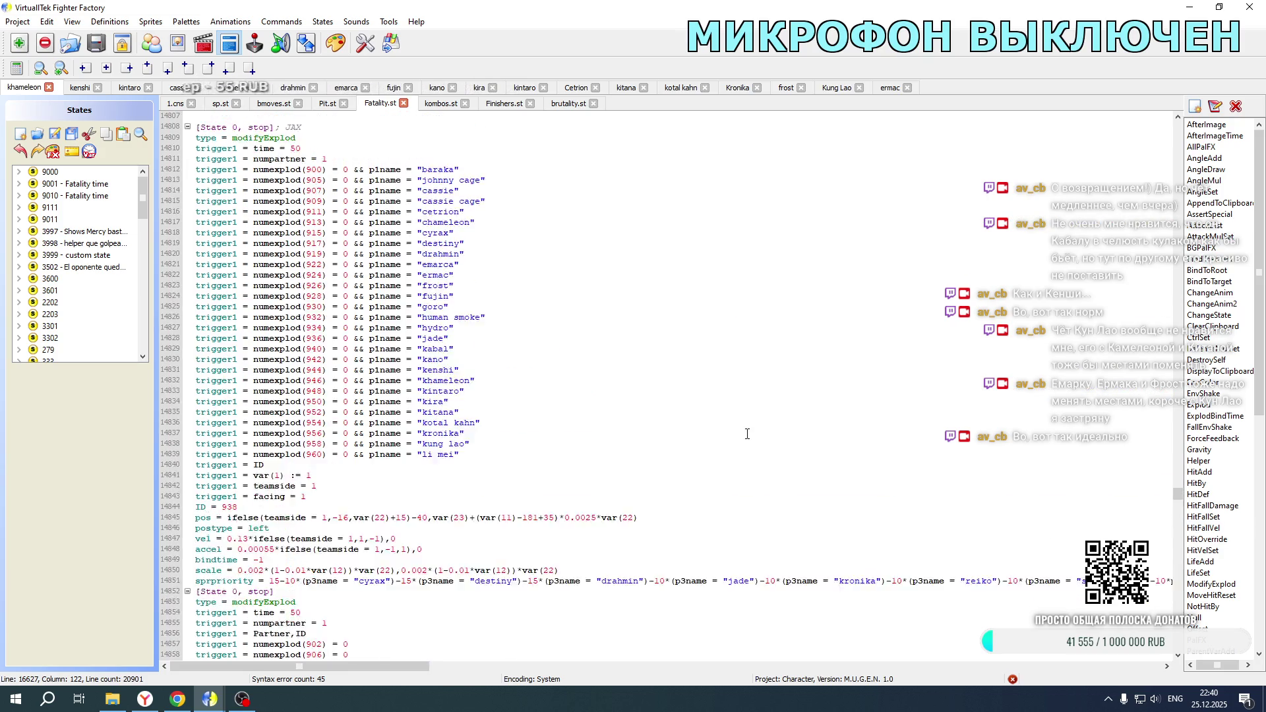
scroll(747, 433, "down", 20)
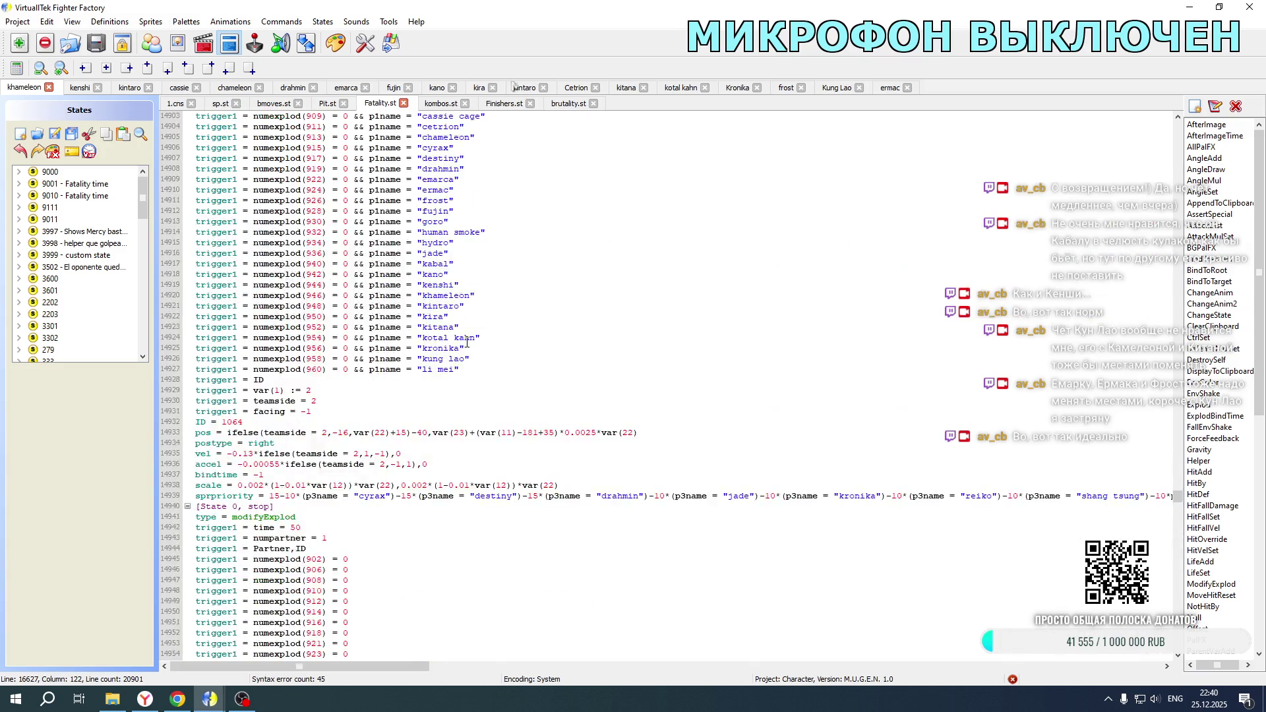
scroll(464, 340, "down", 20)
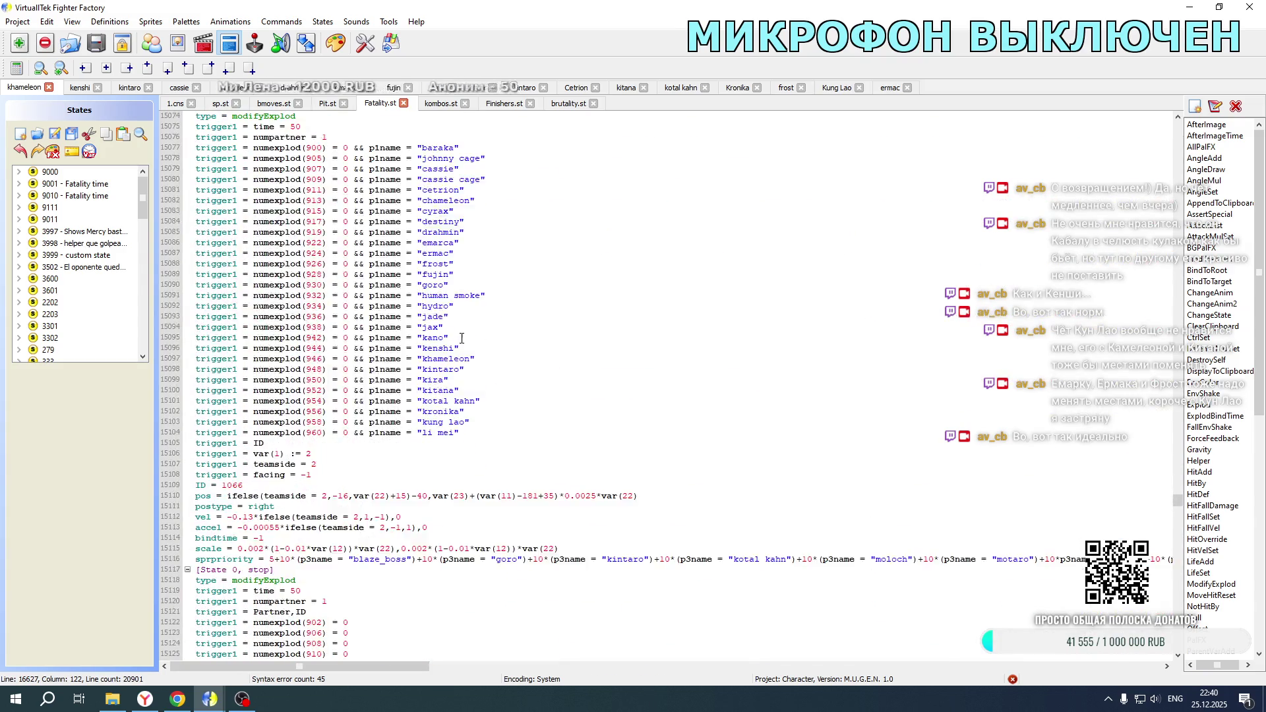
scroll(460, 338, "down", 20)
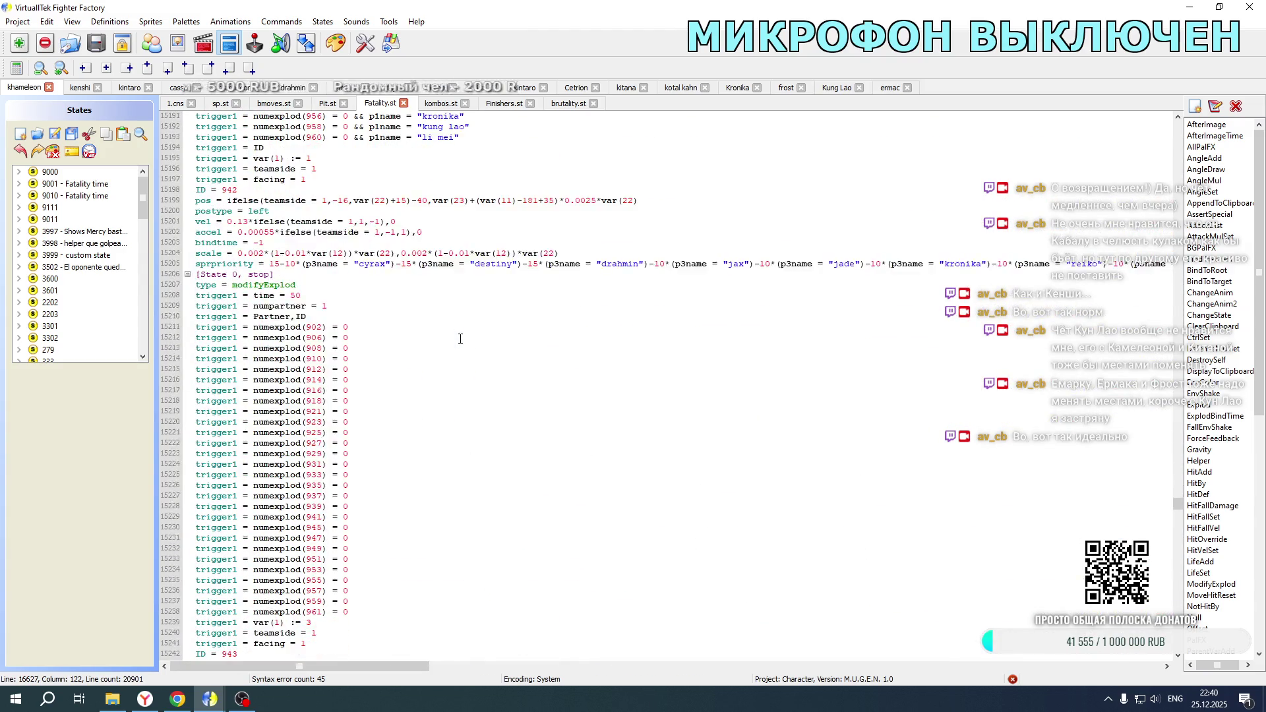
scroll(460, 339, "down", 3)
left_click_drag(391, 673, 811, 667)
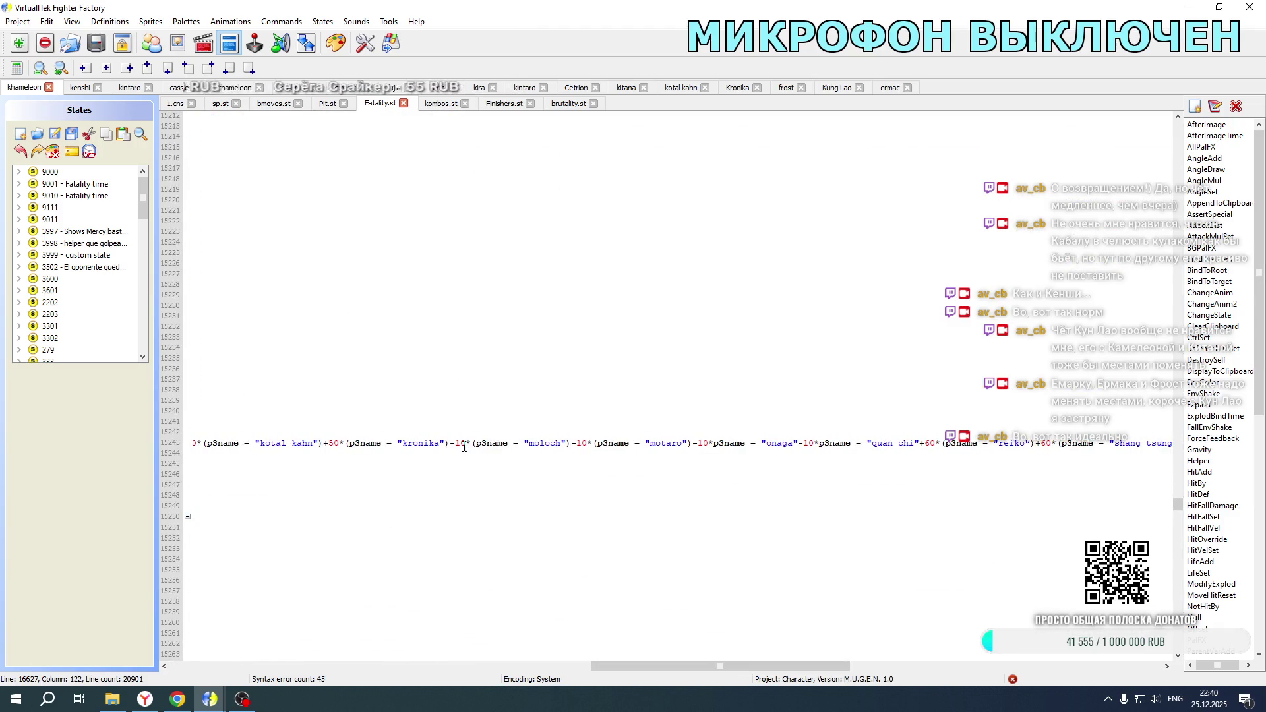
type("-10*(p3name = \"kung lao\")")
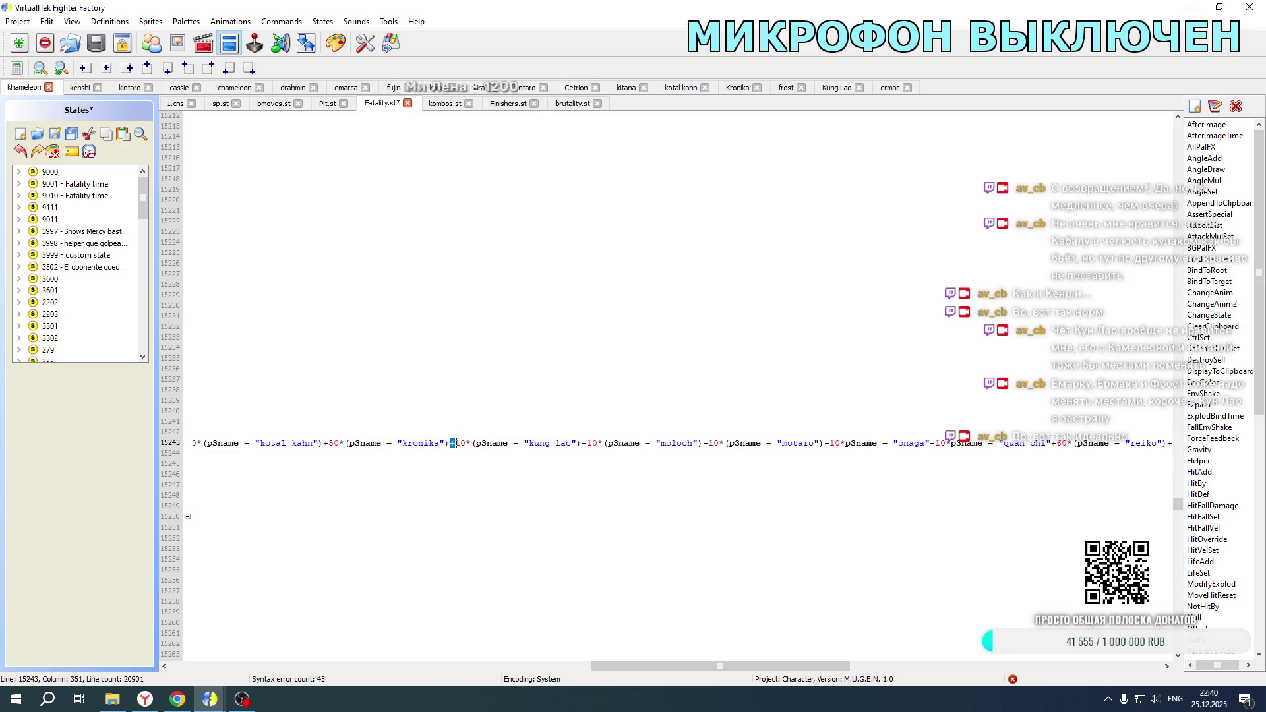
scroll(457, 442, "down", 20)
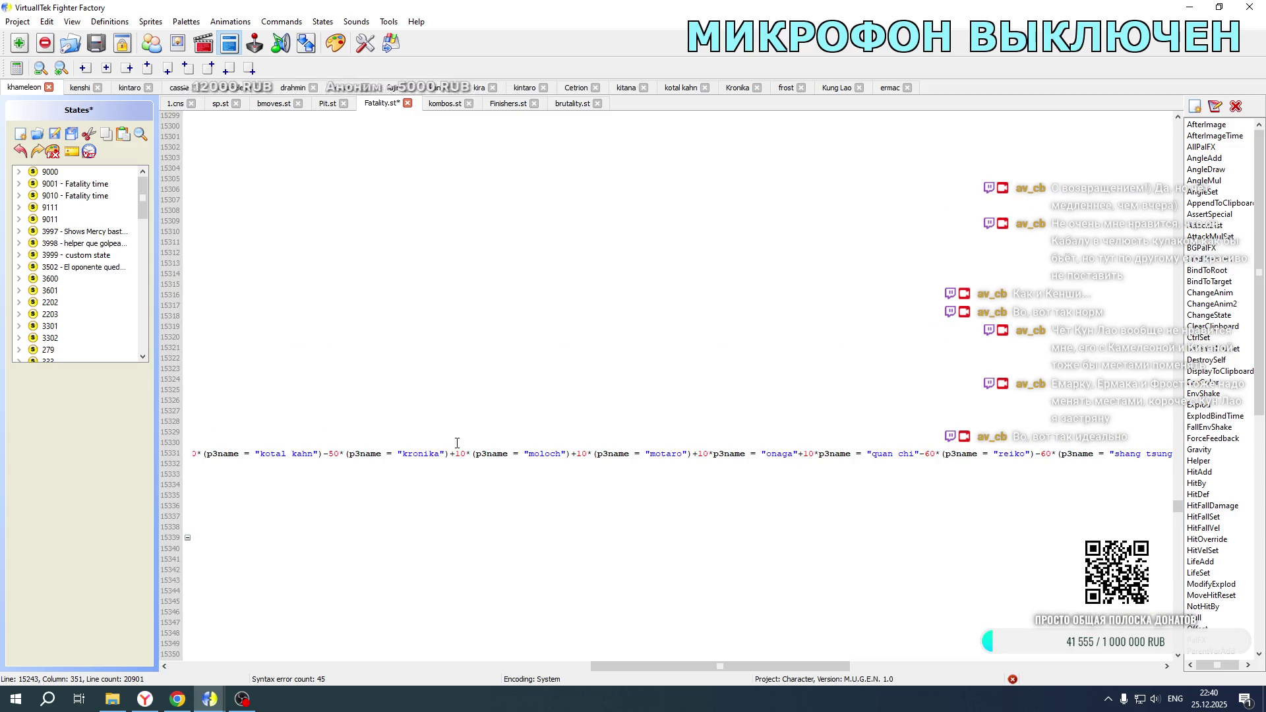
left_click_drag(648, 669, 204, 659)
Step: Save Fatality.st and relaunch Mortal Kombat New Age from its development folder
left_click(54, 134)
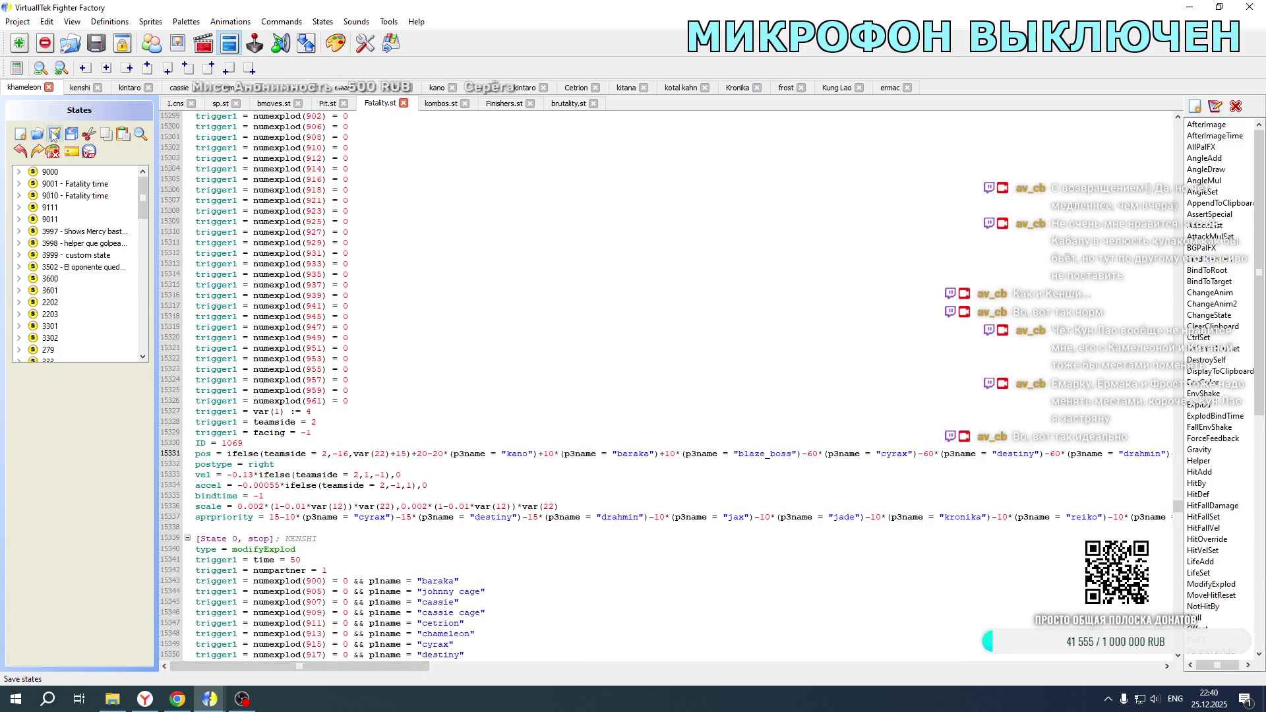
left_click(112, 698)
double_click(302, 426)
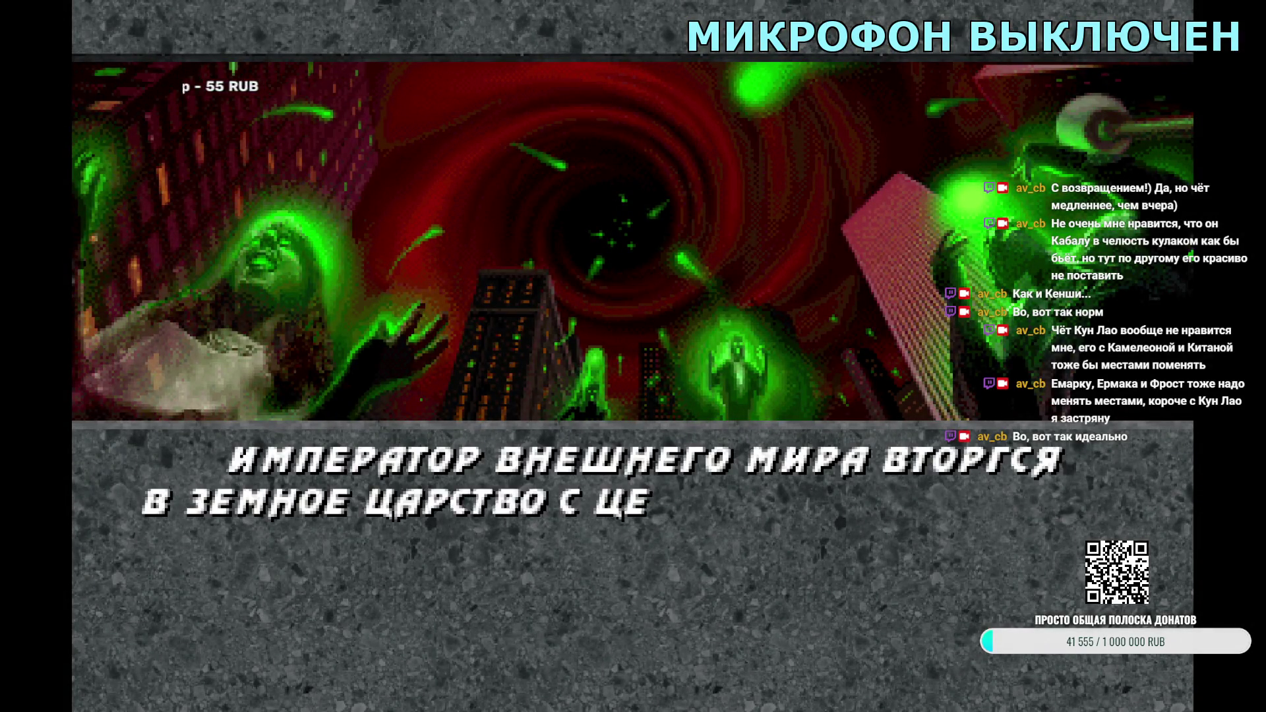
Step: Skip the intro, switch to Simul mode and pick Kano and Kung Lao to fight Kenshi
key("Return")
key("Return")
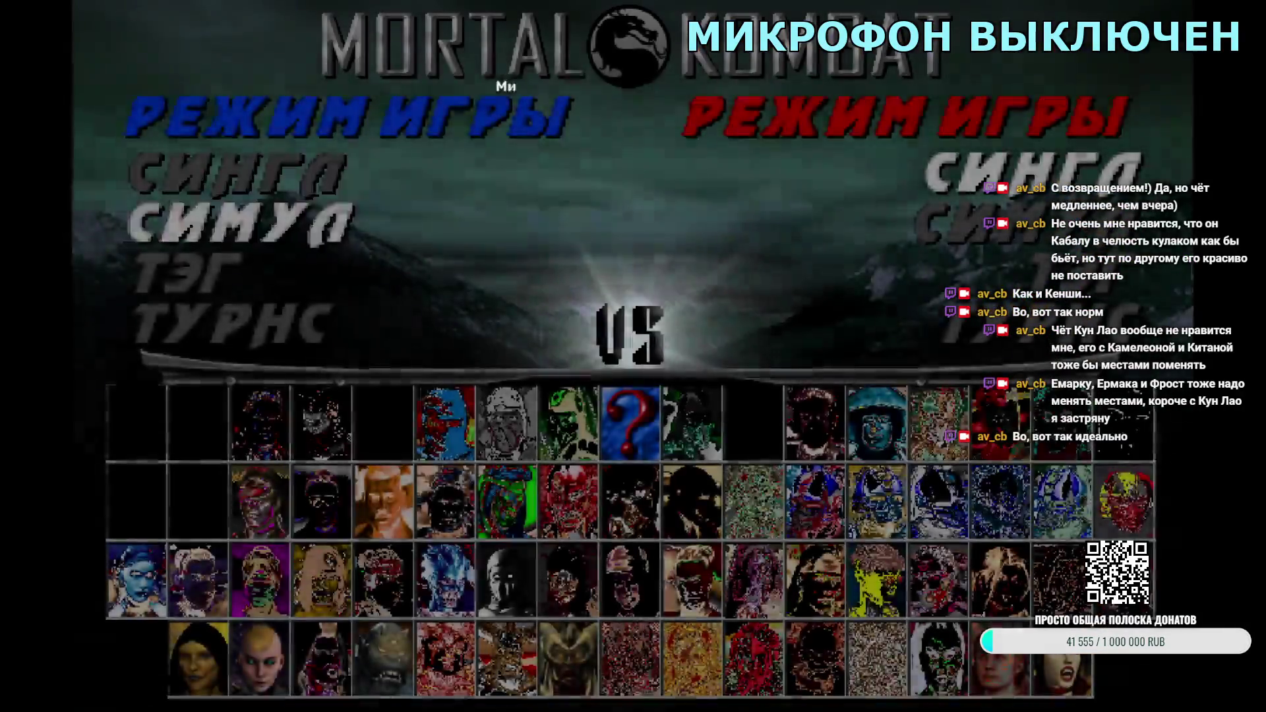
key("Down")
key("Return")
key("Right")
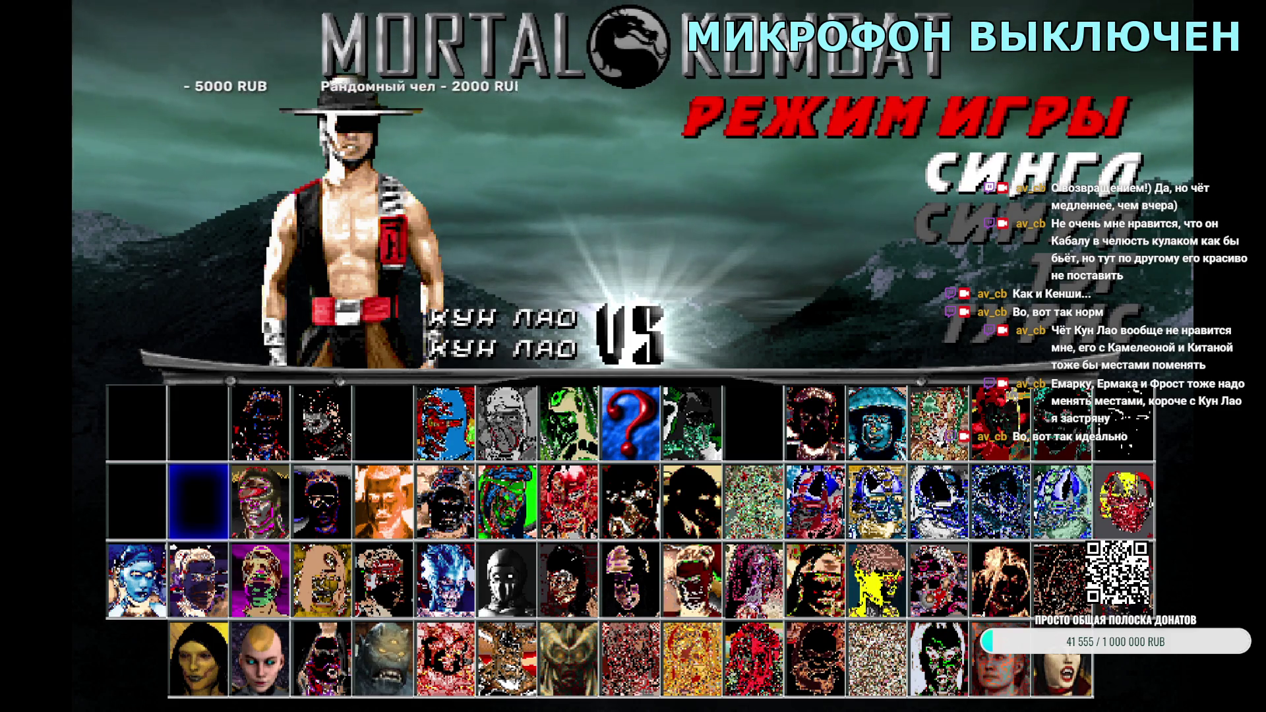
key("Right")
key("Right")
key("Right")
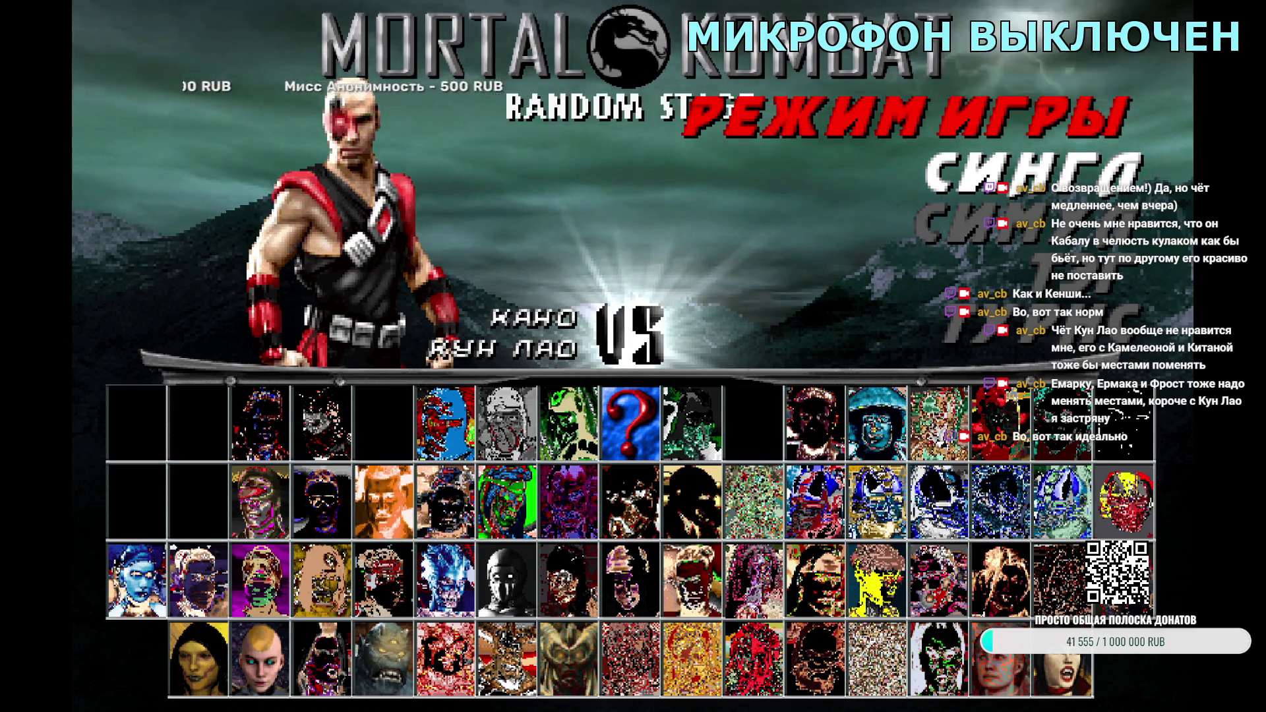
key("Down")
key("Return")
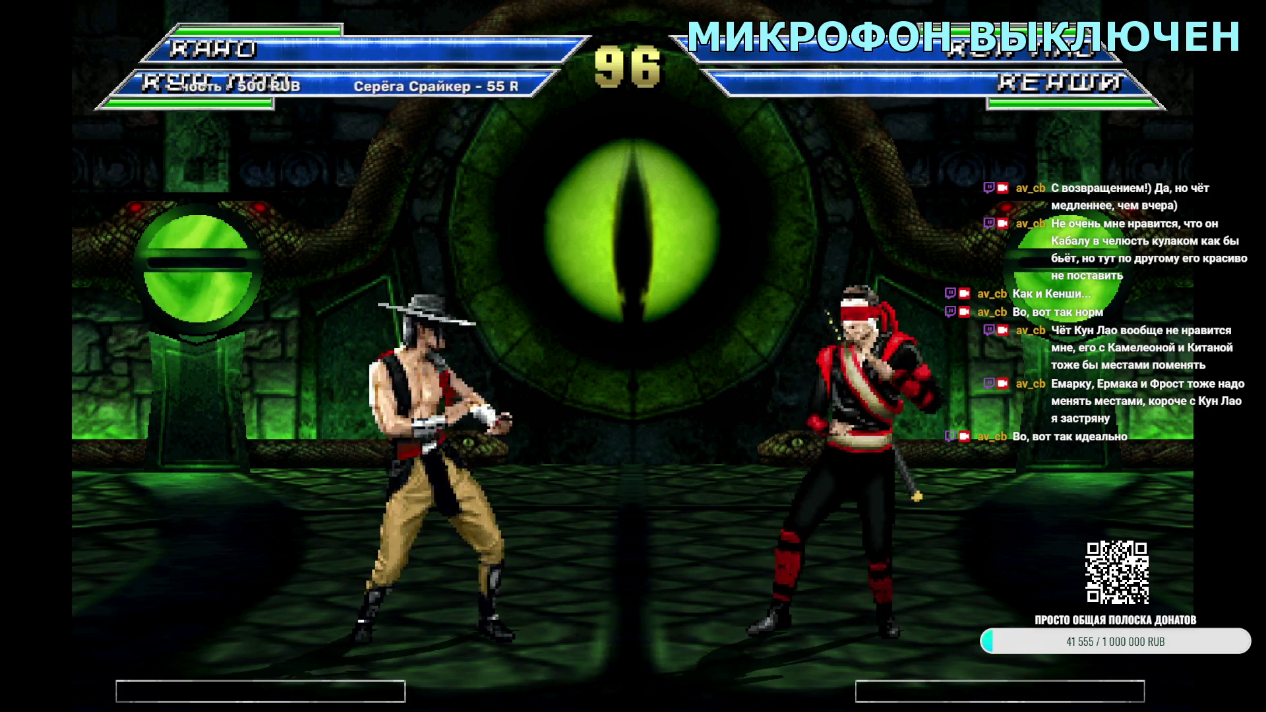
Step: Abandon the fight and browse the character select past Kano and Nightwolf to Kenshi
key("Escape")
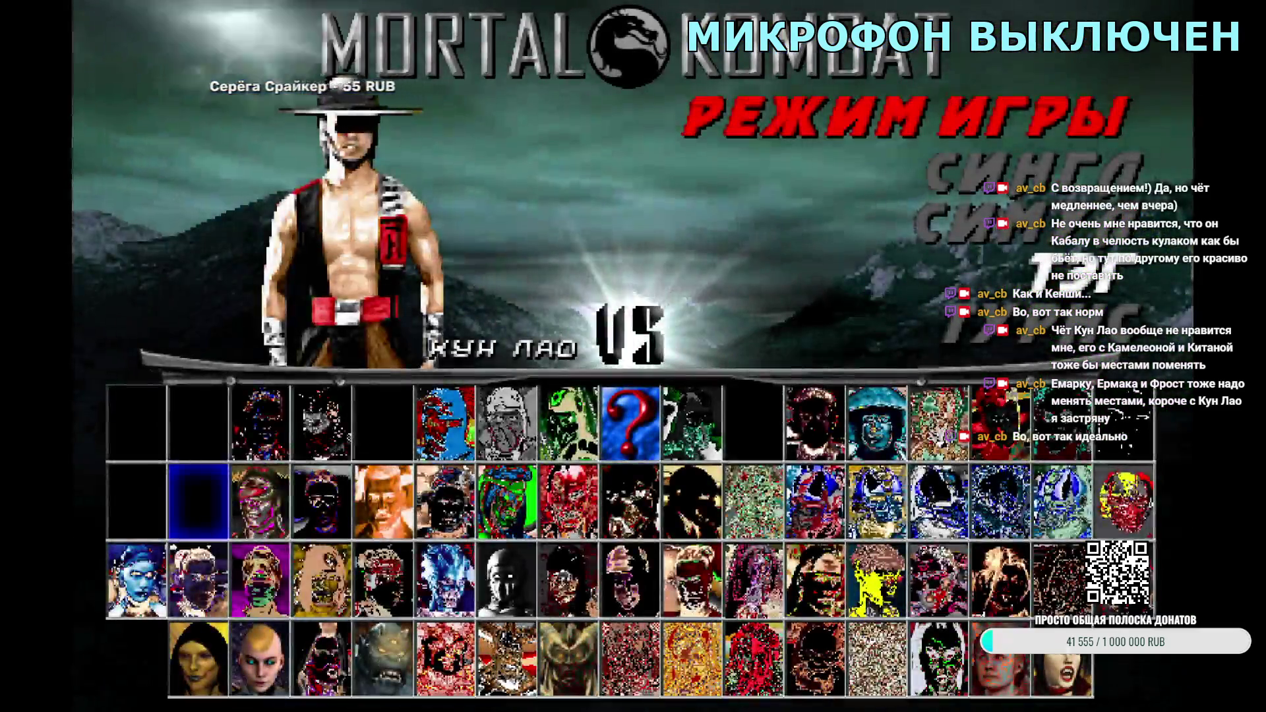
key("Return")
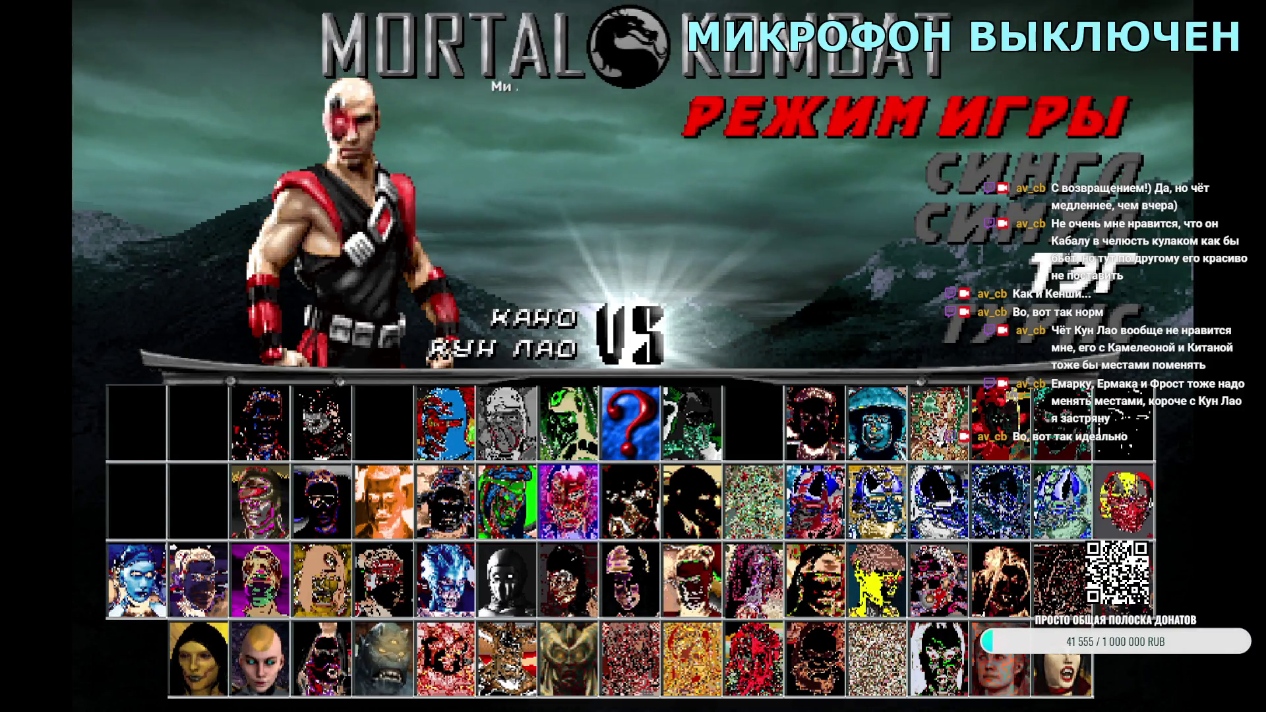
key("Right")
key("Left")
key("Left")
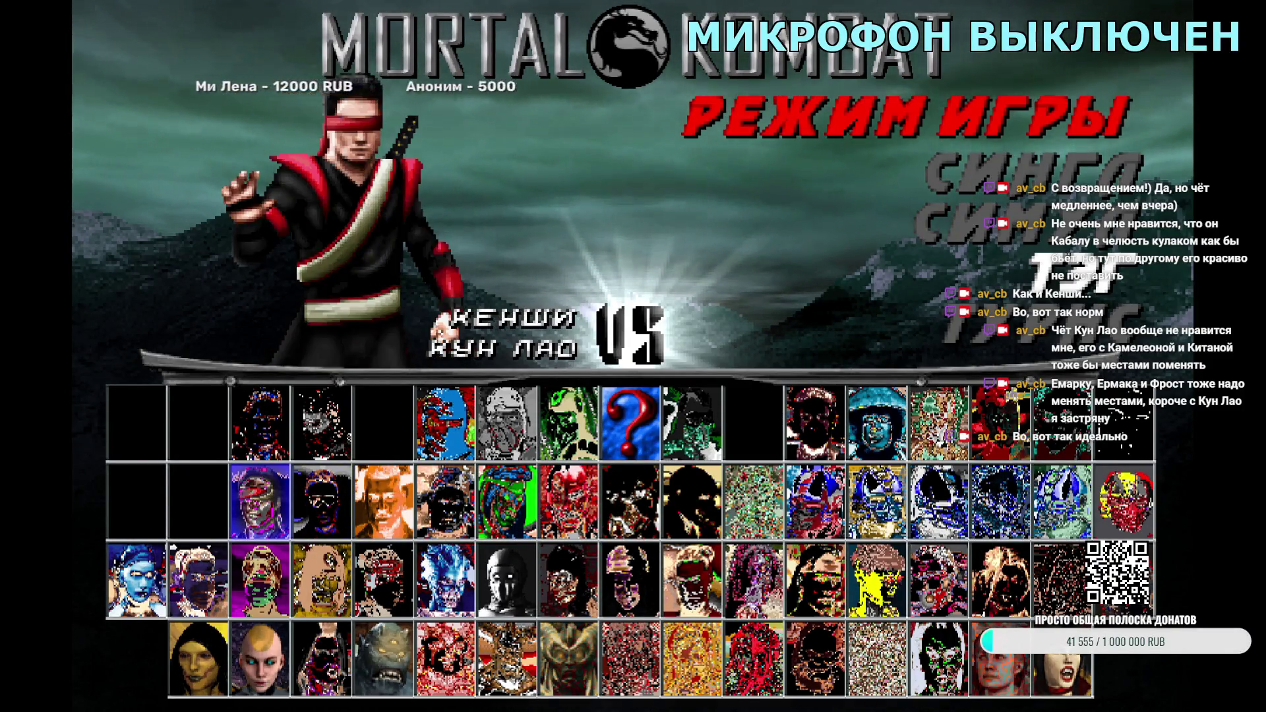
key("Return")
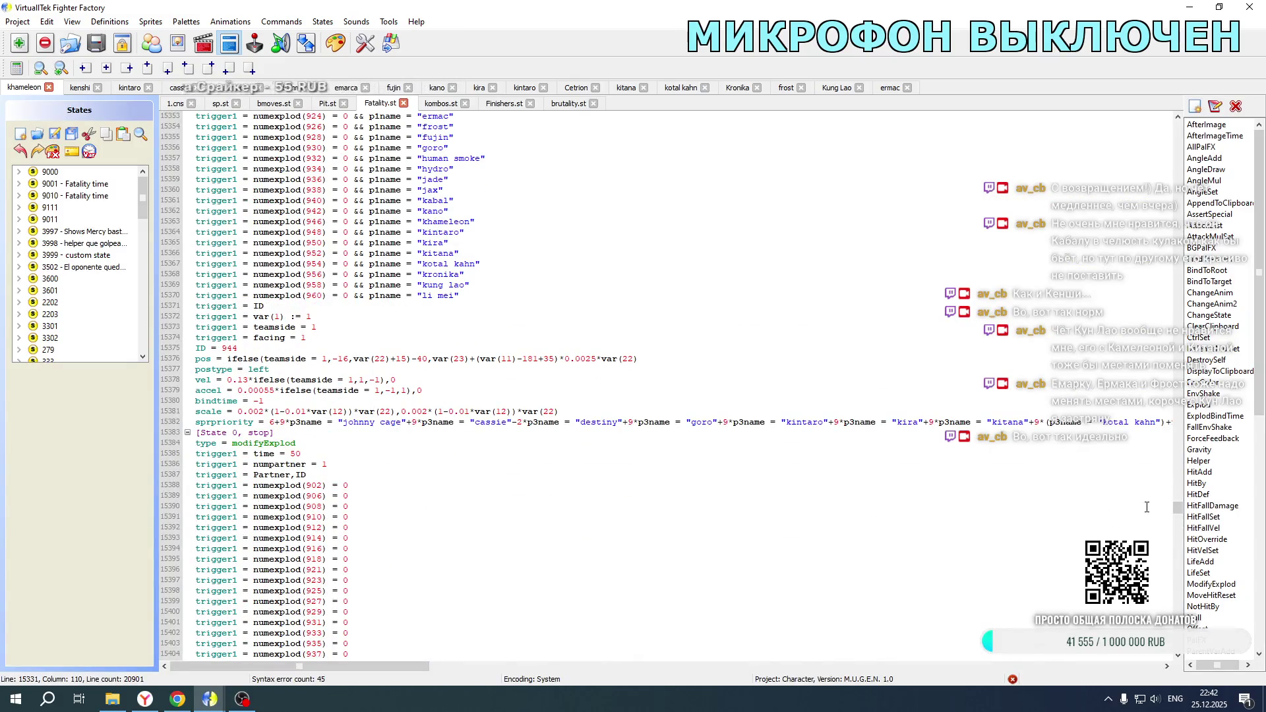
Step: Change the kintaro multiplier to 70 in the pos line of Khameleon's Fatality.st
left_click_drag(1179, 508, 1179, 526)
scroll(1179, 525, "up", 9)
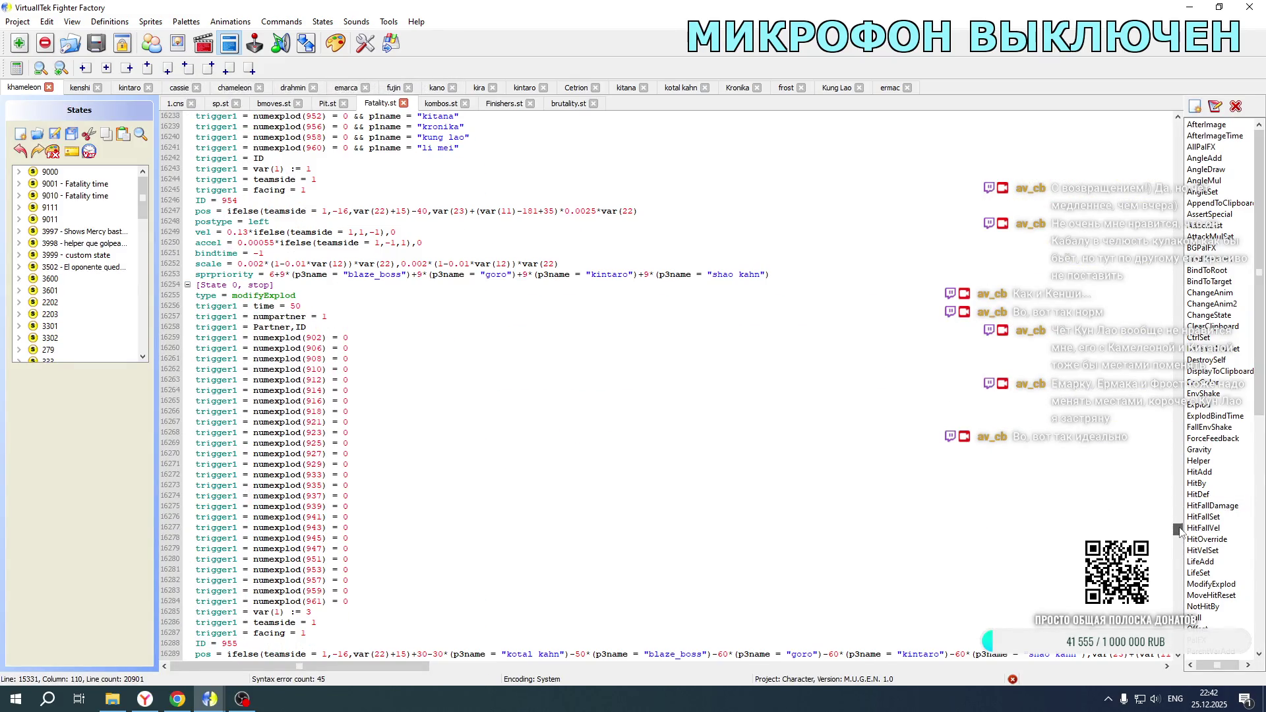
scroll(1179, 525, "down", 20)
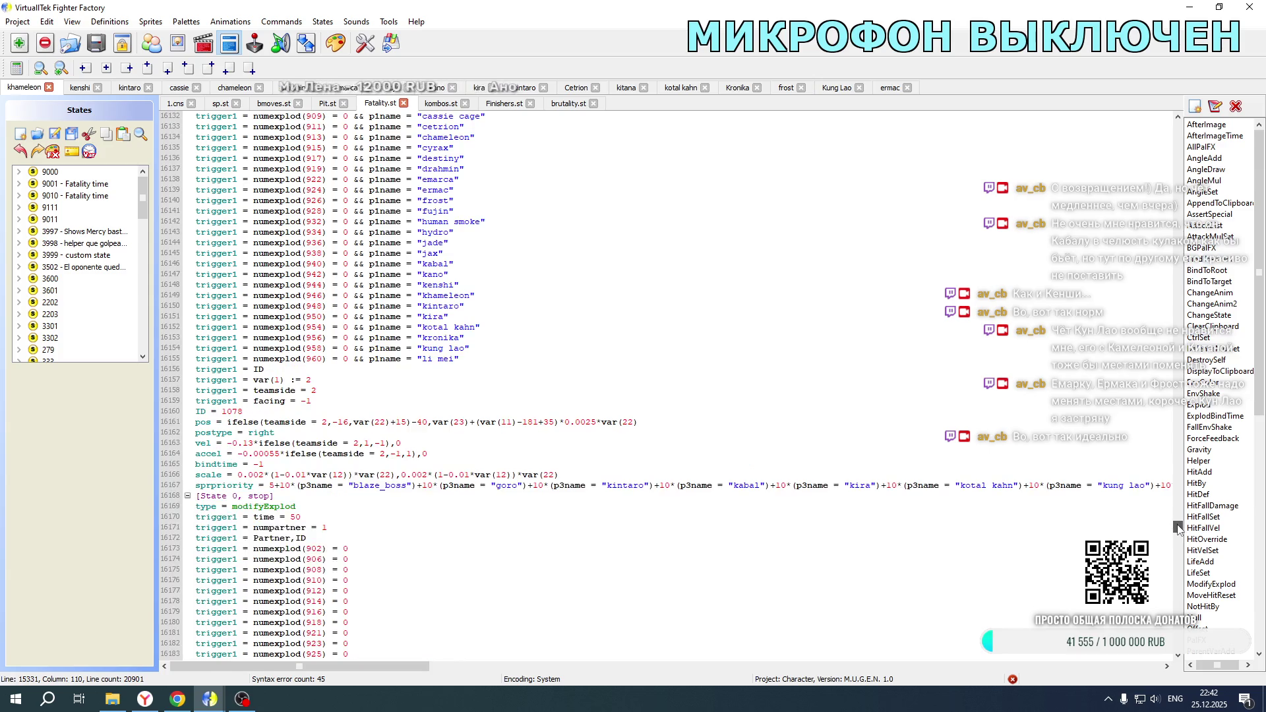
scroll(422, 422, "down", 20)
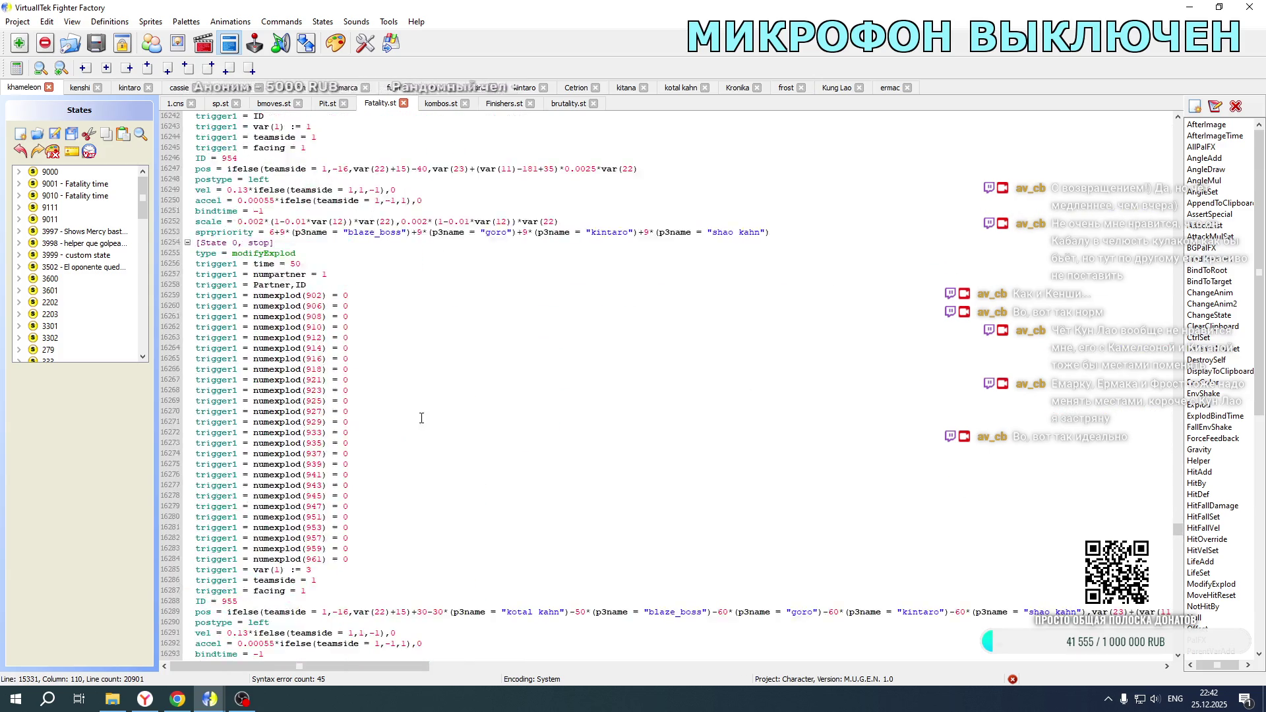
scroll(414, 420, "down", 20)
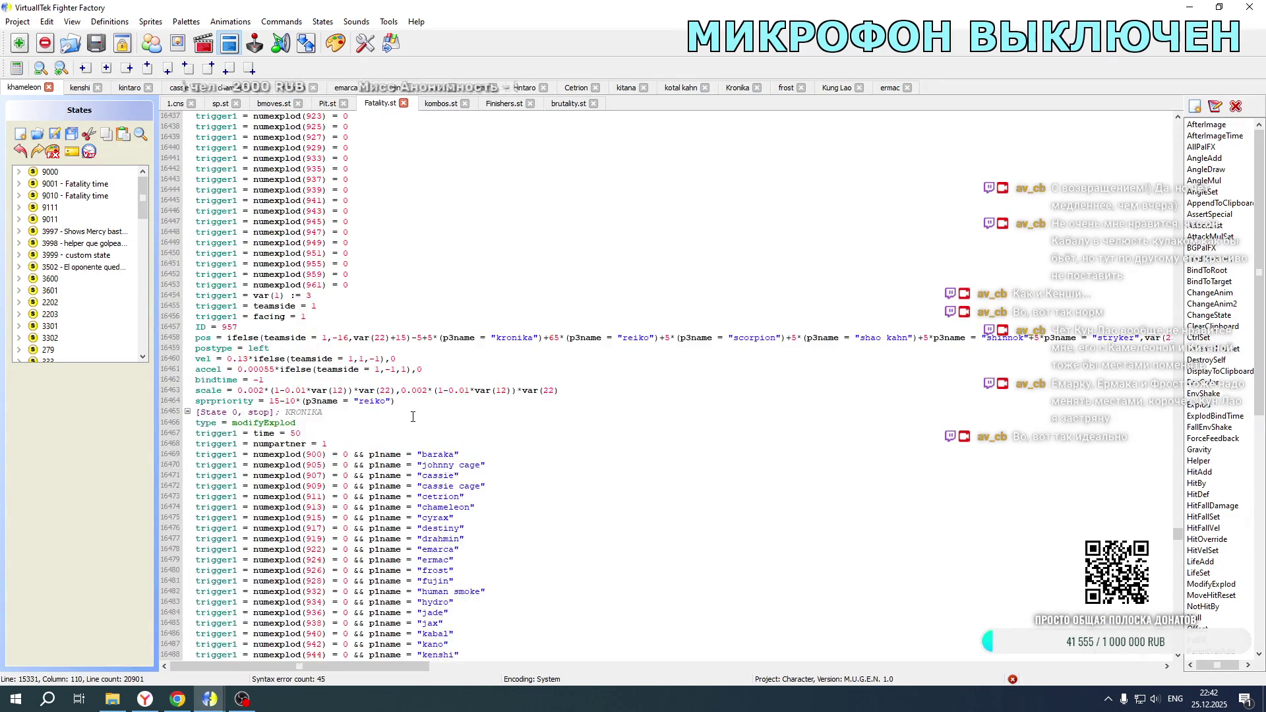
scroll(411, 417, "down", 17)
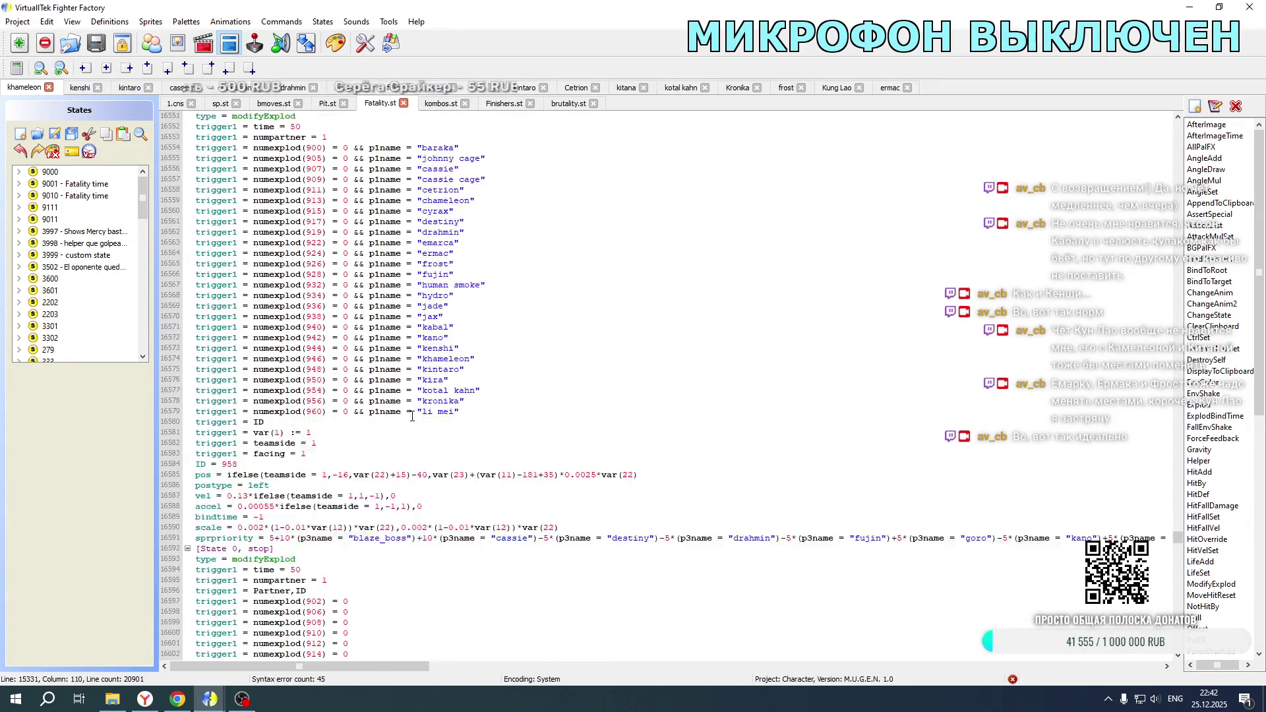
left_click_drag(389, 669, 552, 667)
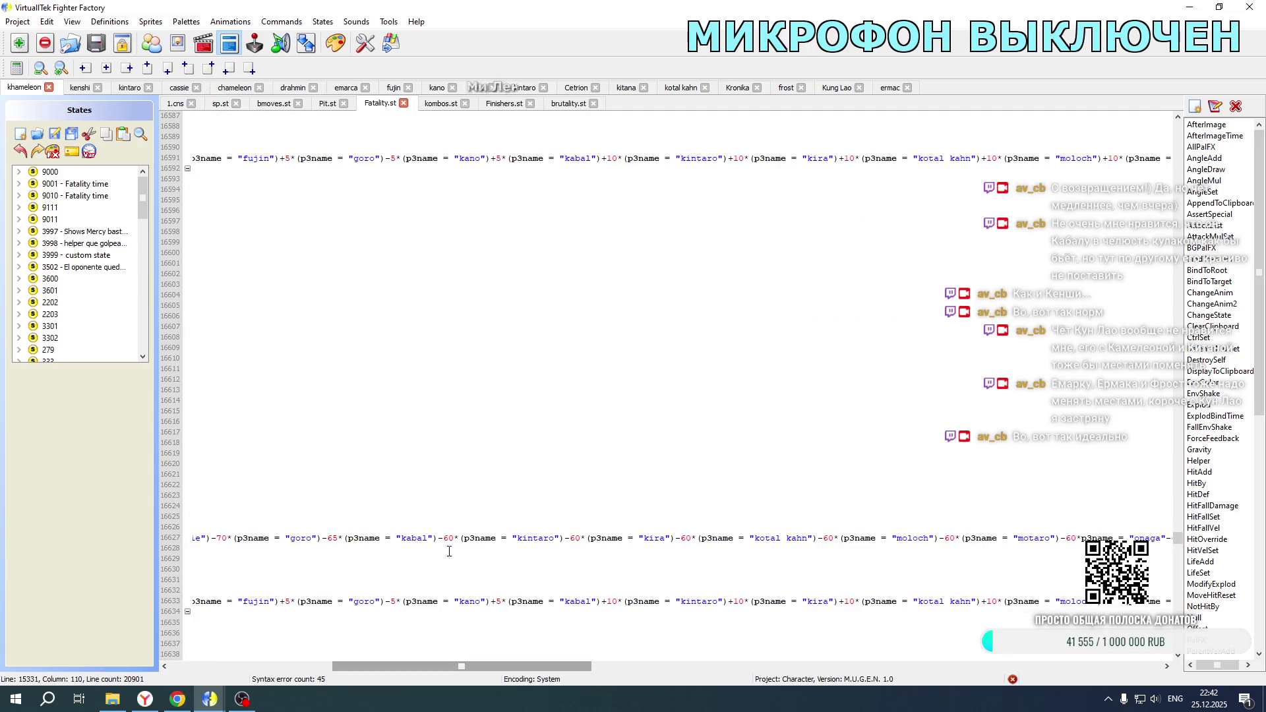
scroll(450, 482, "down", 20)
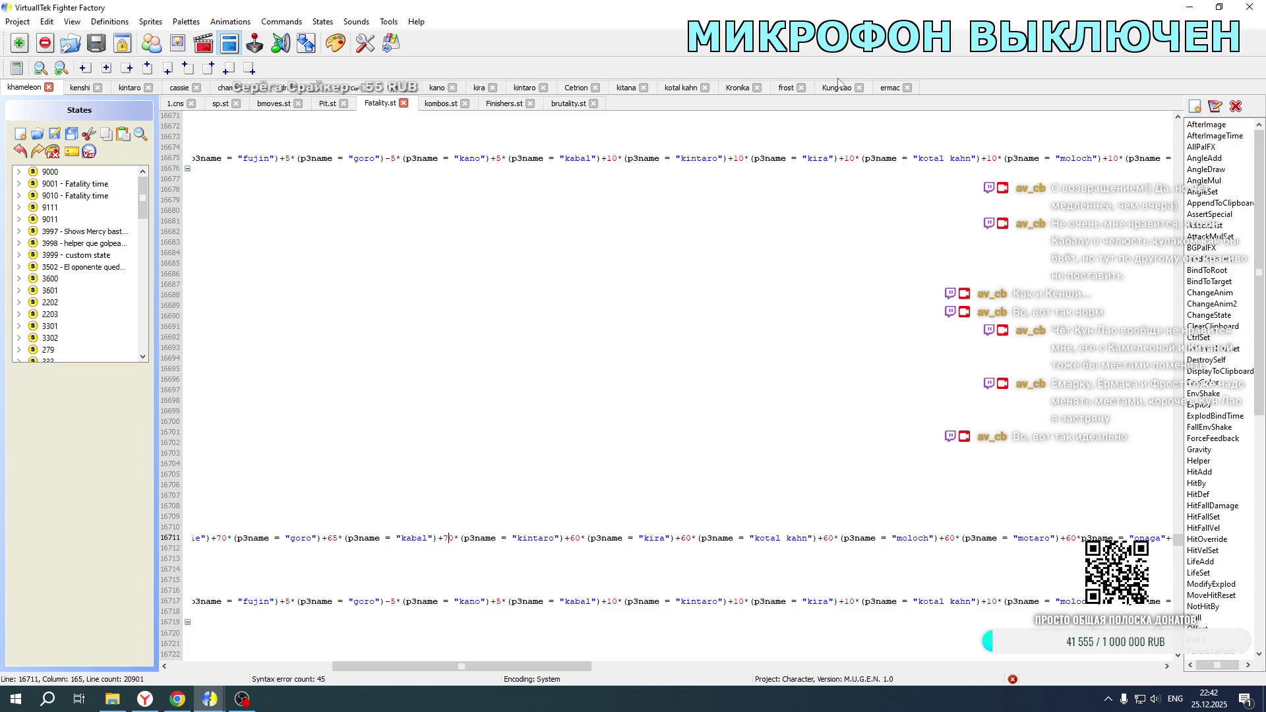
Step: Set the same kintaro offset of 70 in Kung Lao's 1.cns, then relaunch Mortal Kombat New Age
left_click(837, 87)
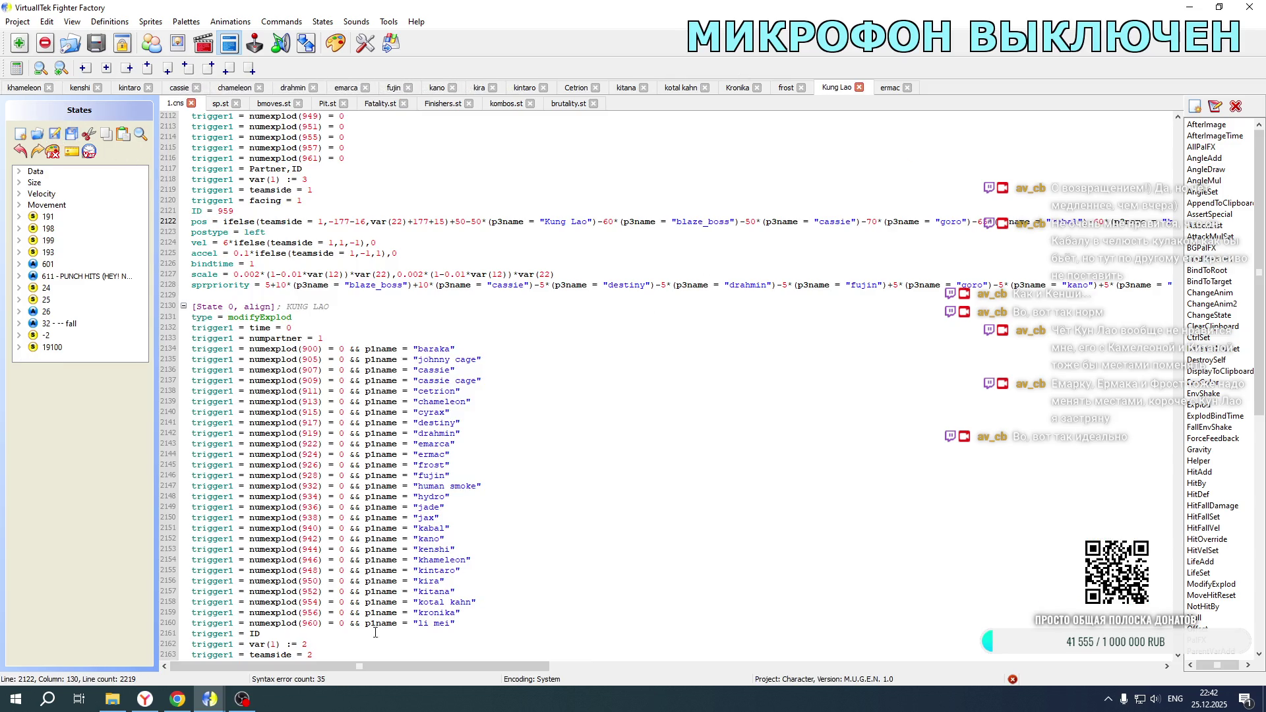
left_click_drag(359, 668, 582, 668)
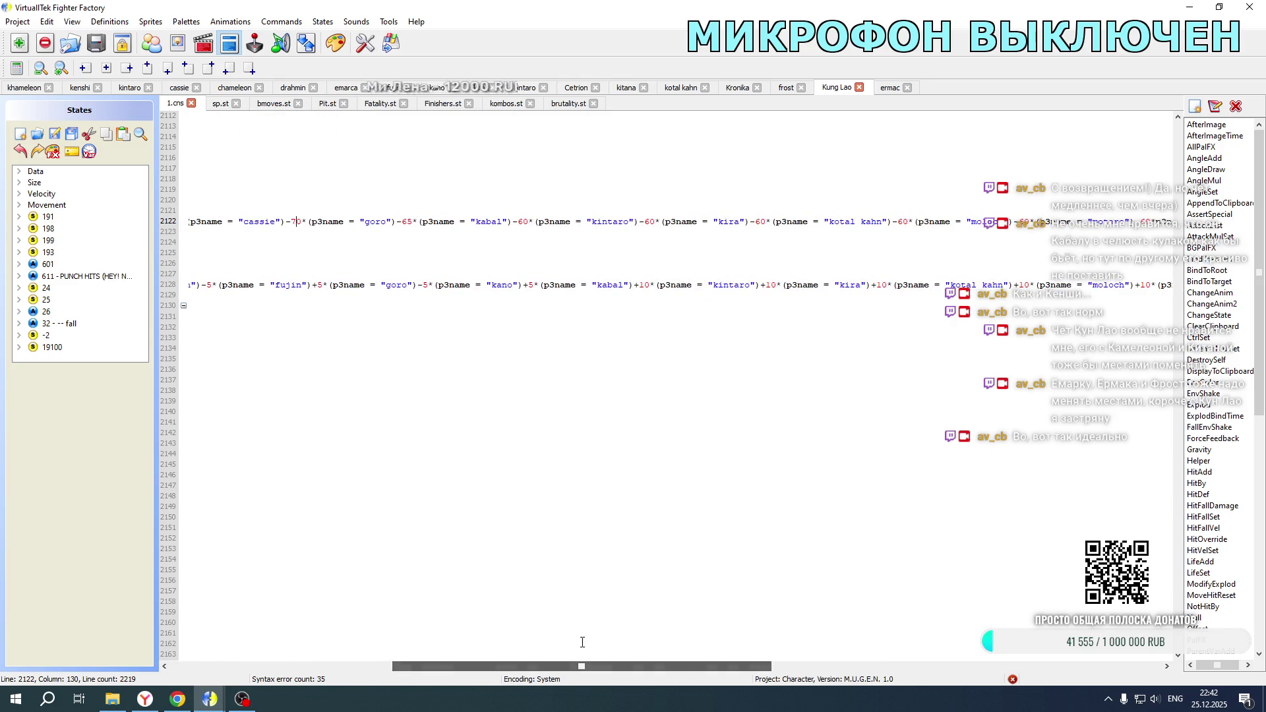
scroll(522, 324, "down", 19)
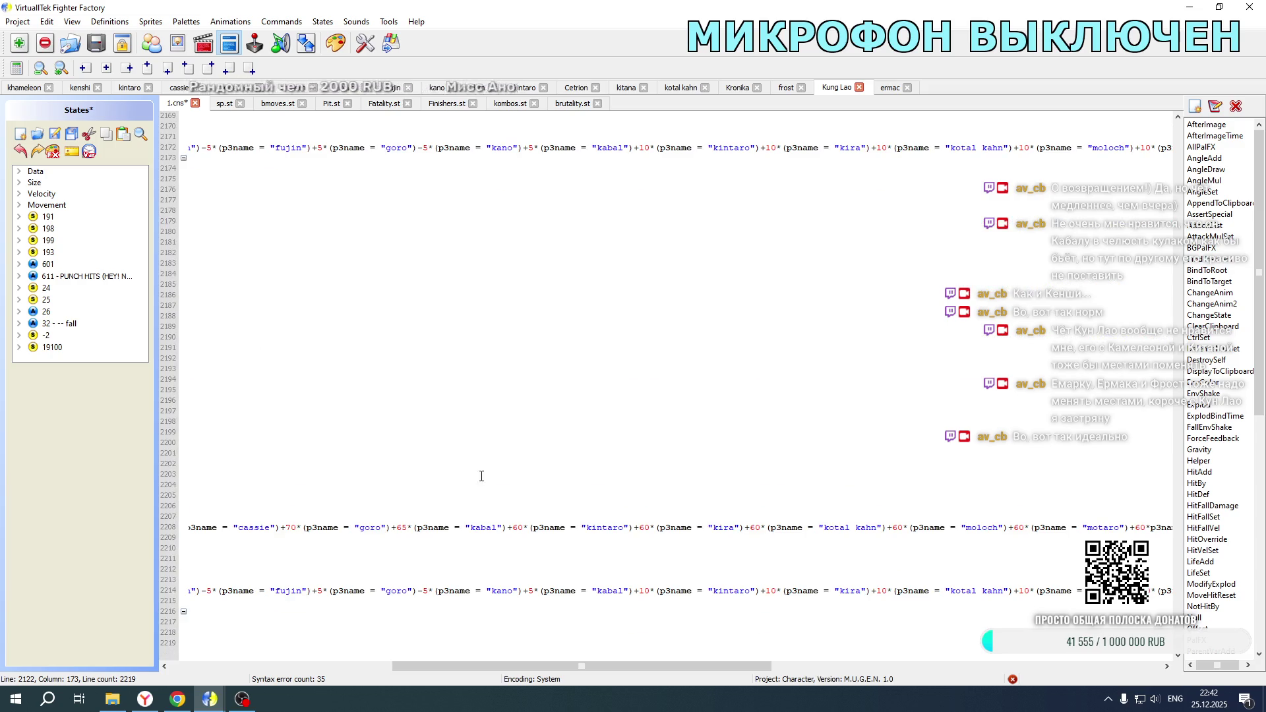
scroll(517, 351, "up", 19)
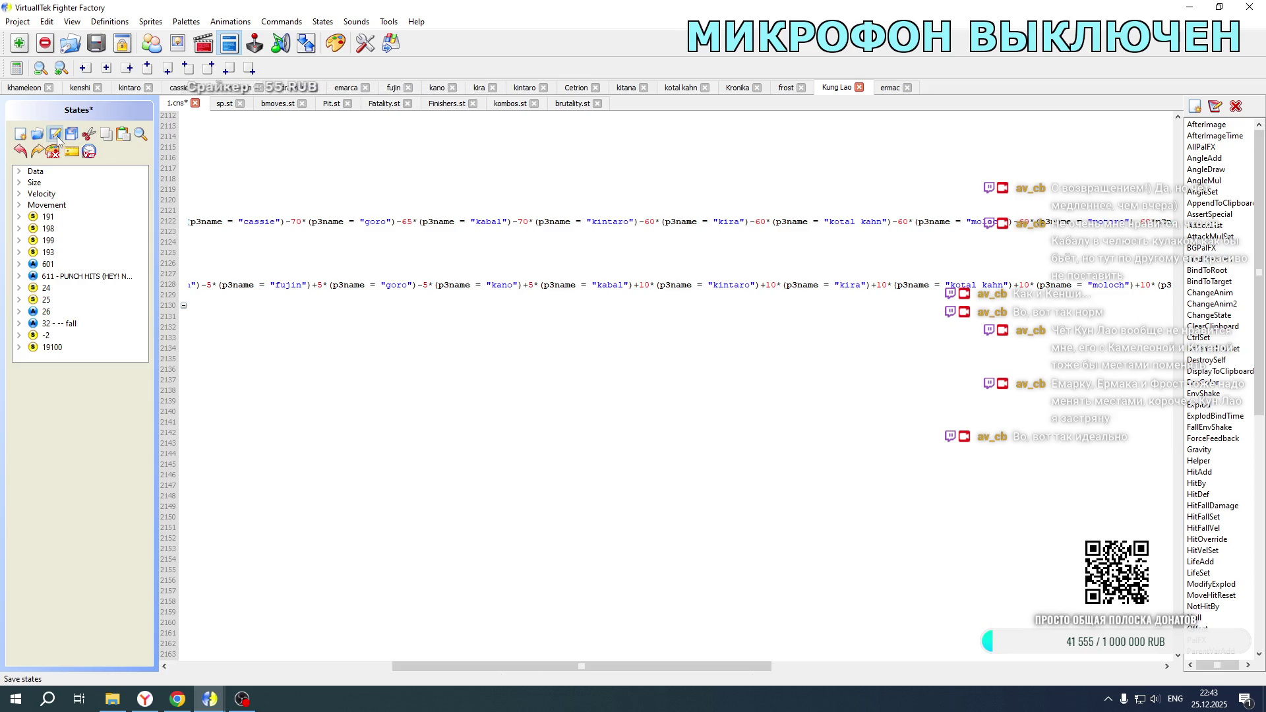
left_click(110, 708)
double_click(270, 422)
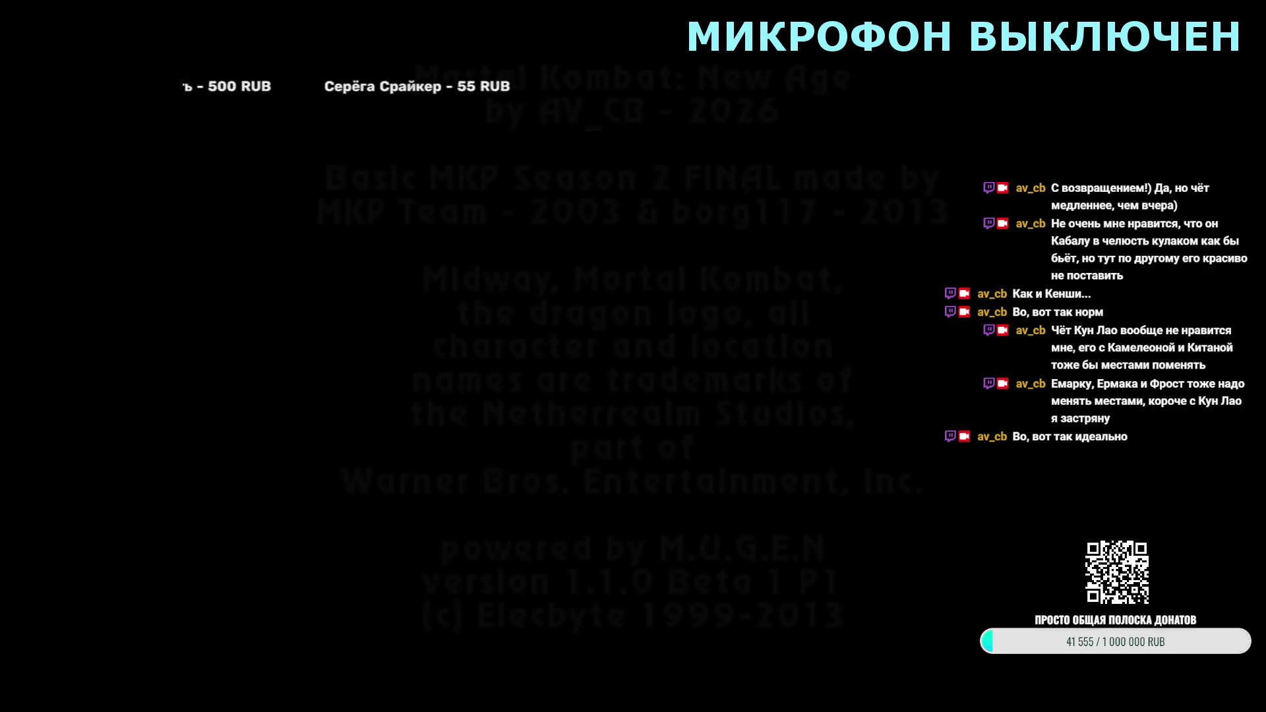
Step: Skip the intro, choose Tag mode, pick Kung Lao and browse past Drahmin to Kintaro
key("Return")
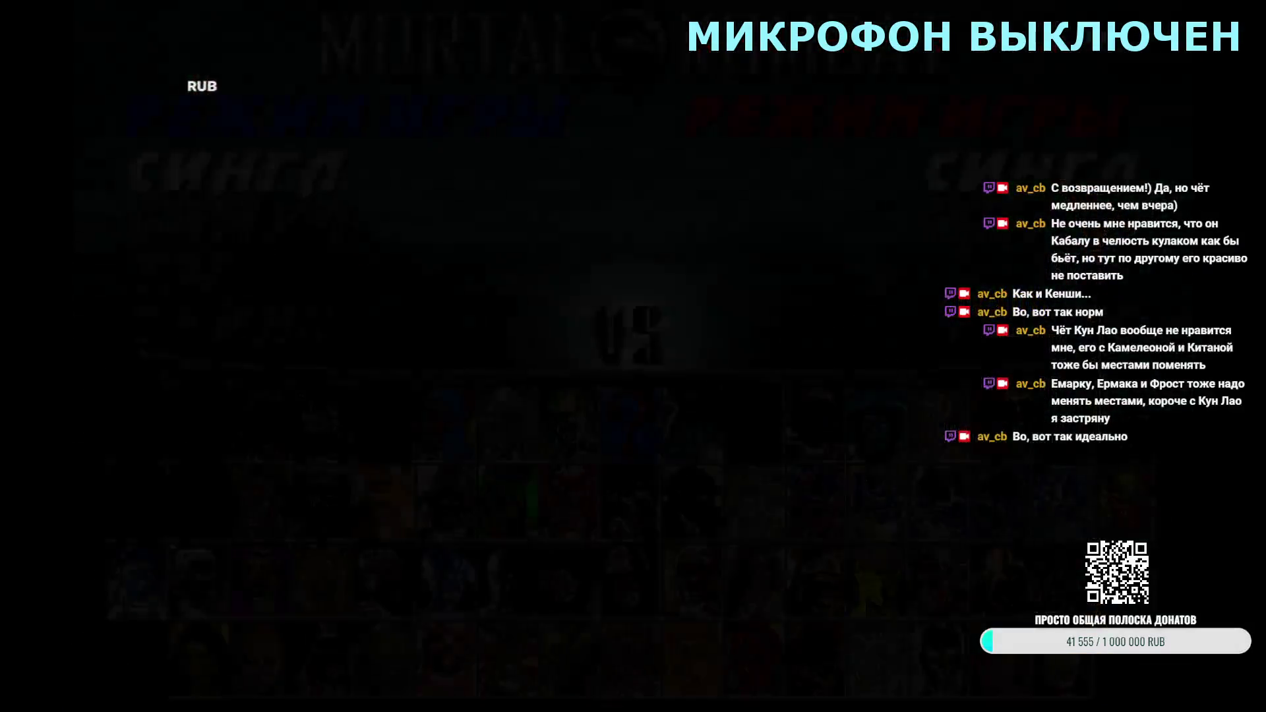
key("Return")
key("Right")
key("Return")
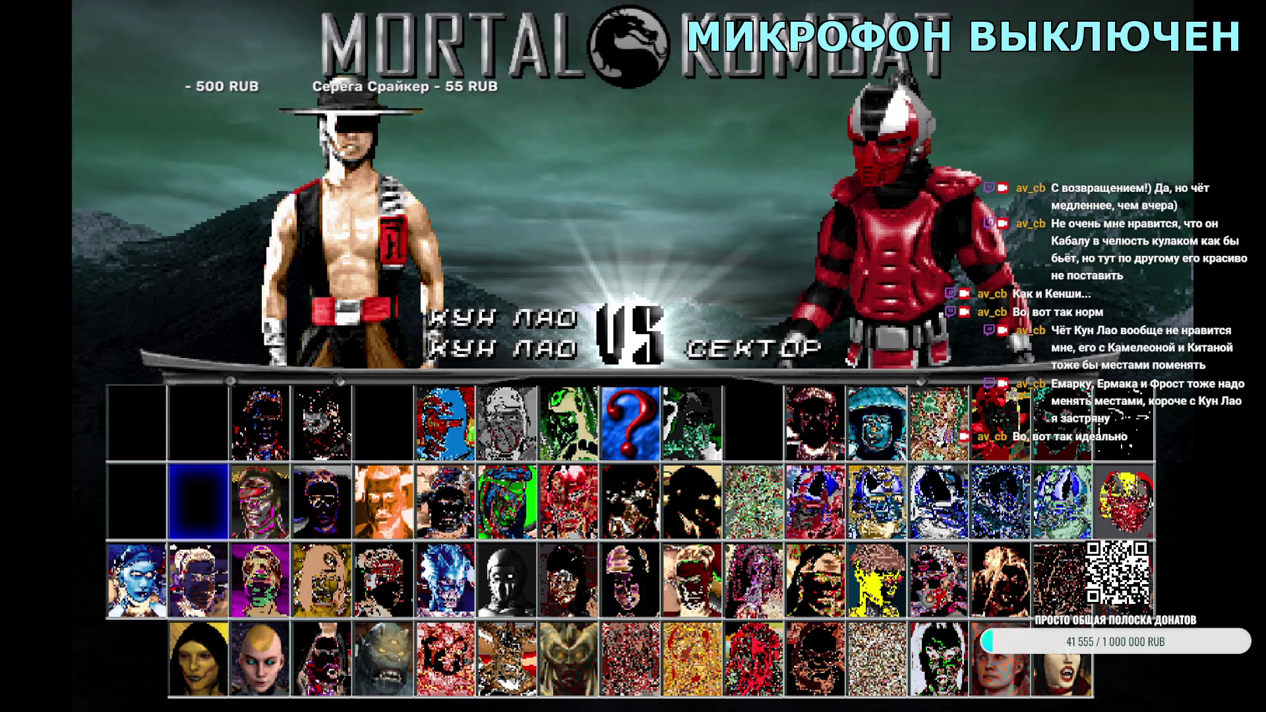
key("Left")
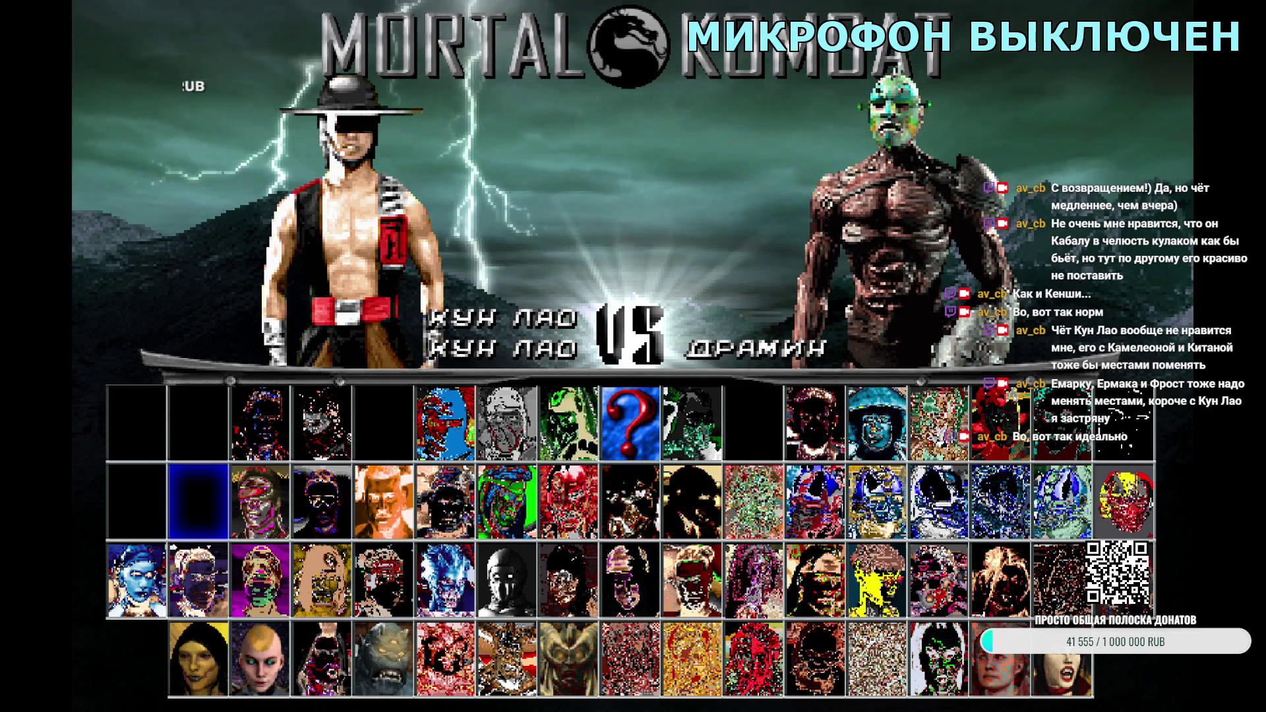
key("Left")
key("Left")
key("Left")
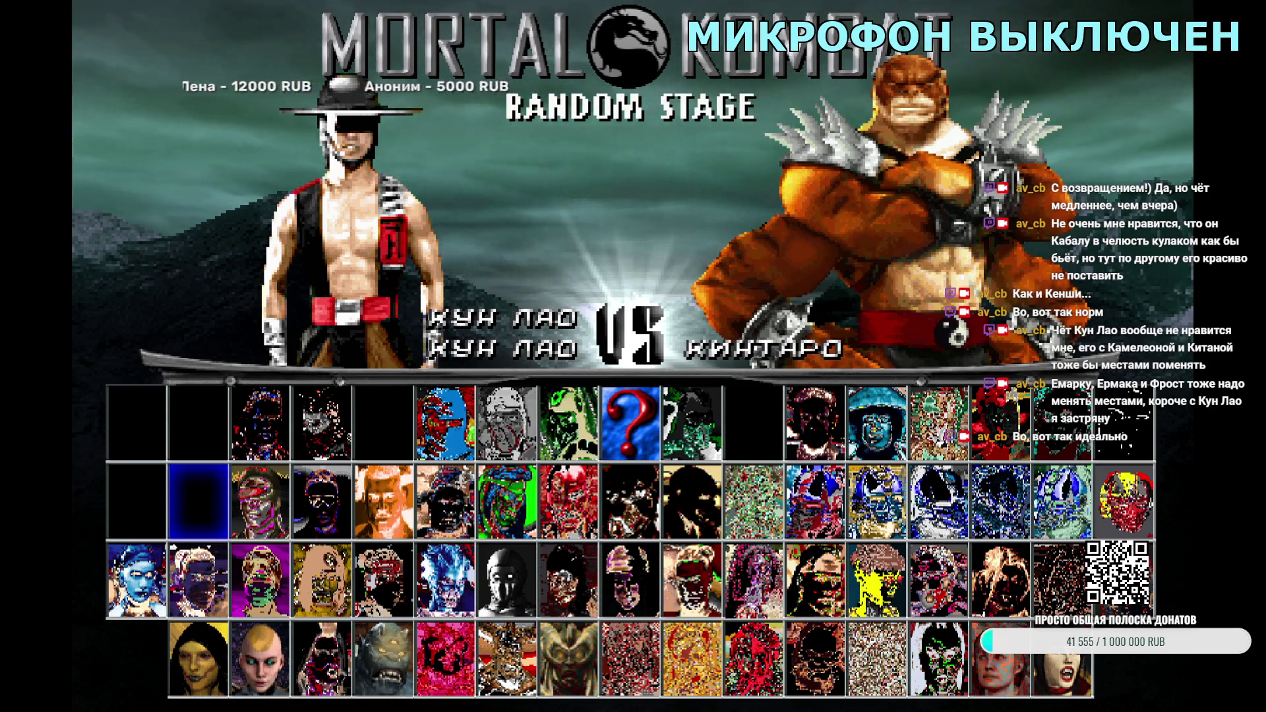
Step: Restart Tag mode with Kung Lao and Kintaro, play the Drum Arena match, then quit
key("Escape")
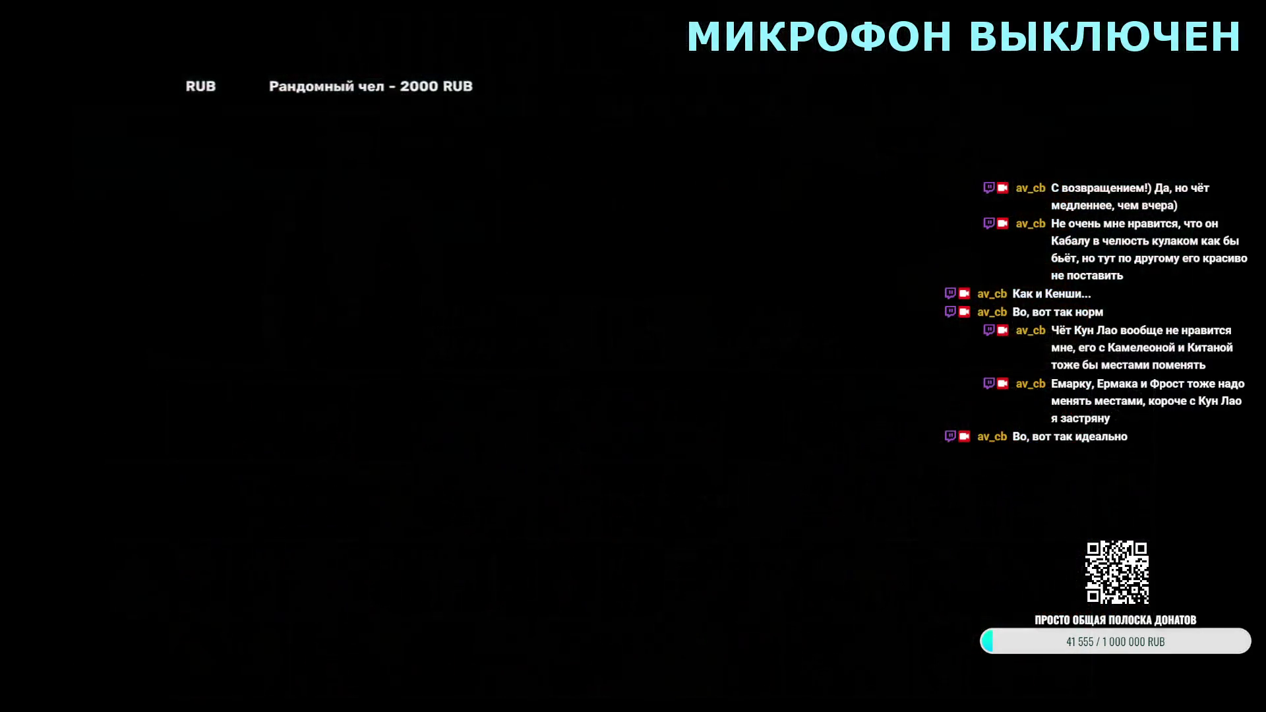
key("Return")
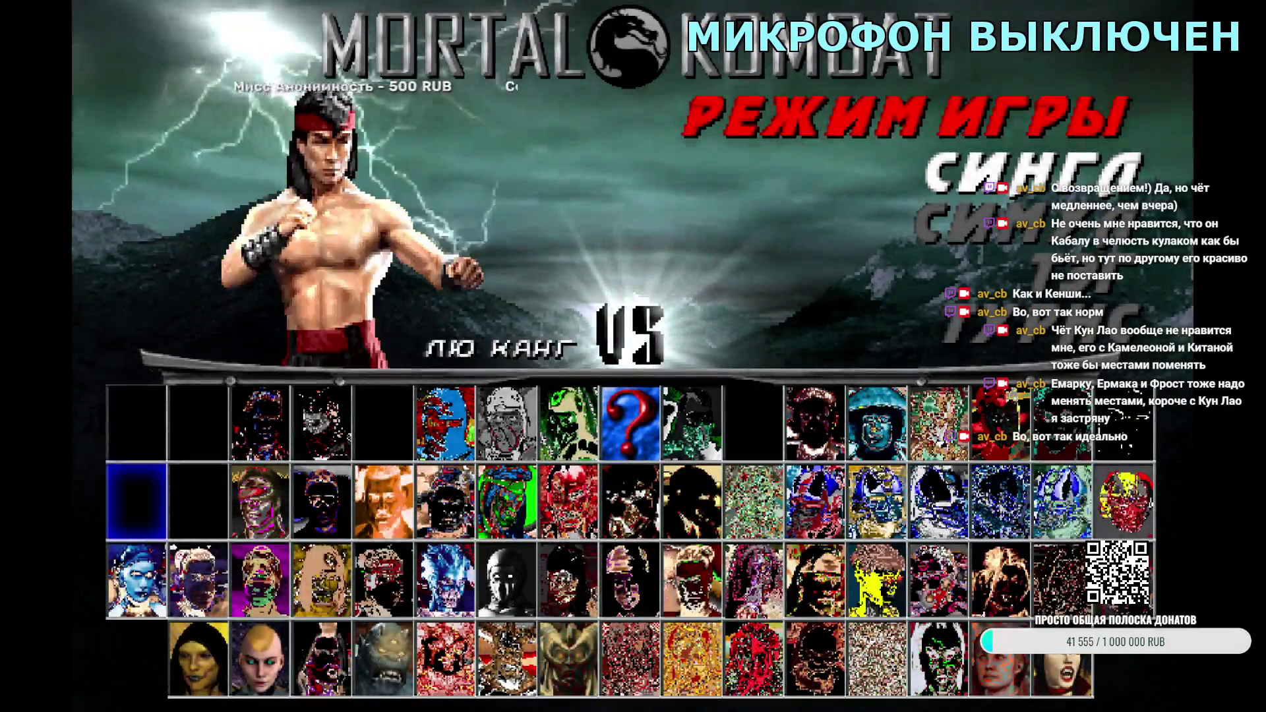
key("Return")
key("Left")
key("Left")
key("Left")
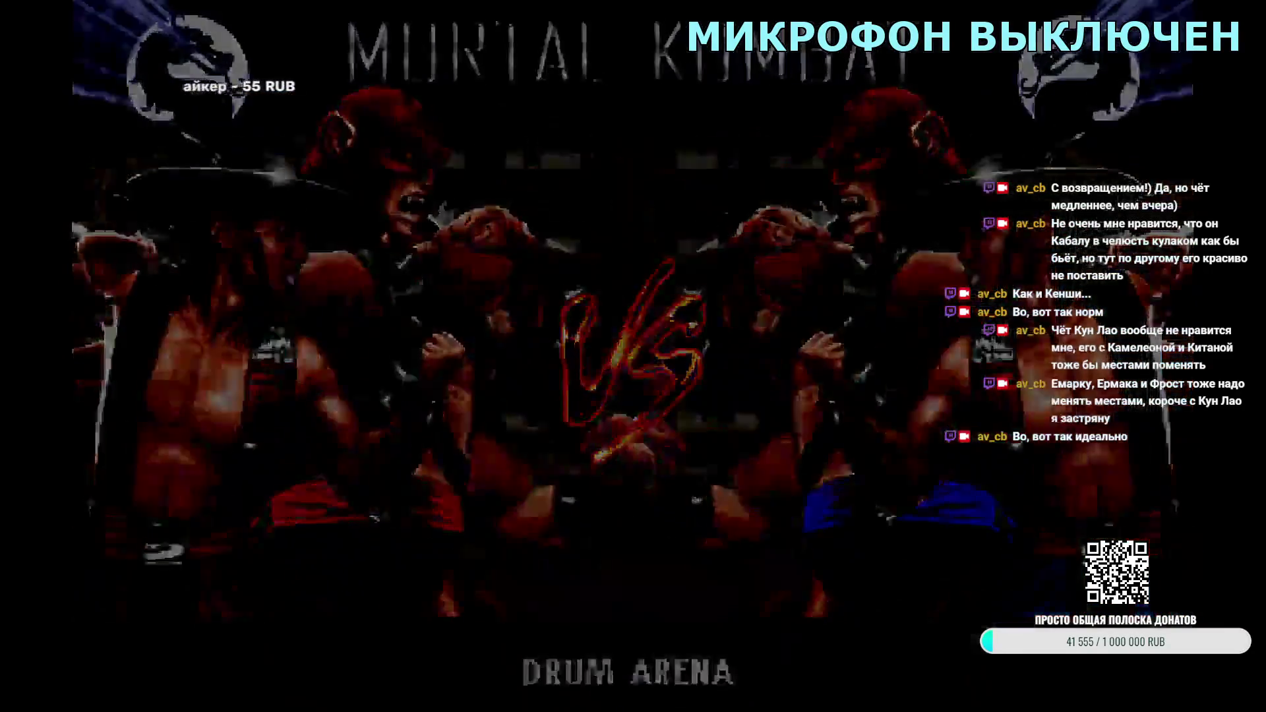
key("Escape")
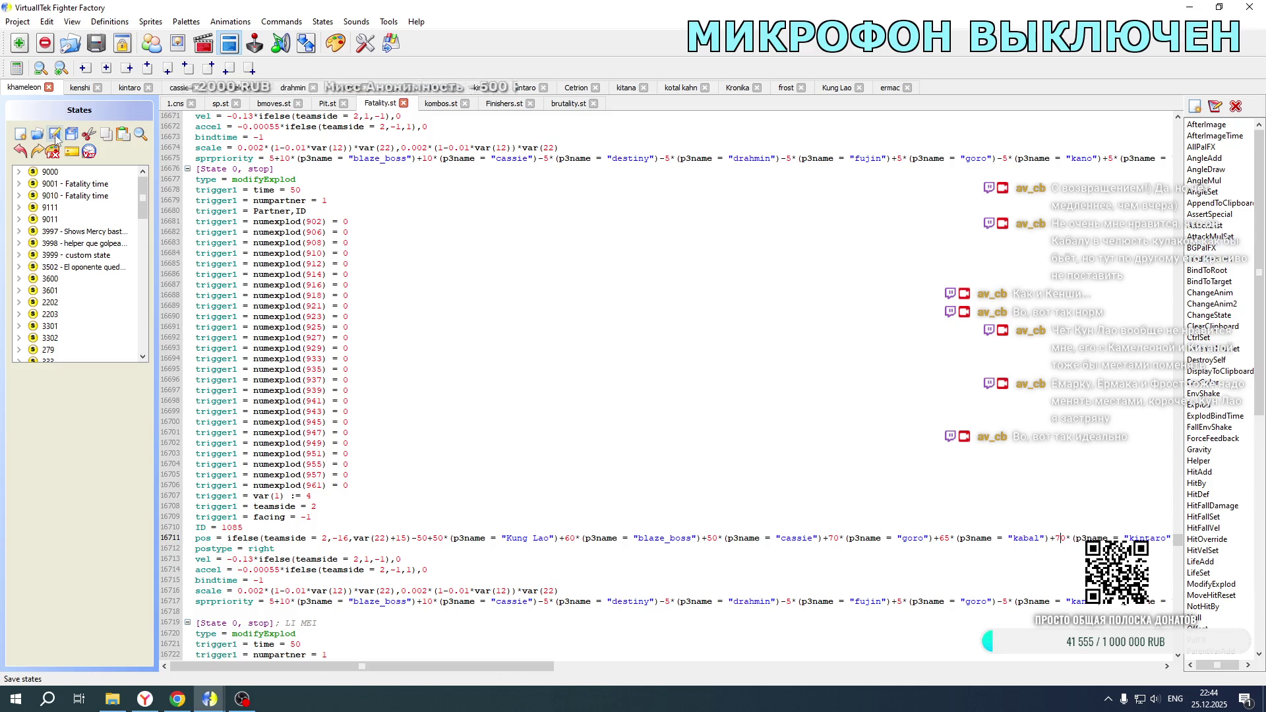
Step: Bring up the development folder and run the Mortal Kombat New Age executable again
left_click(115, 699)
double_click(258, 431)
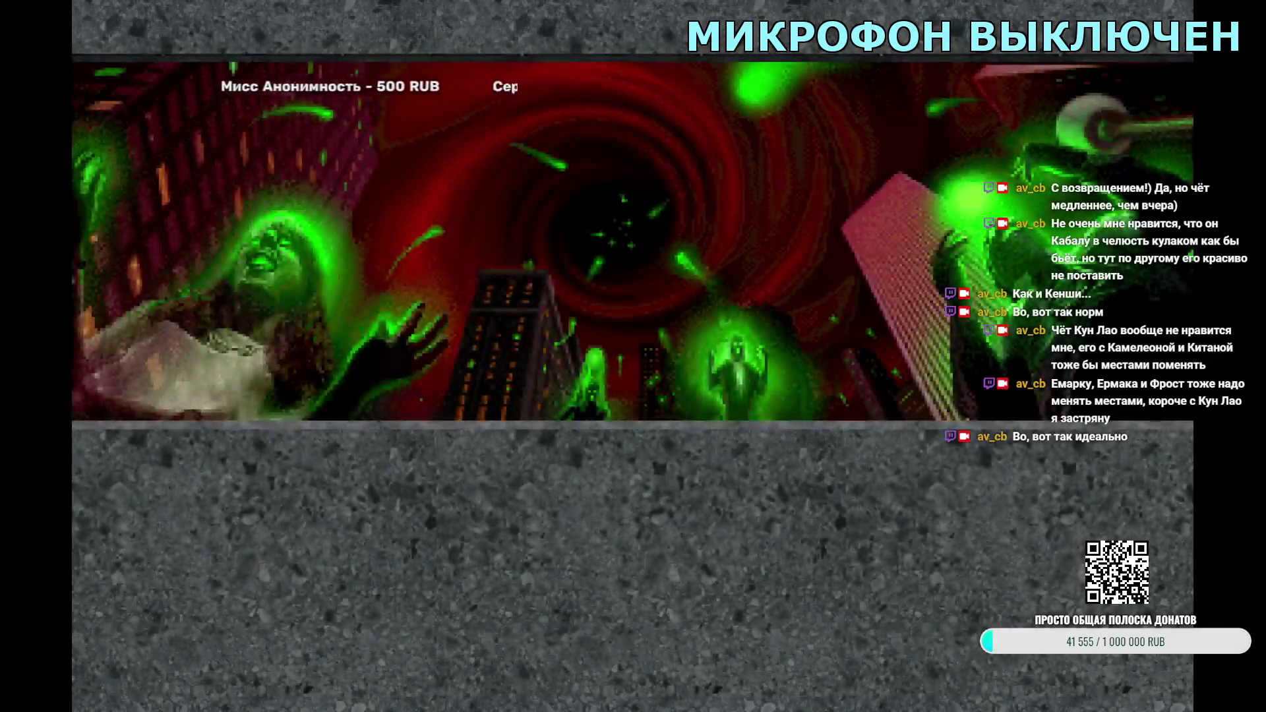
Step: Start a Duel with Kung Lao versus Kira, play it, then quit back to Fighter Factory
key("Return")
key("Return")
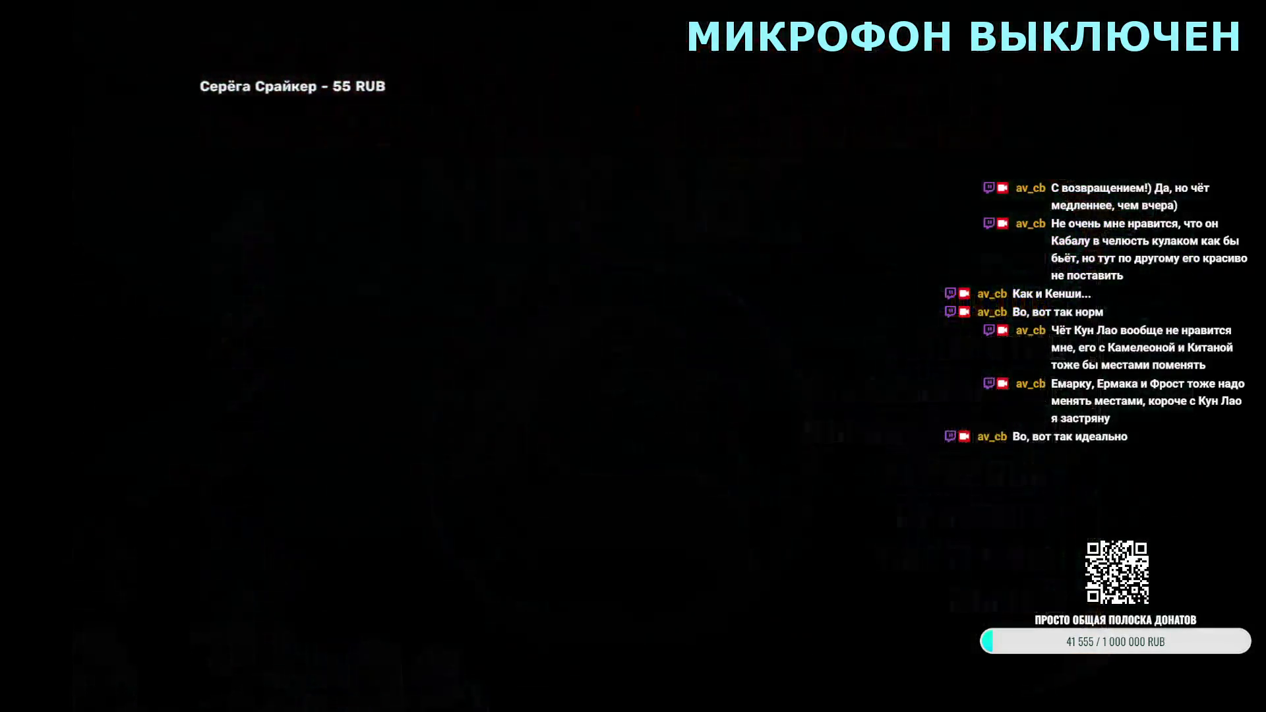
key("Return")
key("Right")
key("Return")
key("Right")
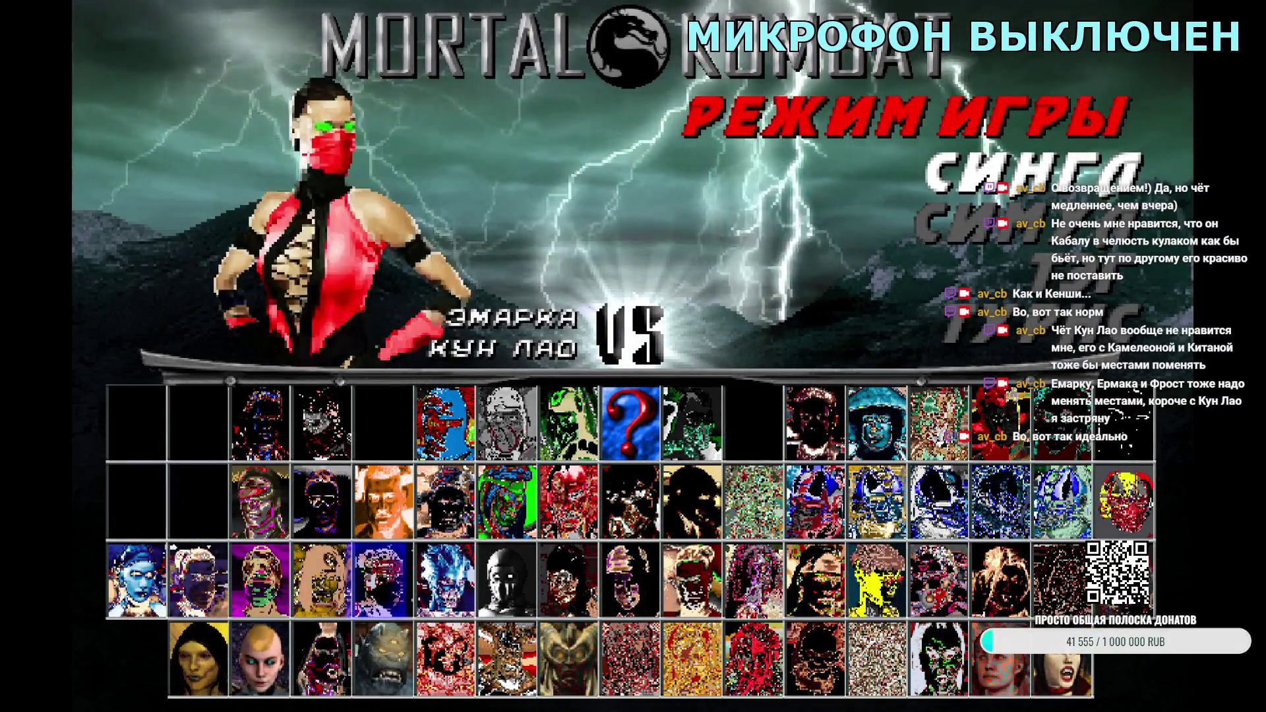
key("Right")
key("Right")
key("Right")
key("Return")
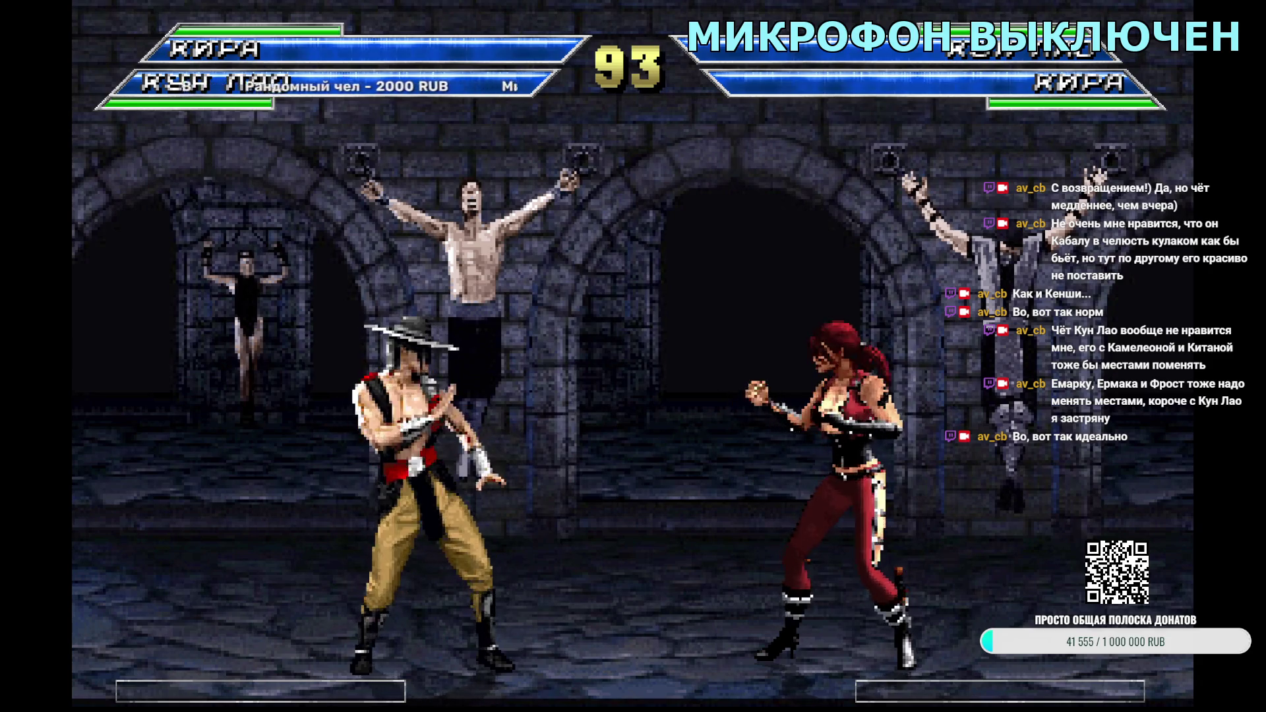
key("Escape")
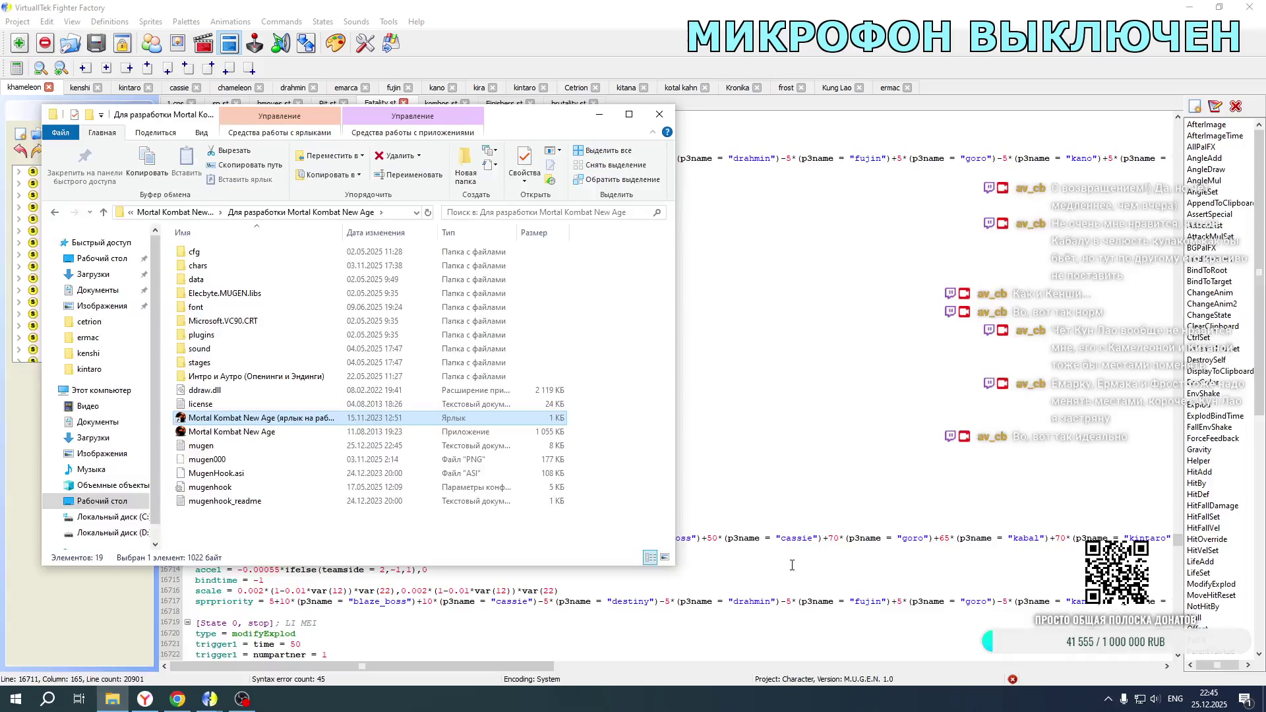
left_click(788, 539)
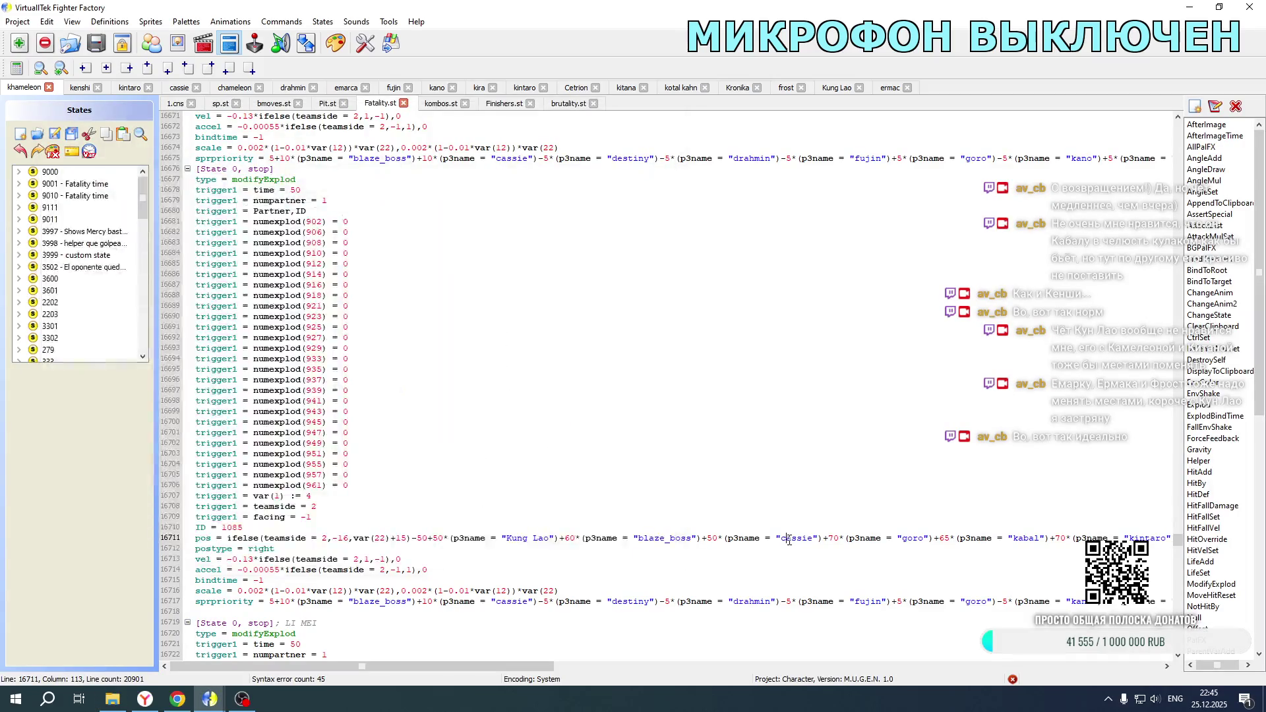
Step: In Kira's 1.cns, paste the +10*(p3name = "kung lao") term after kotal kahn on line 1173
left_click(478, 88)
scroll(422, 479, "up", 2)
left_click_drag(464, 666, 976, 665)
scroll(734, 616, "left", 10)
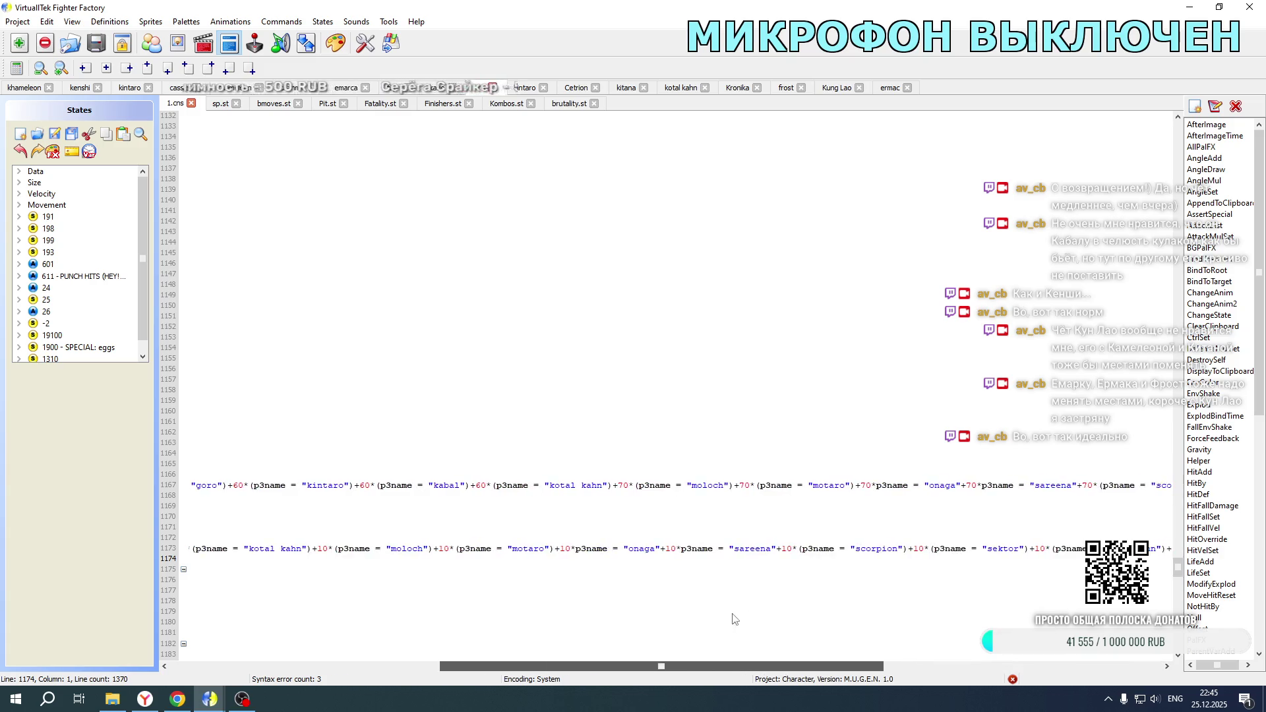
left_click(566, 548)
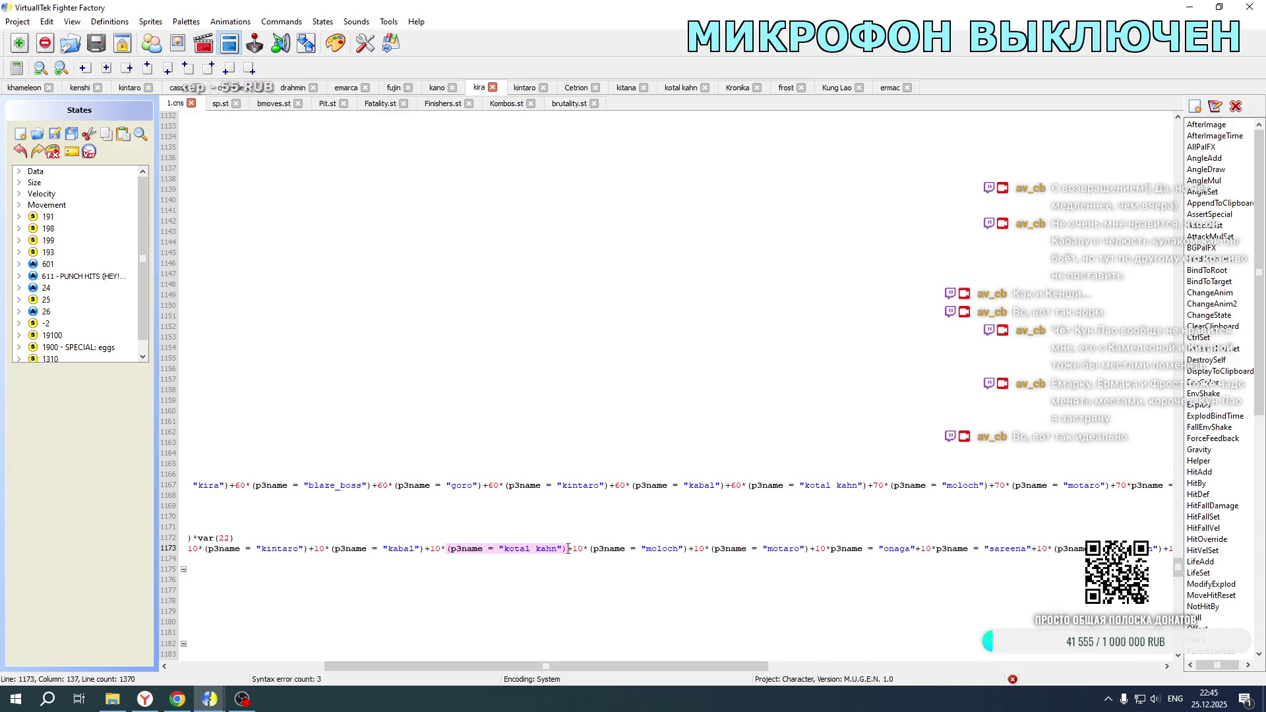
type("+10*(p3name = \"kung lao\")")
Step: Add the same kung lao term after kotal kahn on lines 1087 and 1044
scroll(597, 462, "up", 5)
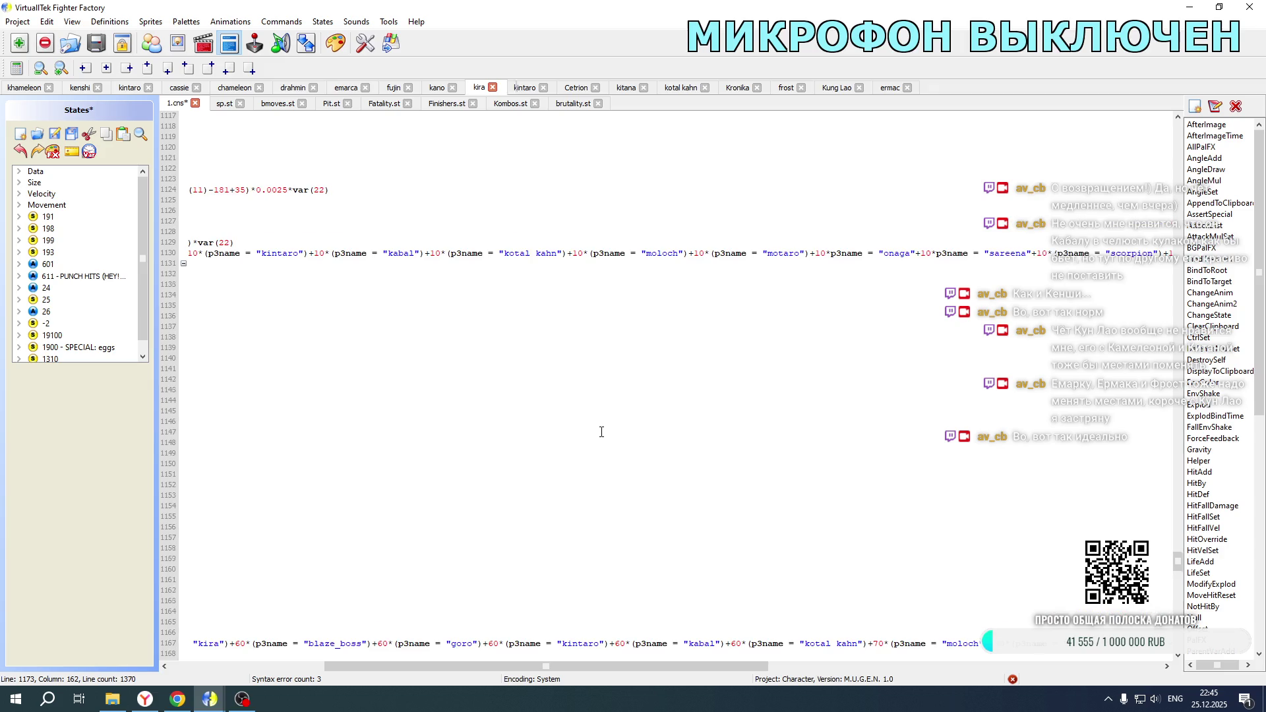
left_click(568, 254)
scroll(575, 259, "up", 14)
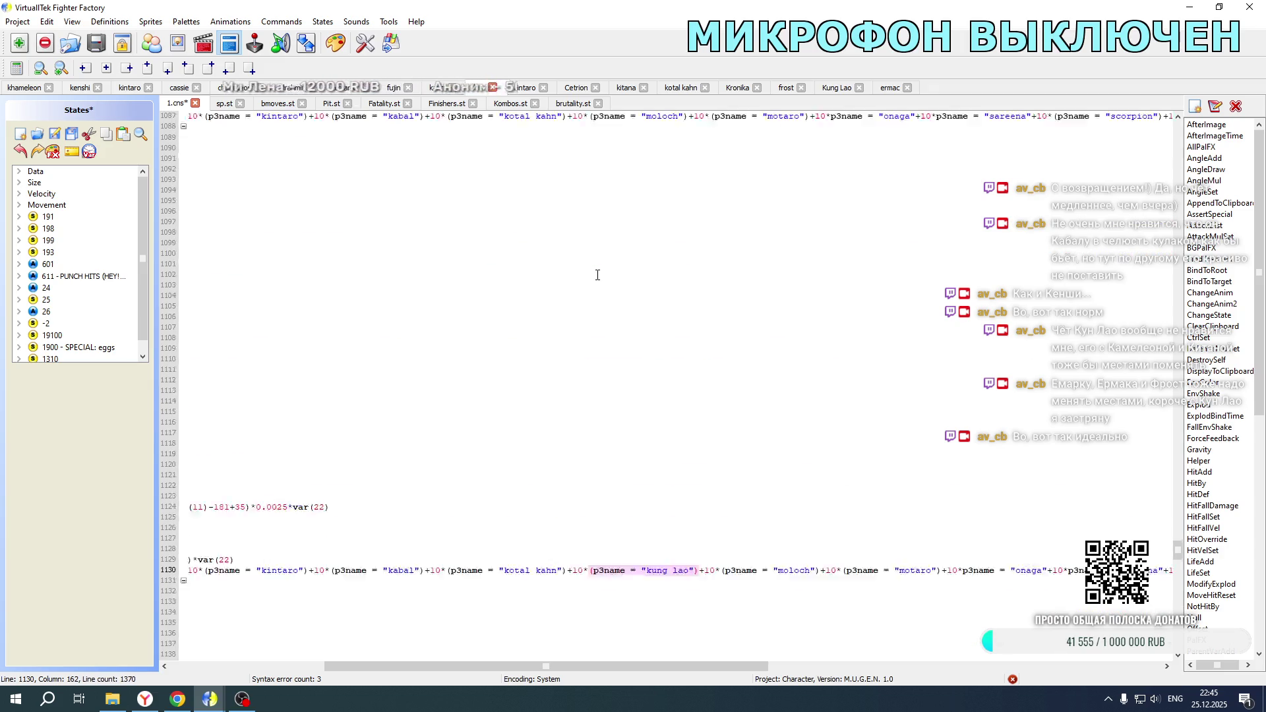
left_click(567, 244)
type("+10*(p3name = \"kung lao\")")
scroll(567, 244, "up", 13)
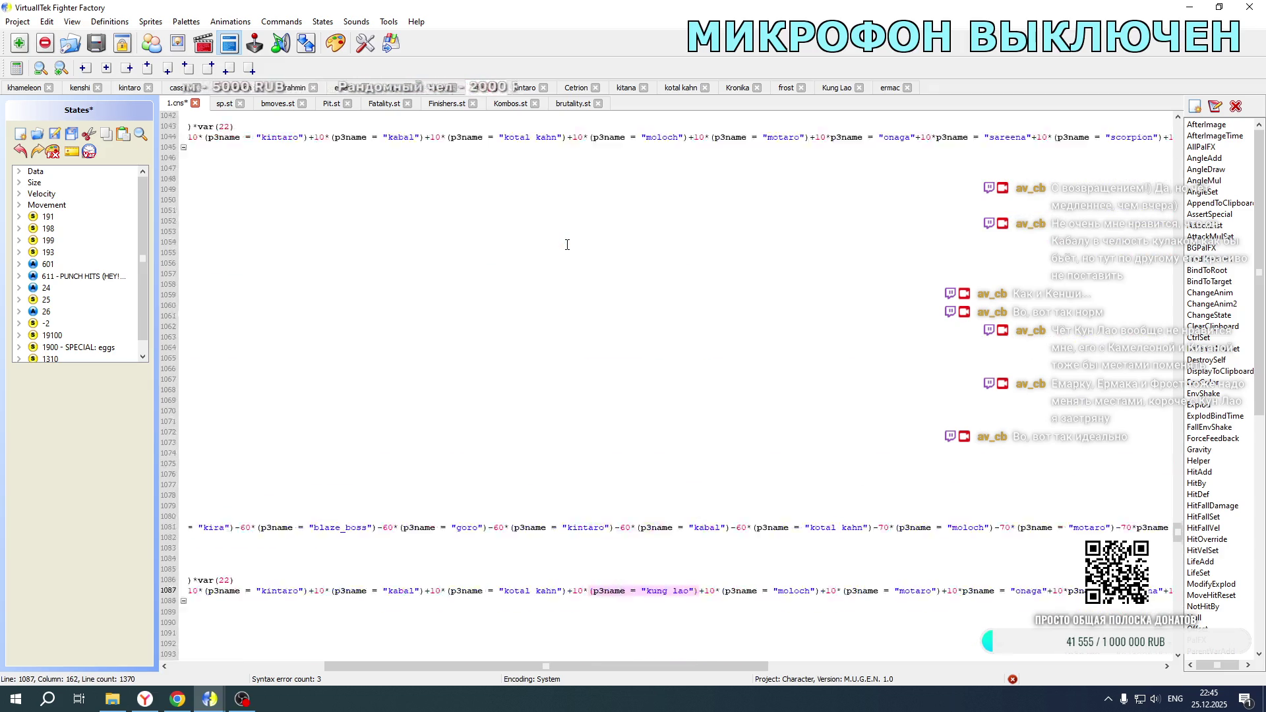
left_click(567, 200)
type("+10*(p3name = \"kung lao\")")
Step: Add +70 kung lao terms to pos lines 1081 and 1167, and save 1.cns
scroll(588, 307, "down", 6)
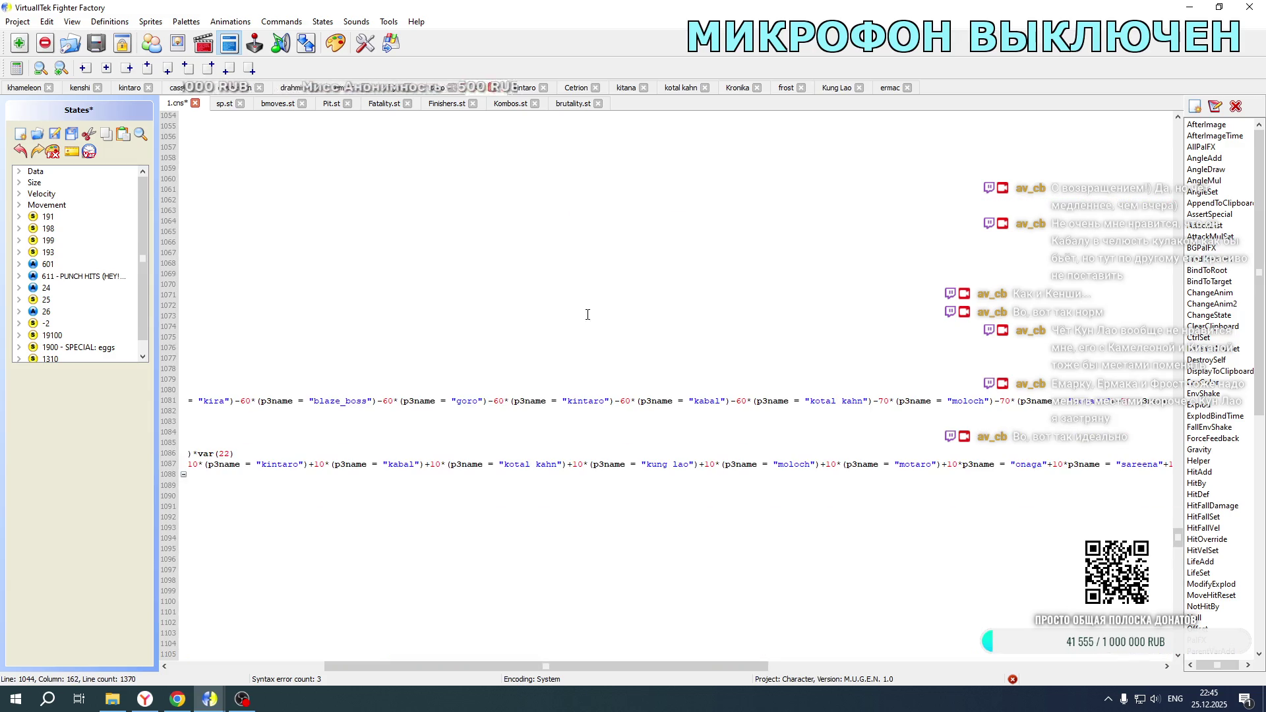
left_click(874, 400)
type("+10*(p3name = \"kung lao\")")
double_click(884, 401)
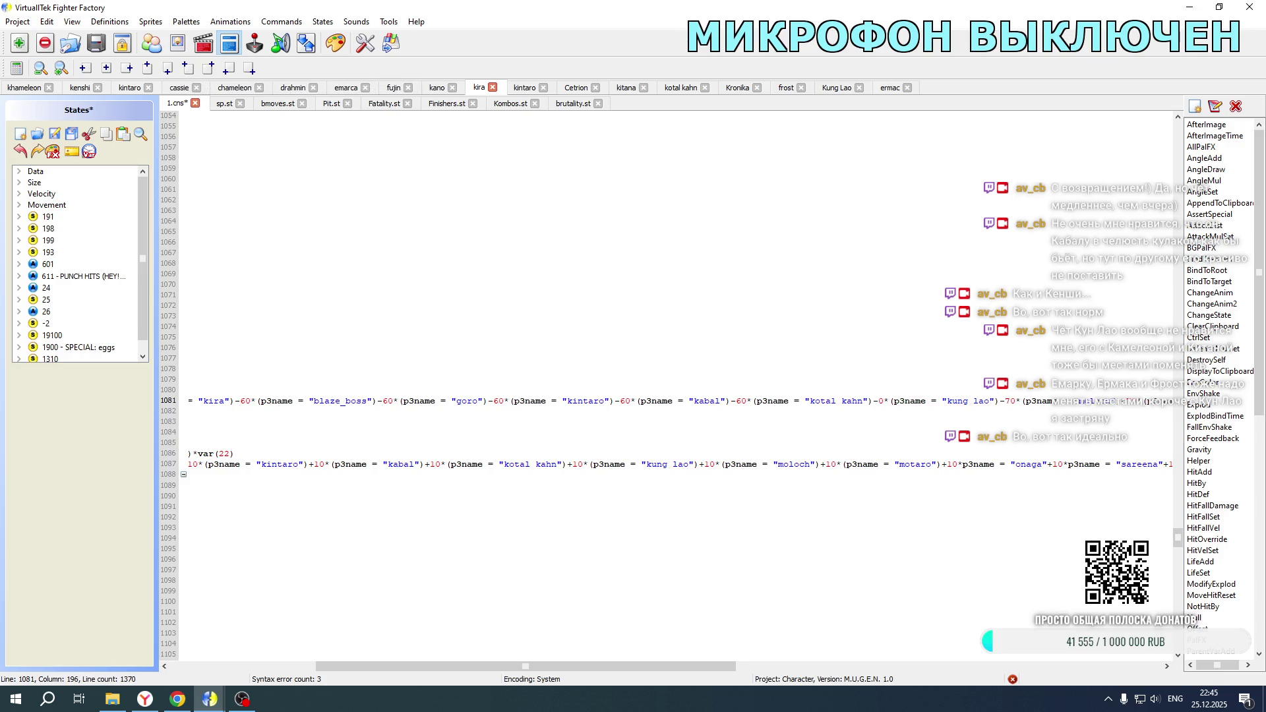
scroll(884, 434, "down", 20)
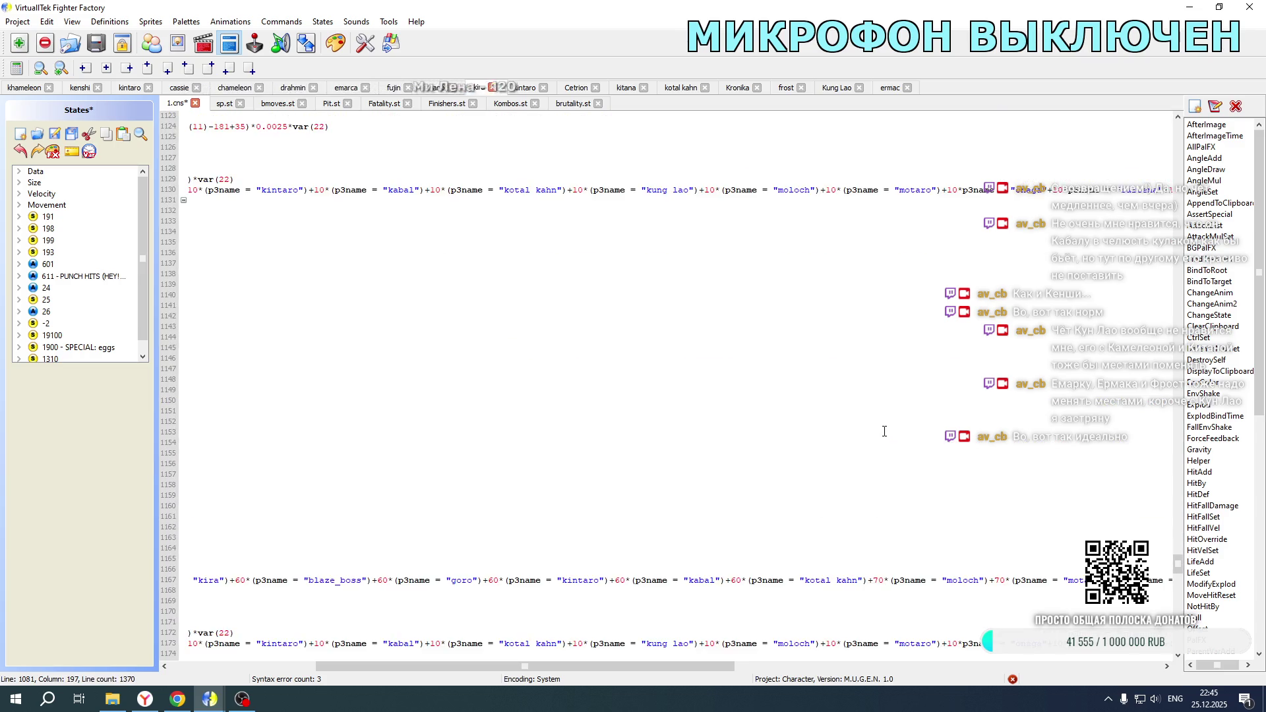
type("+10*(p3name = \"kung lao\")")
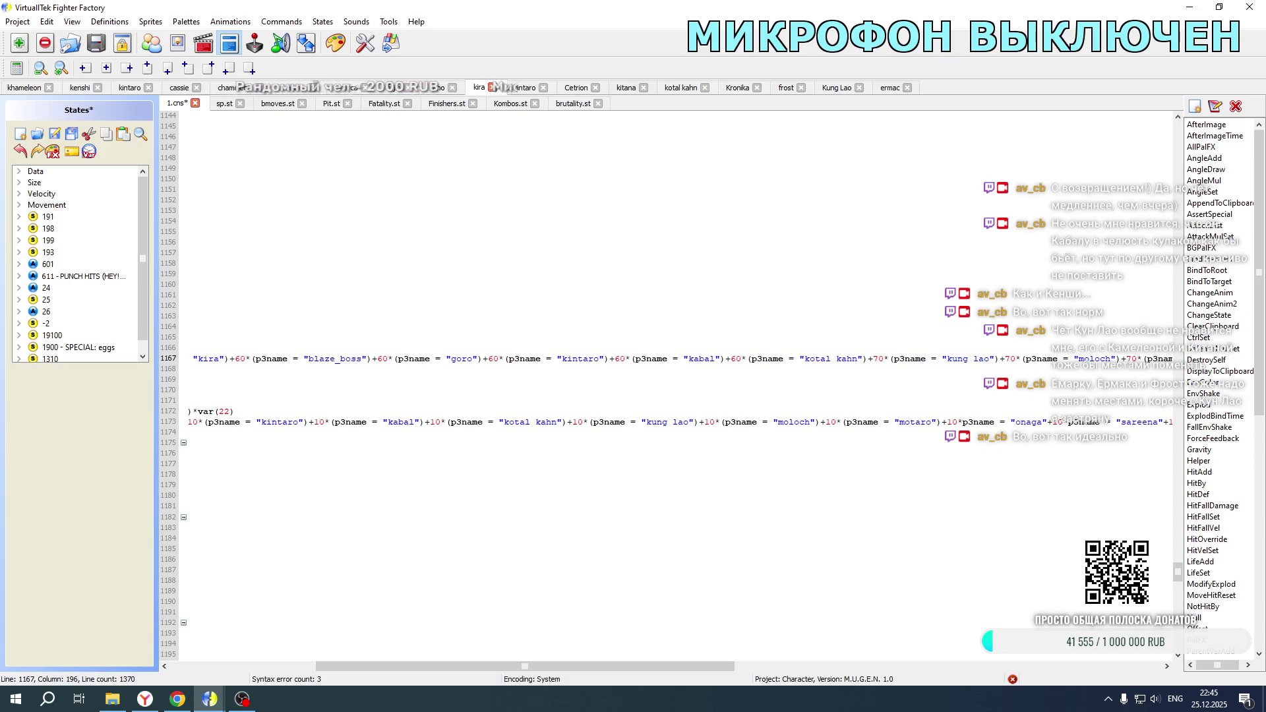
key("ctrl+s")
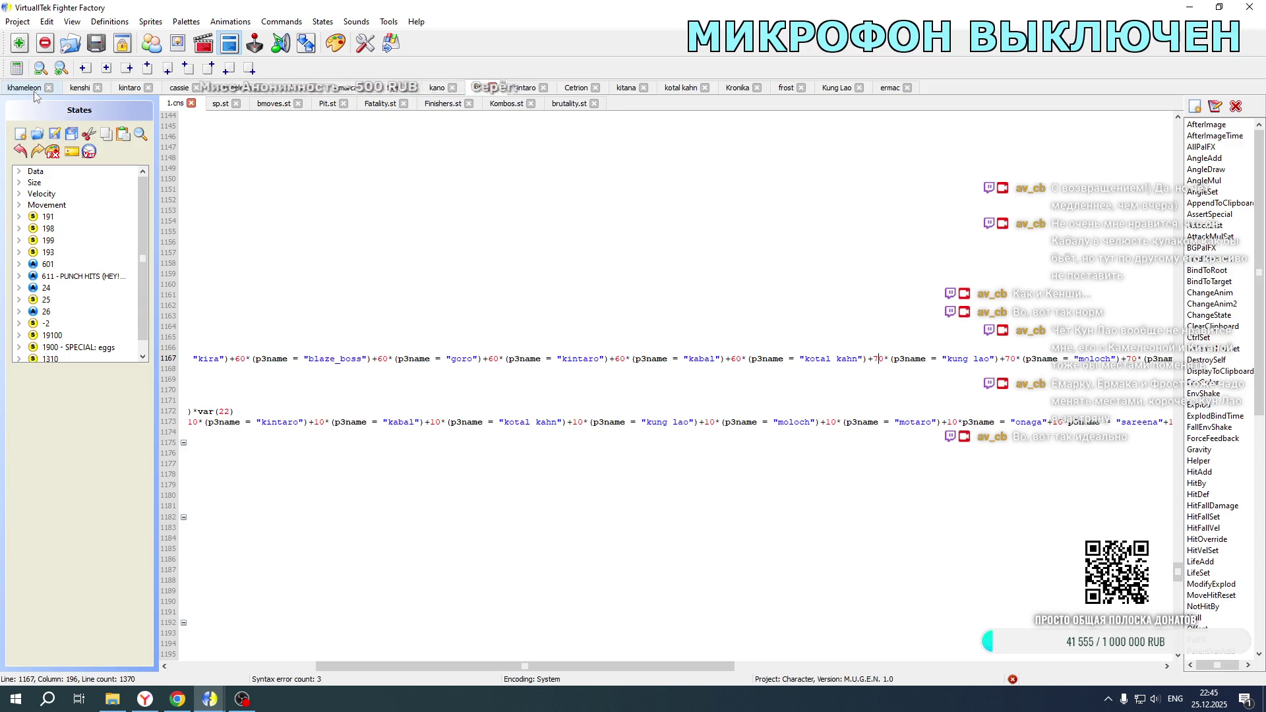
left_click(34, 88)
Step: Paste +10*(p3name = "kung lao") after the Kotal Kahn terms on lines 15951, 15908 and 15945
scroll(375, 358, "up", 20)
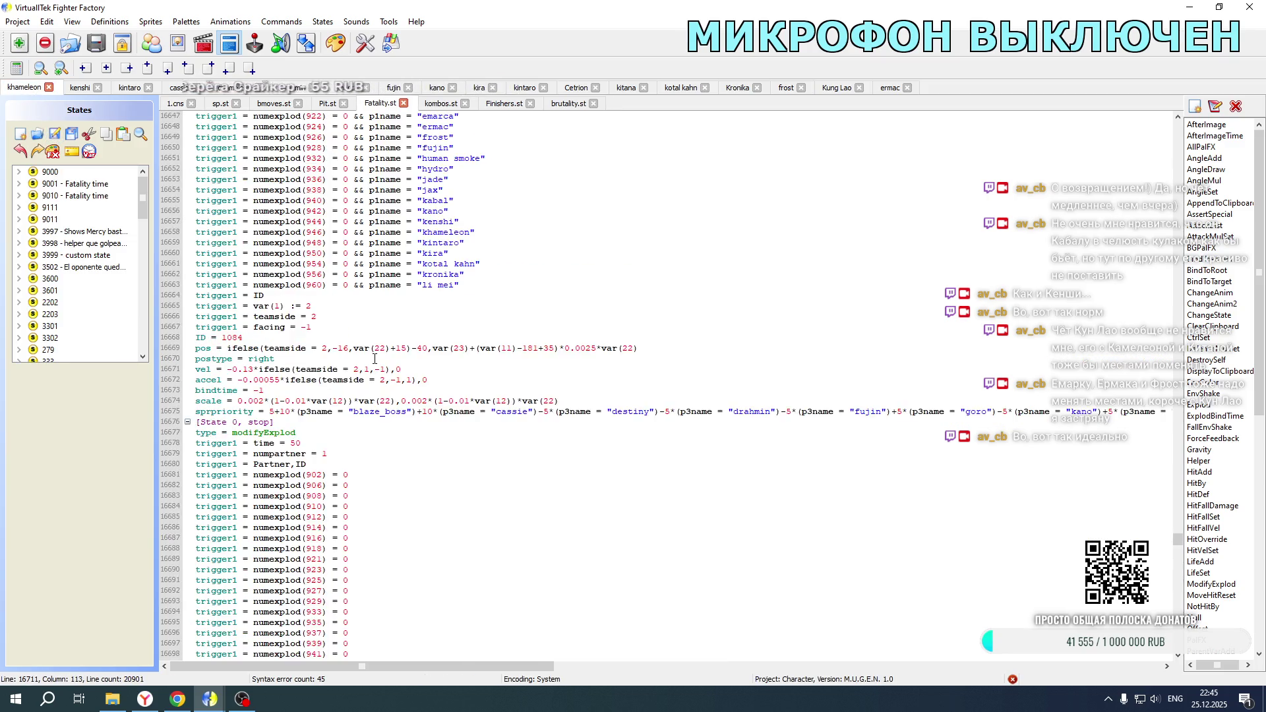
scroll(375, 359, "up", 20)
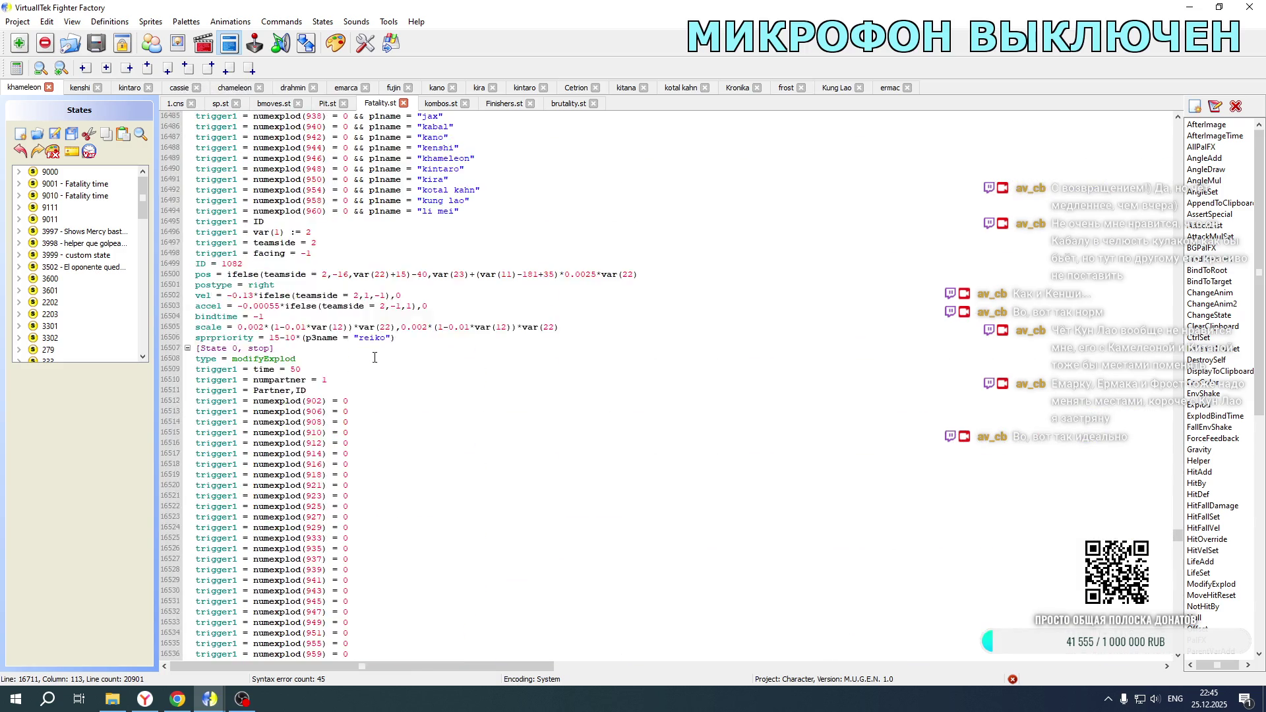
scroll(374, 357, "up", 20)
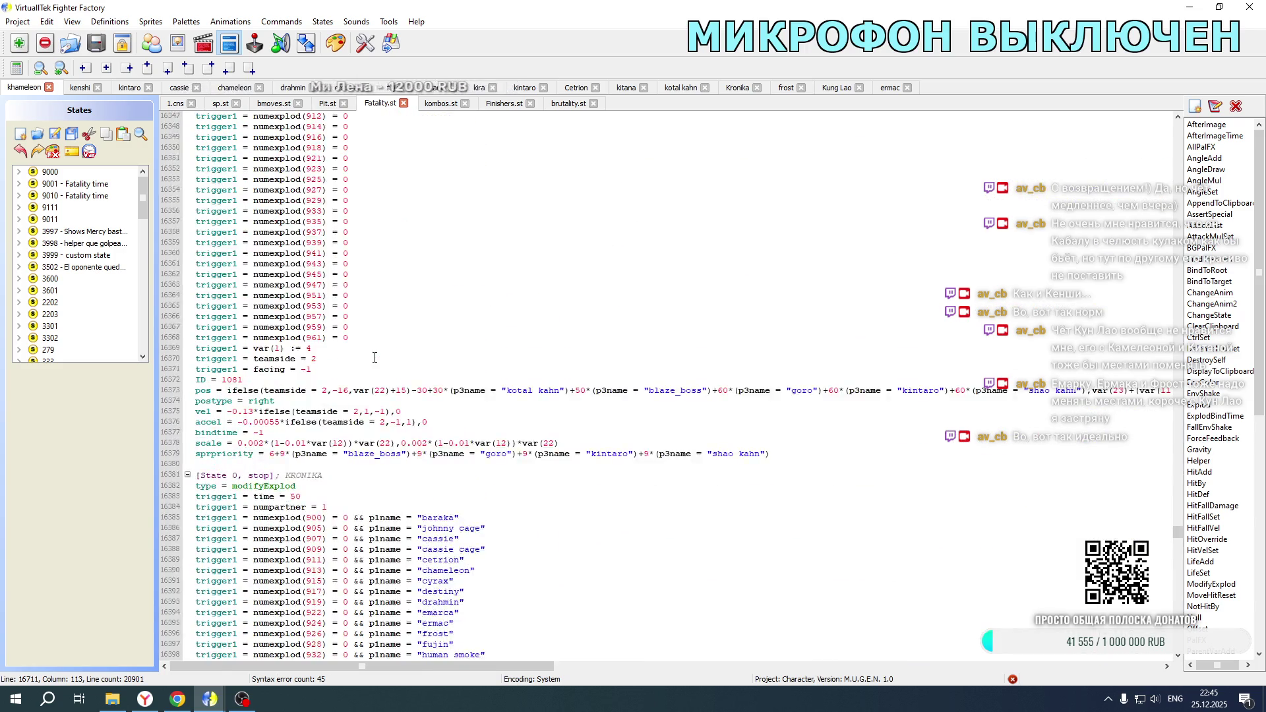
scroll(375, 357, "up", 20)
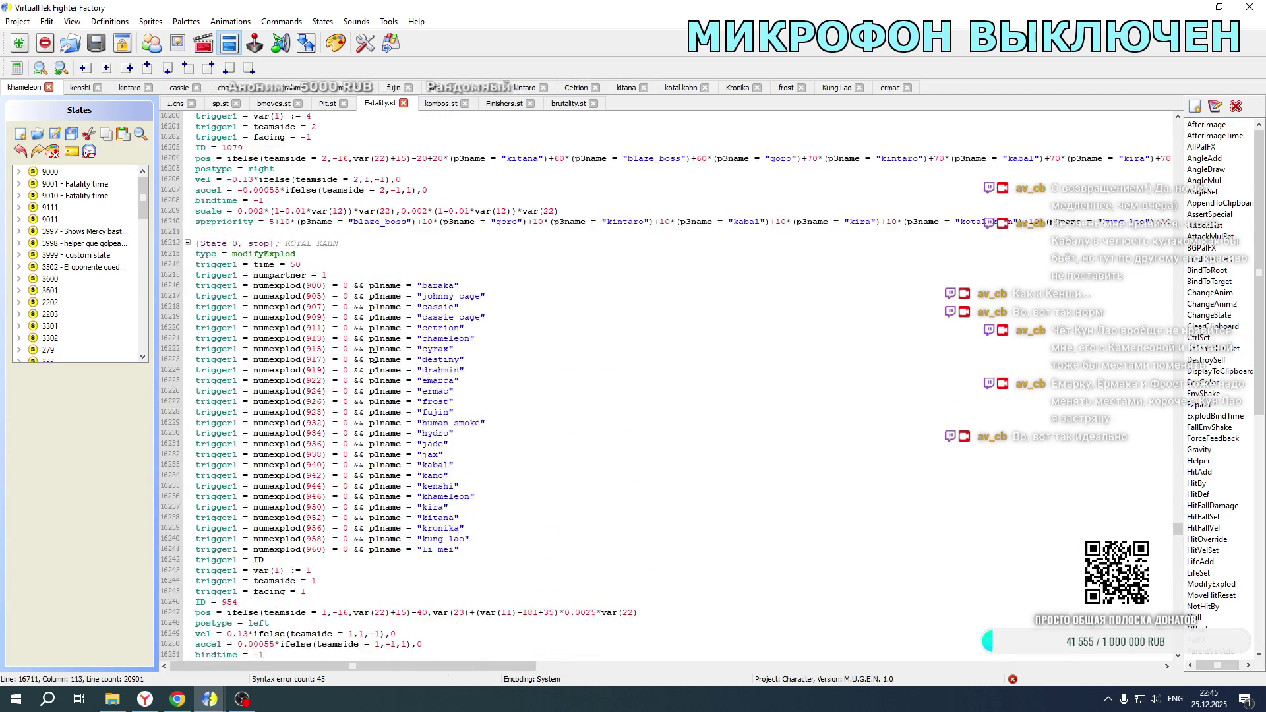
scroll(375, 358, "up", 20)
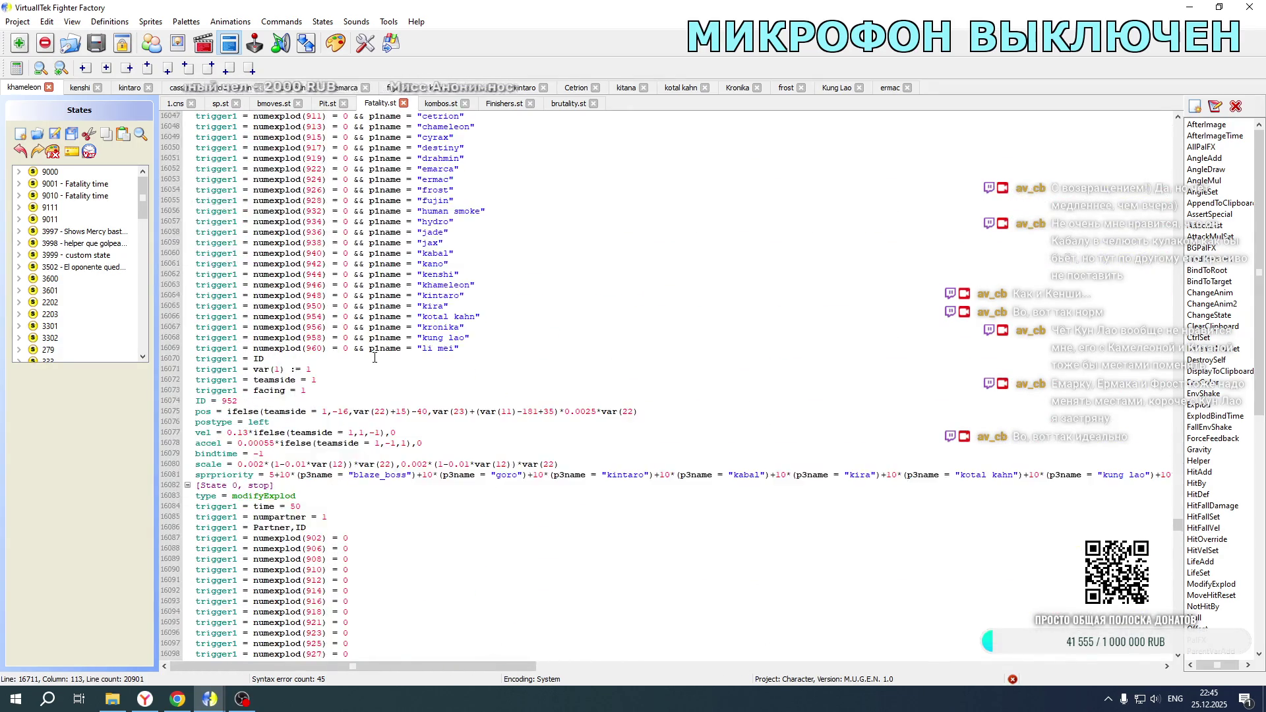
scroll(374, 357, "up", 20)
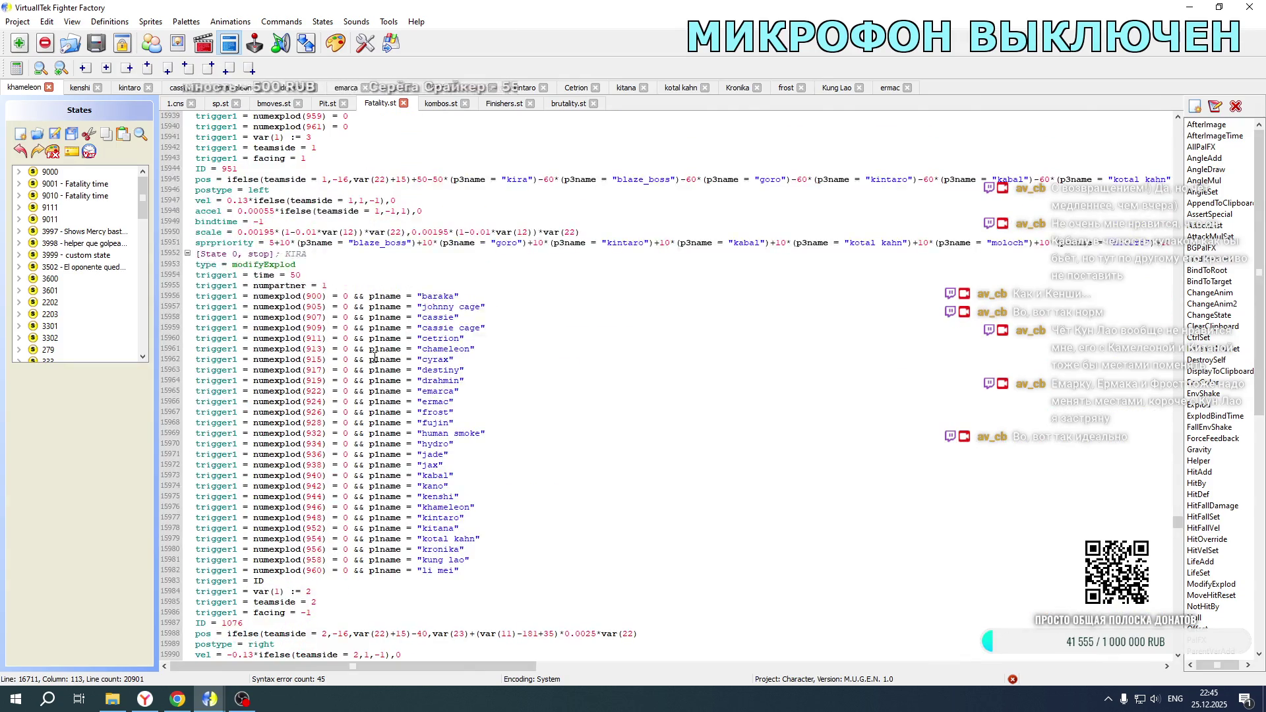
scroll(374, 357, "down", 16)
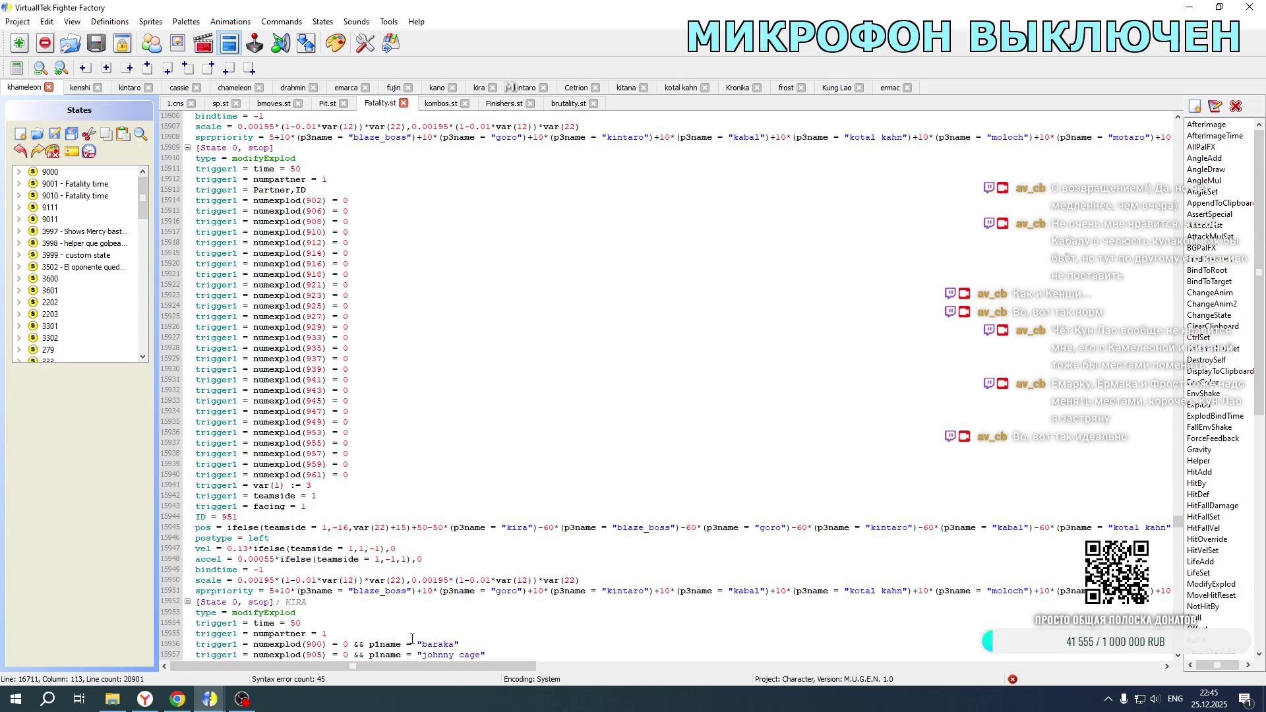
left_click_drag(406, 663, 702, 662)
left_click(576, 656)
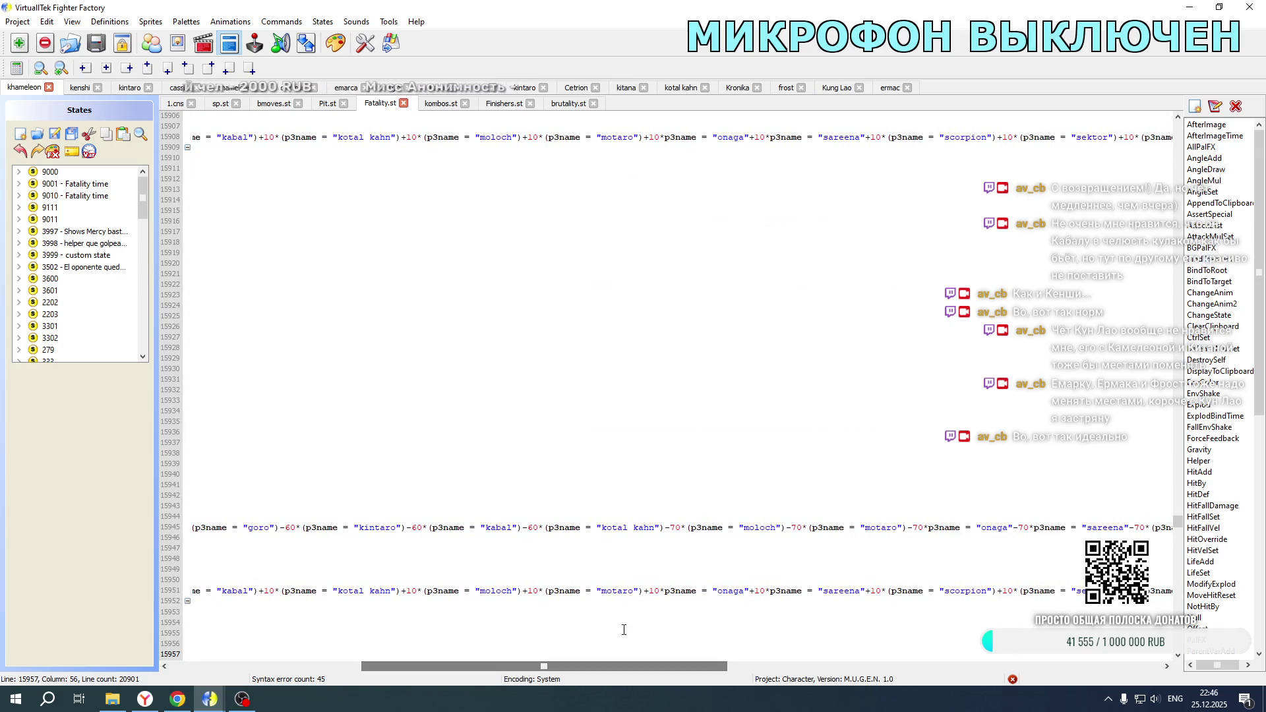
left_click(402, 592)
type("+10*(p3name = \"kung lao\")")
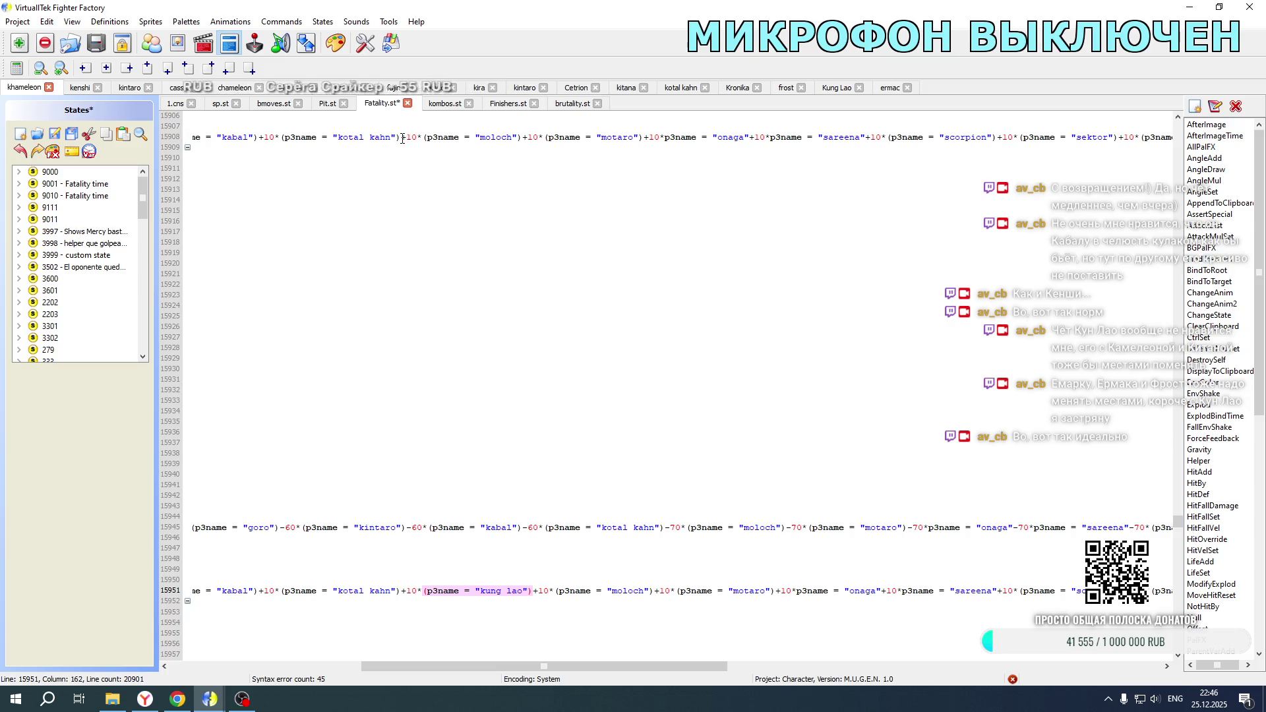
left_click(403, 139)
type("+10*(p3name = \"kung lao\")")
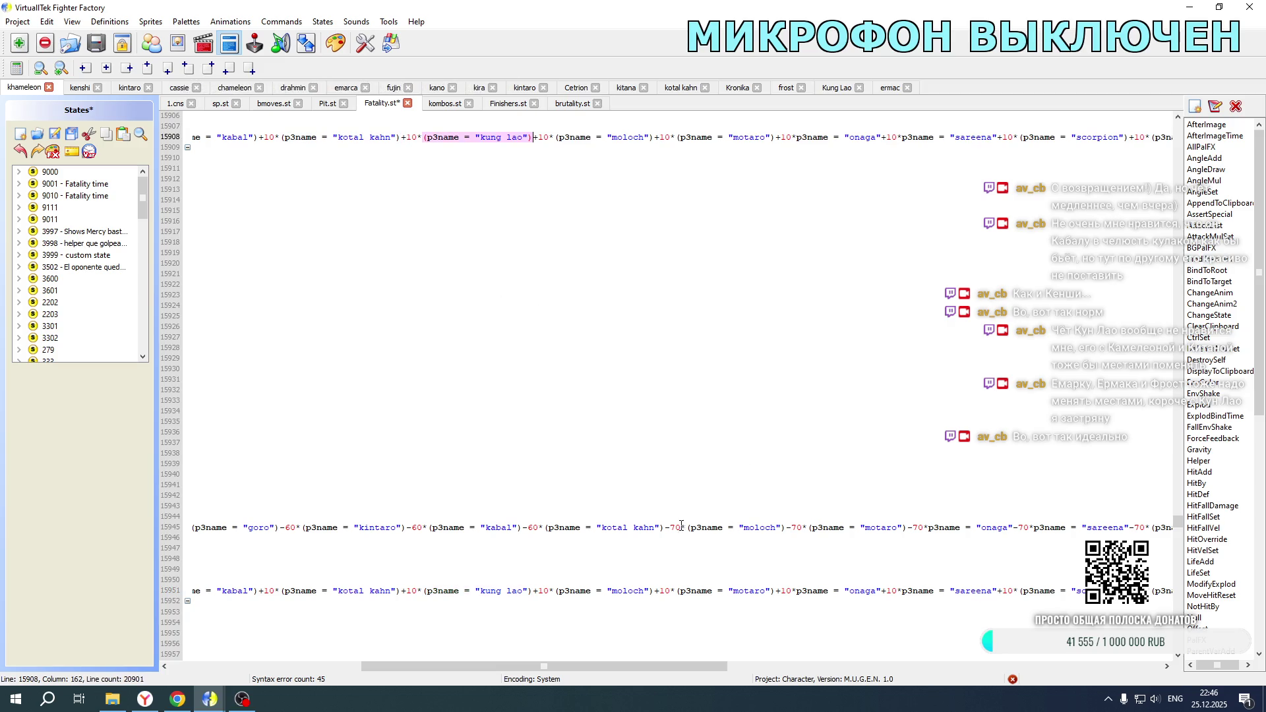
left_click(663, 527)
type("+10*(p3name = \"kung lao\")")
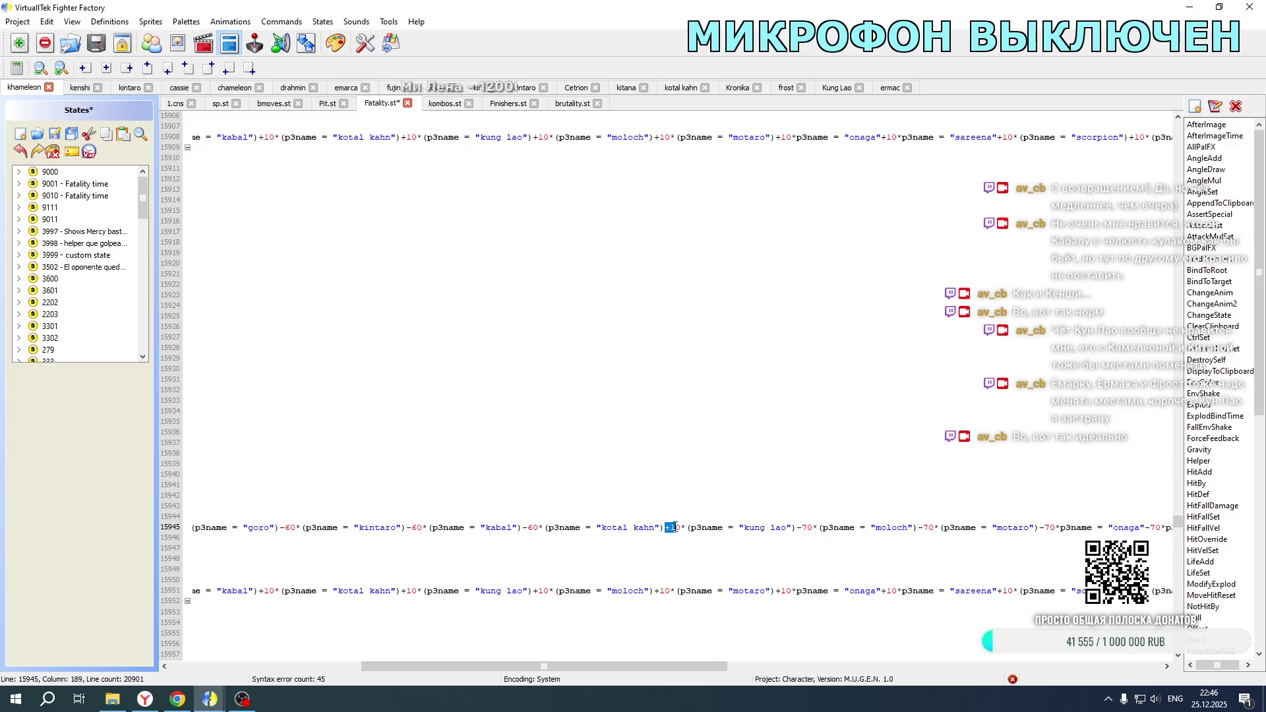
Step: Add the Kung Lao term after Kotal Kahn on lines 15994, 16037 and 16031
scroll(615, 416, "down", 20)
scroll(615, 416, "down", 6)
left_click(401, 159)
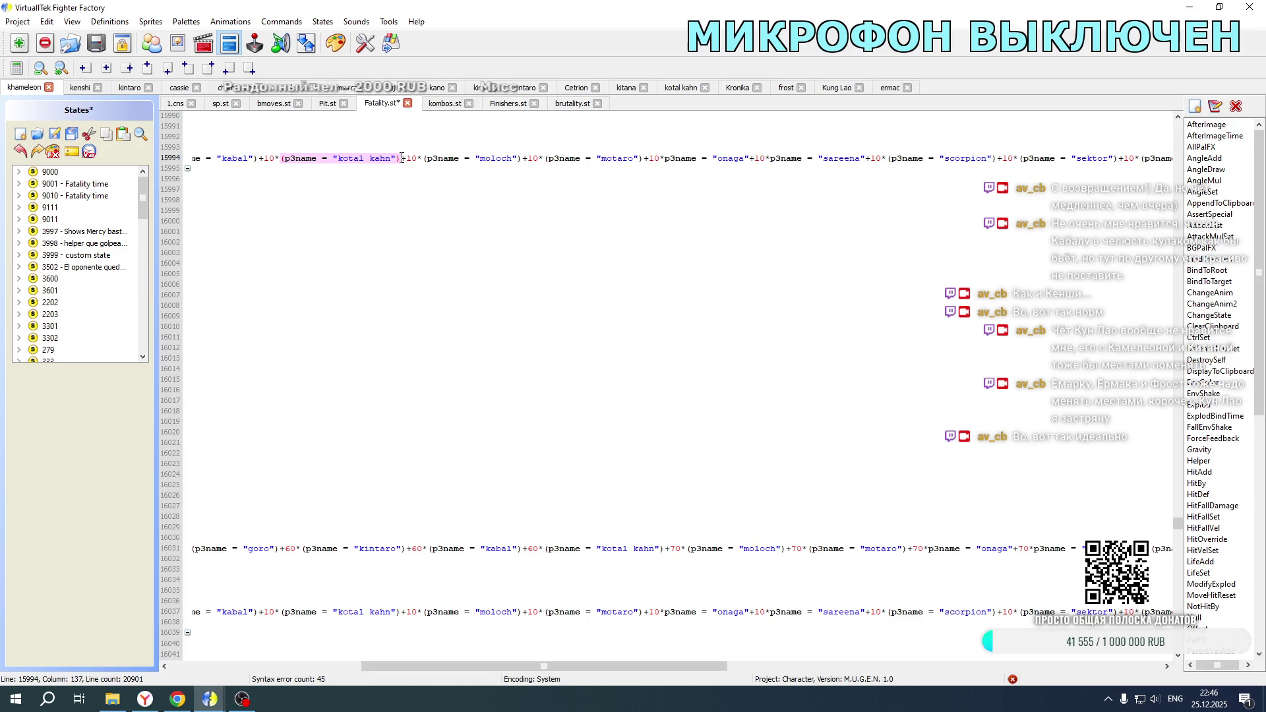
type("+10*(p3name = \"kung lao\")")
left_click(402, 608)
type("+10*(p3name = \"kung lao\")")
left_click(666, 550)
type("+10*(p3name = \"kung lao\")")
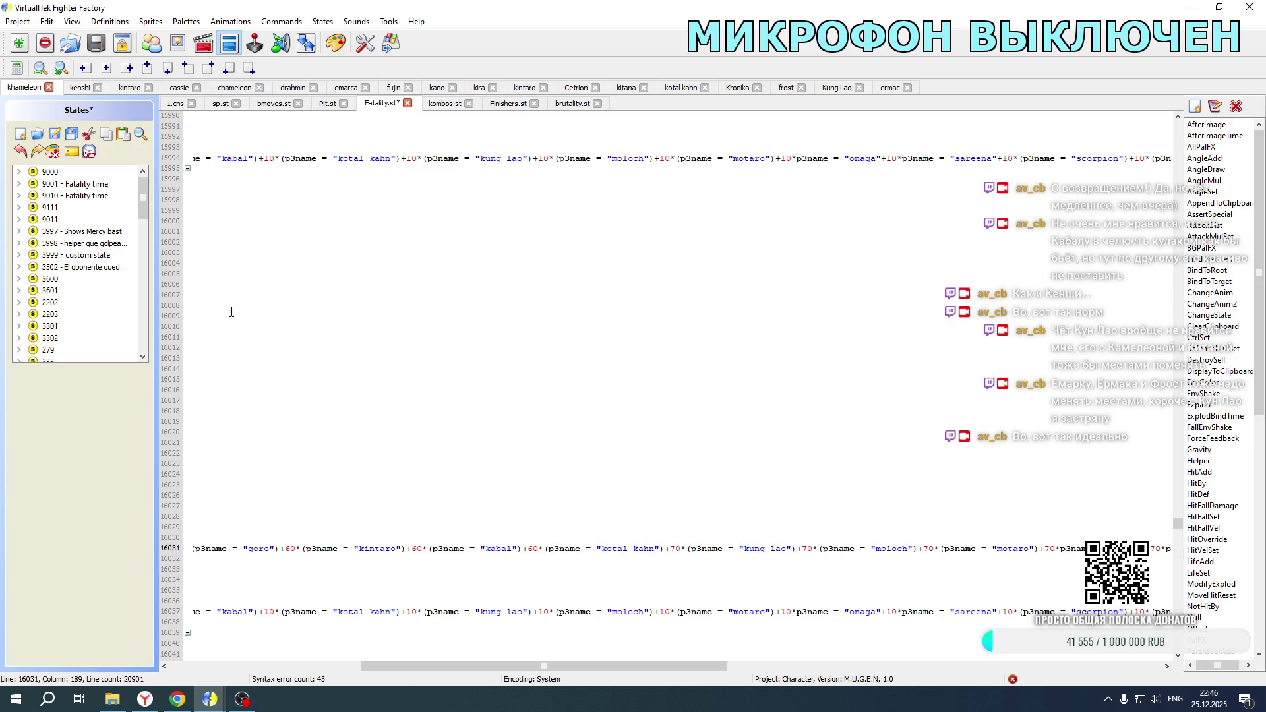
Step: In Kung Lao's 1.cns, delete the Kira terms on lines 2208, 2214 and 2172
left_click(822, 89)
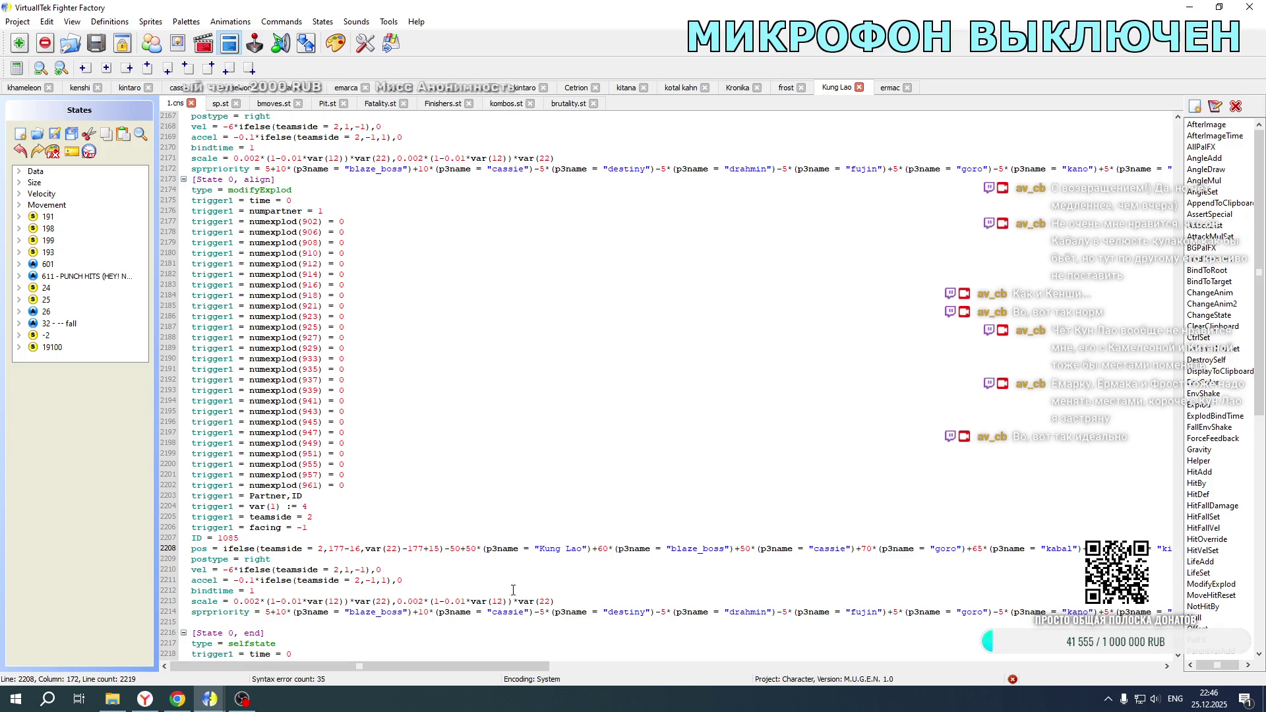
left_click_drag(485, 664, 726, 671)
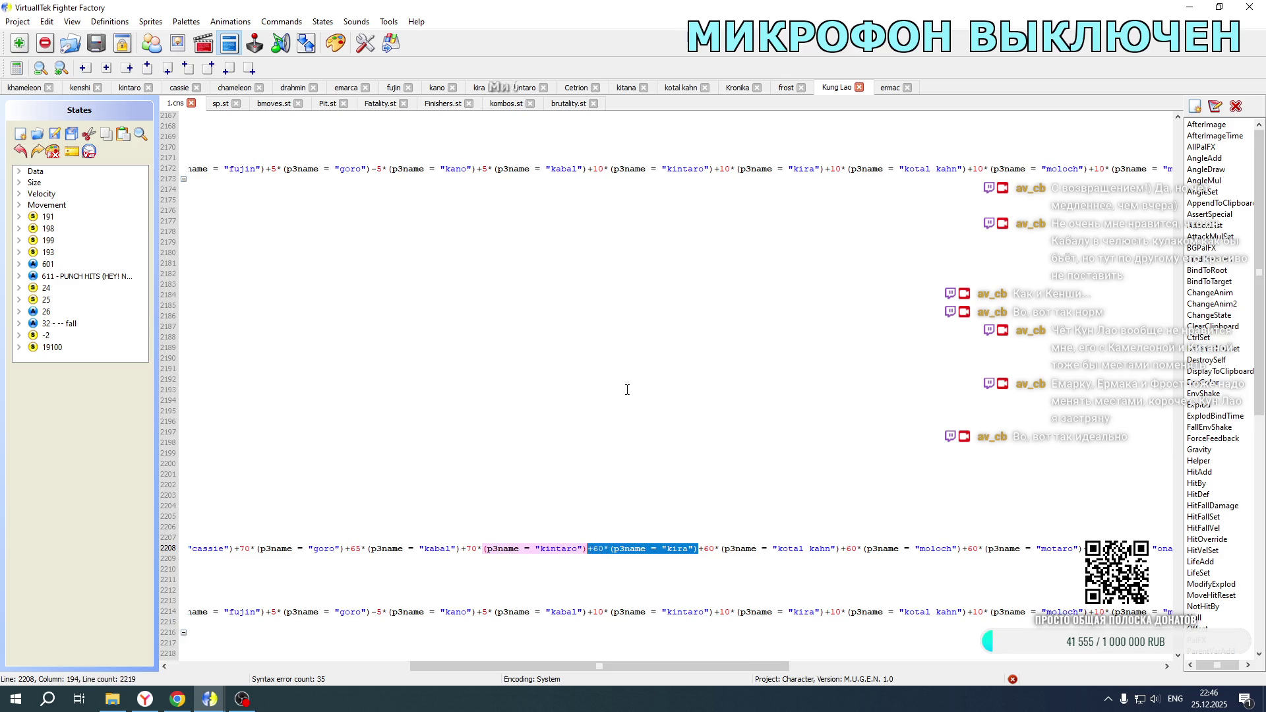
key("Delete")
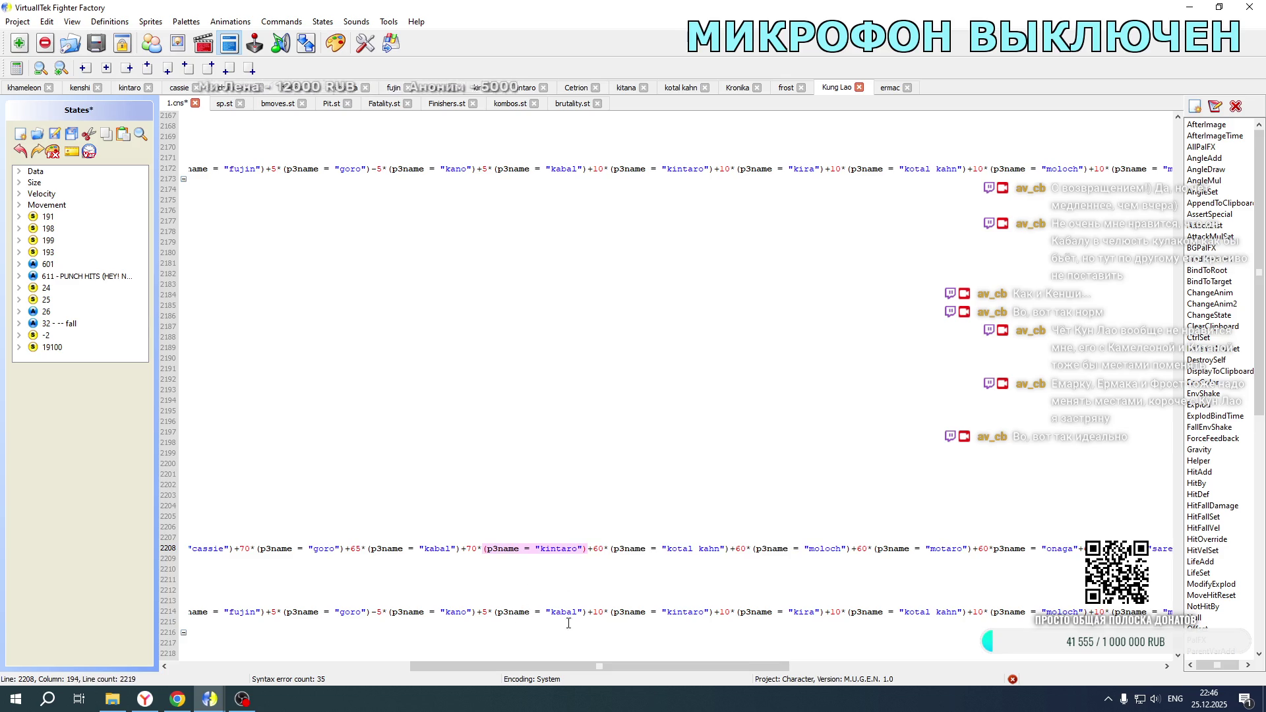
left_click_drag(716, 613, 777, 611)
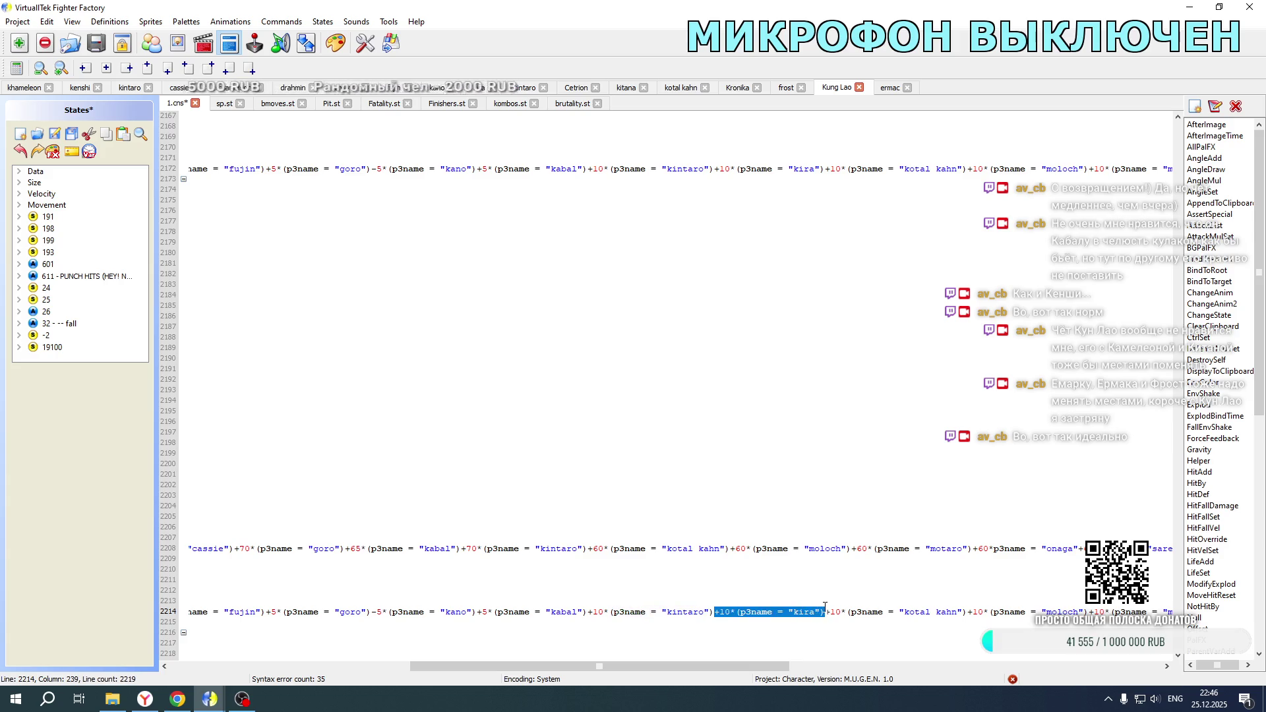
key("Delete")
left_click_drag(715, 170, 823, 172)
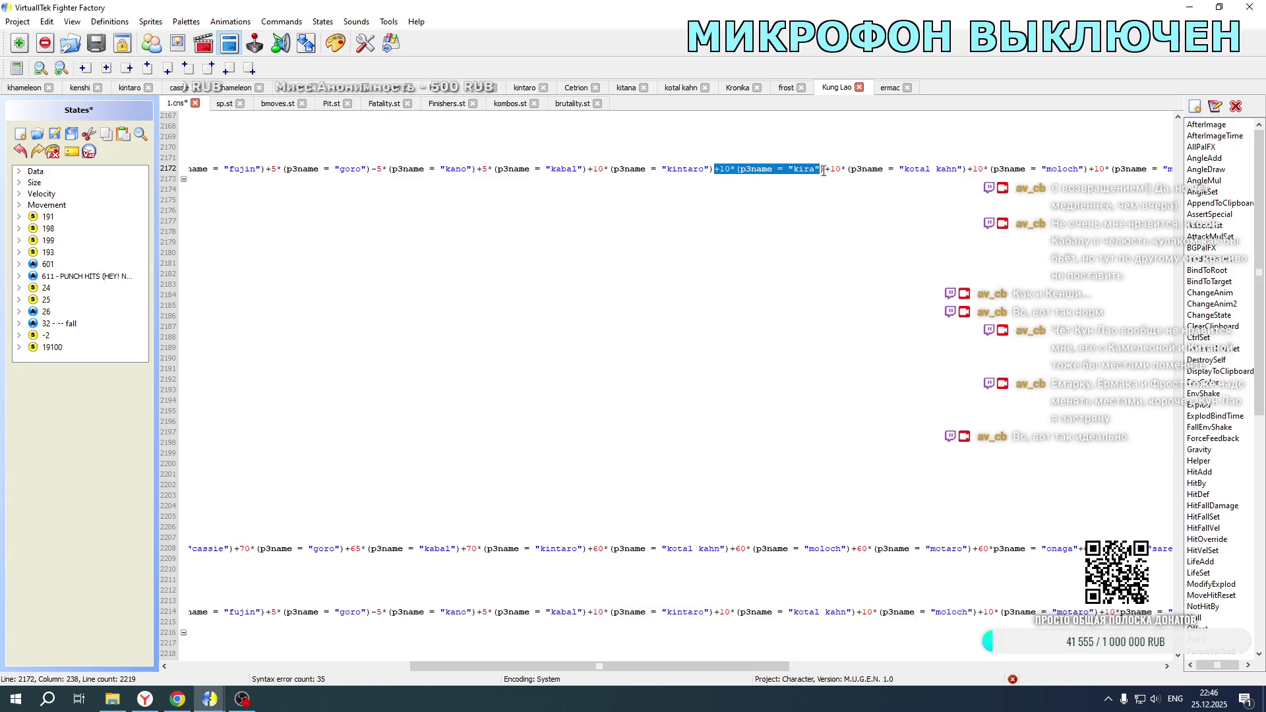
key("Delete")
Step: Delete the Kira terms on lines 2128, 2122 and 2086, then save Kung Lao's files
scroll(798, 277, "up", 20)
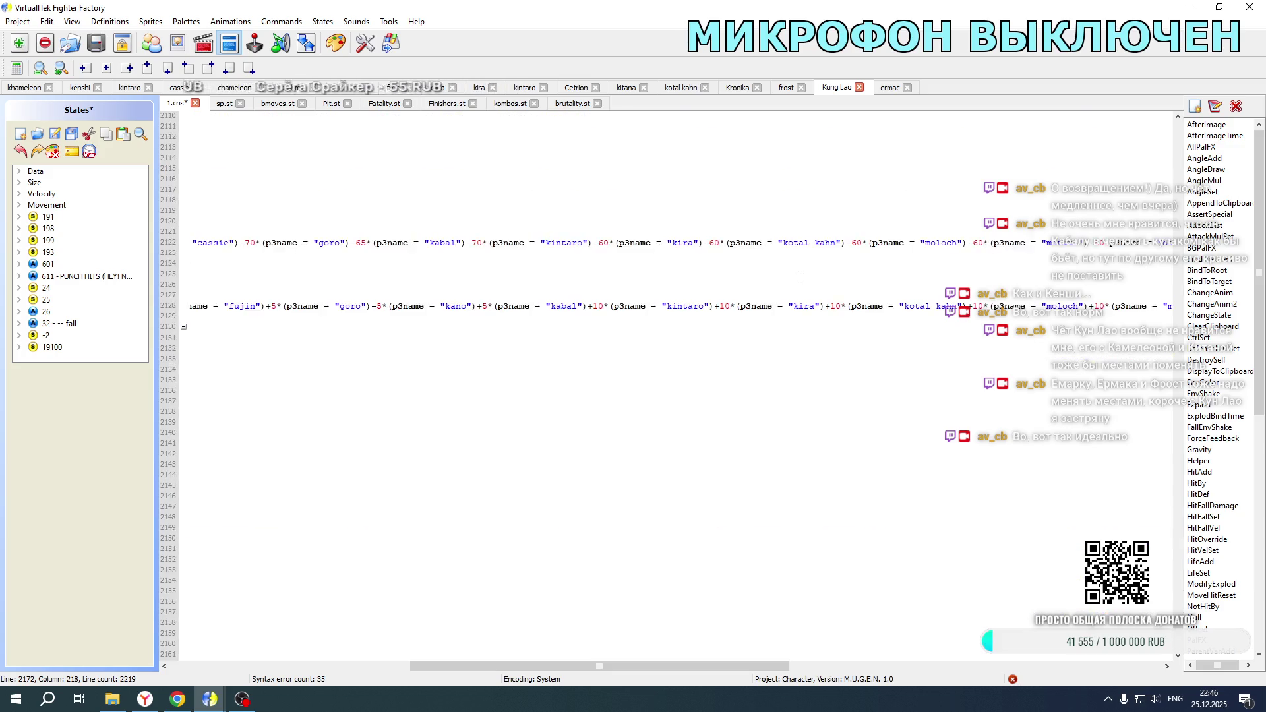
left_click_drag(715, 497, 772, 494)
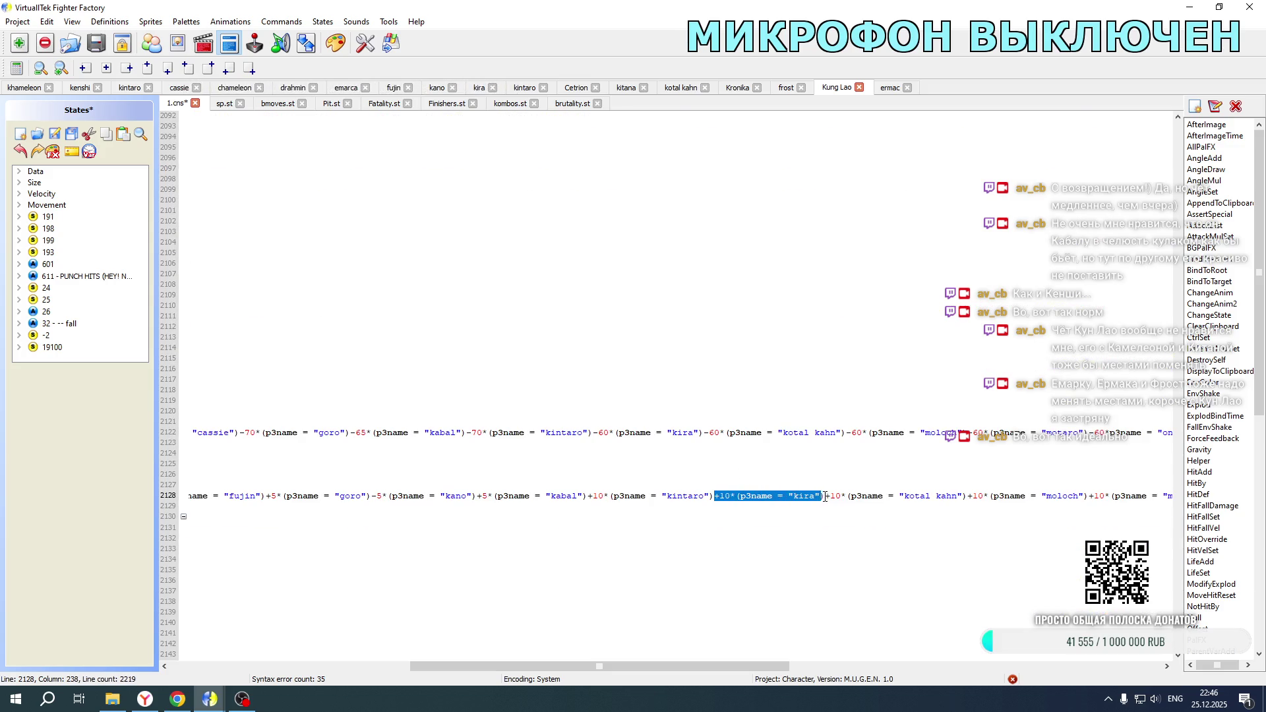
key("Delete")
left_click_drag(704, 434, 694, 438)
mouse_move(607, 429)
left_mouse_down()
mouse_move(486, 434)
mouse_move(592, 433)
left_mouse_up()
key("Delete")
scroll(742, 358, "up", 10)
mouse_move(716, 368)
left_mouse_down()
mouse_move(188, 367)
mouse_move(823, 368)
left_mouse_up()
key("Delete")
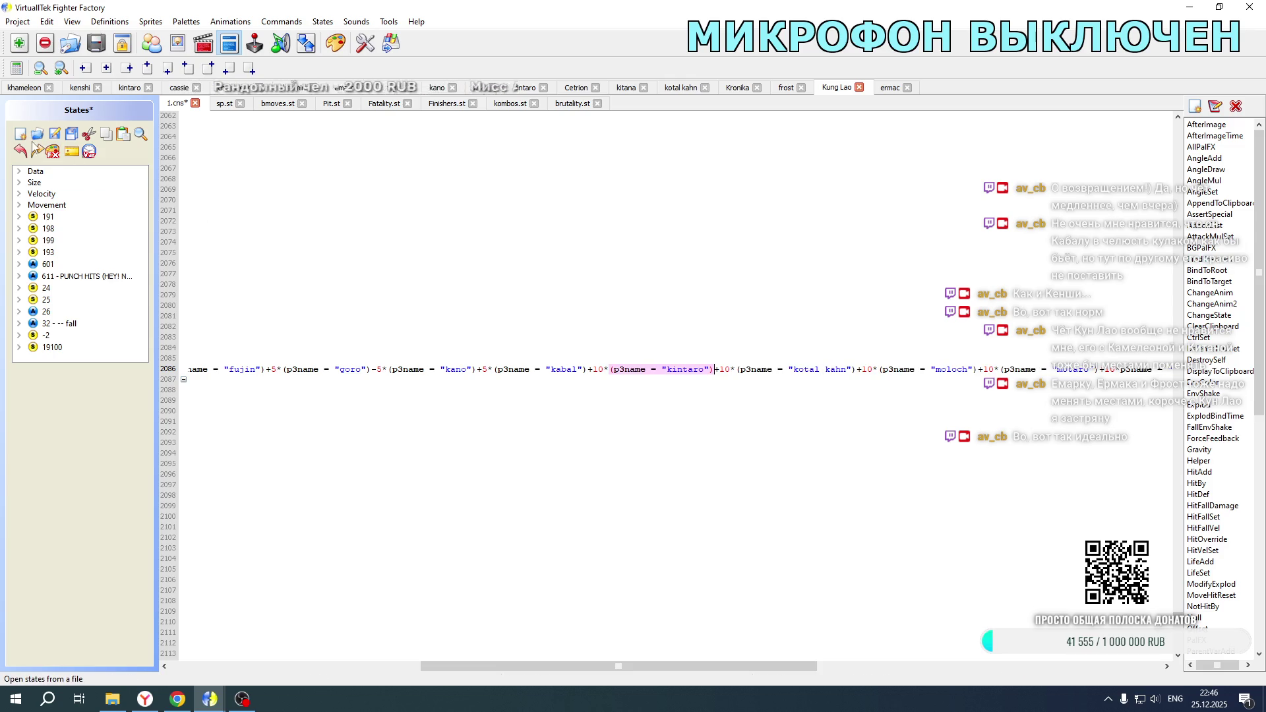
left_click(54, 135)
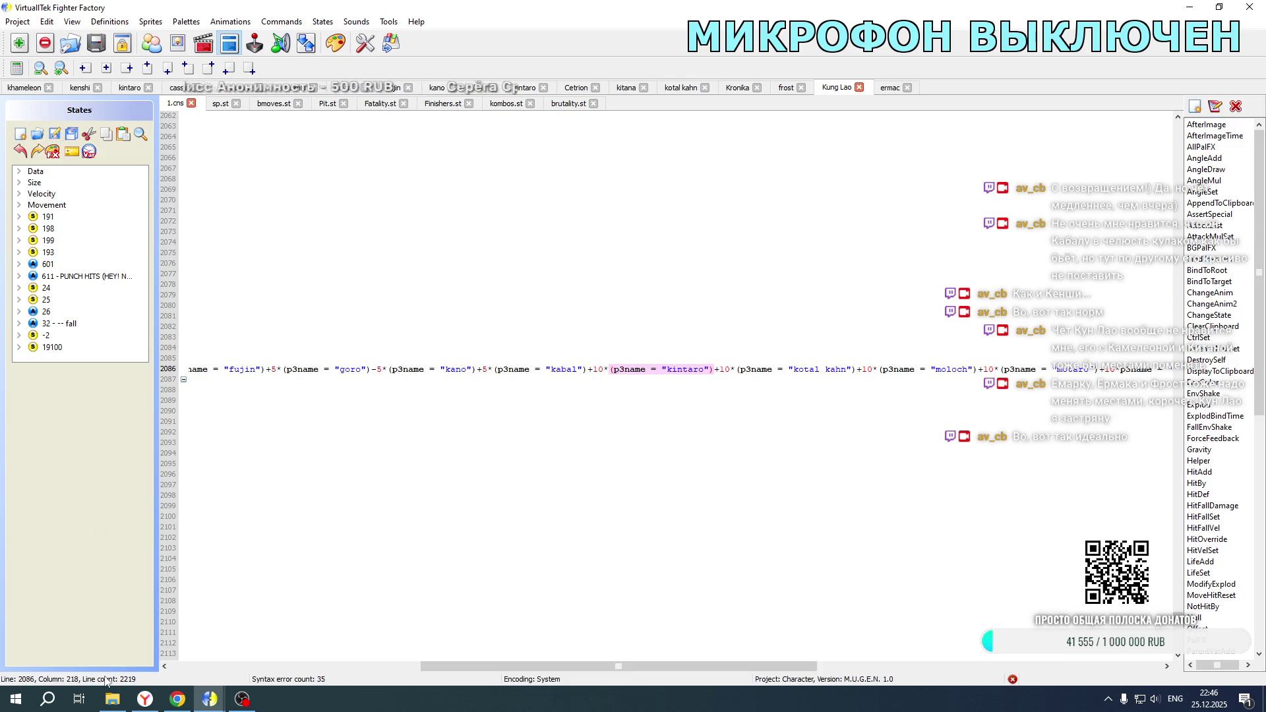
Step: In Khameleon's Fatality.st, delete the Kira terms on lines 16591, 16627 and 16633
left_click(15, 92)
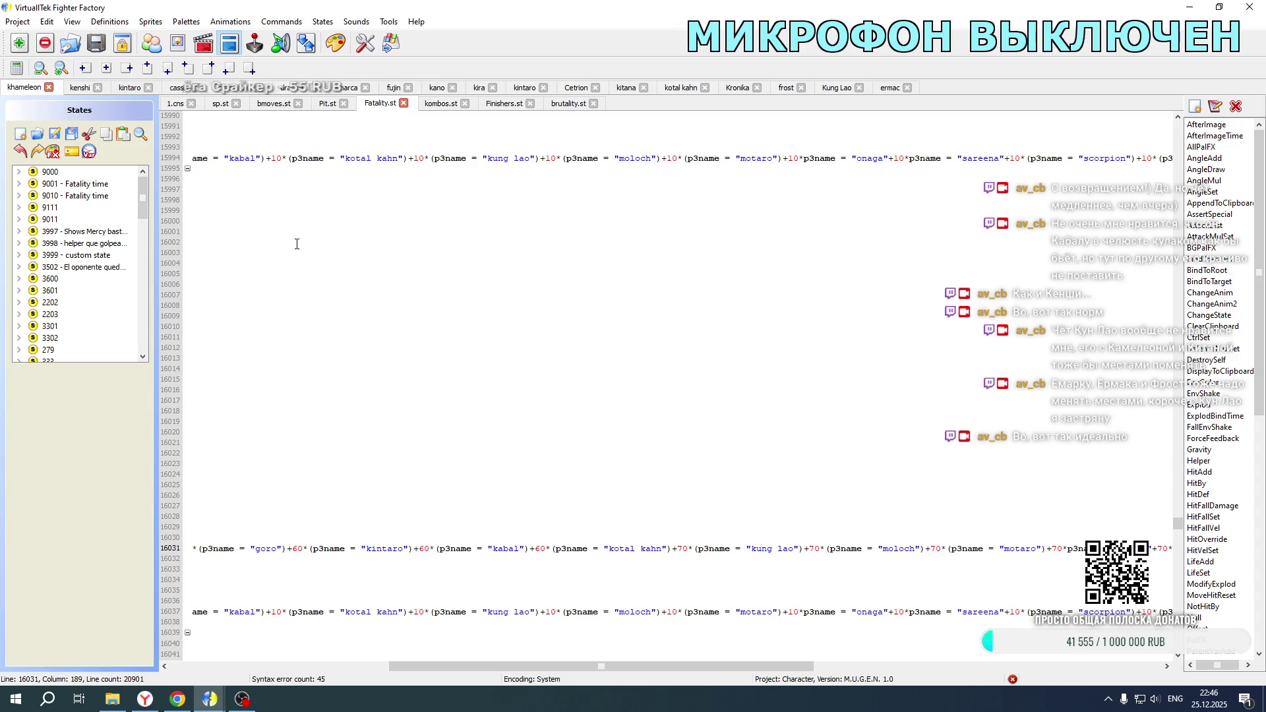
left_click_drag(534, 671, 315, 667)
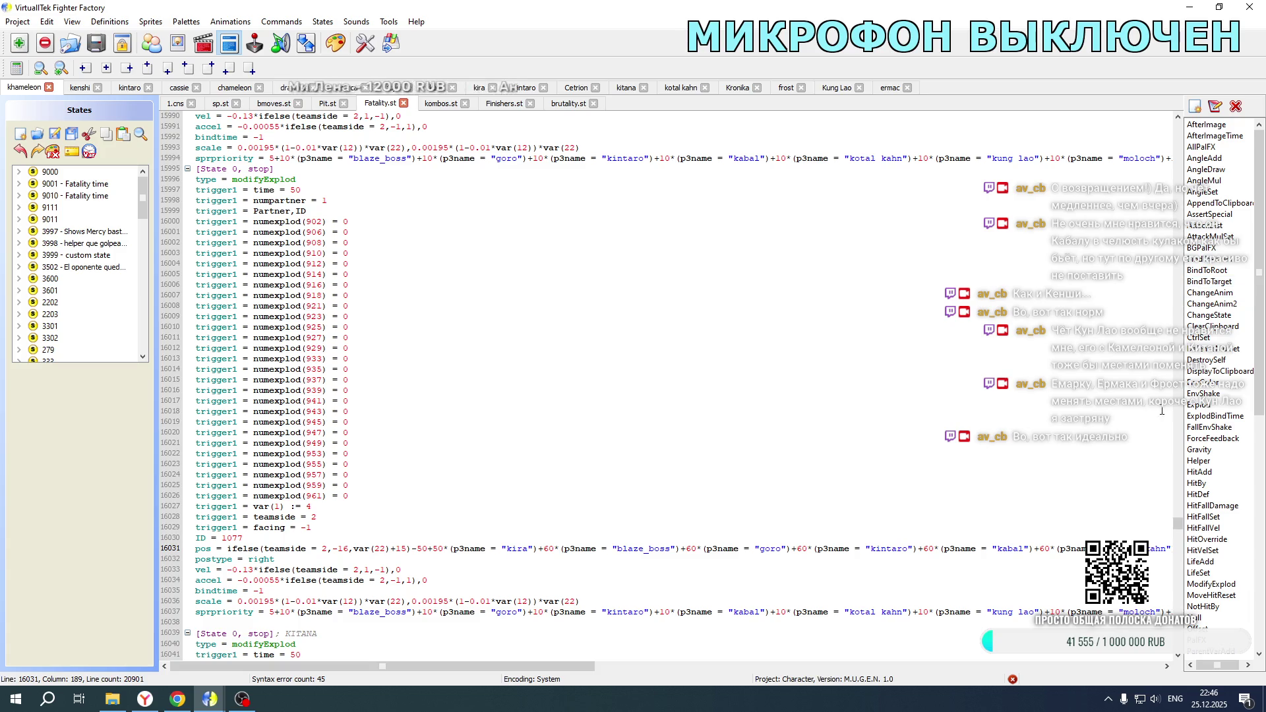
left_click_drag(1179, 526, 1180, 552)
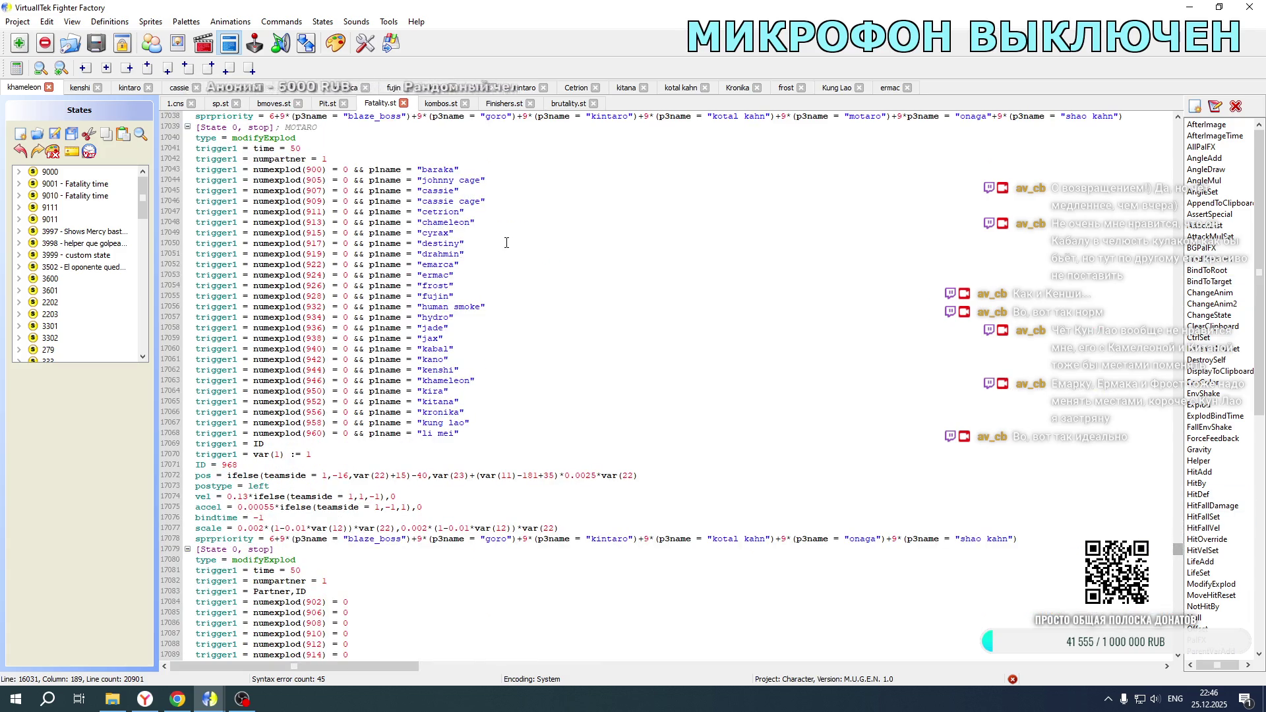
scroll(506, 242, "up", 20)
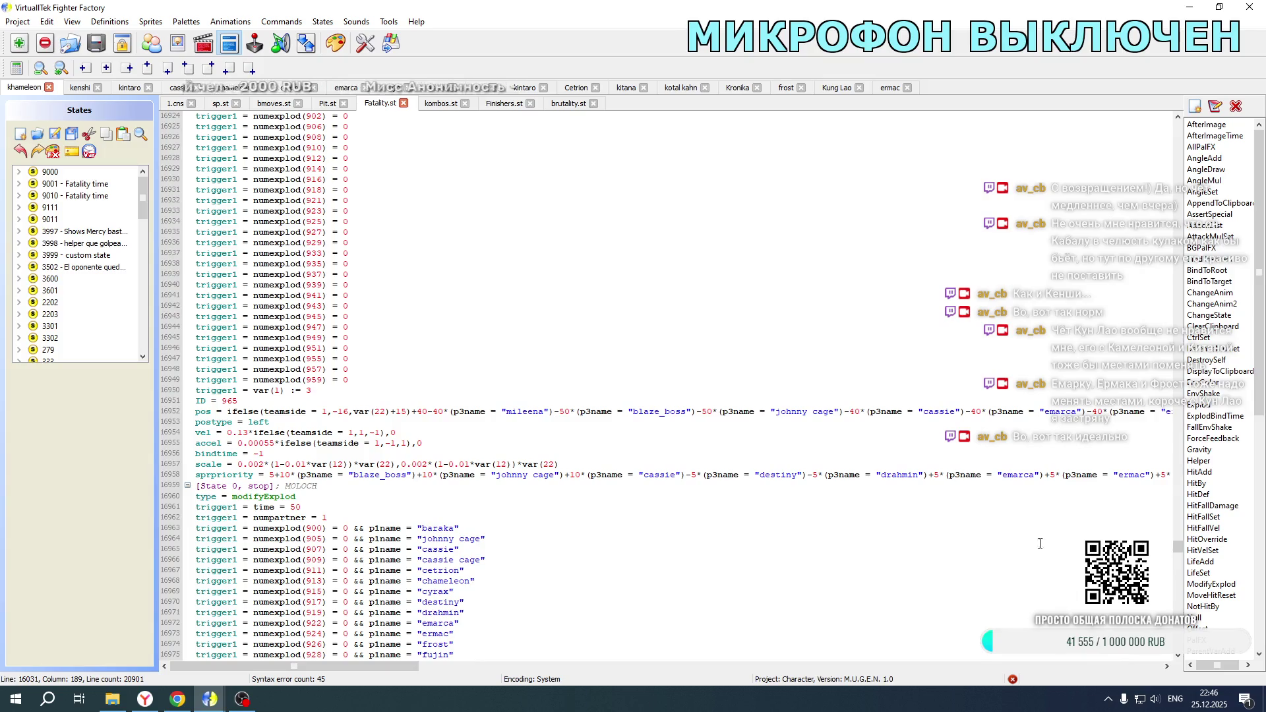
left_click_drag(1180, 549, 1182, 539)
scroll(606, 435, "down", 20)
scroll(421, 393, "down", 20)
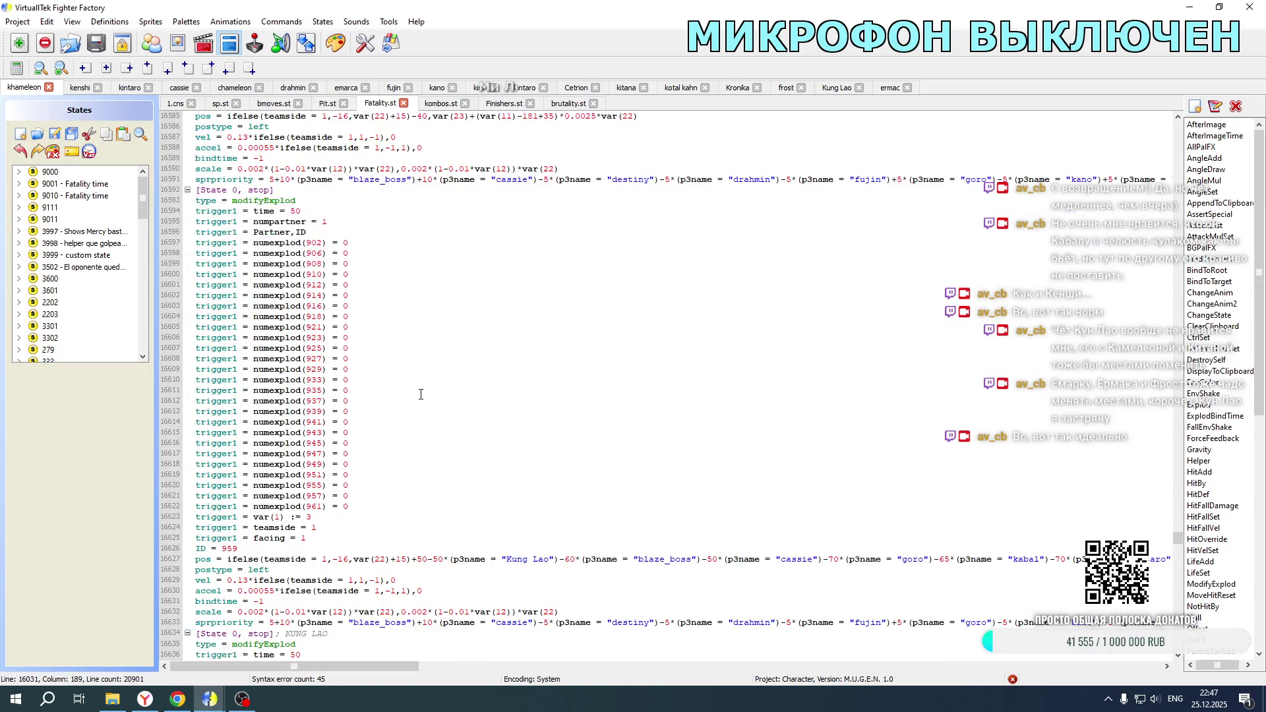
scroll(421, 393, "down", 1)
left_click_drag(409, 666, 623, 666)
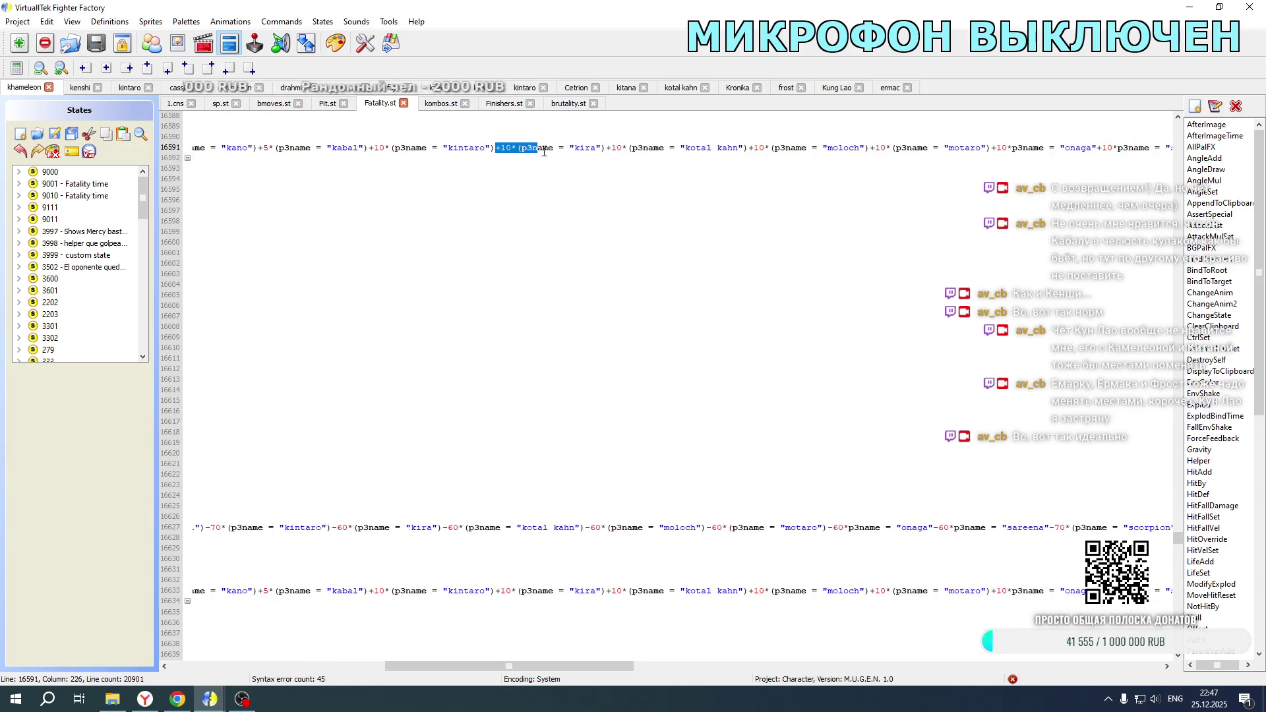
key("Delete")
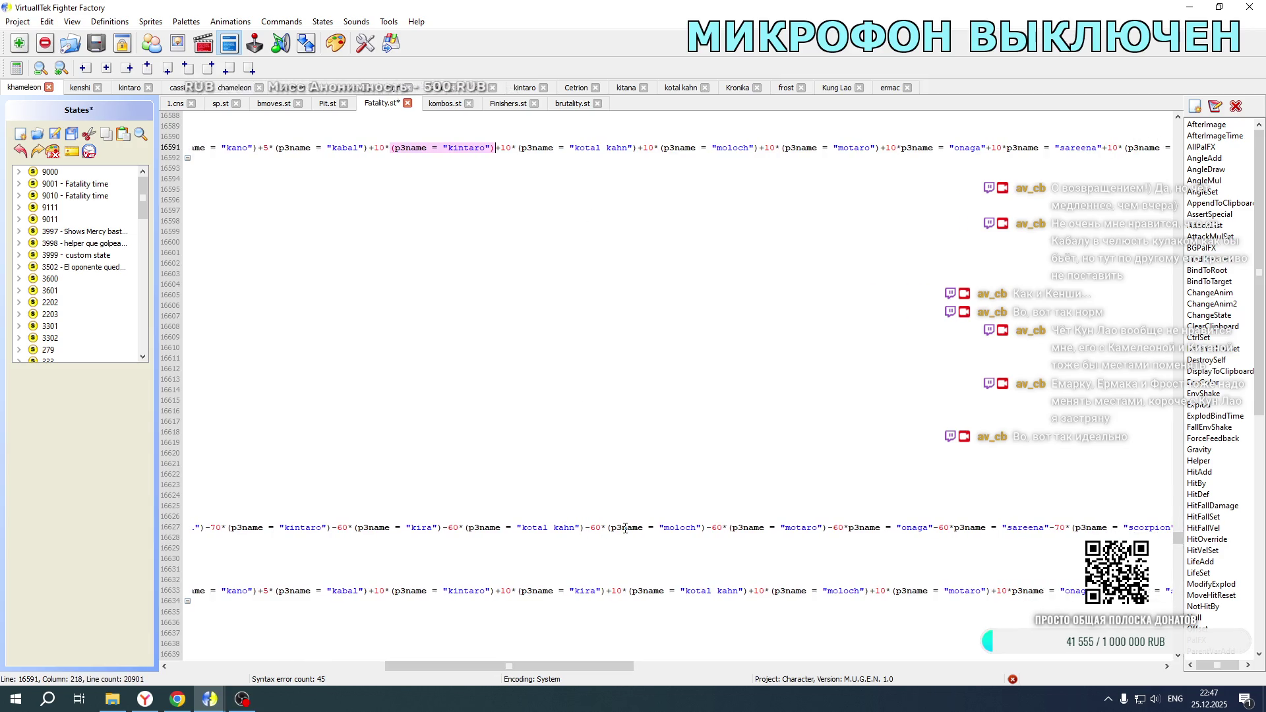
left_click_drag(332, 527, 448, 527)
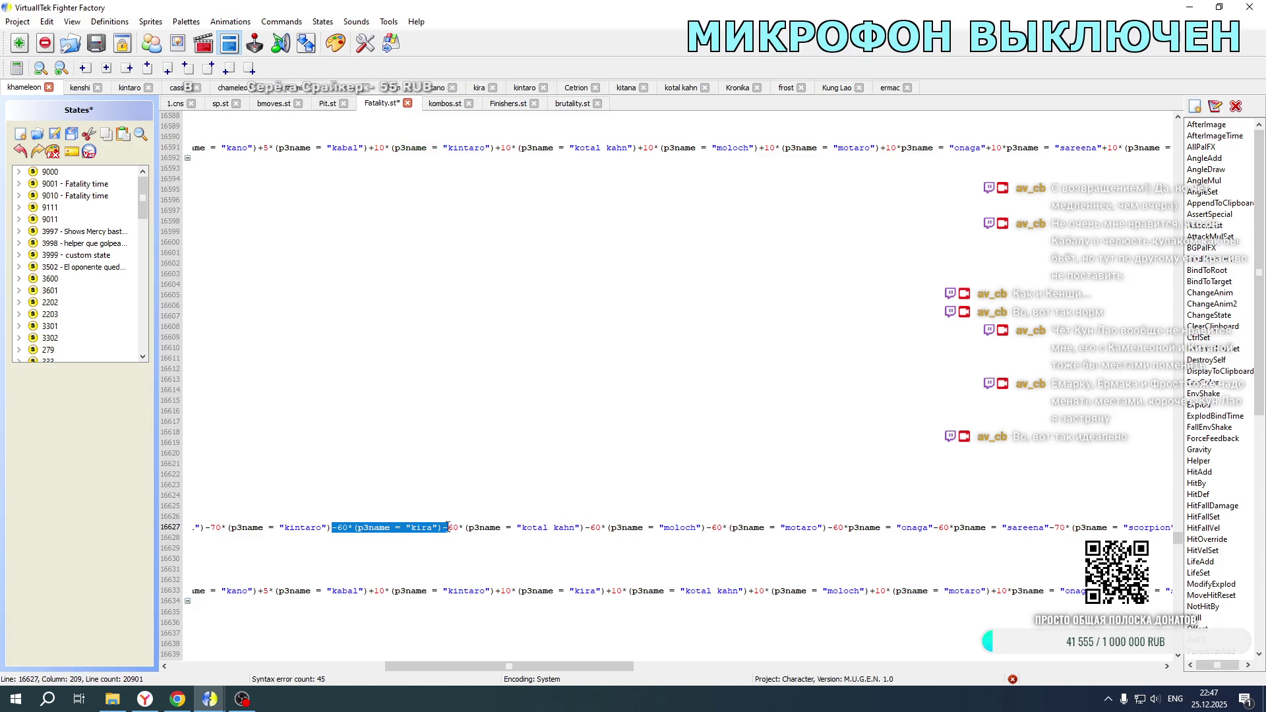
key("Delete")
left_click_drag(495, 591, 558, 591)
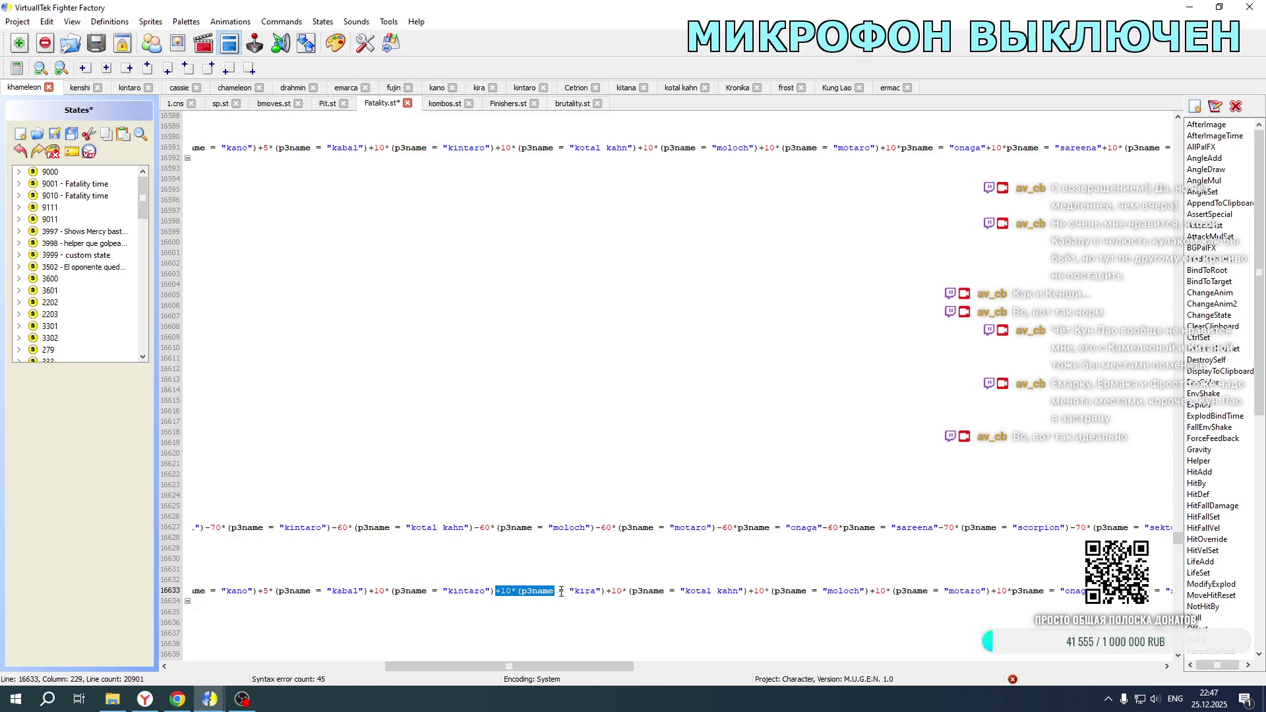
key("Delete")
Step: Remove the Kira terms on lines 16675, 16717 and 16711, save Fatality.st, and open the game folder
scroll(544, 470, "down", 17)
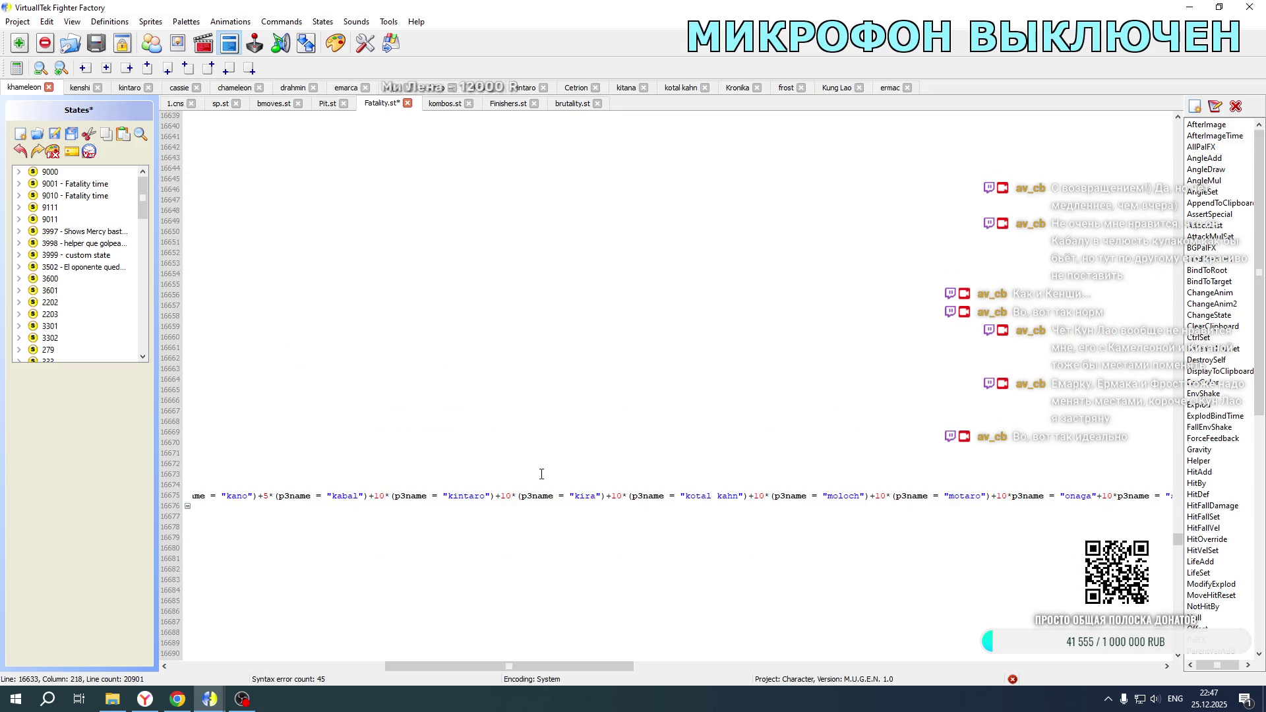
left_click_drag(496, 496, 557, 497)
key("Delete")
scroll(585, 438, "down", 16)
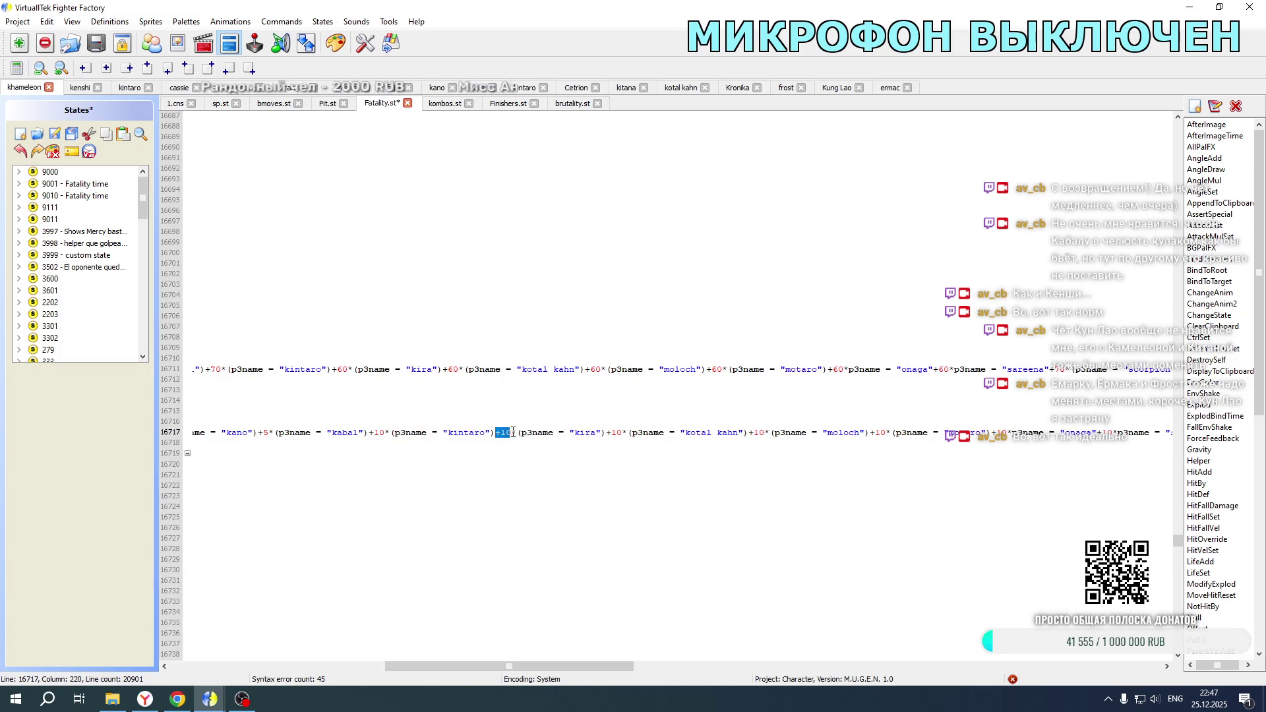
key("Delete")
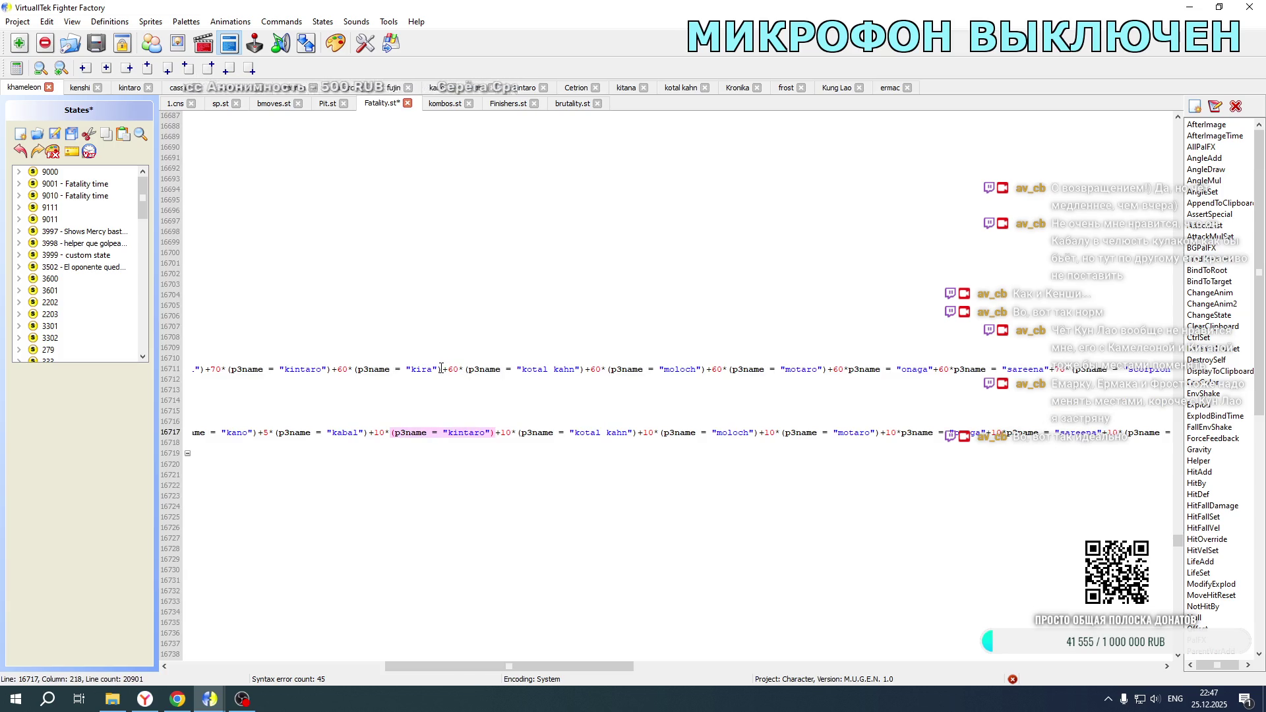
left_click_drag(441, 369, 399, 375)
left_click(442, 369)
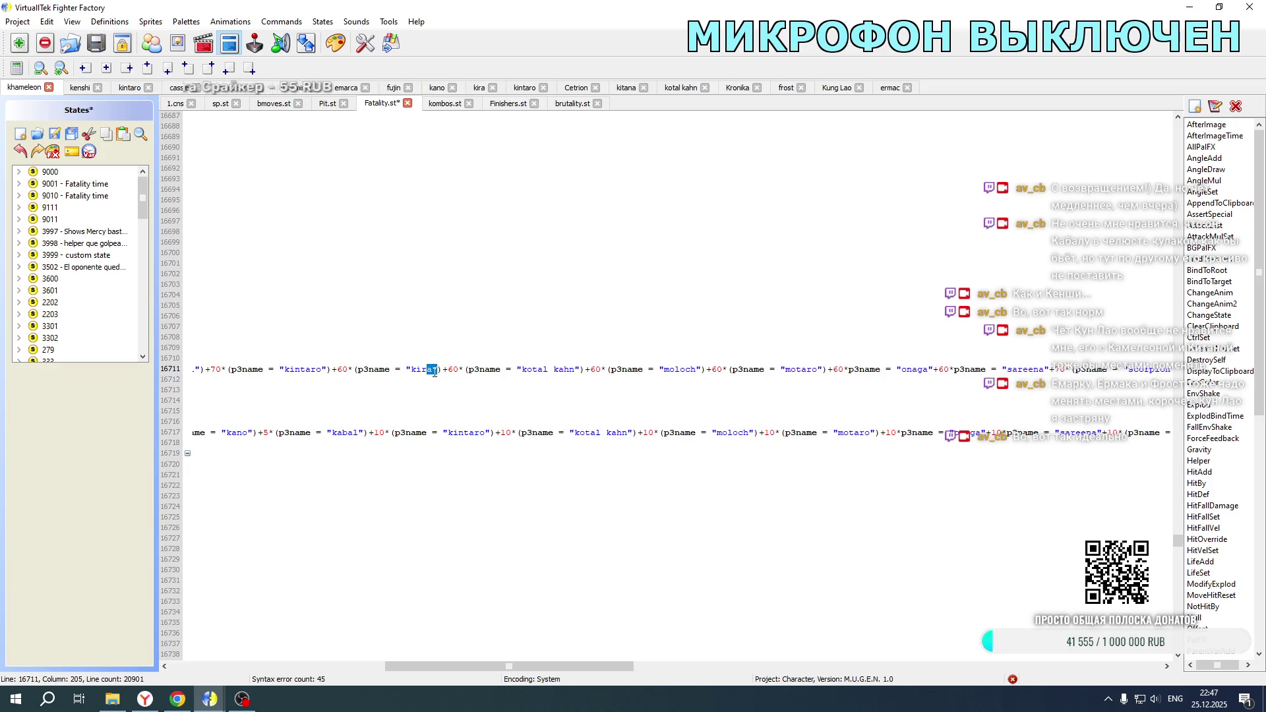
key("shift+Left")
key("Delete")
key("ctrl+s")
left_click(116, 692)
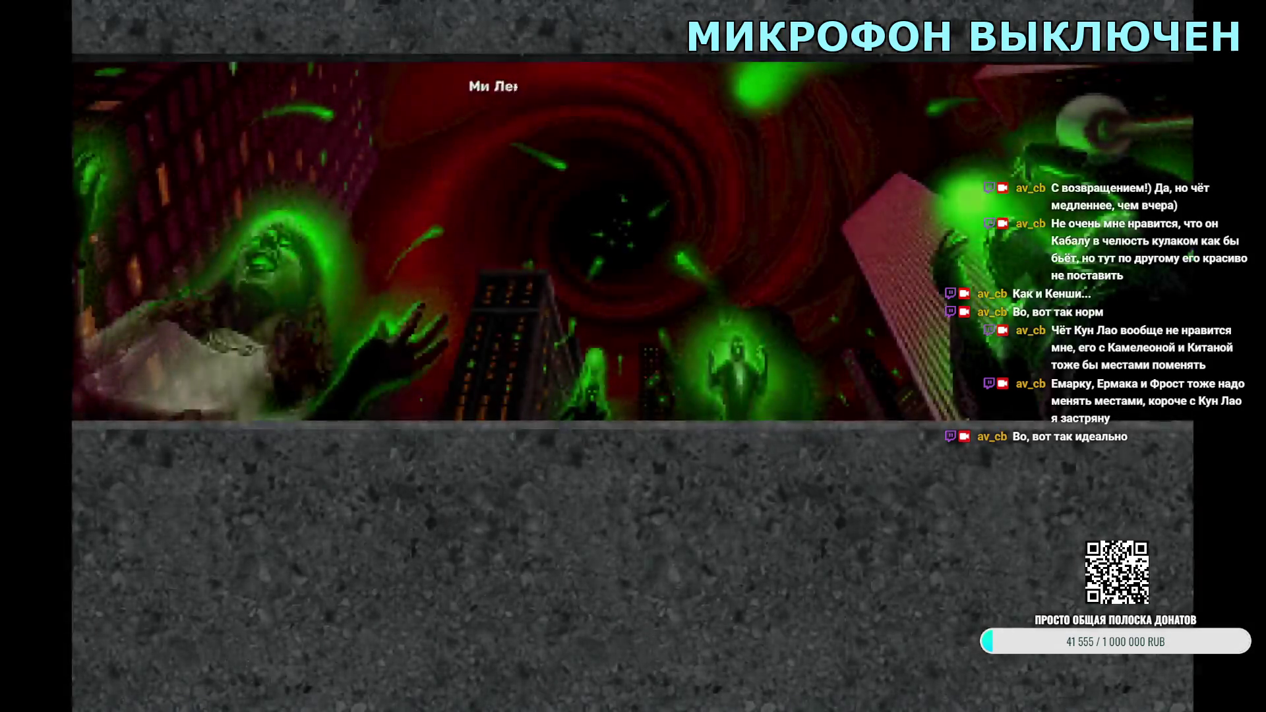
Step: Skip the intro, fight a round with Kira, then set up a Kung Lao versus Kira match
key("Return")
key("Return")
key("Right")
key("Right")
key("Right")
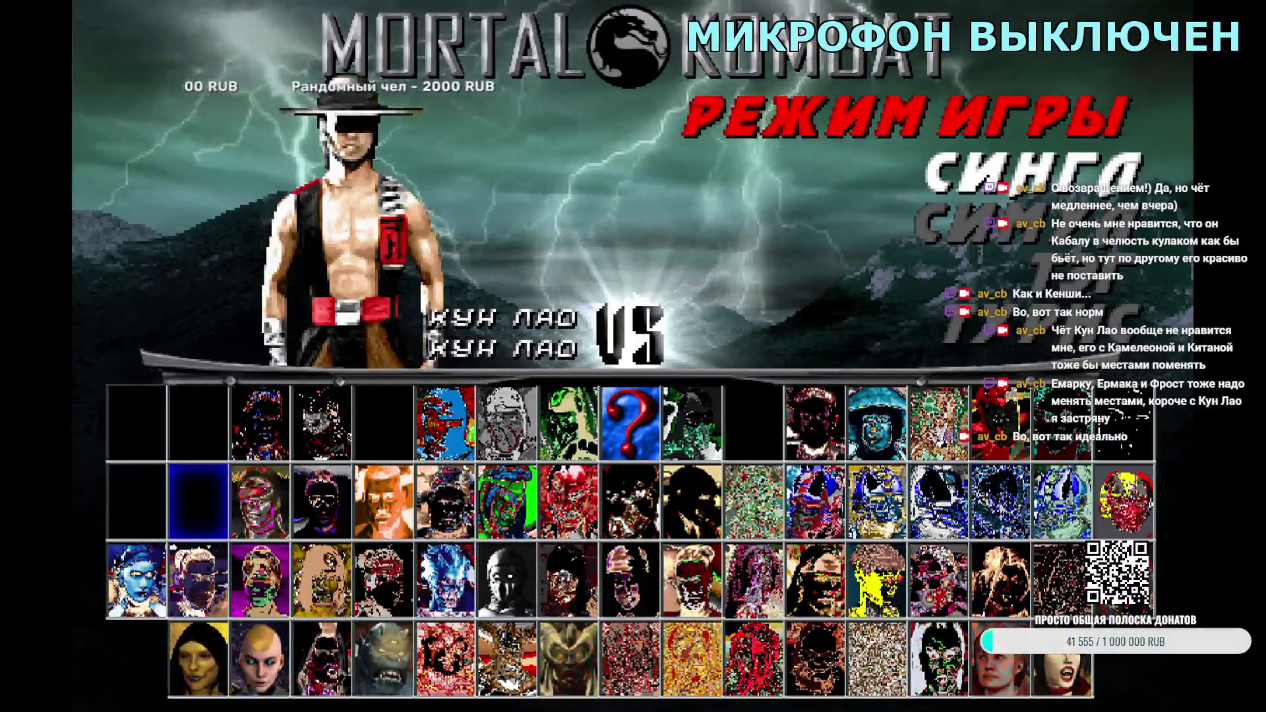
key("Return")
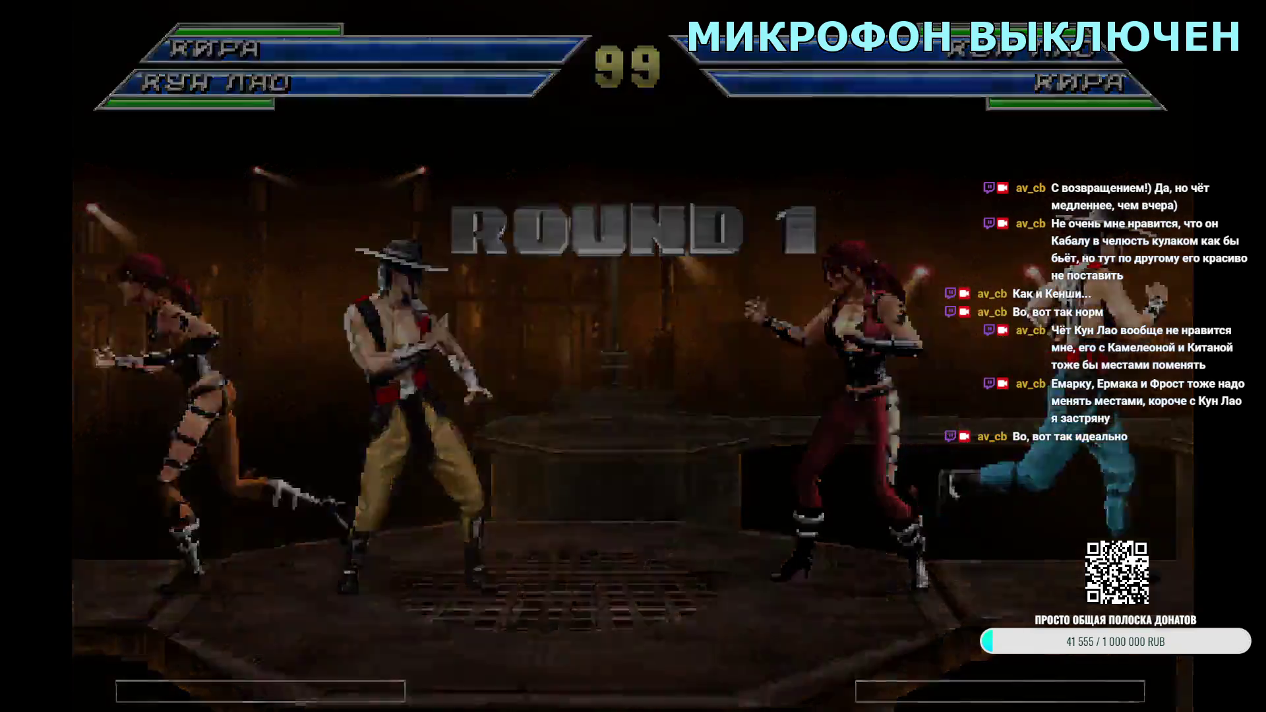
key("Escape")
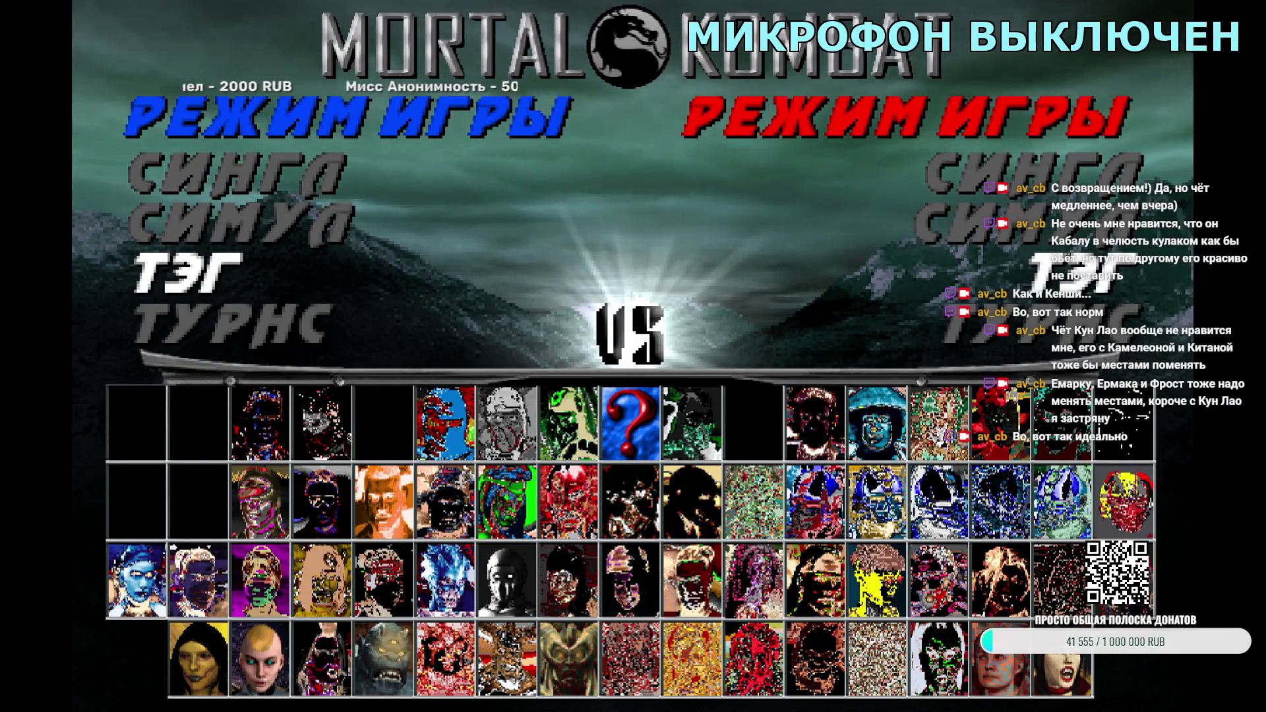
key("Return")
key("Return")
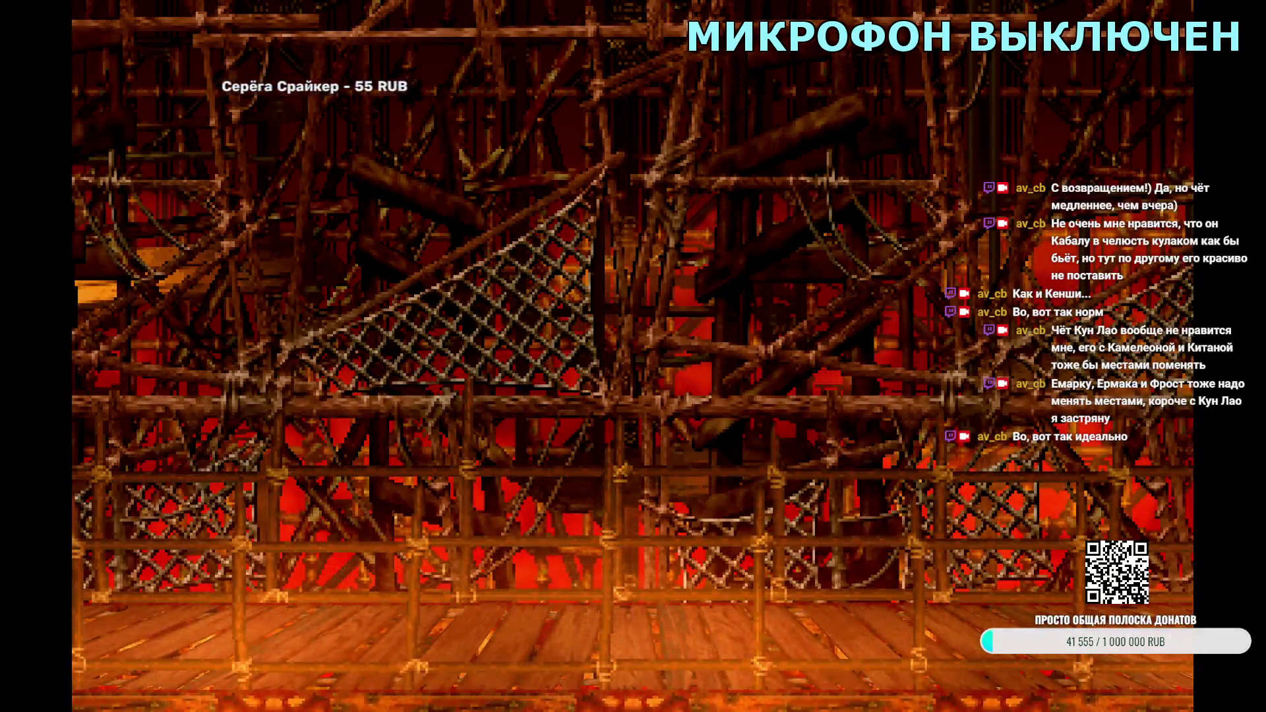
Step: Start a tag match pairing Kung Lao with Kira, then close the game
key("Escape")
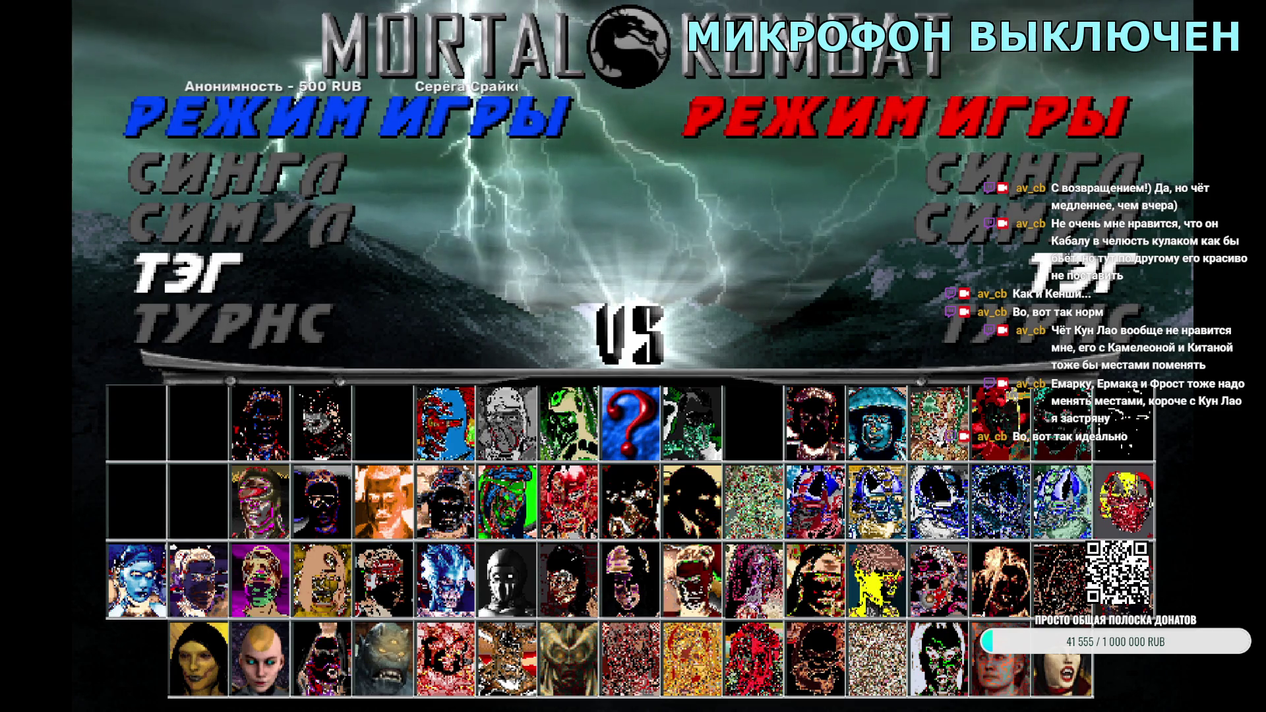
key("Return")
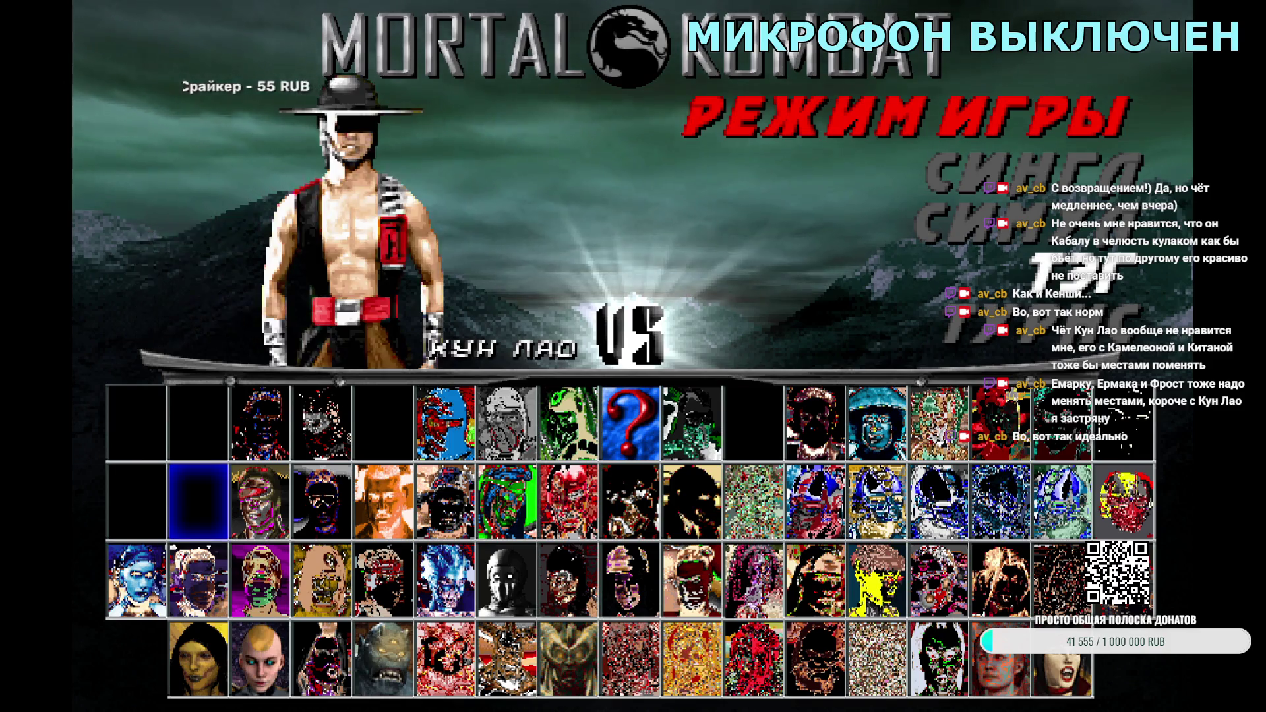
key("Return")
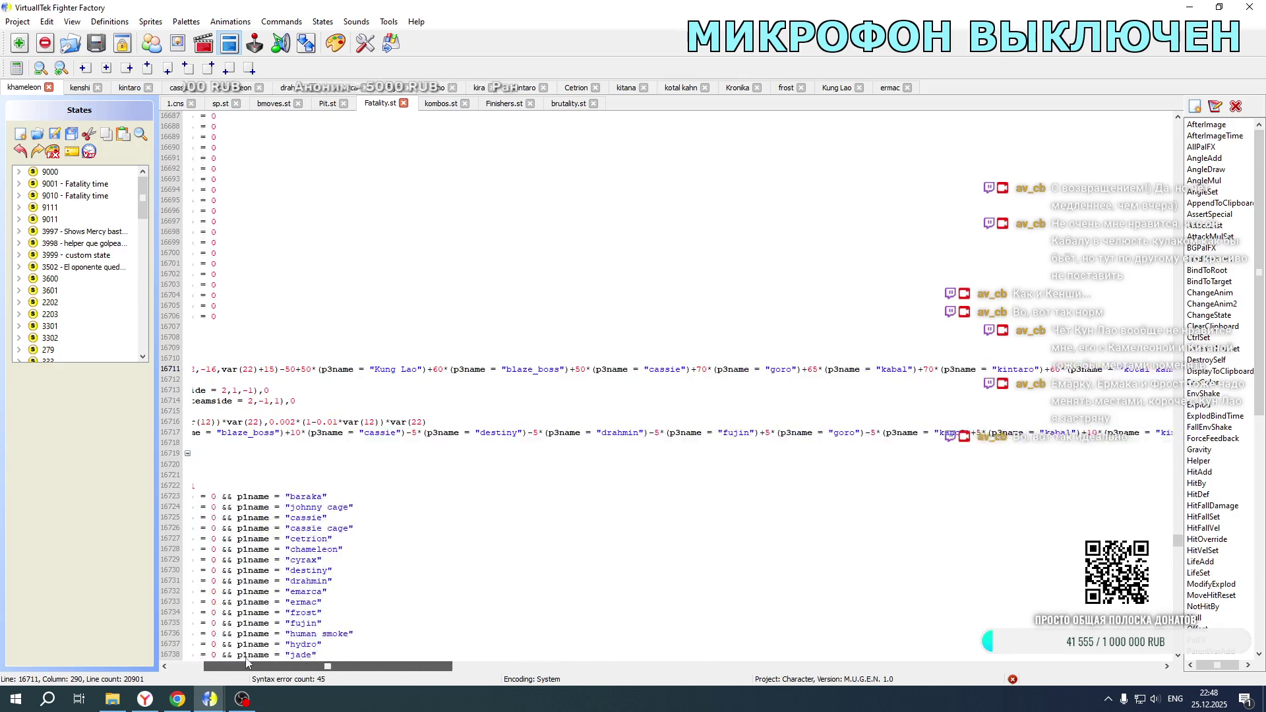
left_click_drag(237, 666, 200, 667)
Step: Edit the Kung Lao coefficients in Fatality.st's pos ifelse lines, save, and relaunch the game
scroll(370, 456, "up", 20)
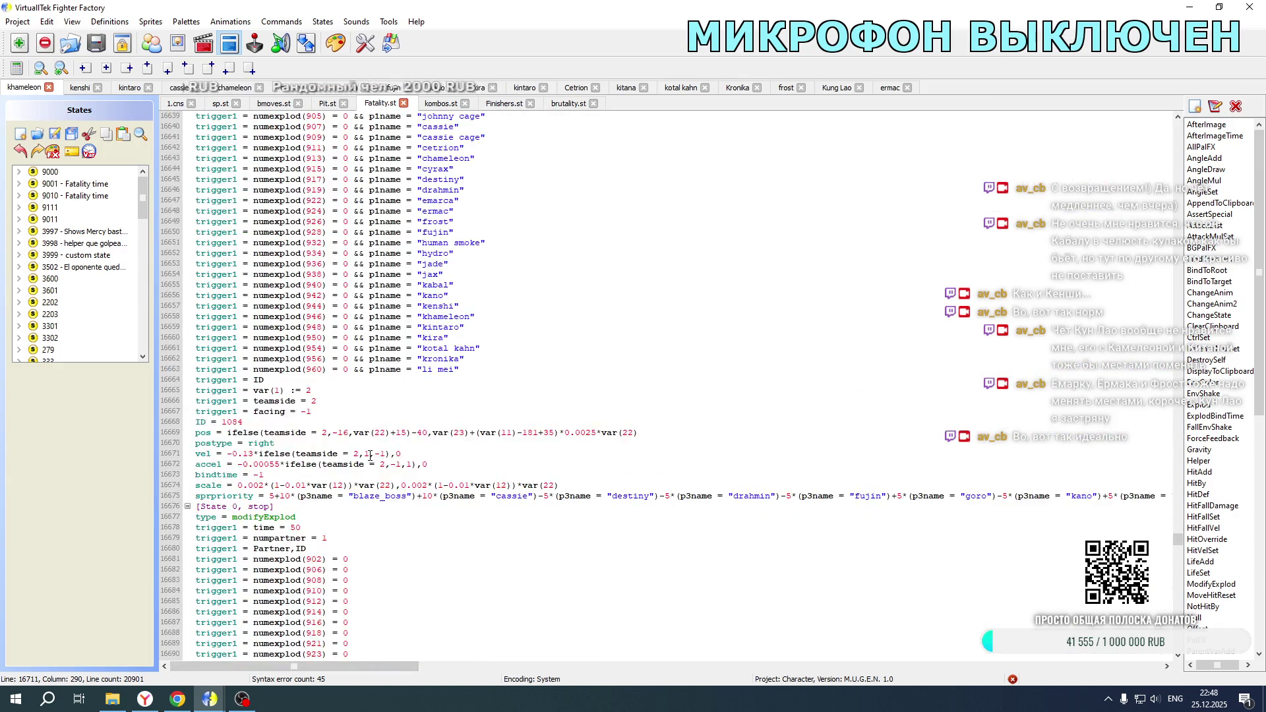
left_click_drag(1180, 539, 1180, 516)
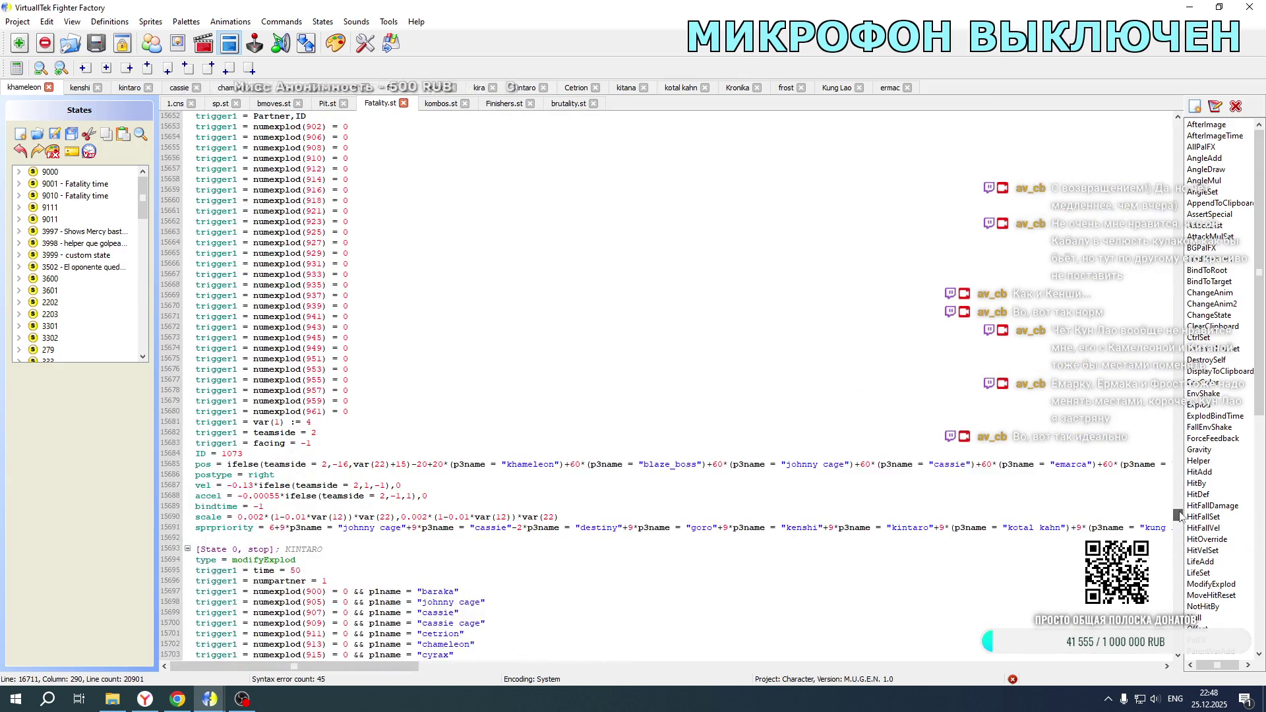
scroll(744, 424, "up", 20)
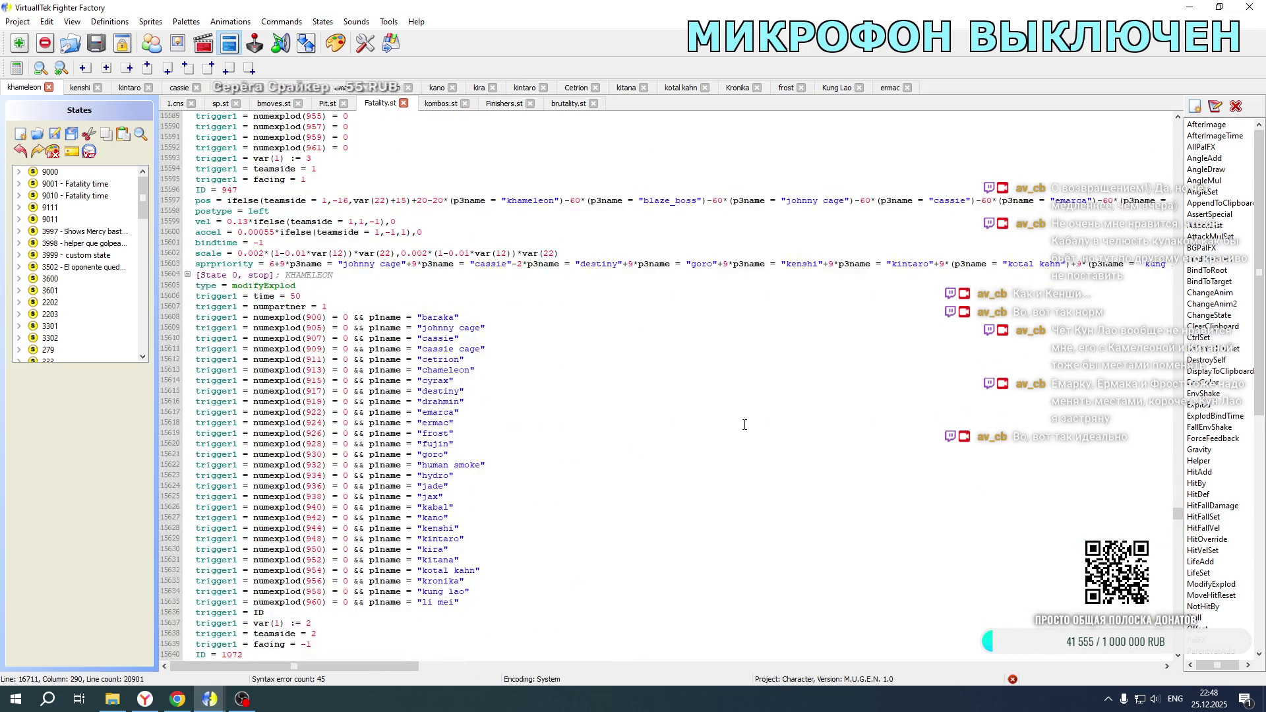
scroll(744, 424, "down", 10)
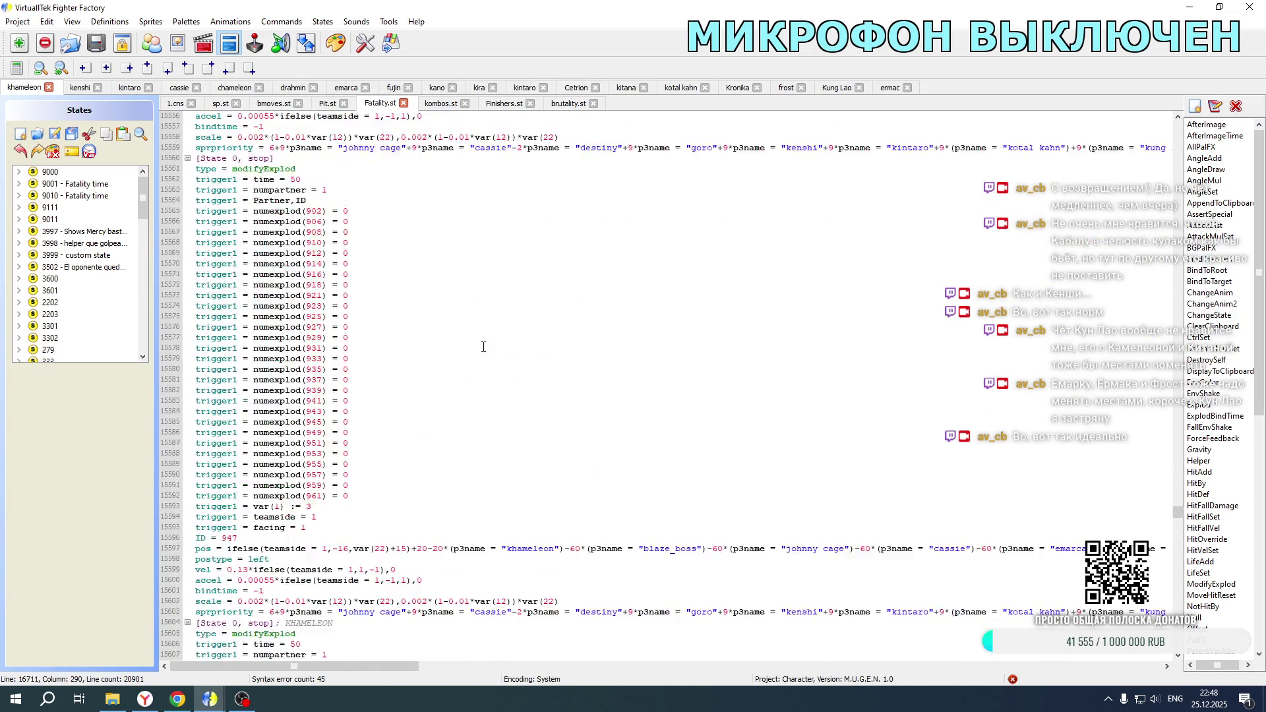
scroll(387, 361, "down", 20)
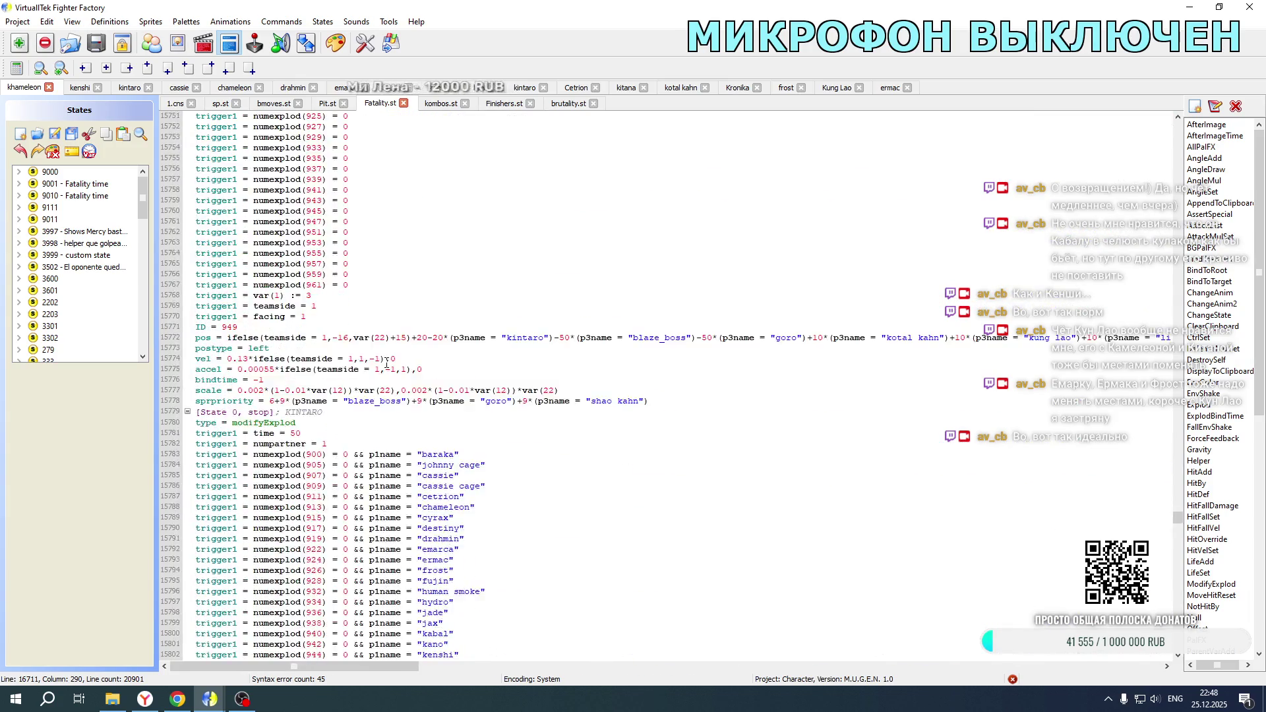
scroll(379, 373, "down", 20)
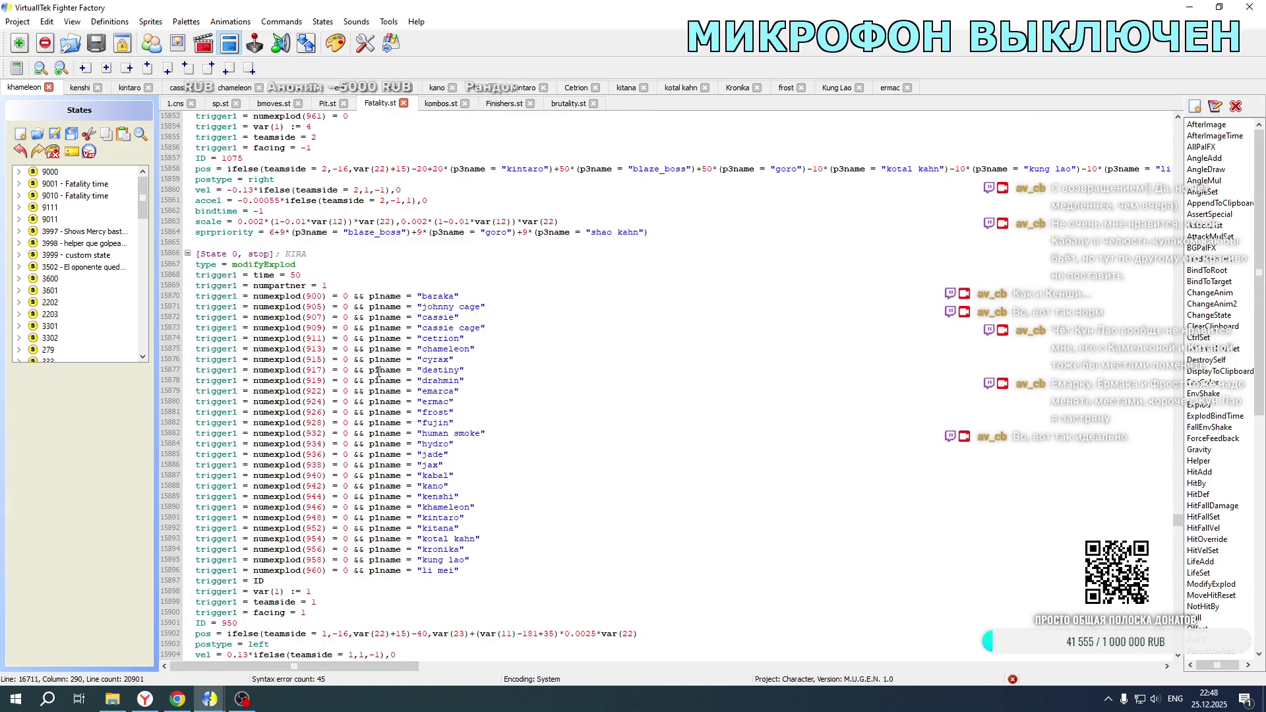
scroll(379, 373, "down", 20)
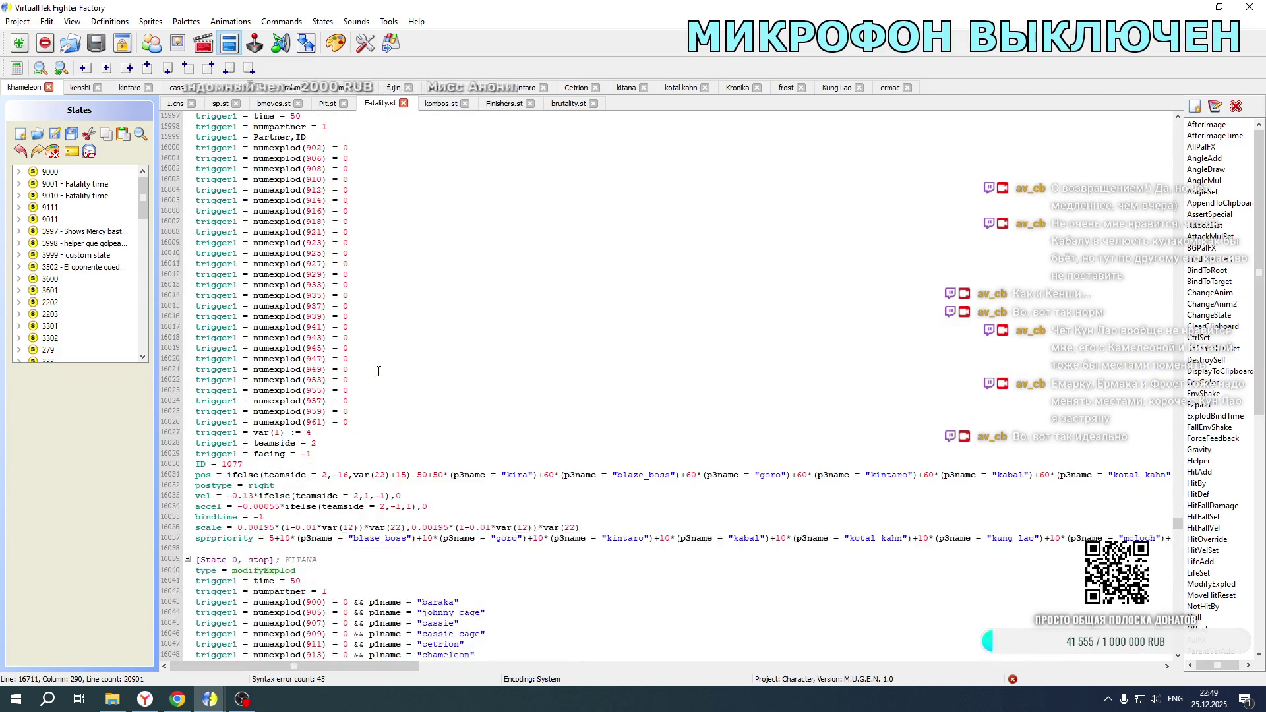
scroll(379, 372, "down", 20)
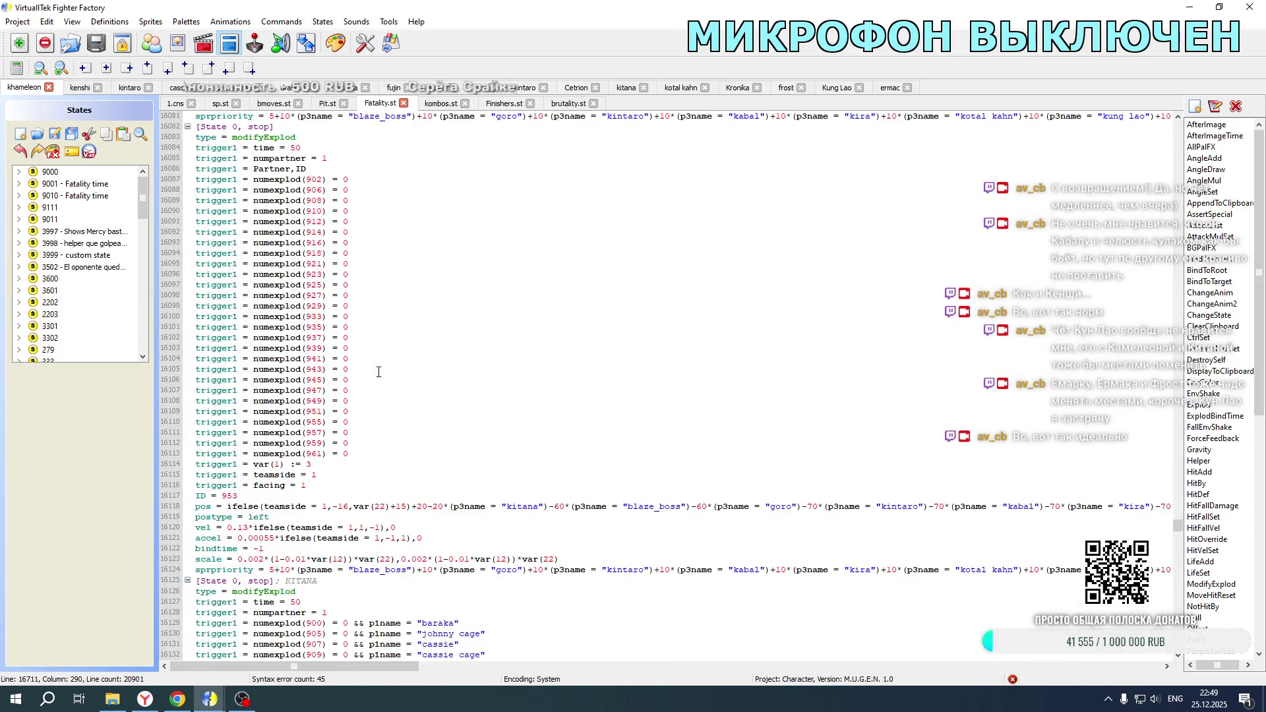
mouse_move(390, 669)
left_mouse_down()
mouse_move(831, 665)
mouse_move(641, 679)
left_mouse_up()
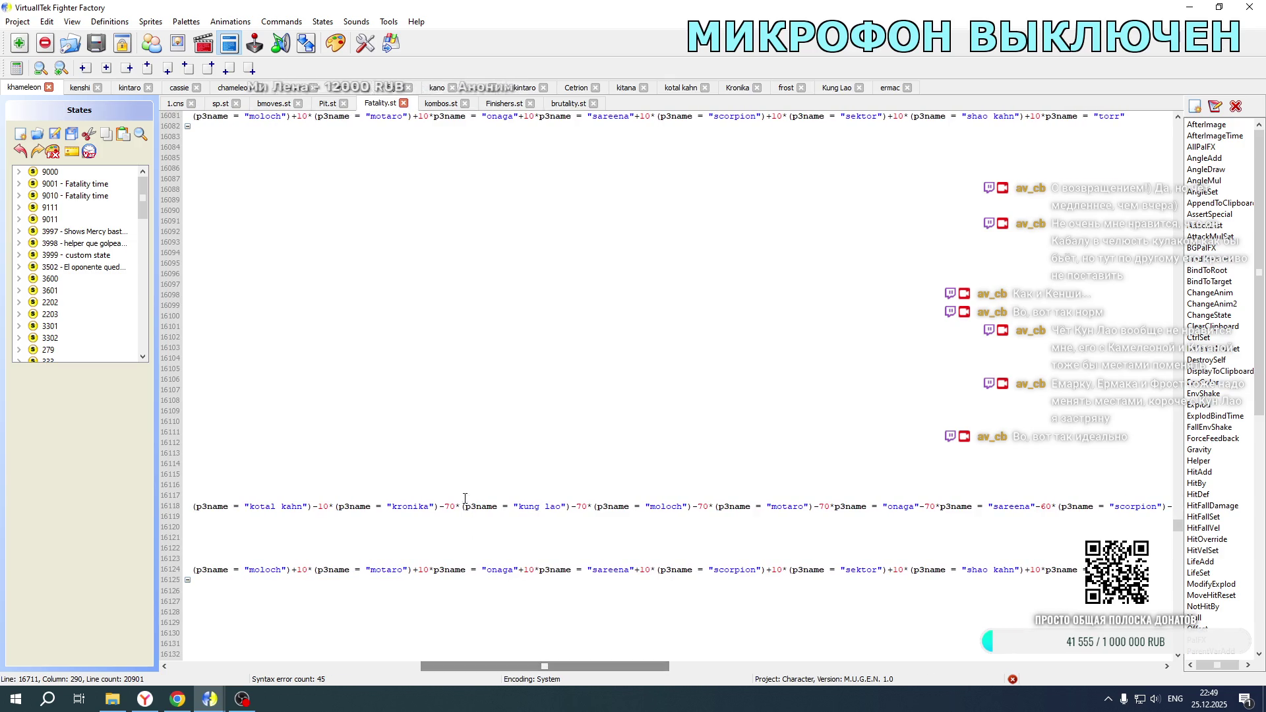
scroll(448, 508, "down", 20)
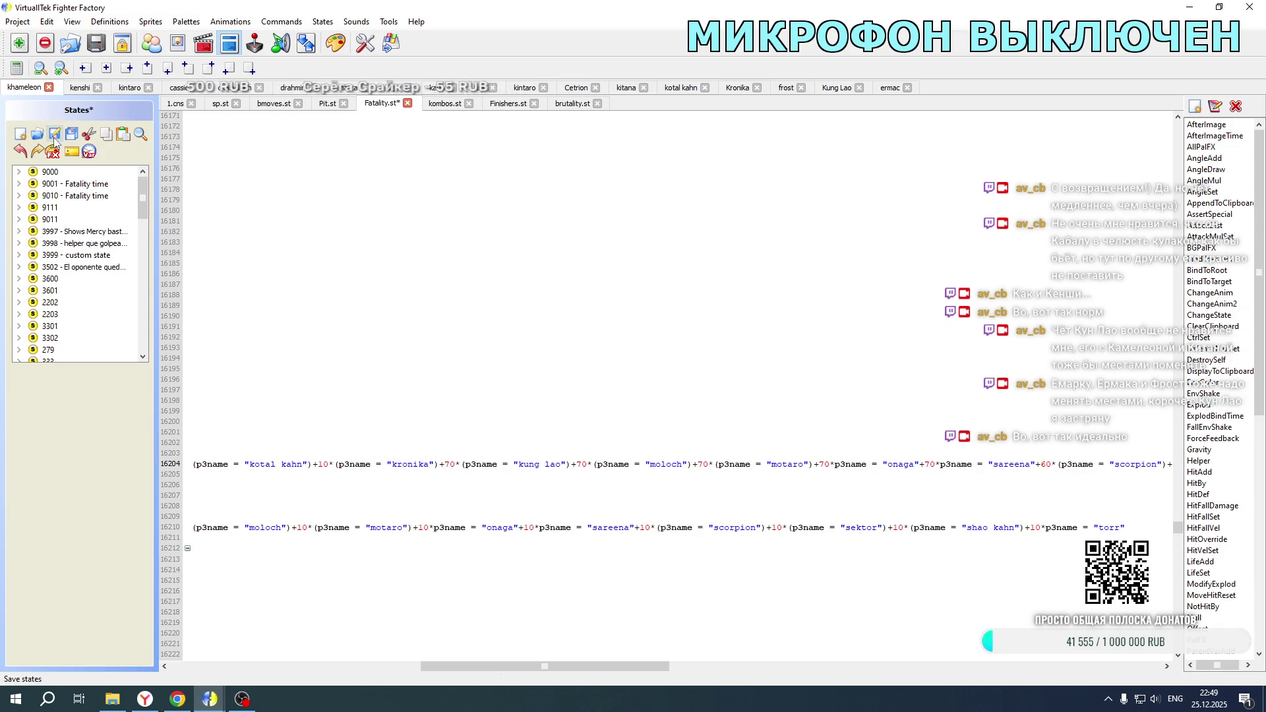
left_click(120, 701)
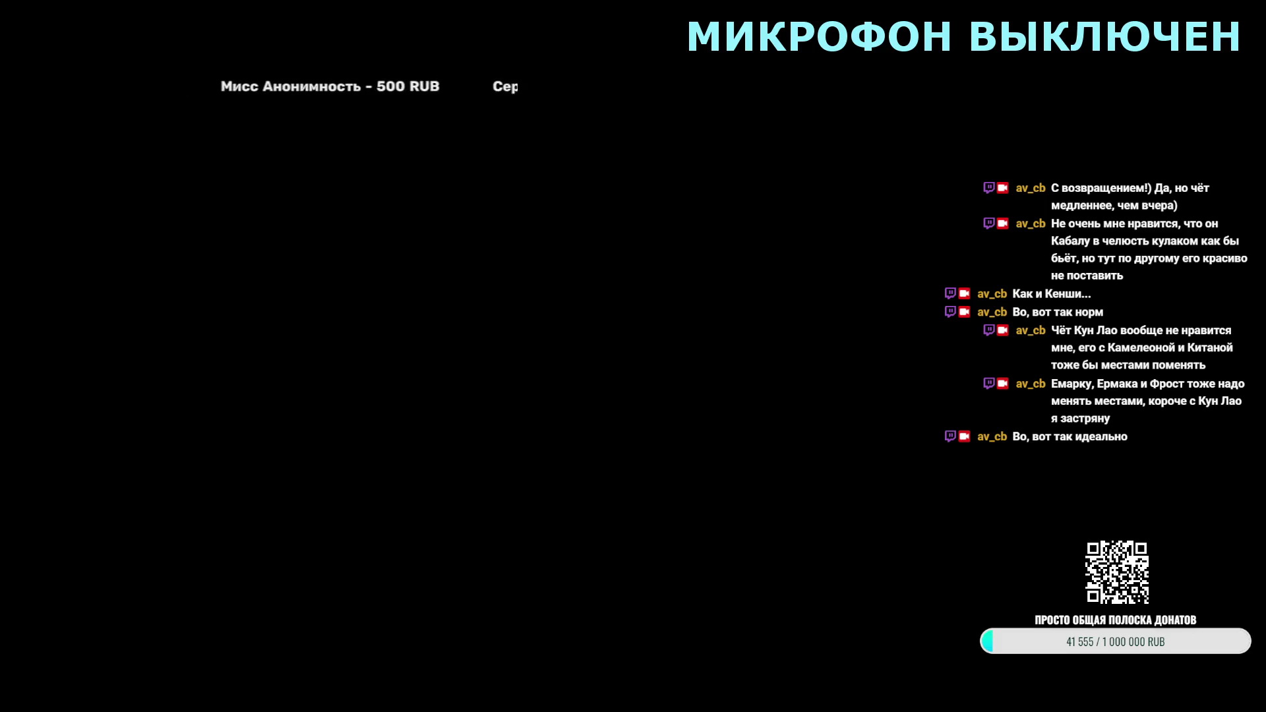
Step: Start the game, switch the opponent to Tag mode, fight a round, then back out of the match
key("Return")
key("Return")
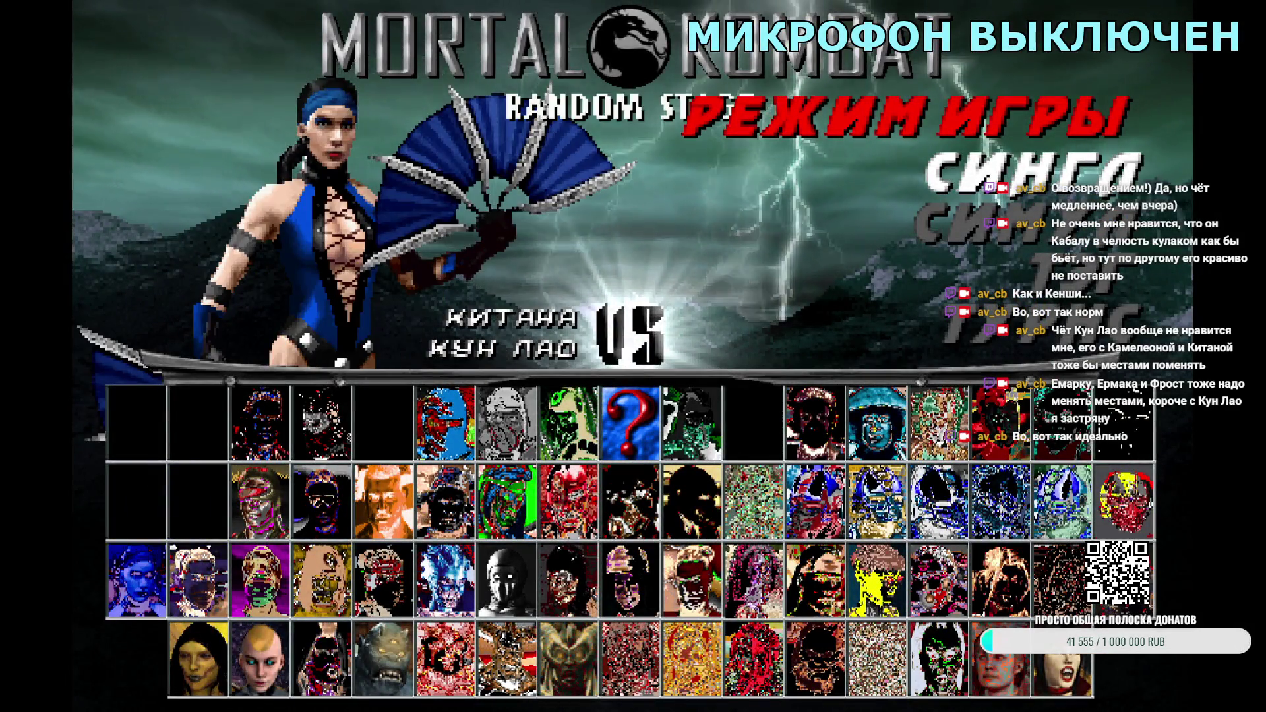
key("Down")
key("Down")
key("Return")
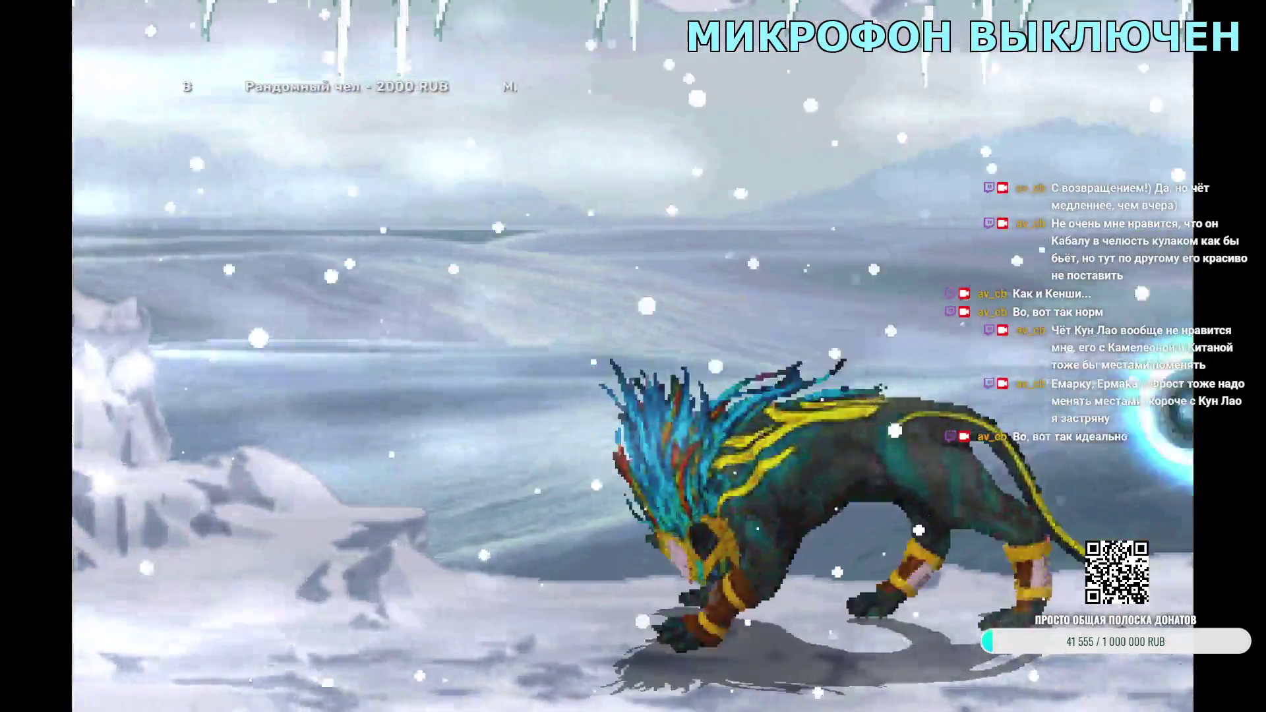
key("Escape")
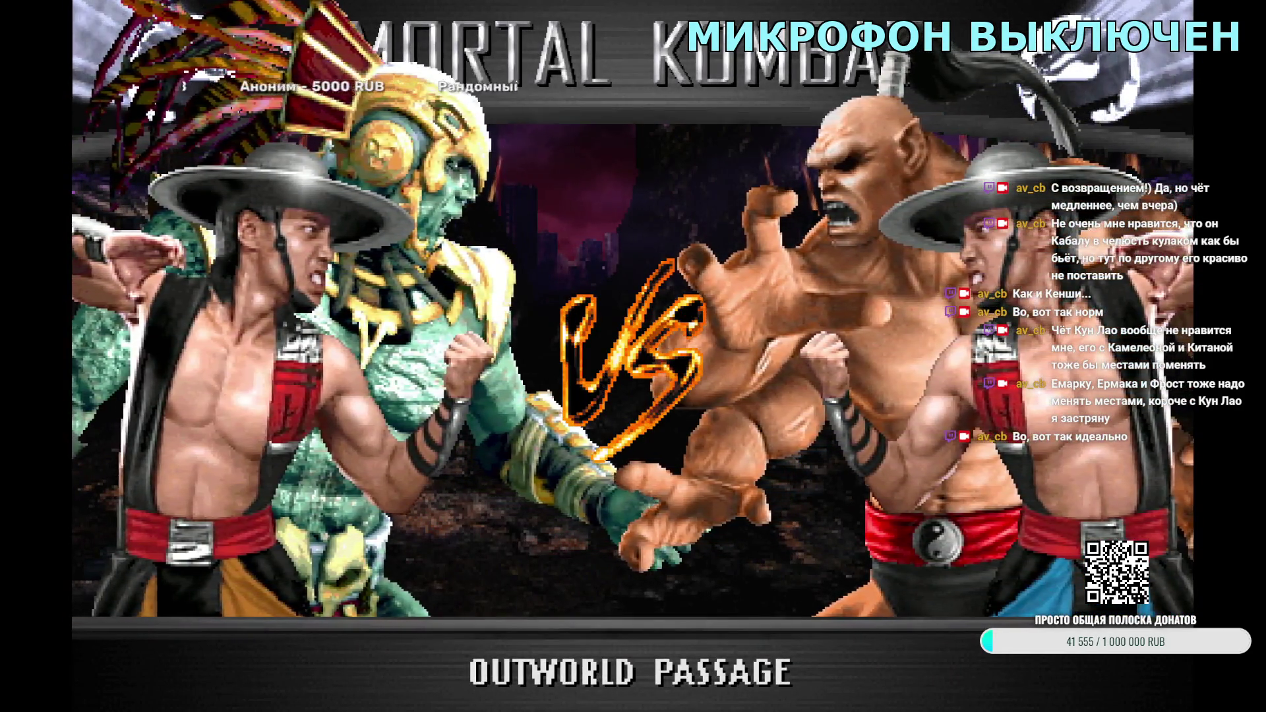
key("Escape")
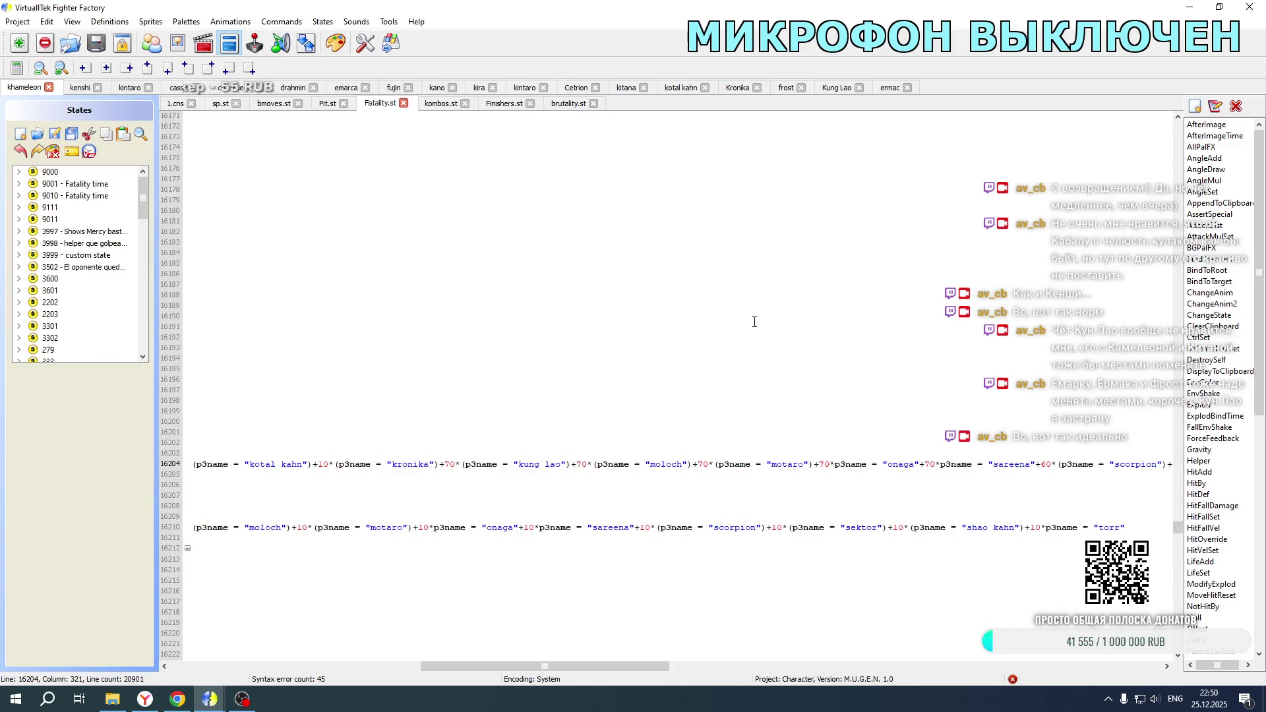
Step: Change the Kintaro weights on Fatality.st lines 16627 and 16711 and save the file
left_click_drag(486, 665, 215, 670)
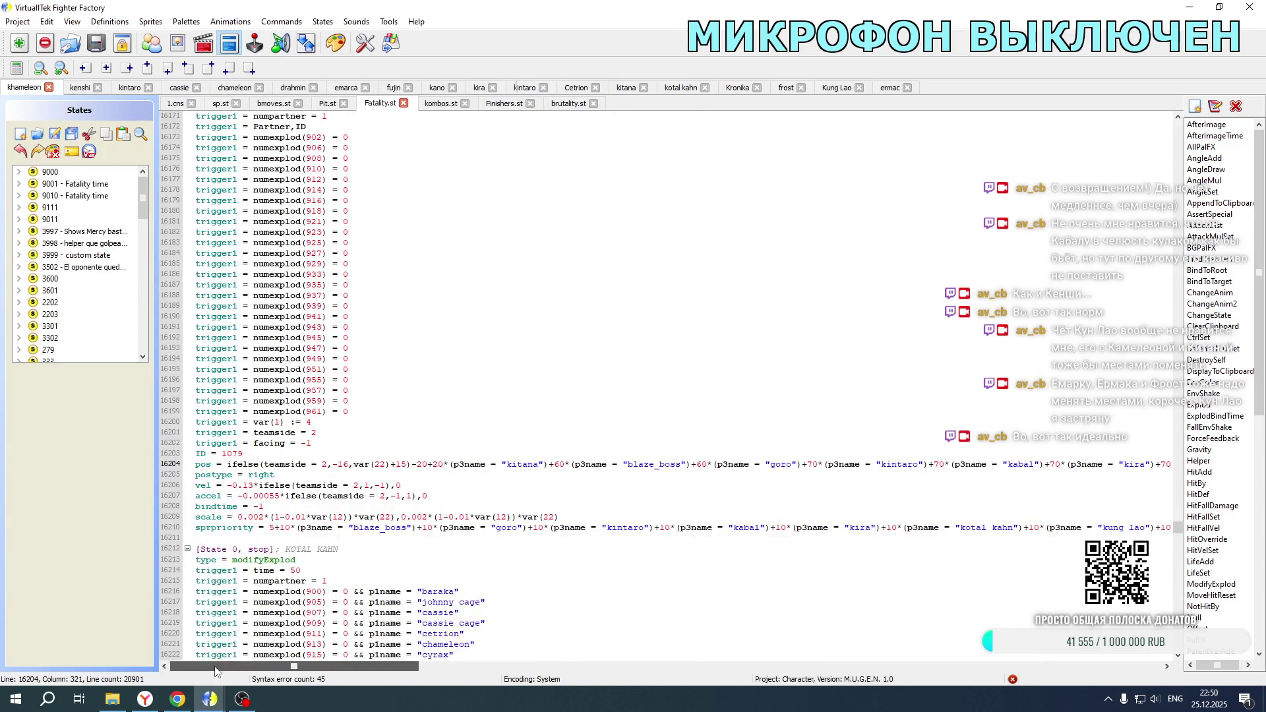
scroll(398, 510, "down", 20)
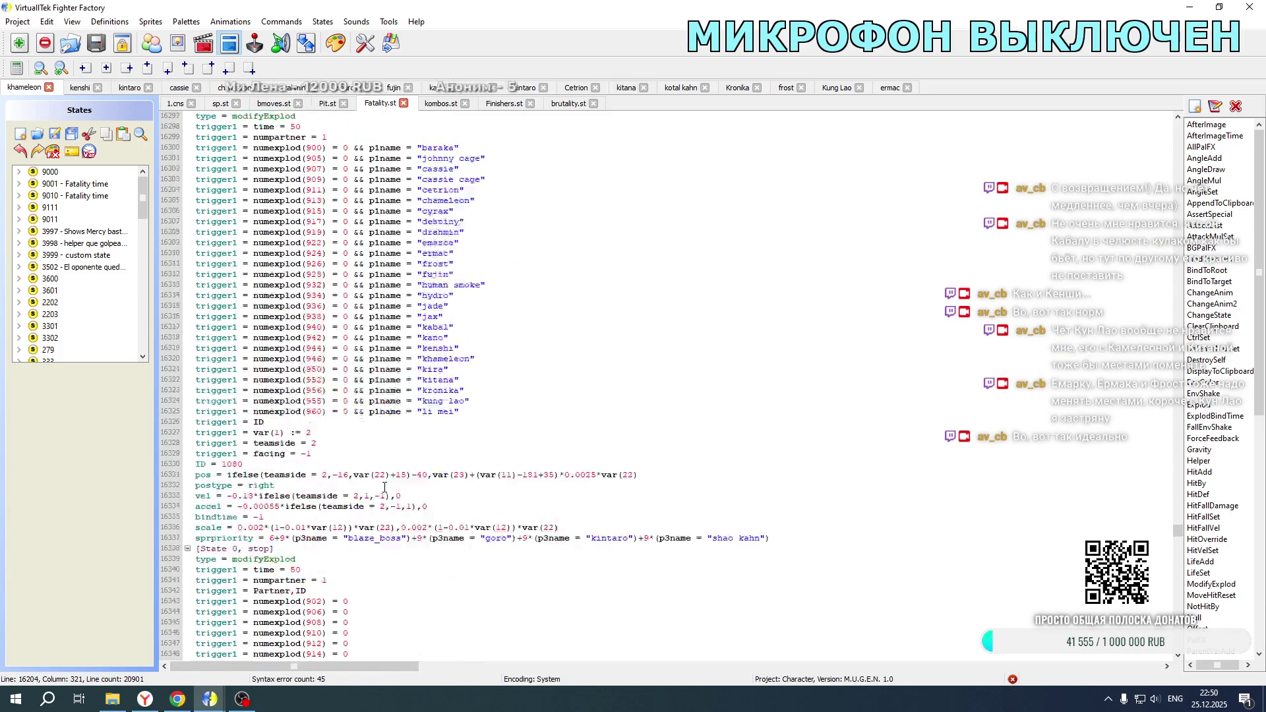
scroll(377, 457, "down", 20)
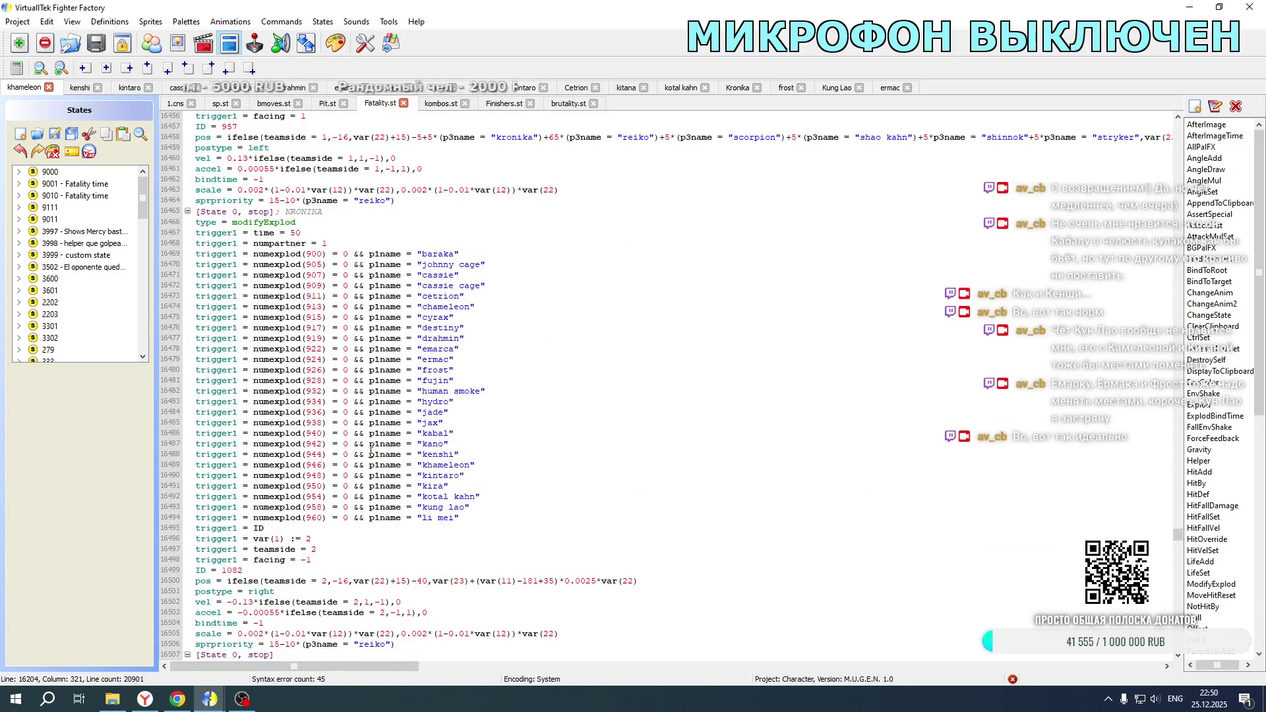
scroll(370, 452, "down", 10)
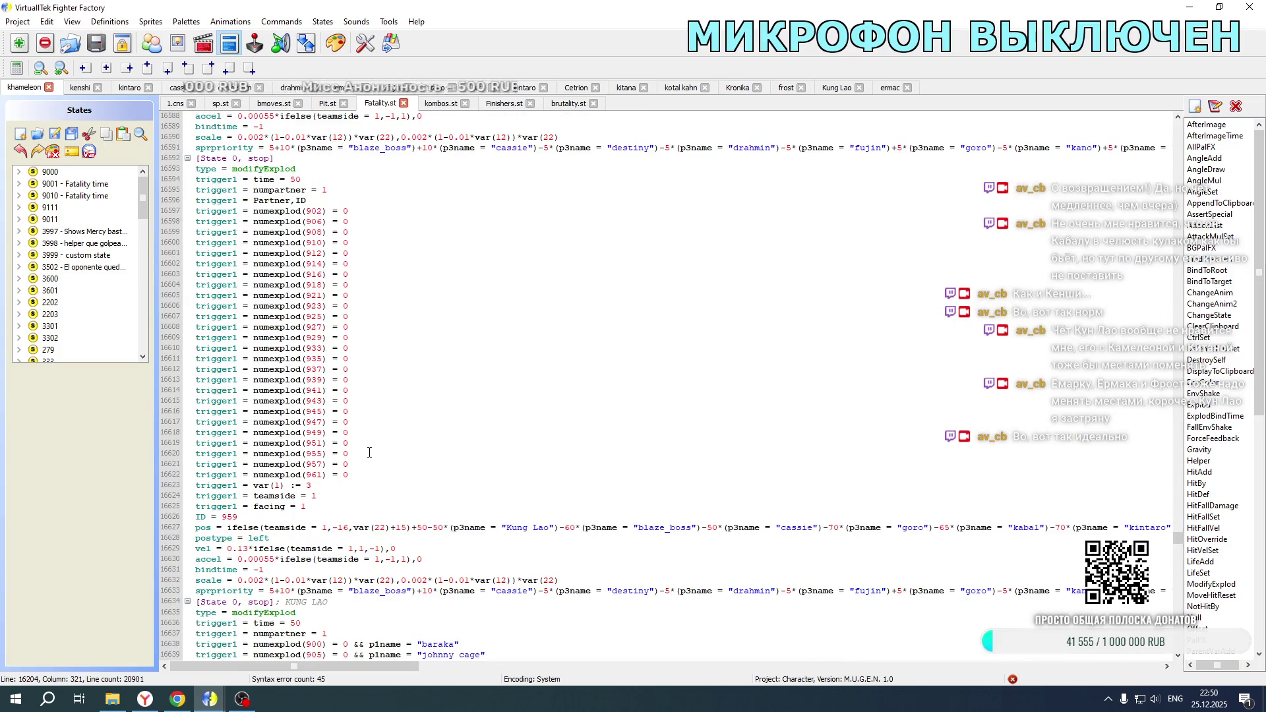
mouse_move(359, 665)
left_mouse_down()
mouse_move(793, 648)
mouse_move(373, 622)
mouse_move(464, 607)
mouse_move(767, 610)
mouse_move(518, 643)
left_mouse_up()
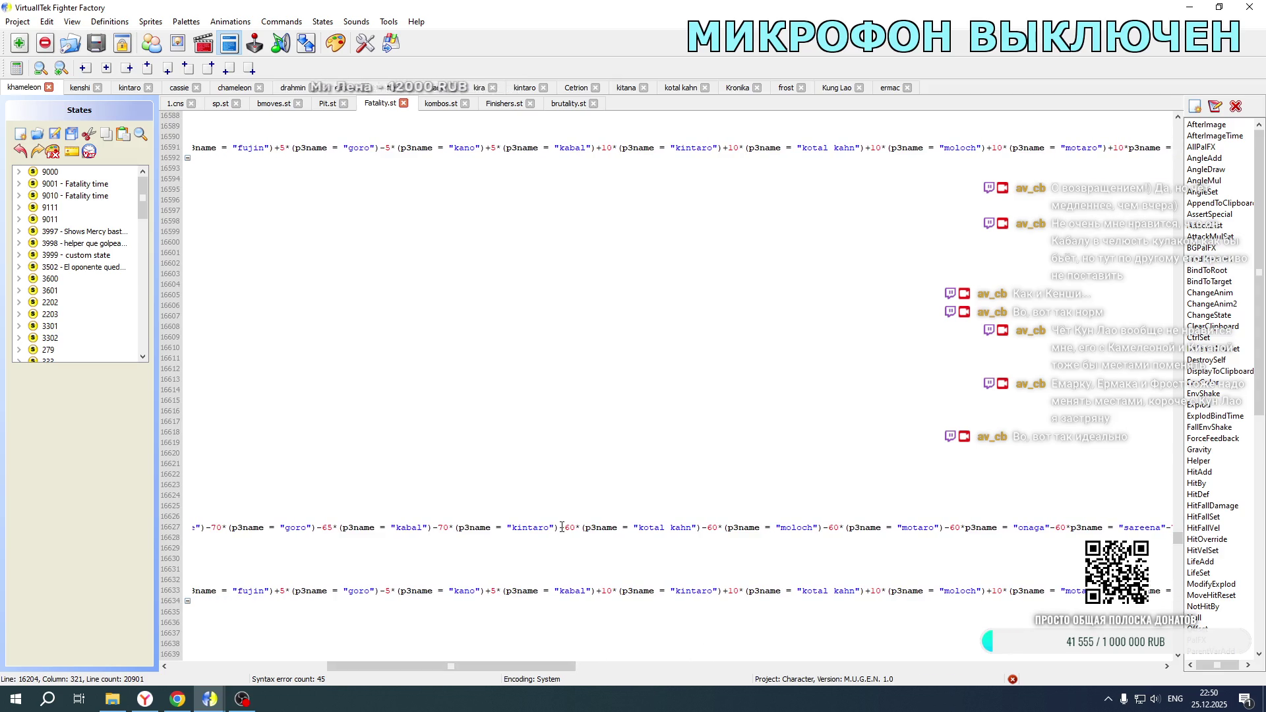
scroll(581, 449, "down", 20)
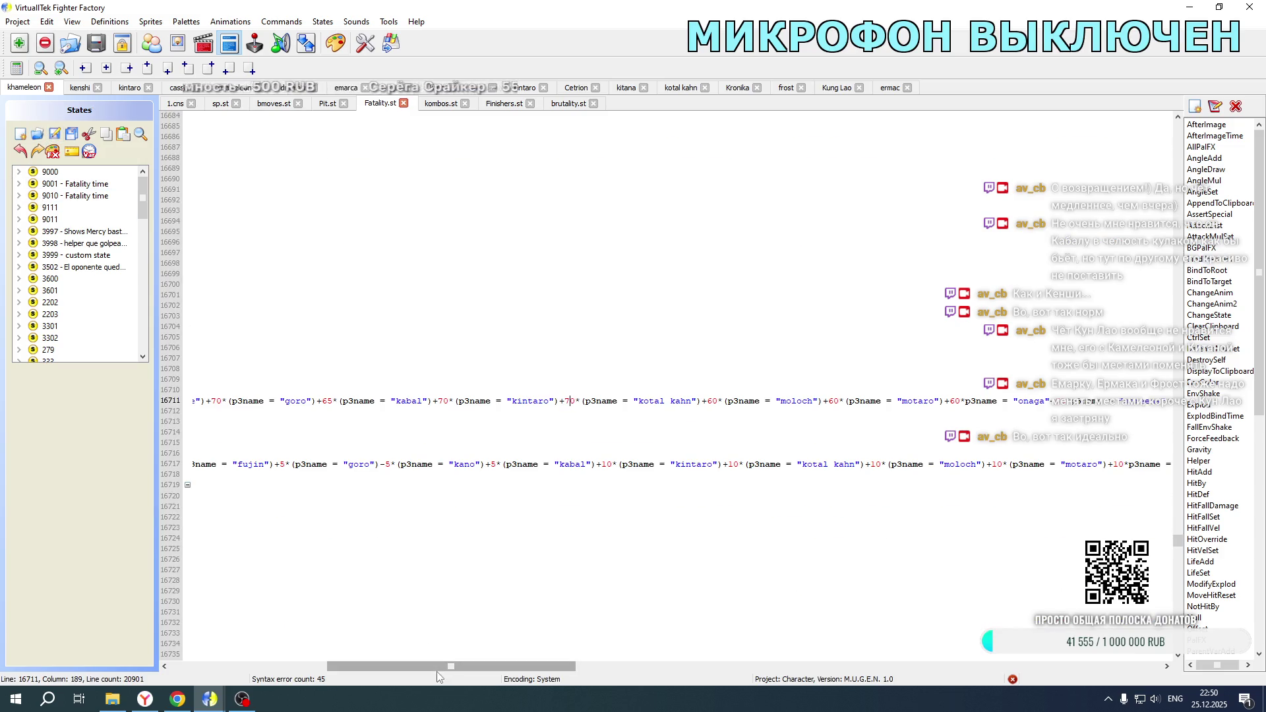
left_click_drag(437, 672, 236, 650)
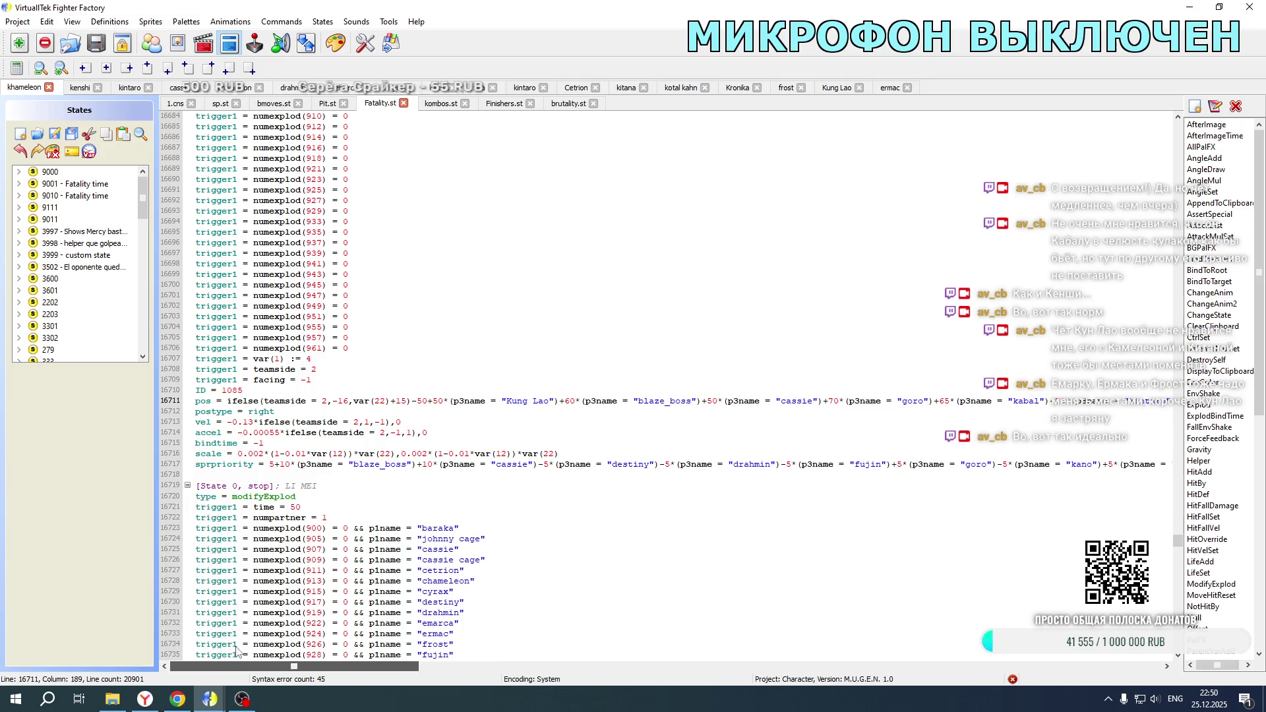
Step: In Kung Lao's 1.cns, adjust the Kintaro weights near lines 2122 and 2208, then relaunch the game
left_click(833, 89)
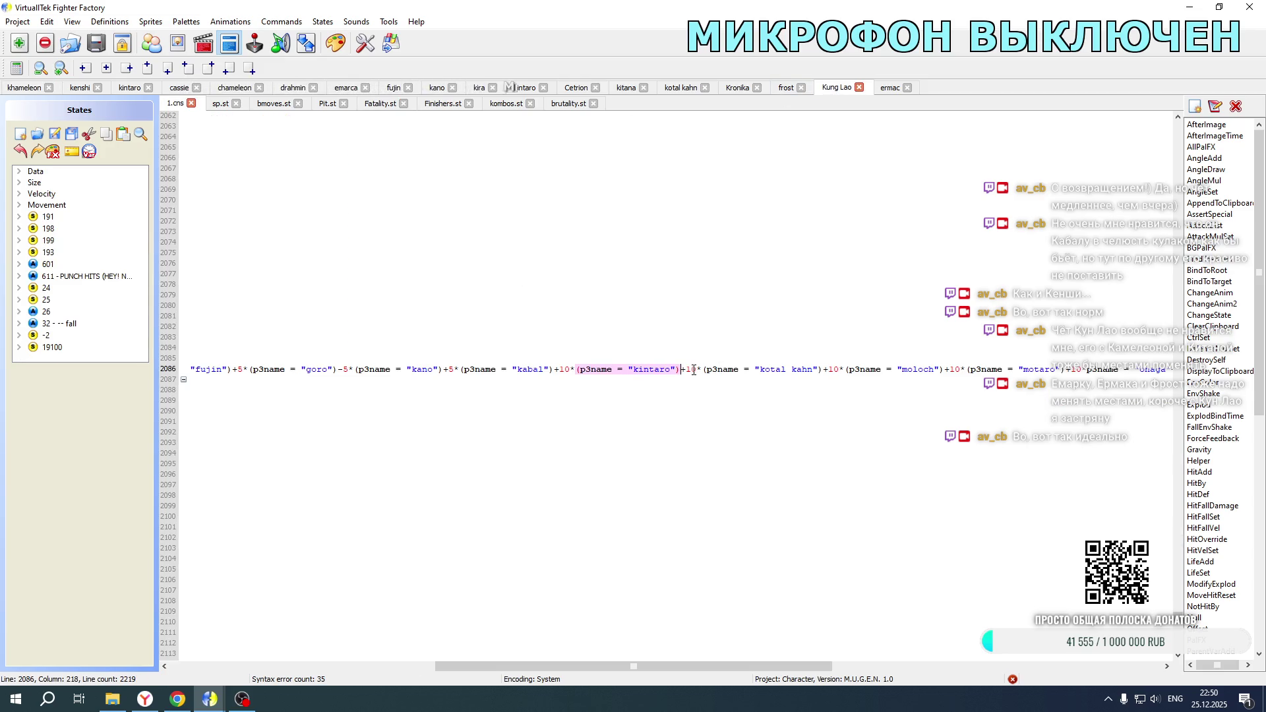
scroll(693, 370, "up", 12)
scroll(693, 370, "down", 20)
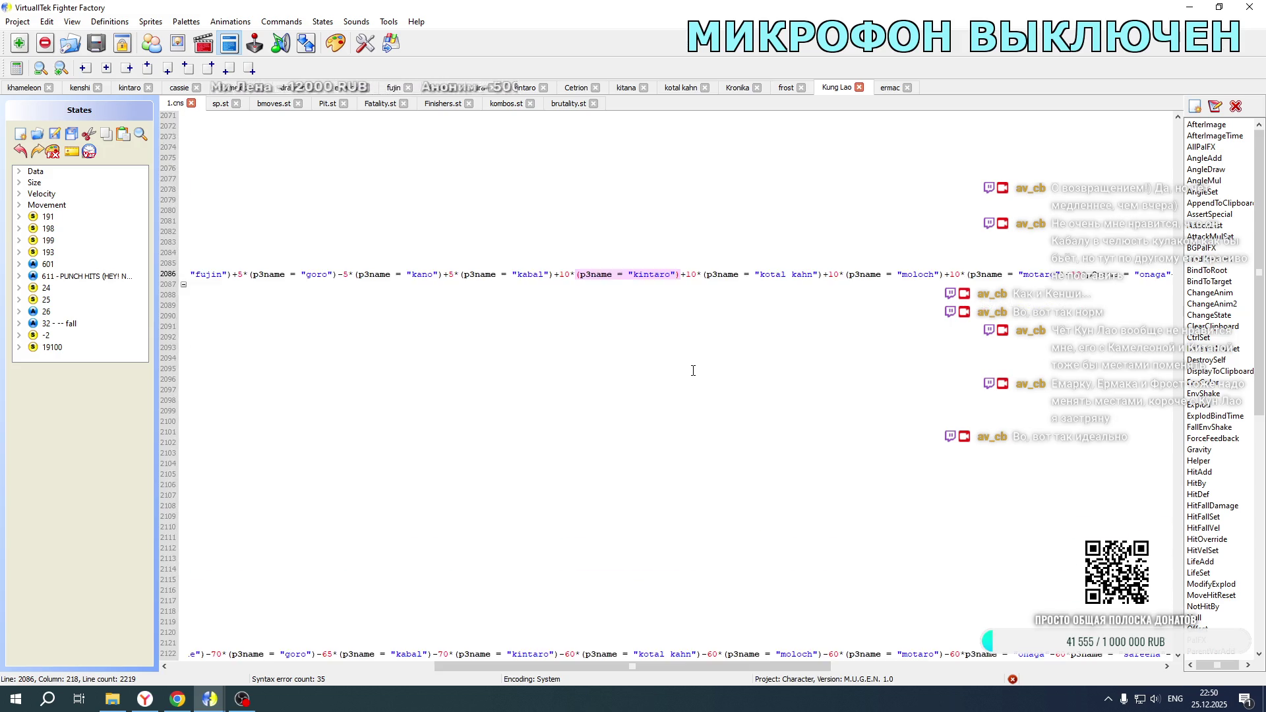
scroll(571, 389, "down", 20)
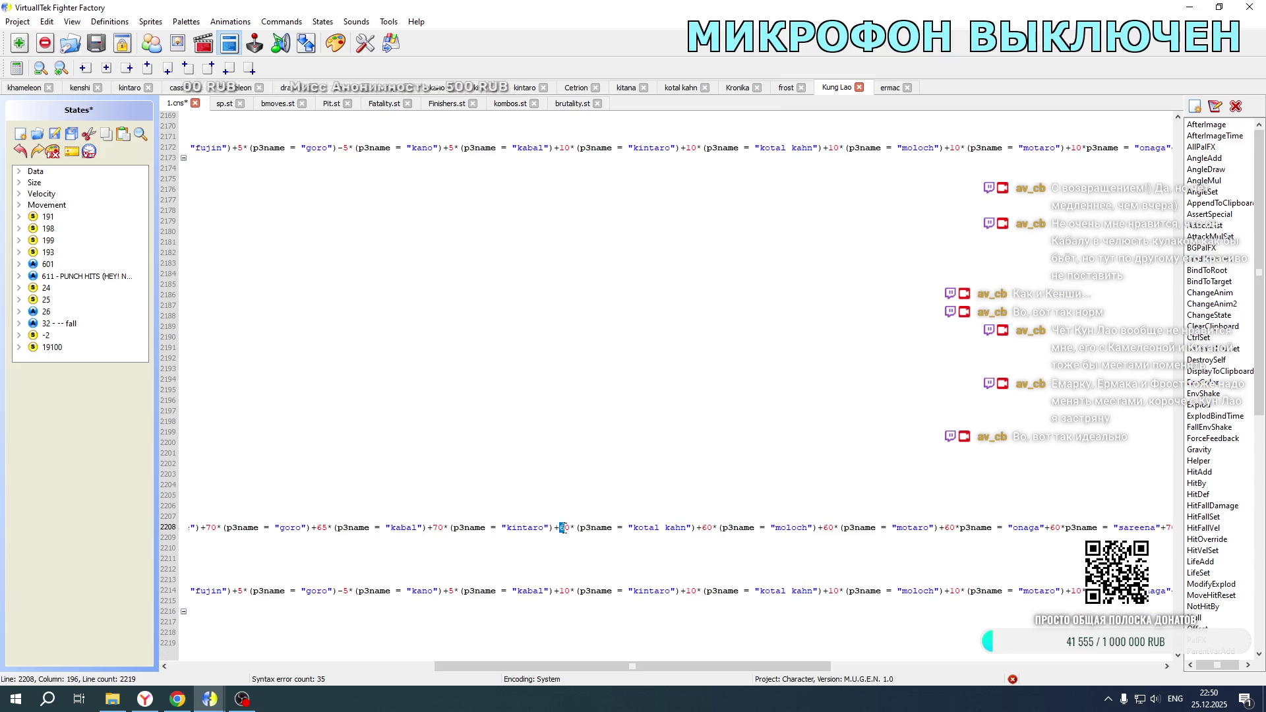
left_click(122, 707)
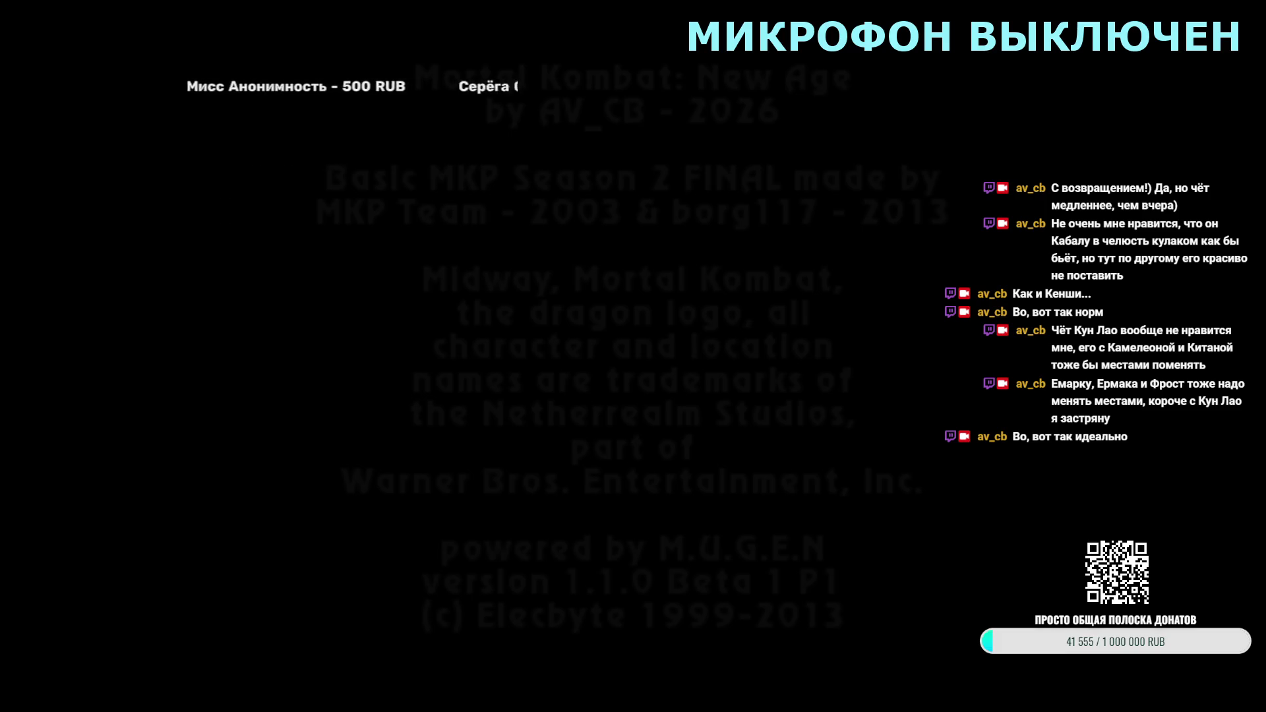
Step: Skip the intro and confirm Kotal Kahn and Kung Lao against a random opponent, Cassie
key("Return")
key("Return")
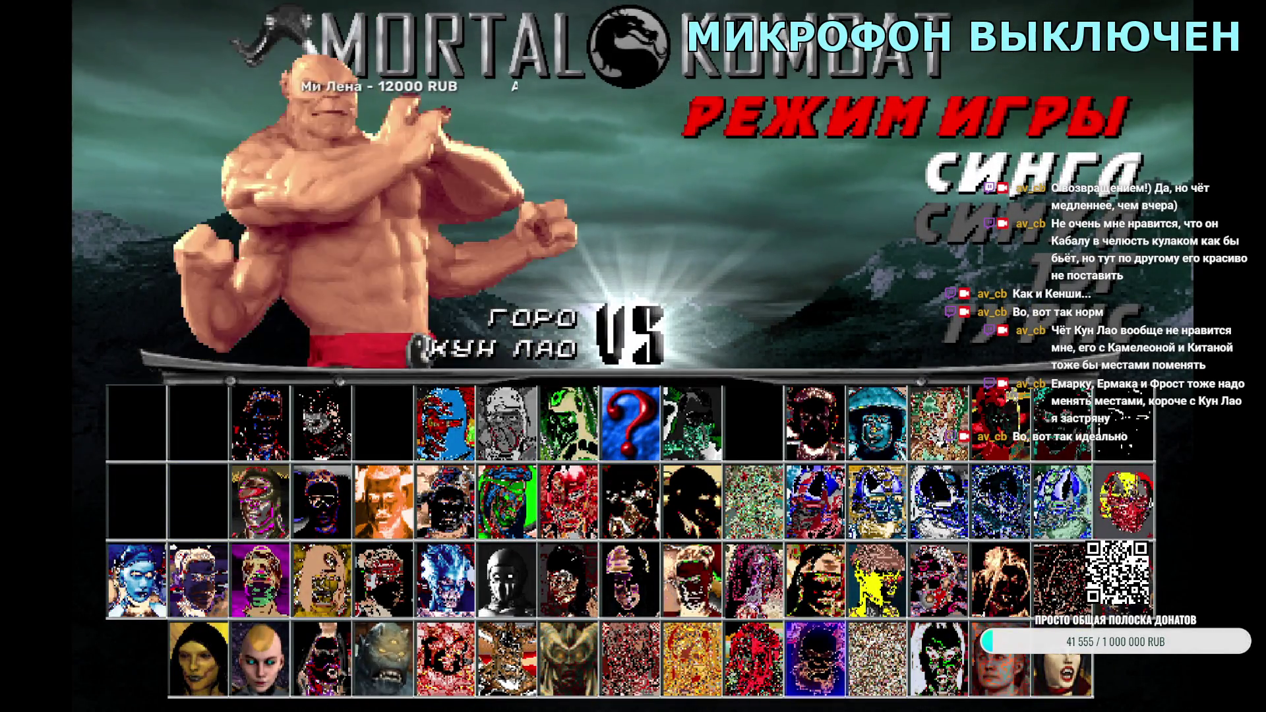
key("Return")
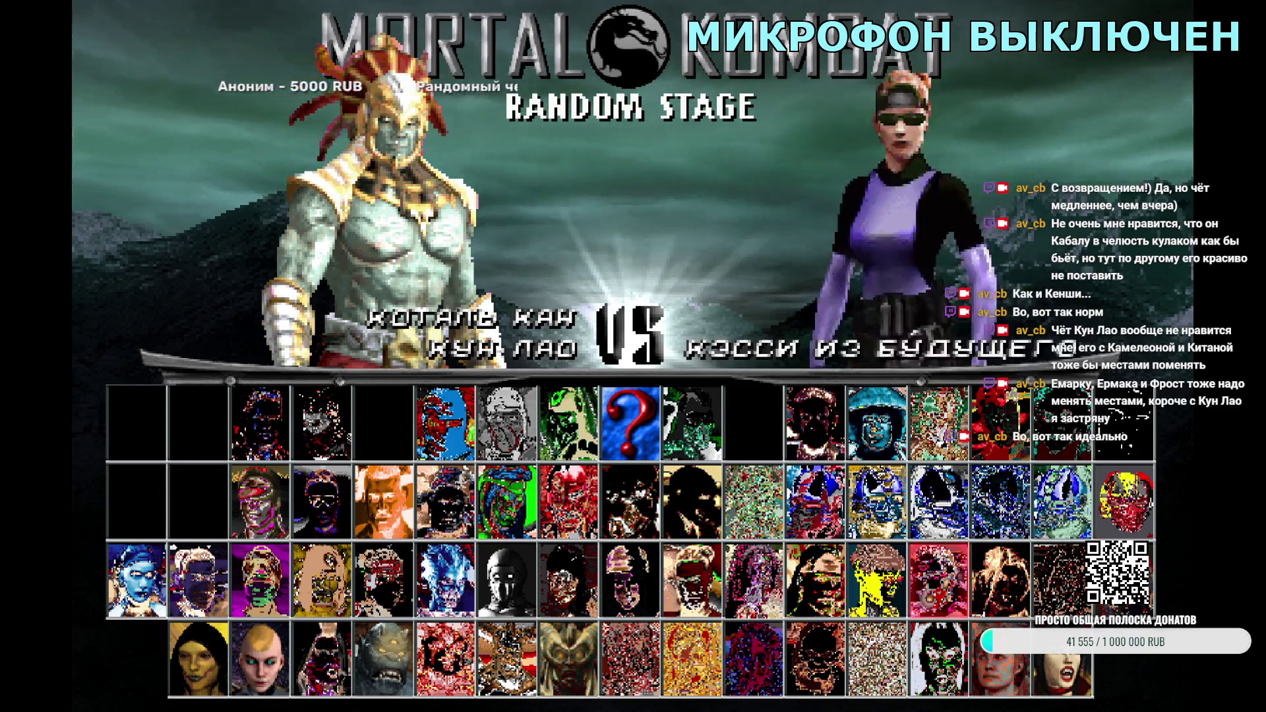
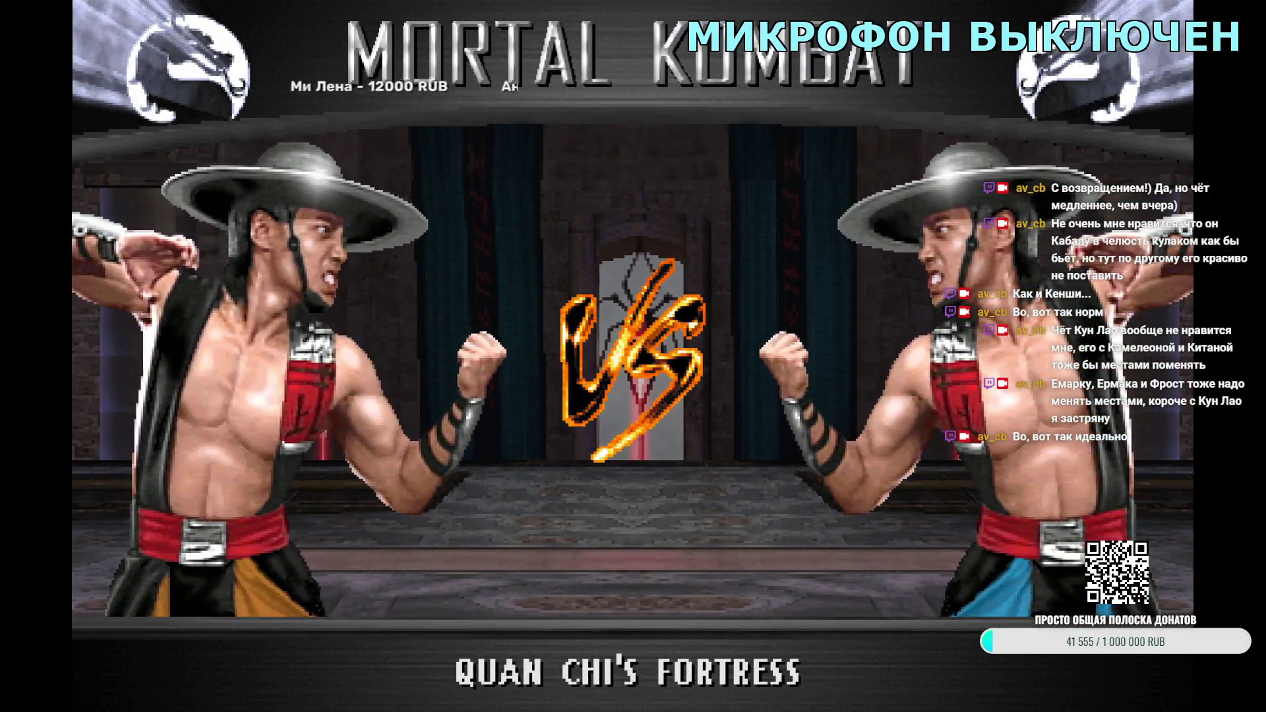
Step: Skip the versus intro, then quit M.U.G.E.N from the Tag-mode character select screen
key("Escape")
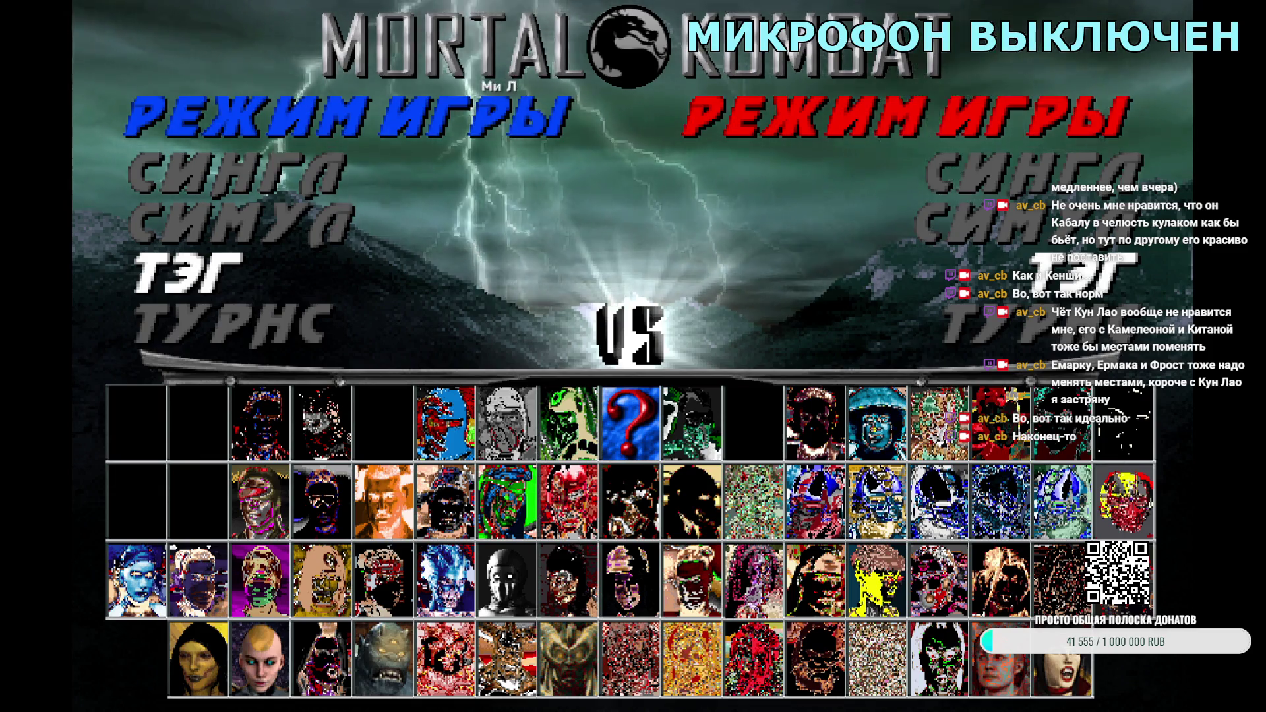
key("Return")
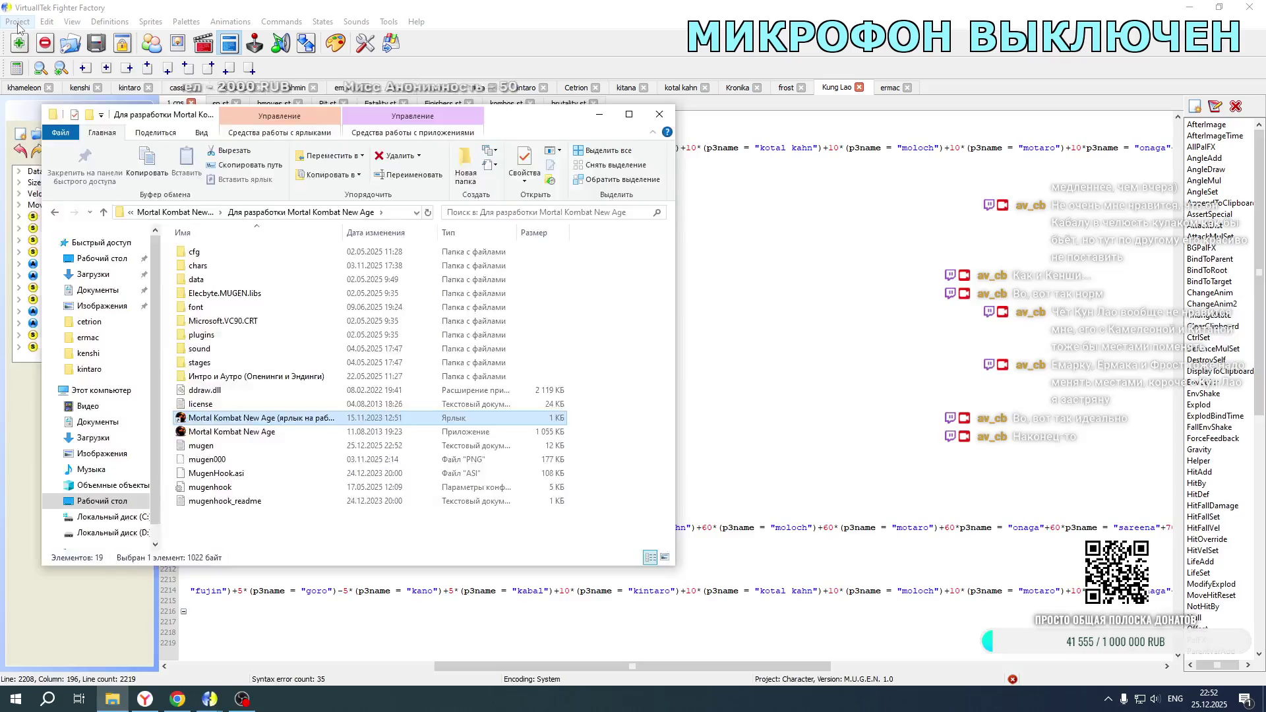
Step: Open the Li Mei project by loading the .def file in the chars/li mei folder
left_click(16, 19)
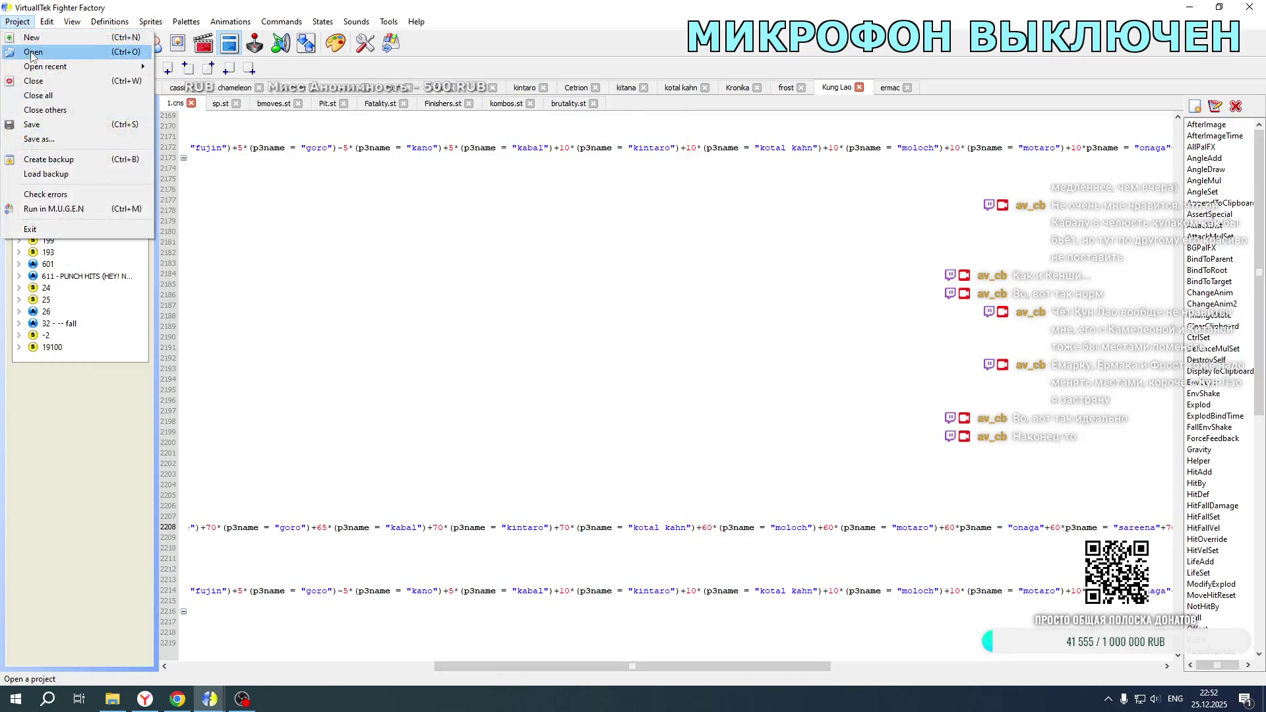
left_click(33, 53)
left_click(374, 50)
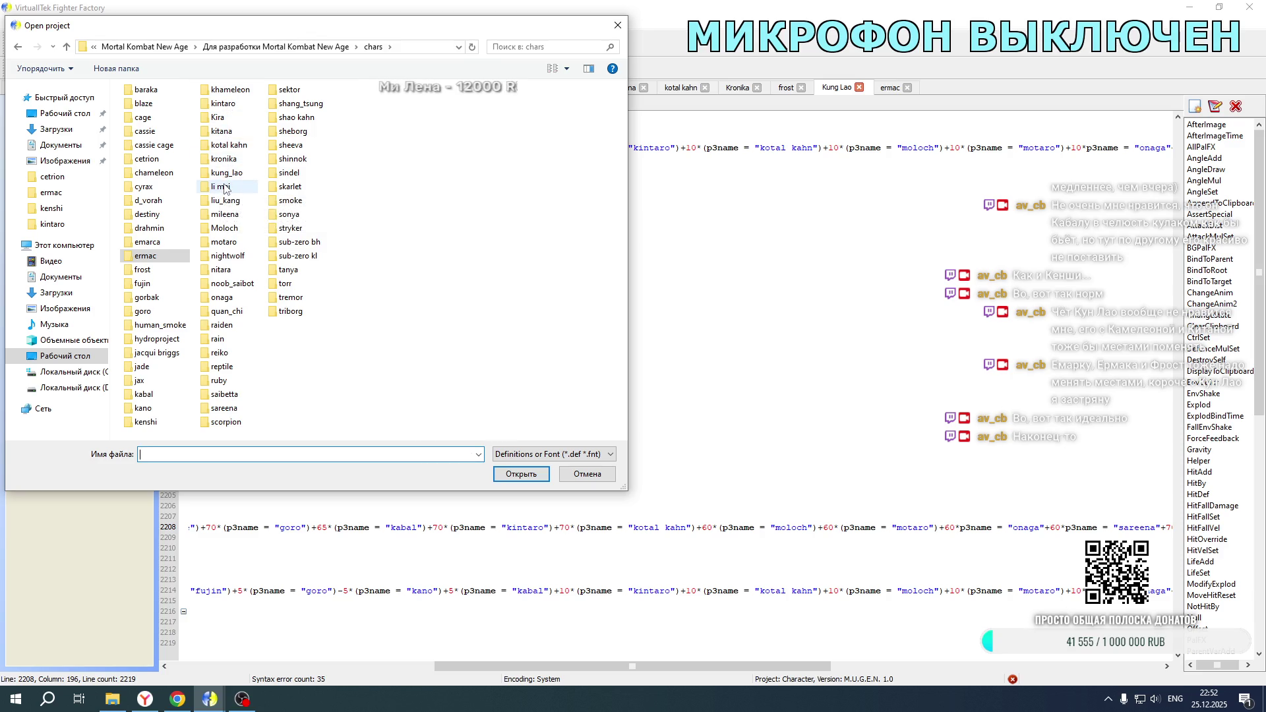
left_click(222, 187)
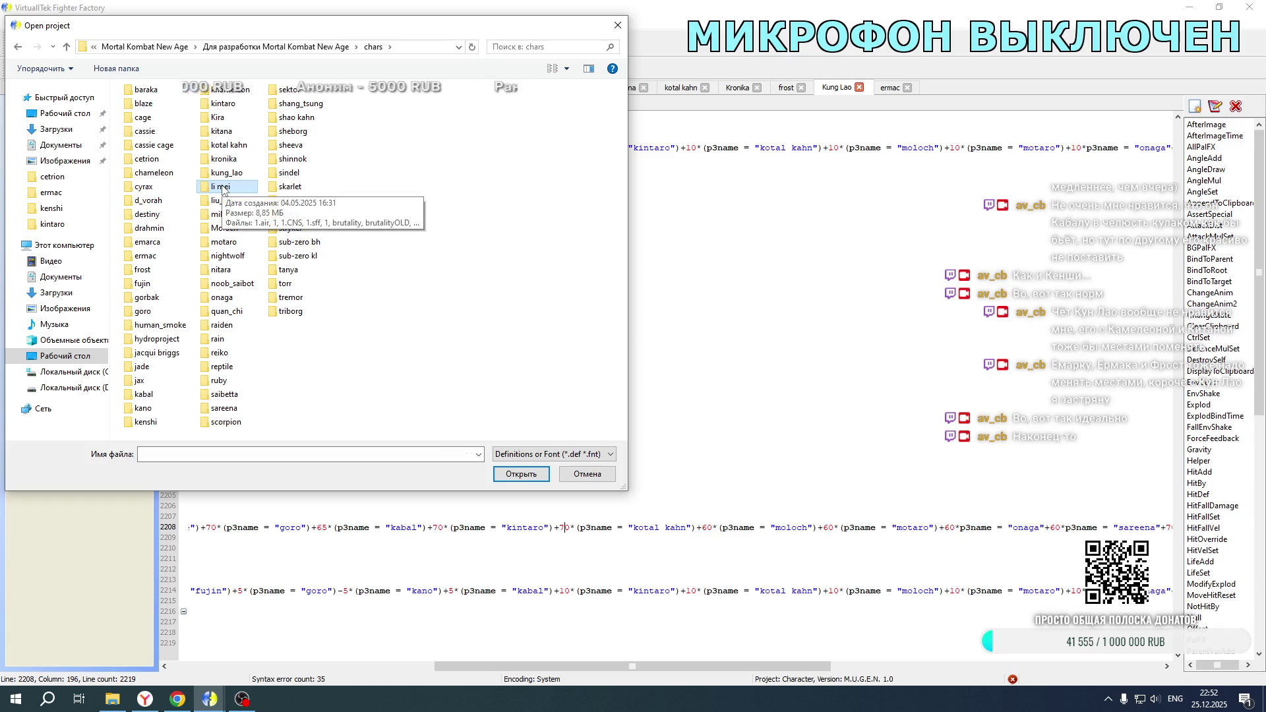
double_click(221, 188)
double_click(161, 106)
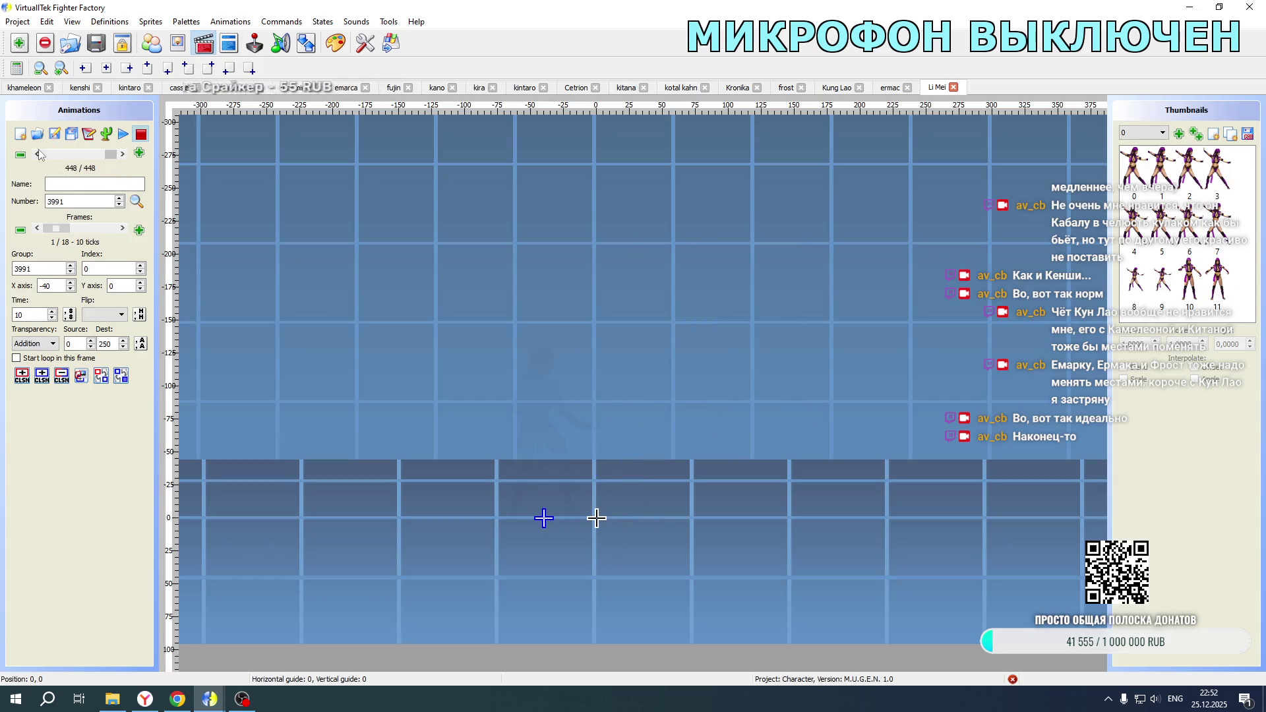
Step: Browse back through the intro animations to 9201 and select its frame line as text
left_click(36, 155)
left_click(36, 155)
left_click(35, 155)
left_click(36, 155)
left_click(35, 155)
left_click(36, 155)
left_click(35, 155)
left_click(36, 155)
left_click(36, 155)
left_click(35, 155)
left_click(35, 155)
left_click(36, 155)
left_click(36, 155)
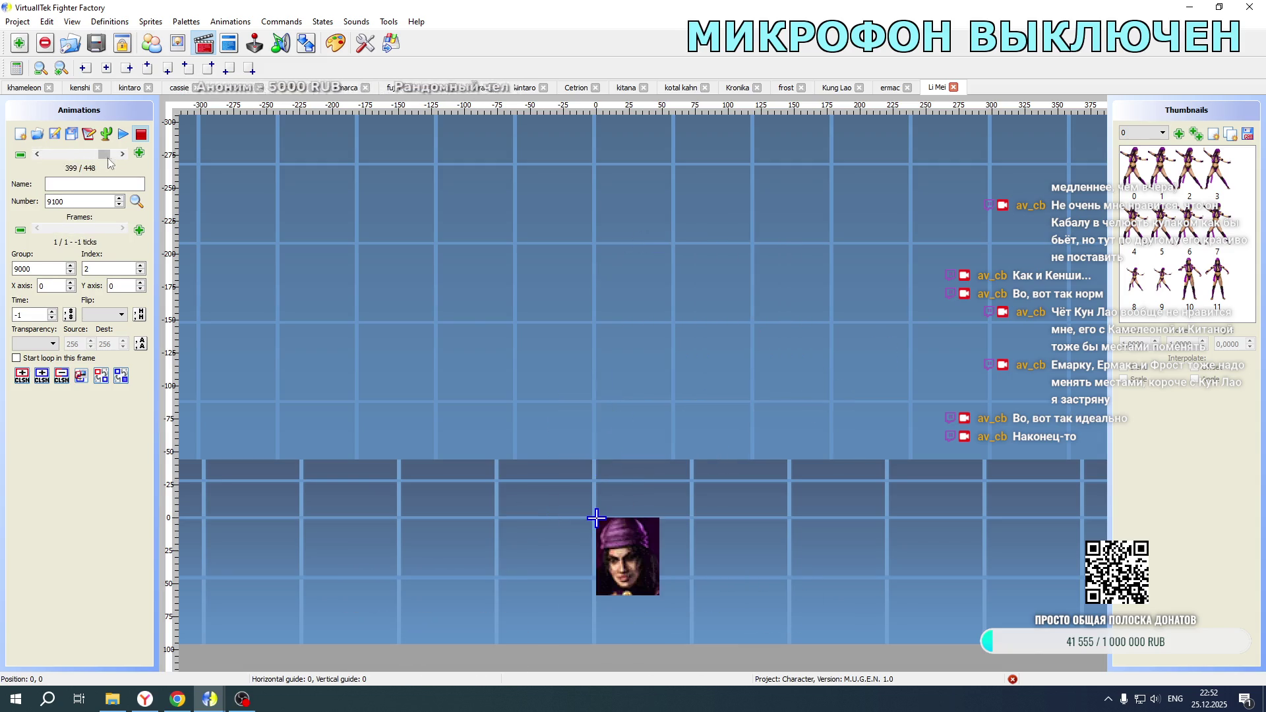
left_click(122, 154)
left_click(88, 134)
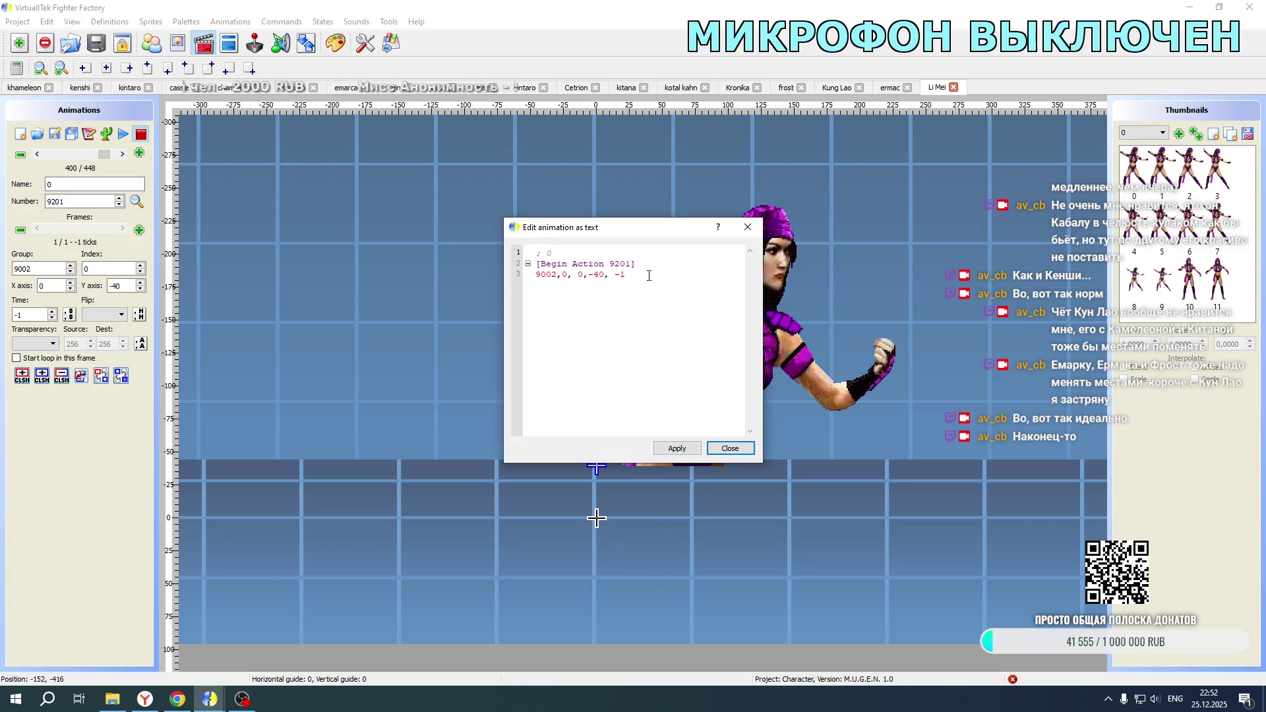
left_click_drag(649, 275, 507, 278)
key("ctrl+c")
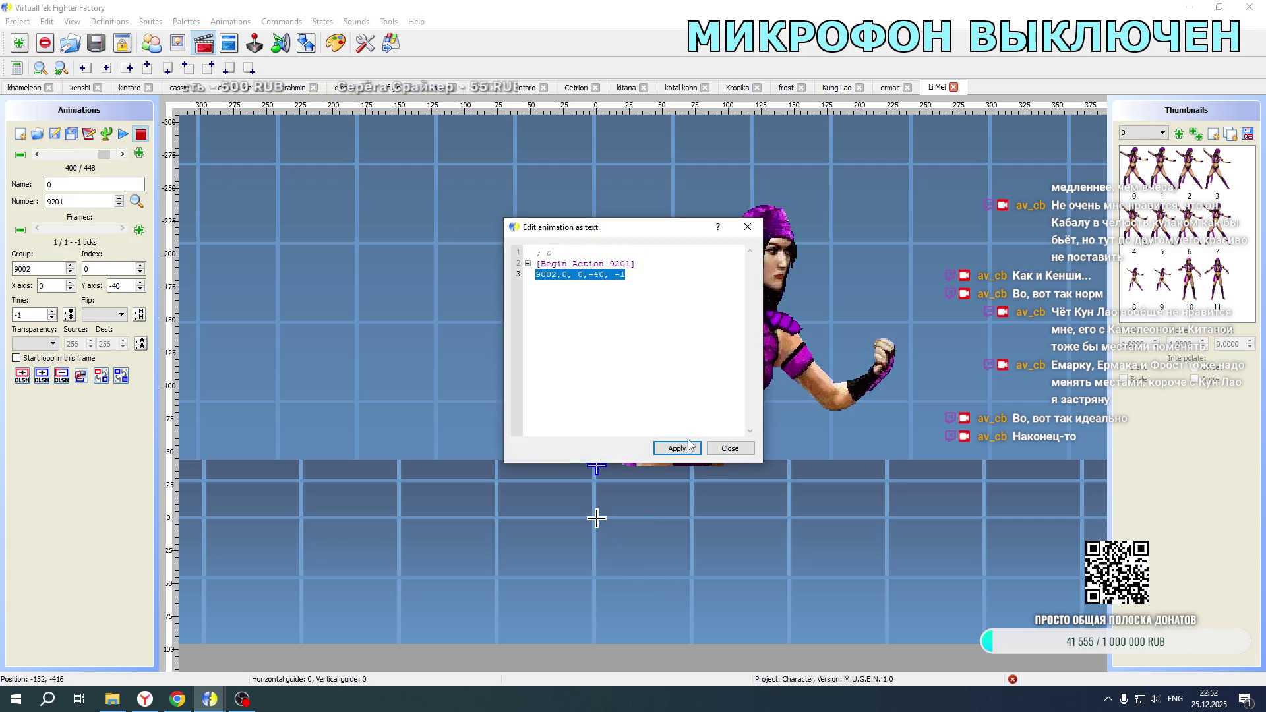
left_click(730, 448)
Step: Give animation 9210 sprite 9002,0 at X offset 40, flipped horizontally
left_click(122, 154)
left_click(123, 155)
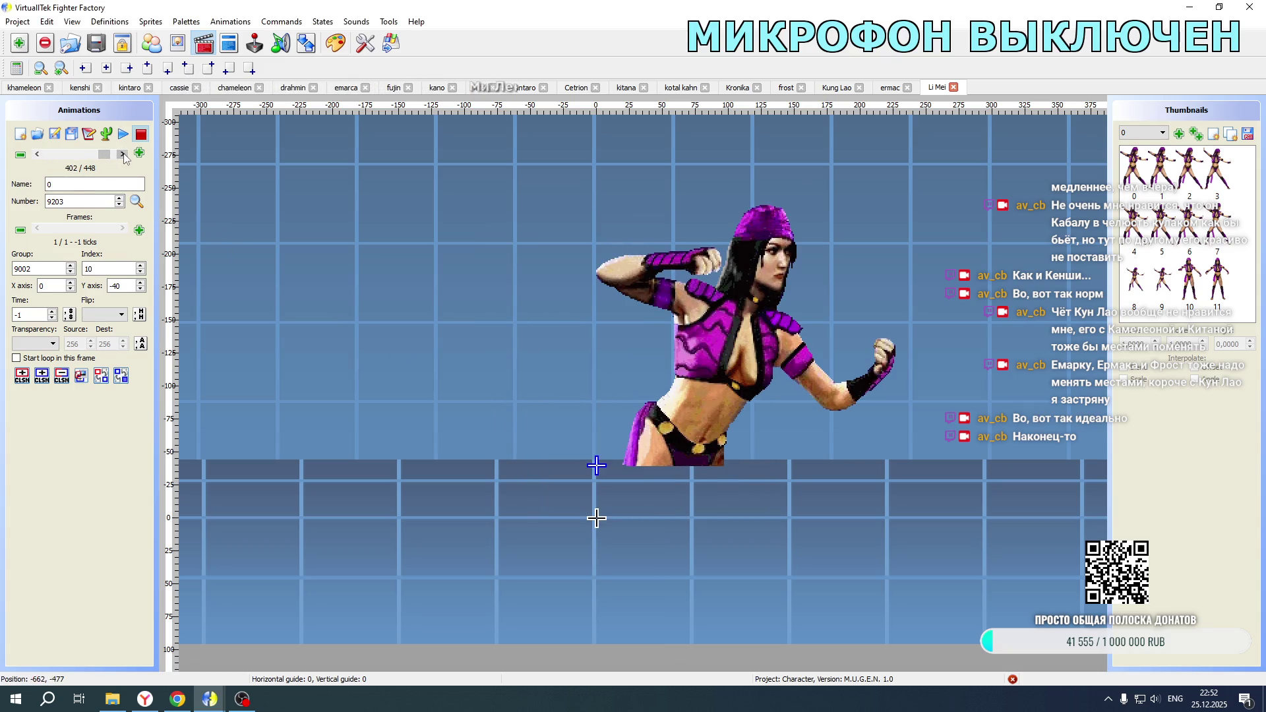
left_click(122, 154)
left_click(122, 154)
left_click(123, 155)
left_click(123, 154)
left_click(123, 154)
left_click(122, 154)
left_click(123, 154)
left_click(55, 134)
left_click_drag(625, 264, 598, 263)
triple_click(572, 264)
key("ctrl+v")
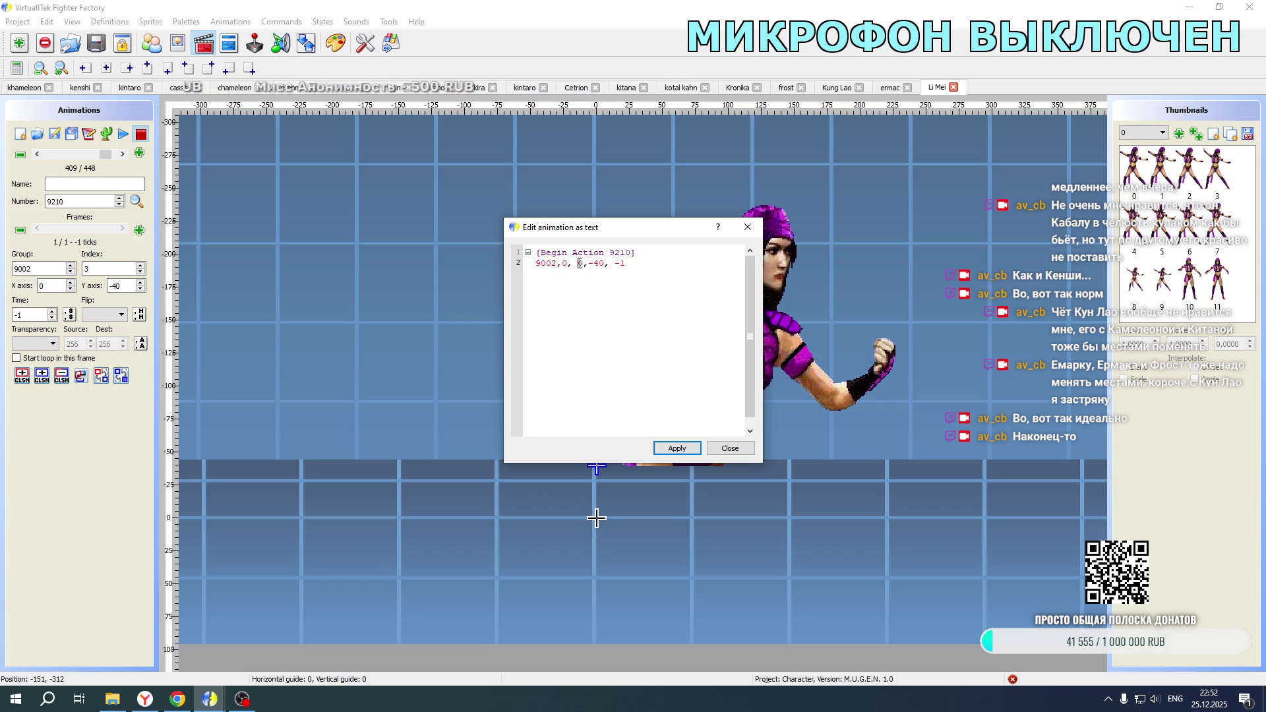
left_click(580, 263)
type("4")
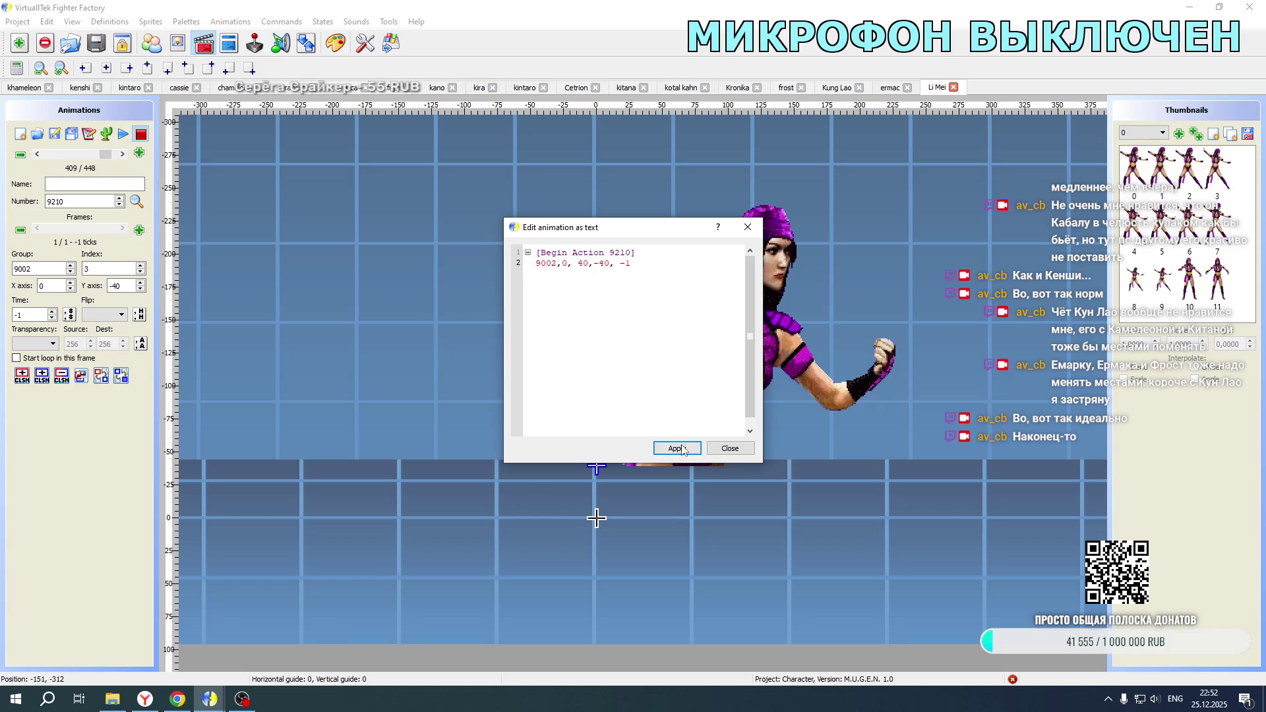
left_click(677, 448)
left_click(730, 448)
left_click(106, 314)
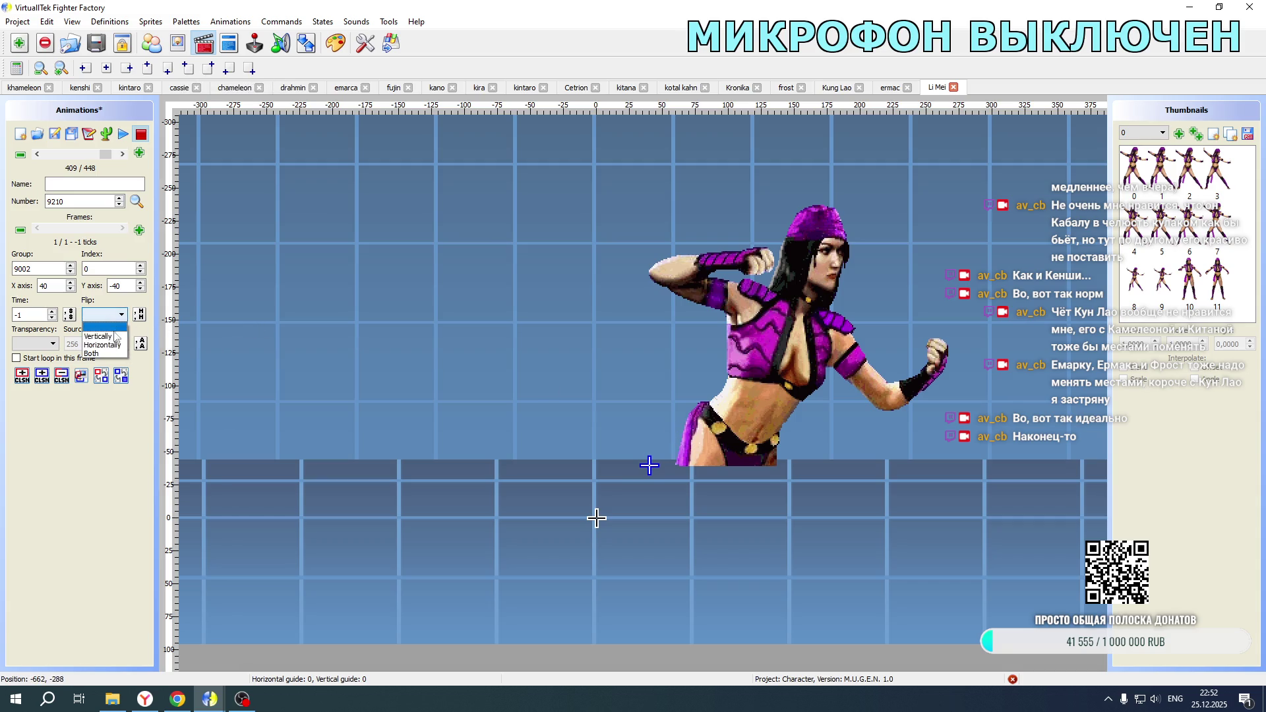
left_click(99, 335)
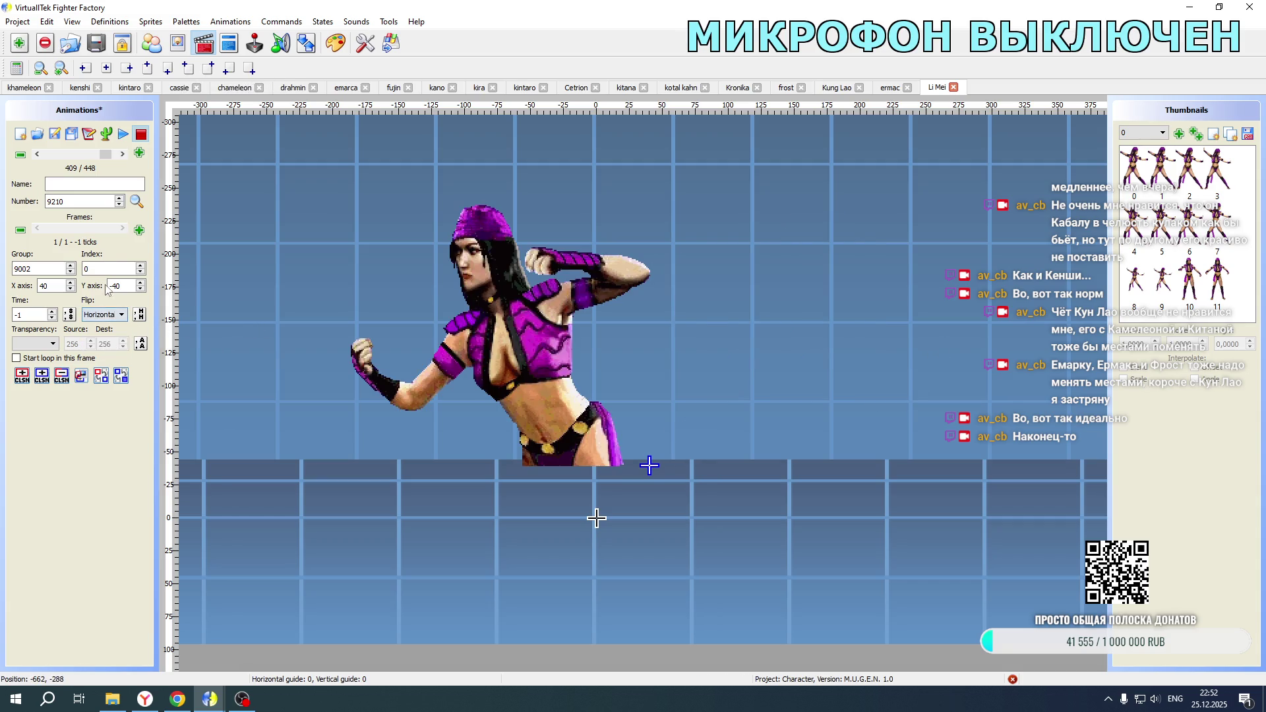
Step: Go back to animation 9202 and open it as editable text
left_click(37, 154)
left_click(38, 154)
left_click(37, 154)
left_click(37, 154)
left_click(37, 154)
left_click(38, 155)
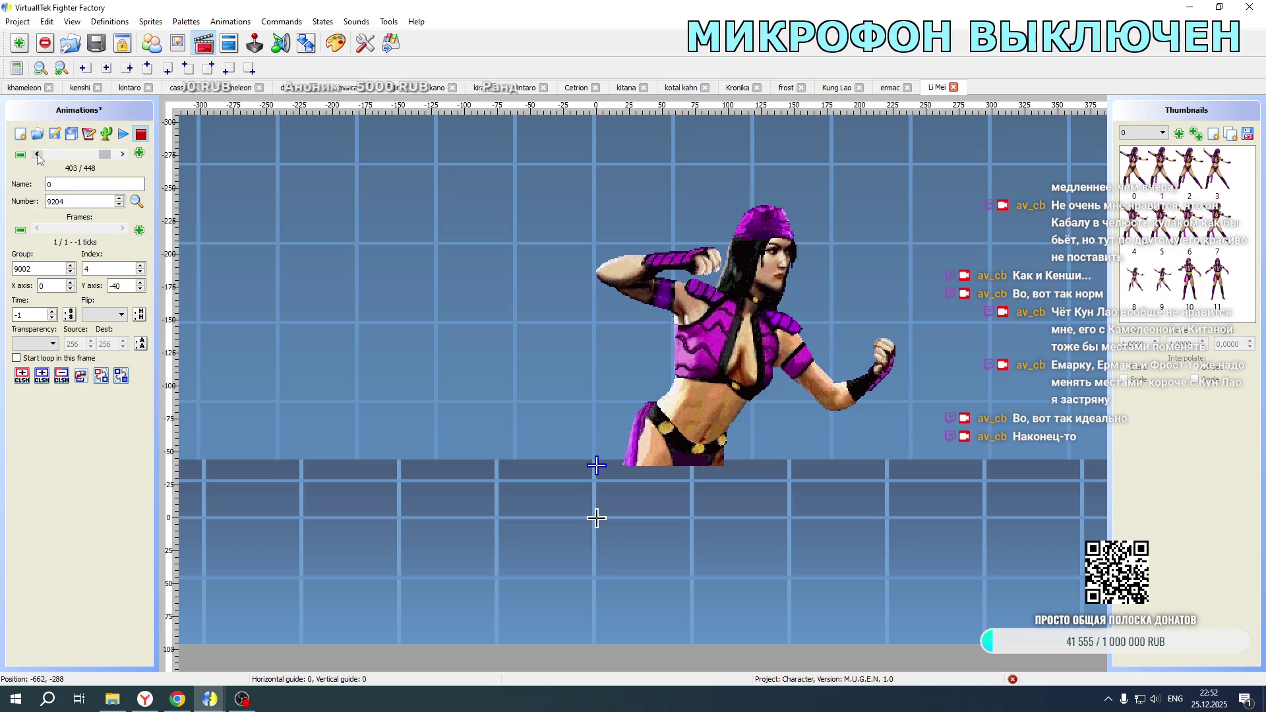
left_click(37, 154)
left_click(38, 155)
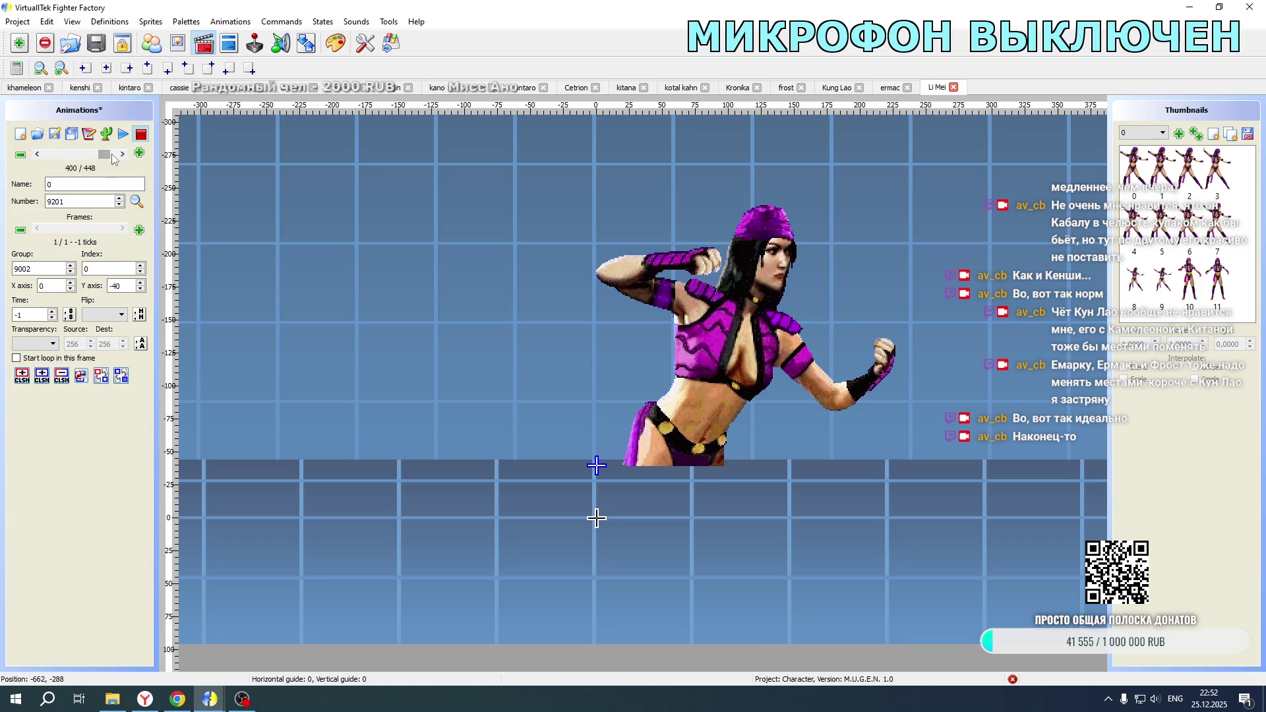
left_click(88, 134)
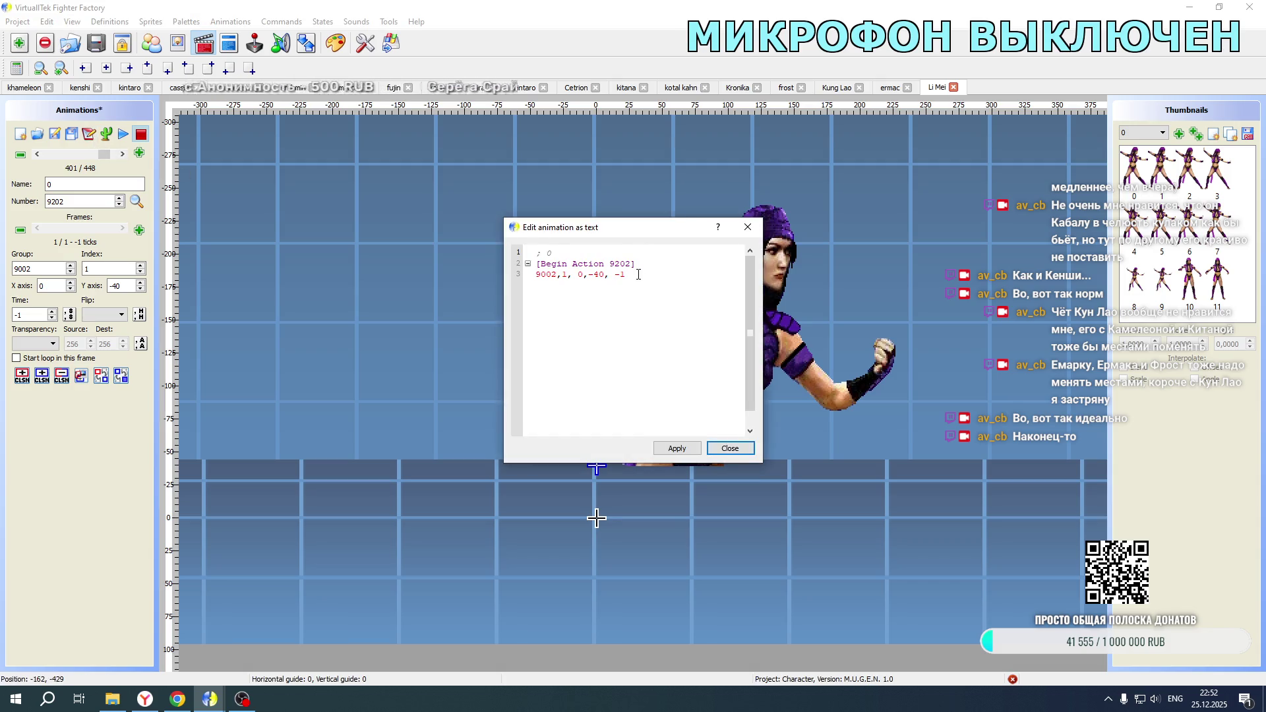
Step: Replace animation 9211's frame line with the copied sprite line at X offset 40
left_click_drag(626, 274, 486, 278)
key("ctrl+c")
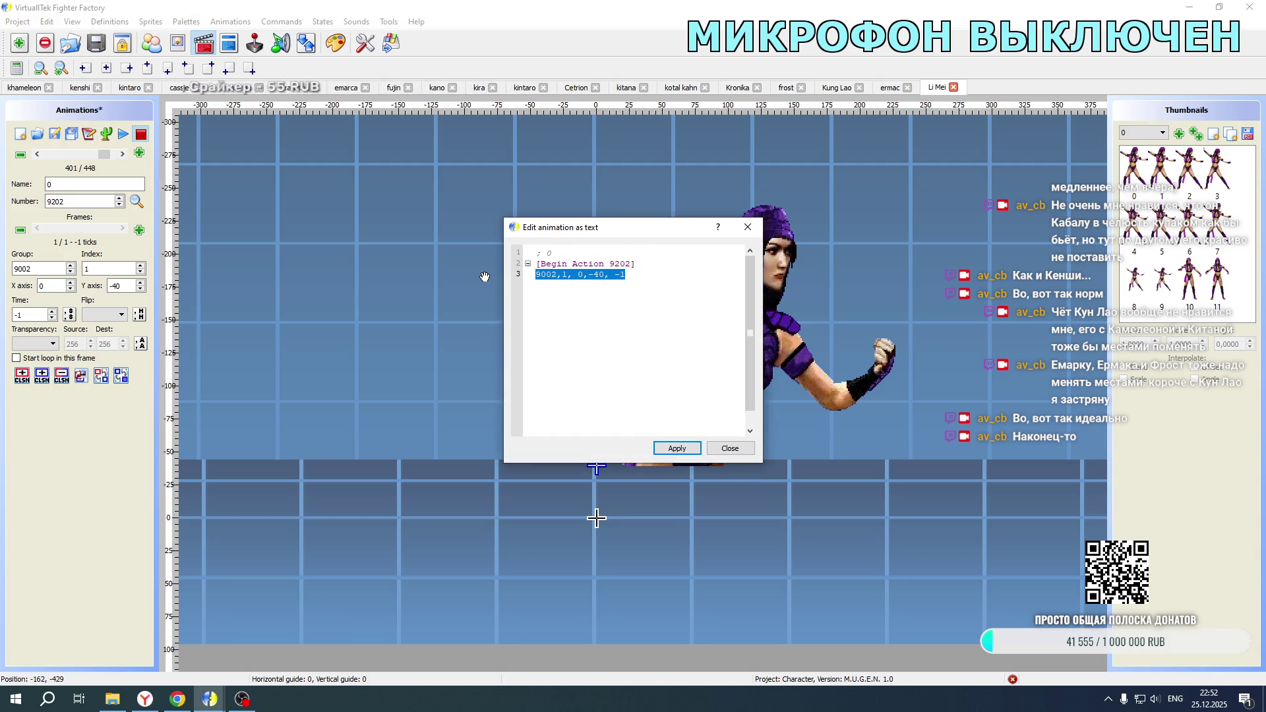
left_click(729, 448)
left_click(123, 154)
left_click(122, 154)
left_click(123, 154)
left_click(123, 154)
left_click(122, 154)
left_click(123, 154)
left_click(123, 154)
left_click(123, 154)
left_click(122, 154)
left_click(88, 134)
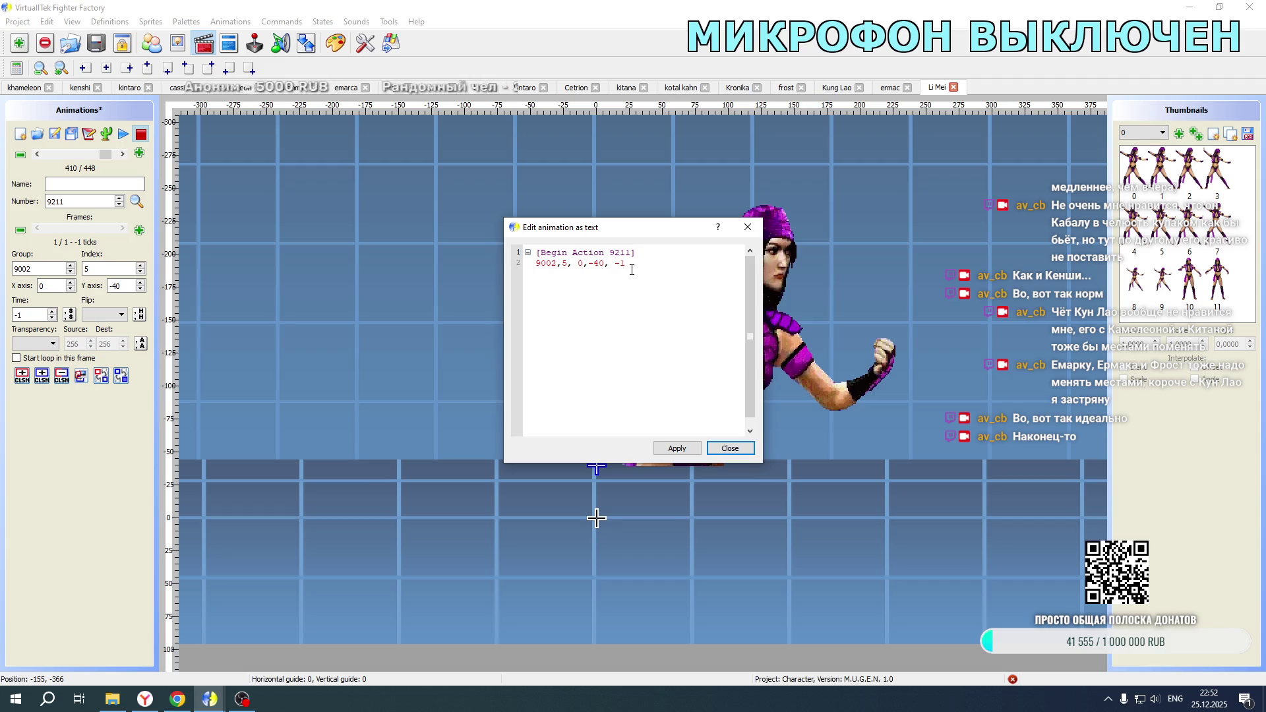
left_click_drag(626, 263, 529, 264)
key("ctrl+v")
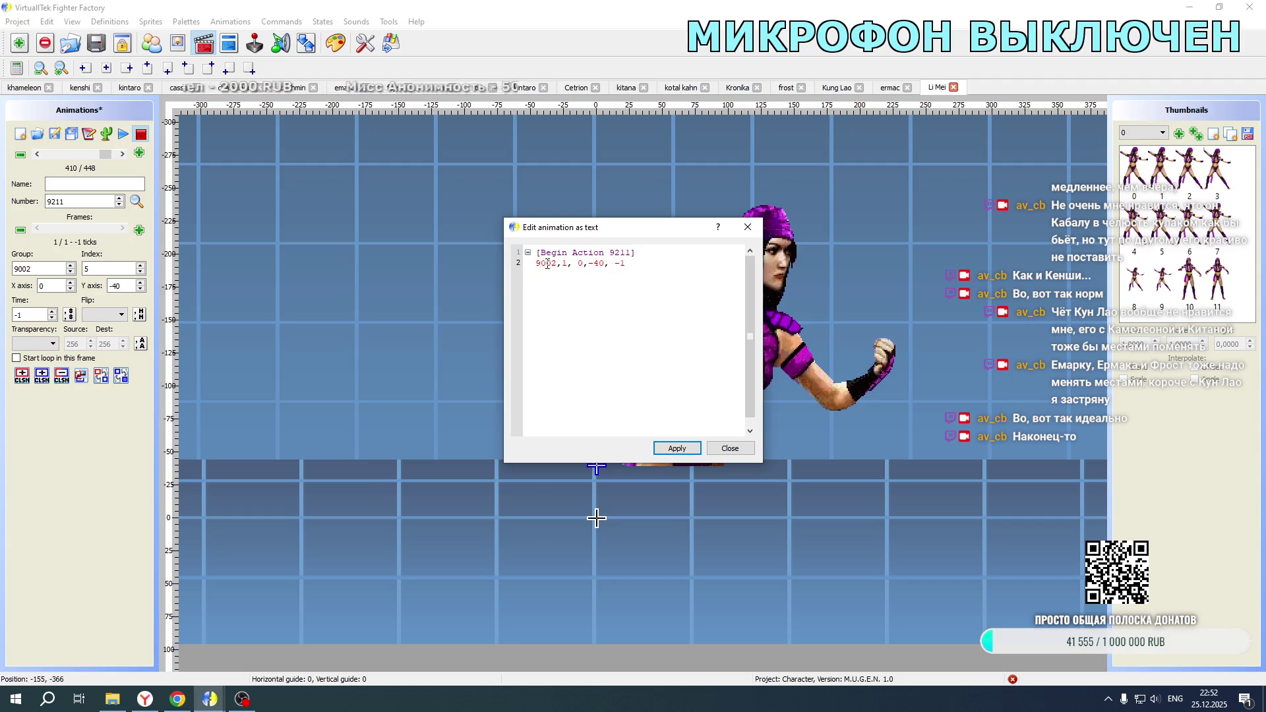
left_click(578, 264)
type("4")
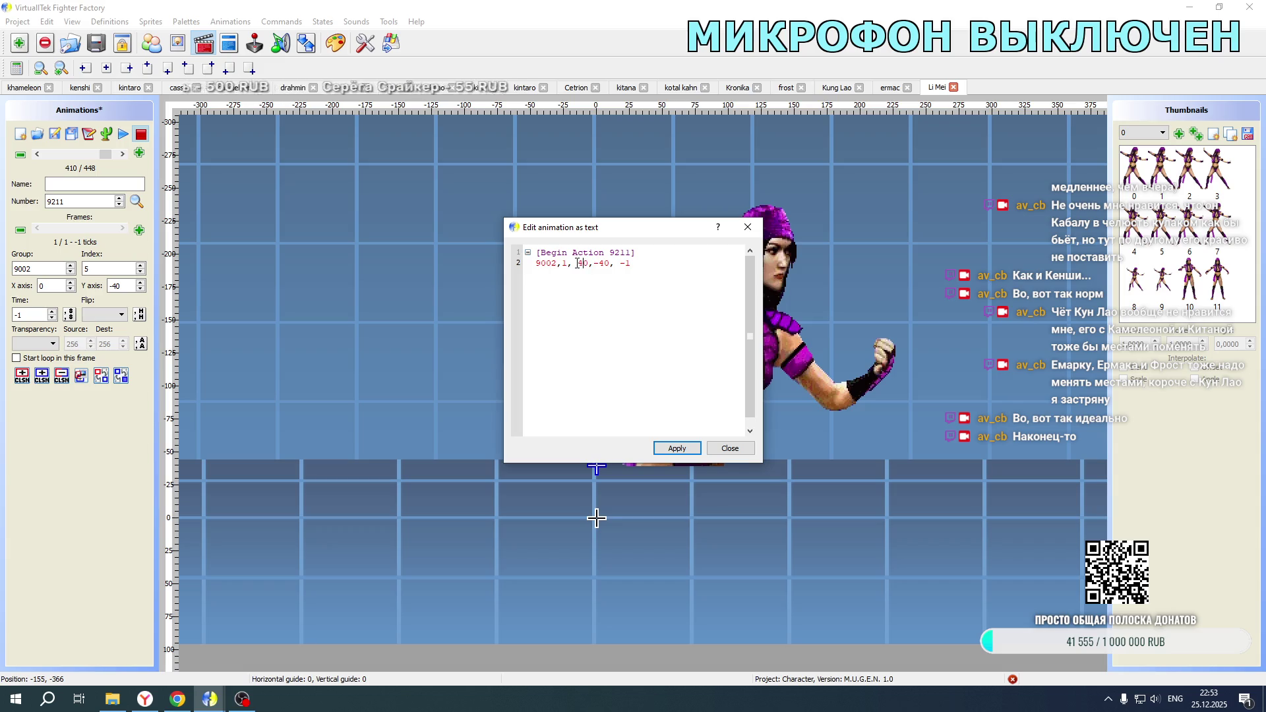
left_click(677, 448)
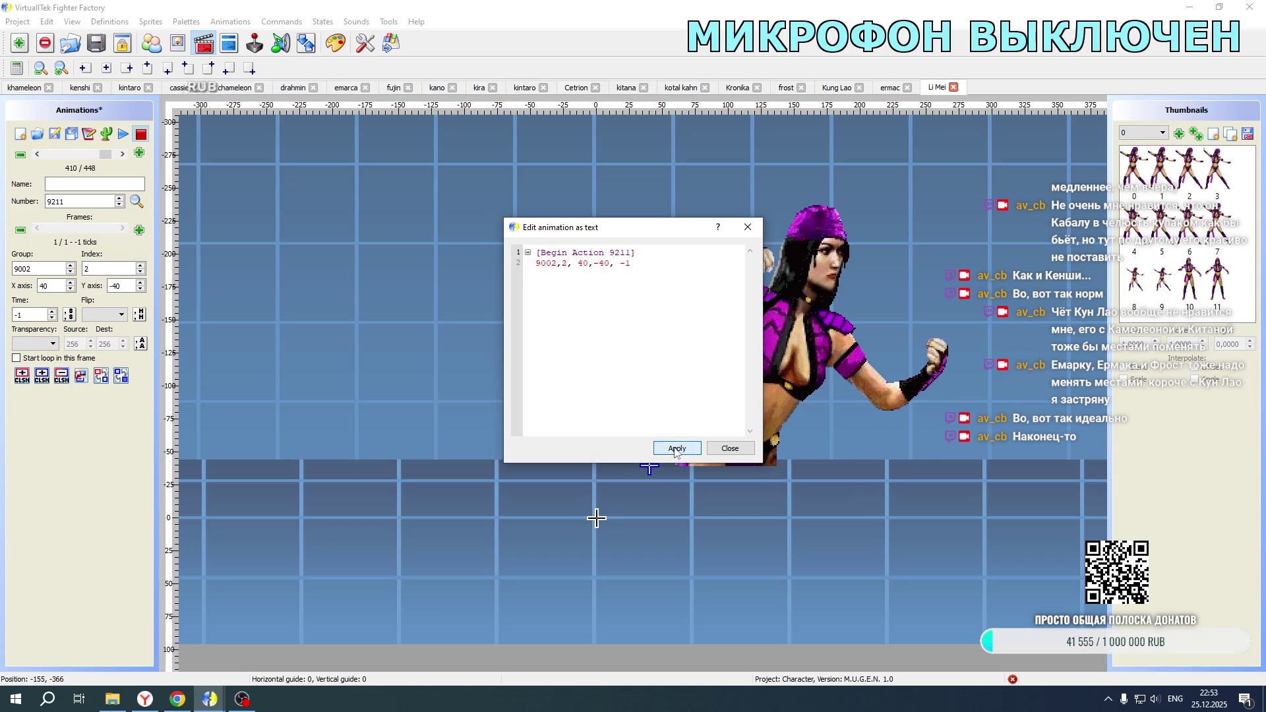
left_click(729, 448)
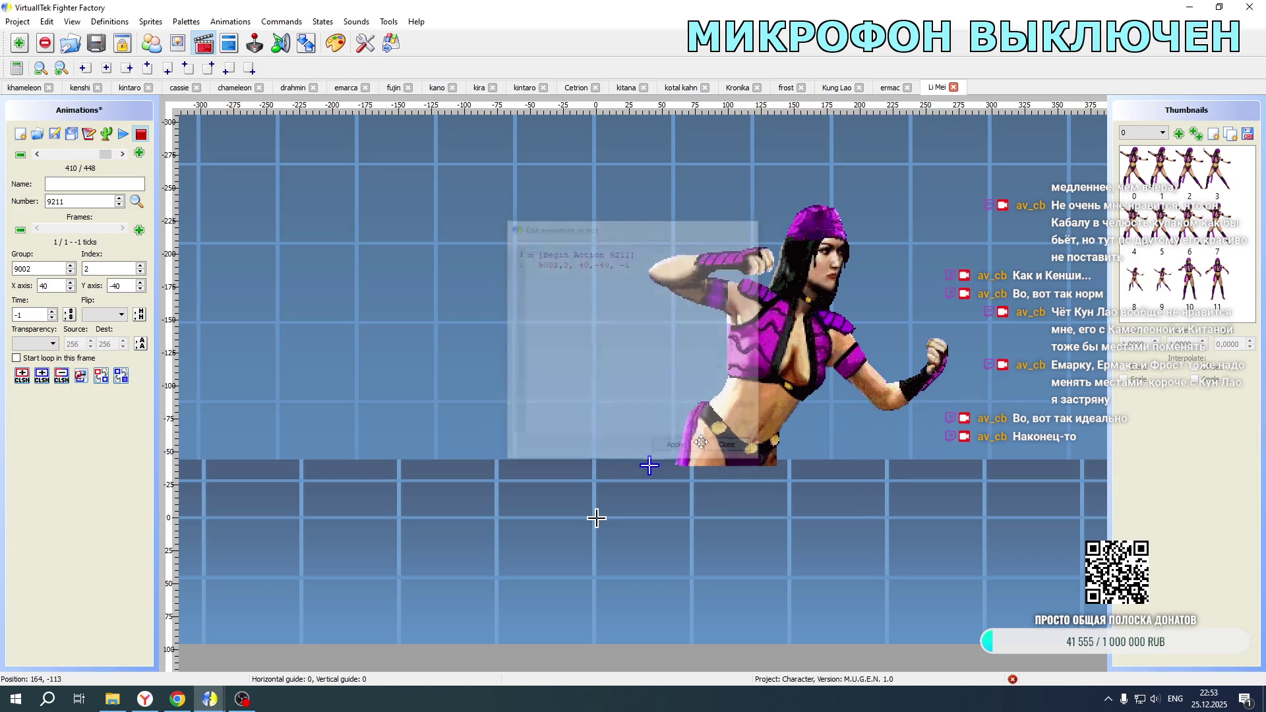
Step: Set animation 9211's sprite to 9002,1 and mirror it horizontally
left_click(141, 265)
left_click(140, 266)
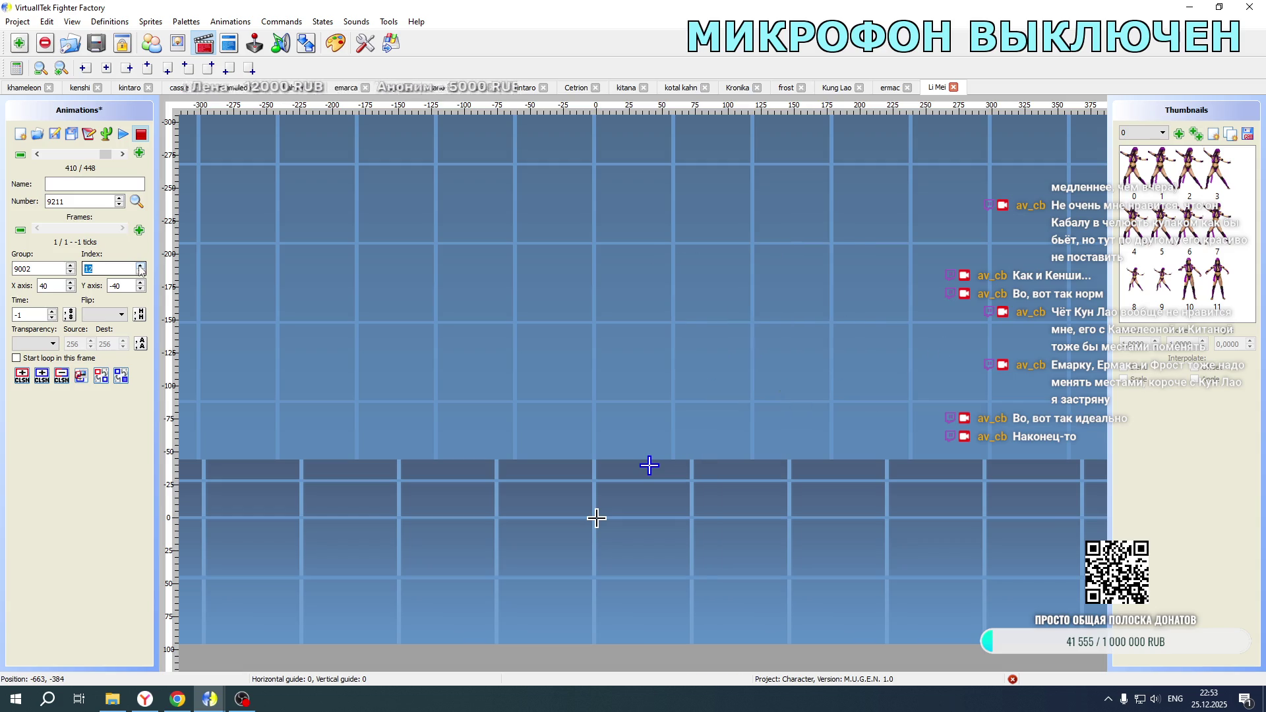
type("1")
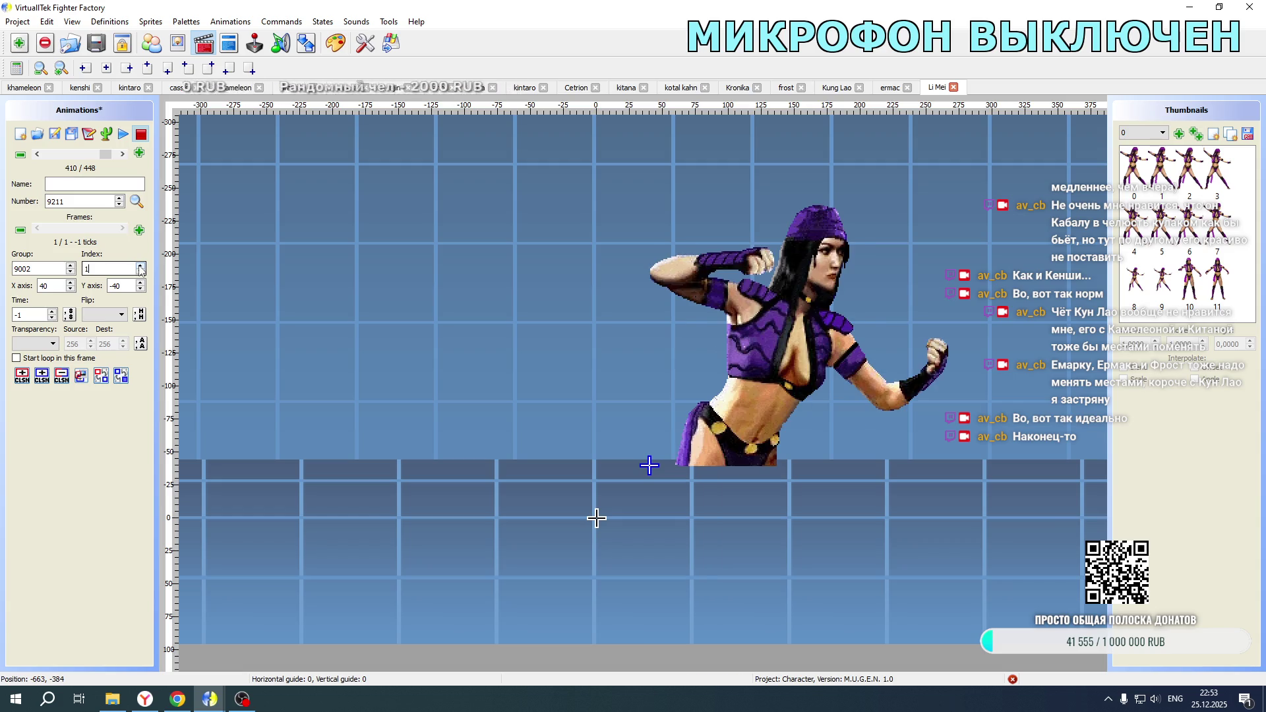
left_click(37, 155)
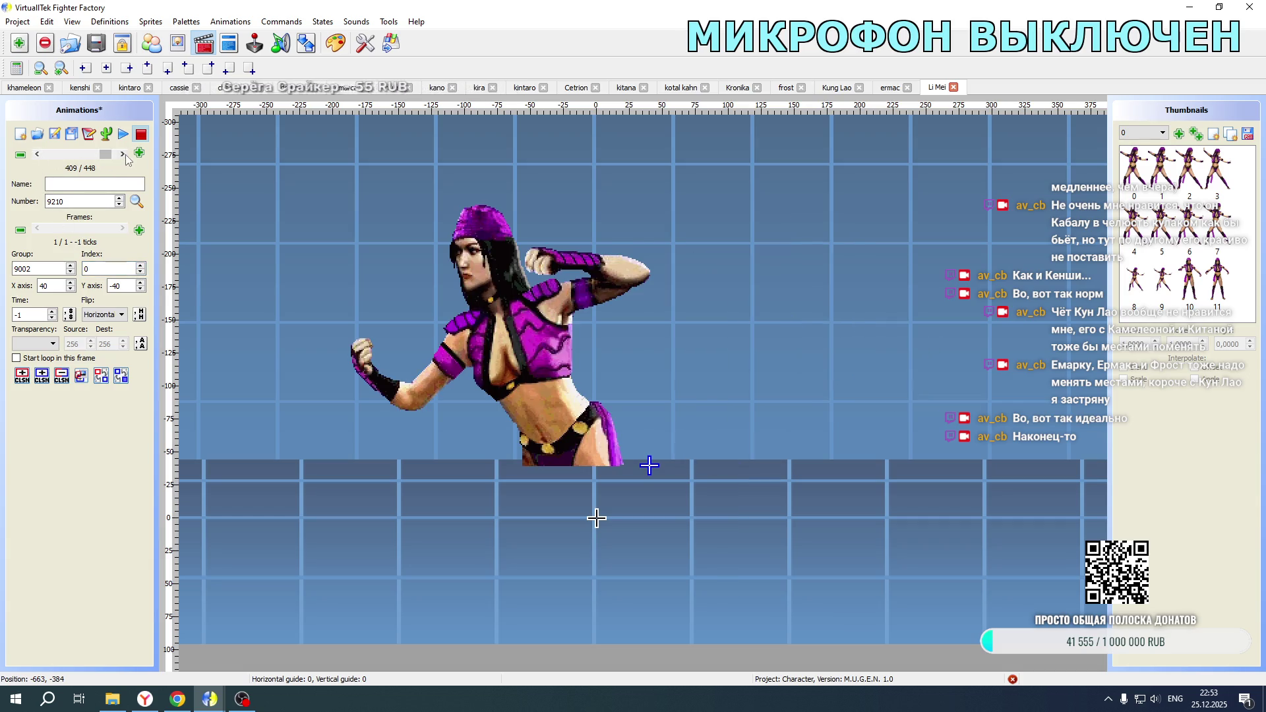
left_click(121, 154)
left_click(104, 314)
left_click(103, 345)
Step: Step through animations 9201 to 9210 to check them, then switch to the States view
left_click(38, 155)
left_click(37, 155)
left_click(38, 155)
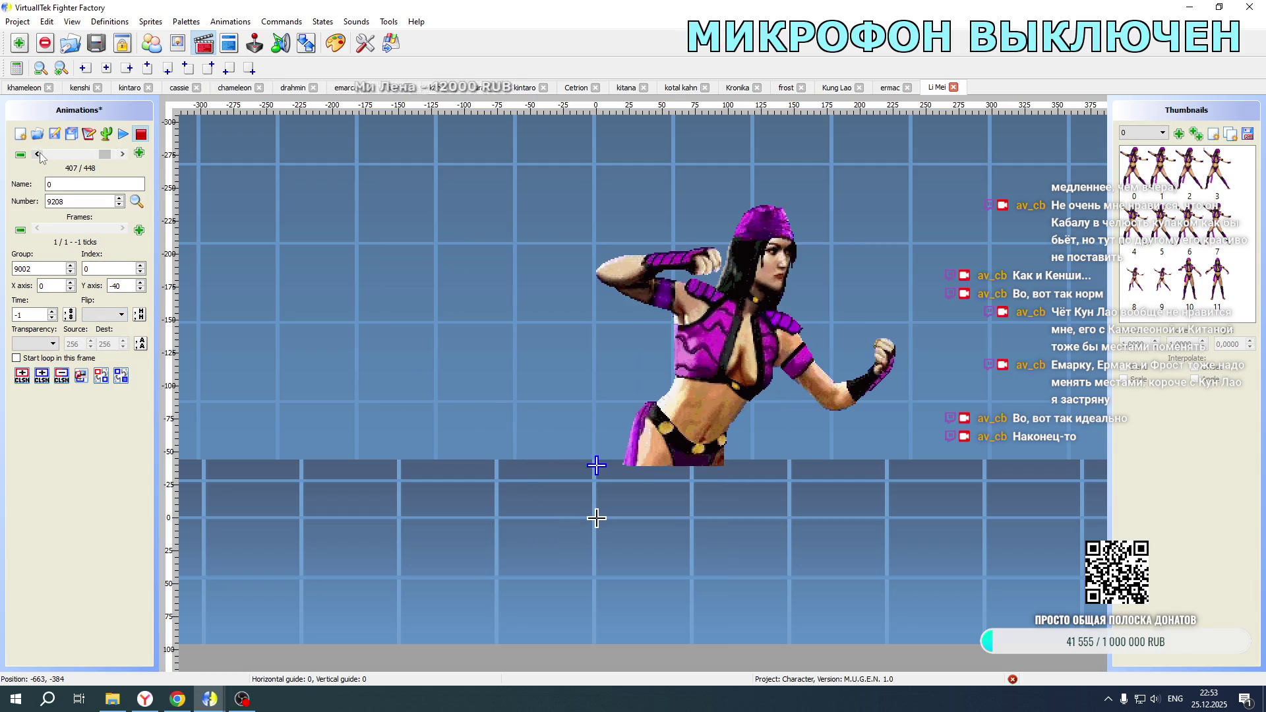
left_click(37, 155)
left_click(37, 155)
left_click(38, 155)
left_click(37, 155)
left_click(38, 155)
left_click(38, 155)
left_click(37, 155)
left_click(123, 154)
left_click(122, 154)
left_click(122, 154)
left_click(122, 154)
left_click(122, 154)
left_click(122, 154)
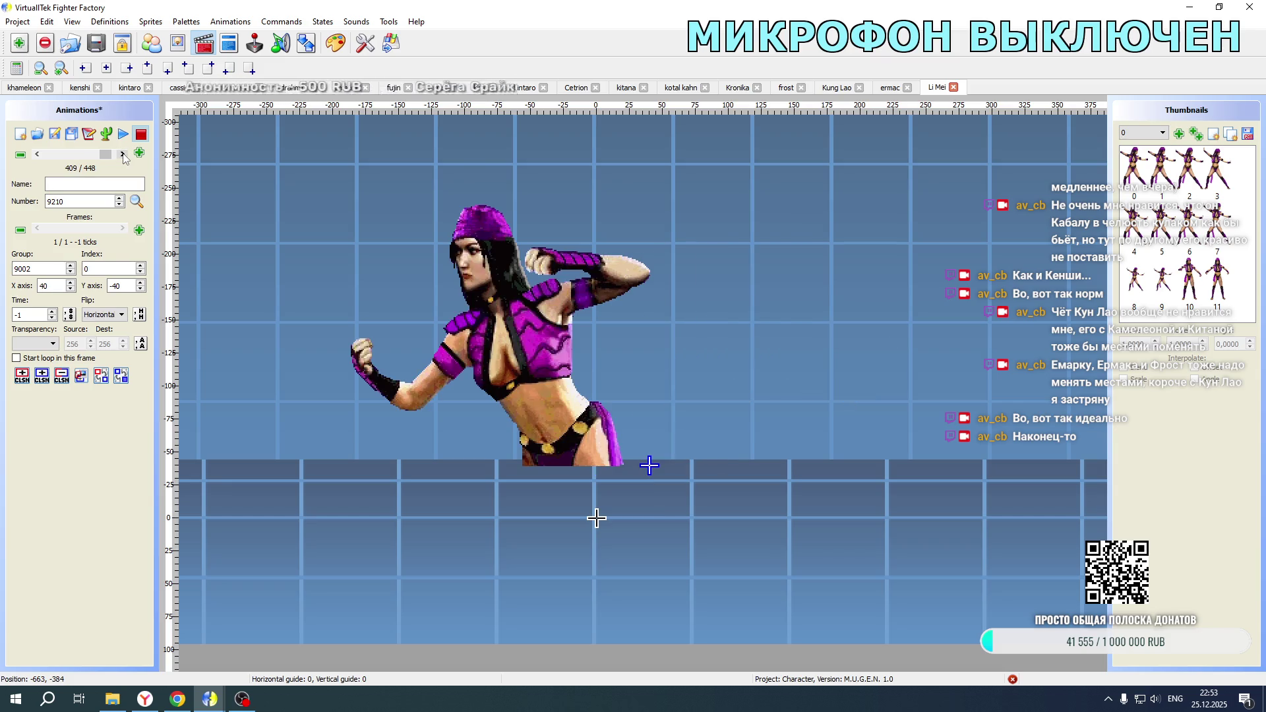
left_click(122, 154)
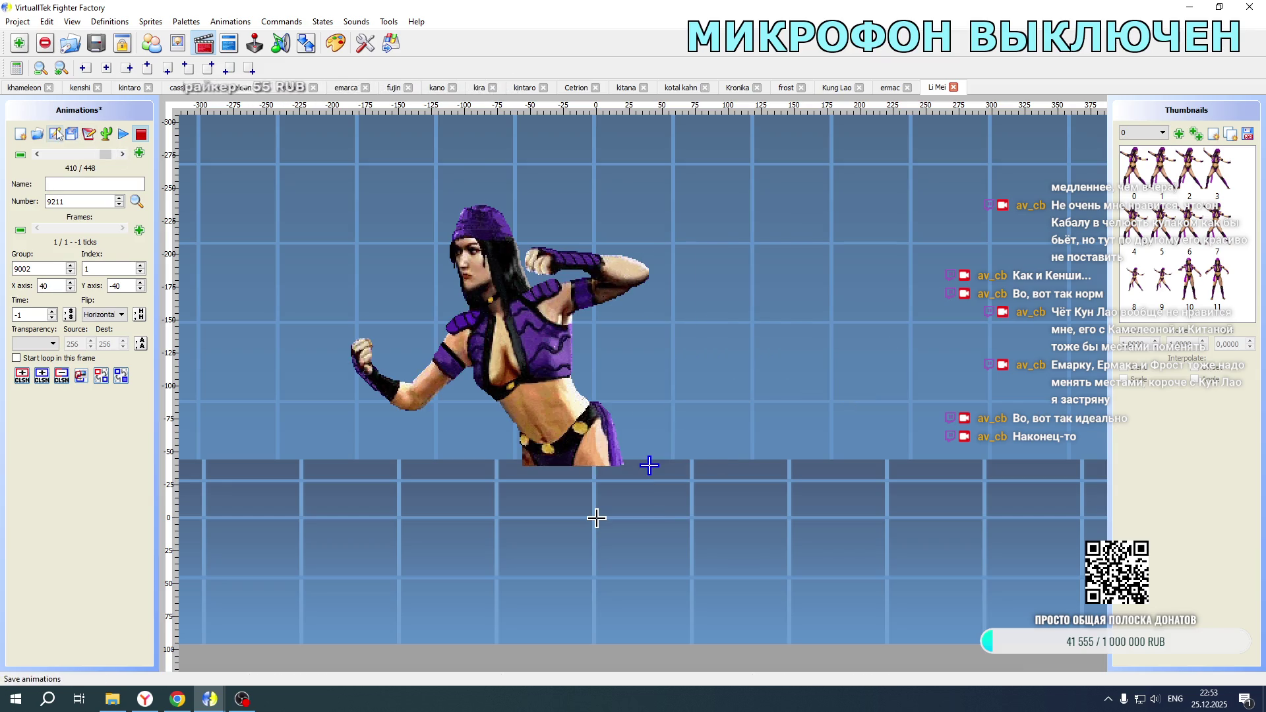
left_click(229, 42)
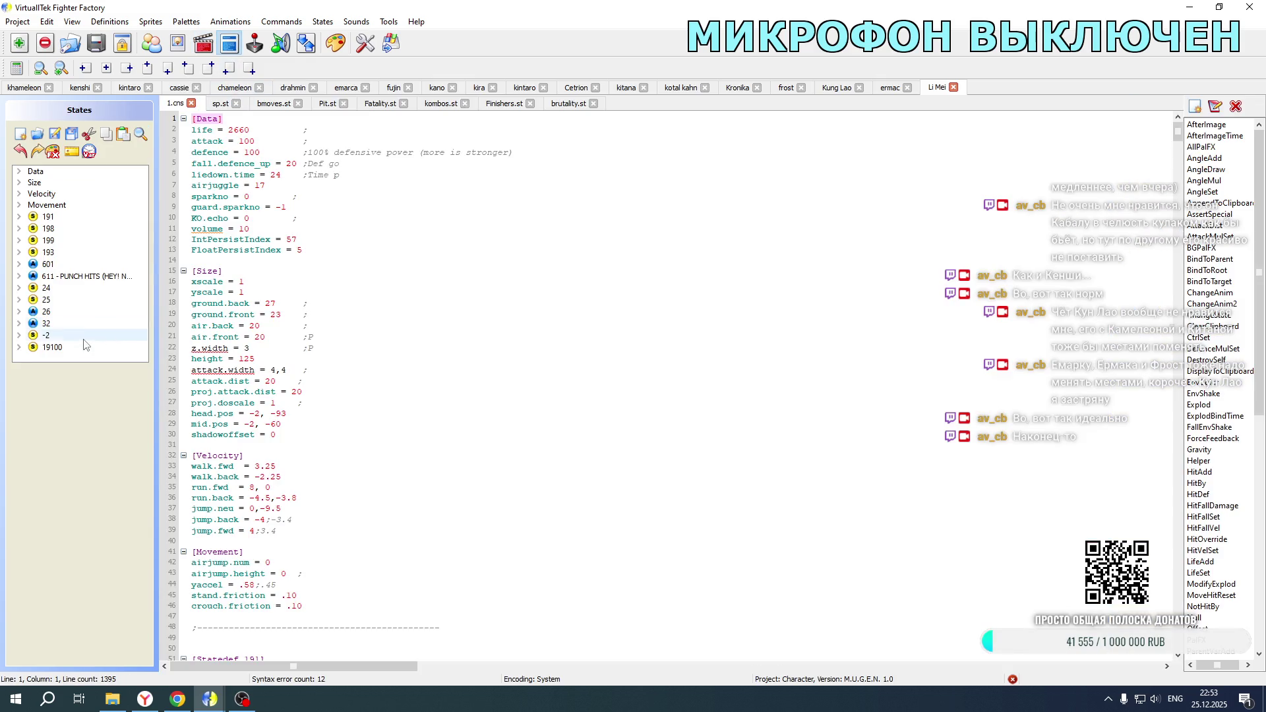
Step: Duplicate the two partner-intro Explod blocks in state 19100 below the originals
left_click(52, 347)
scroll(225, 334, "down", 20)
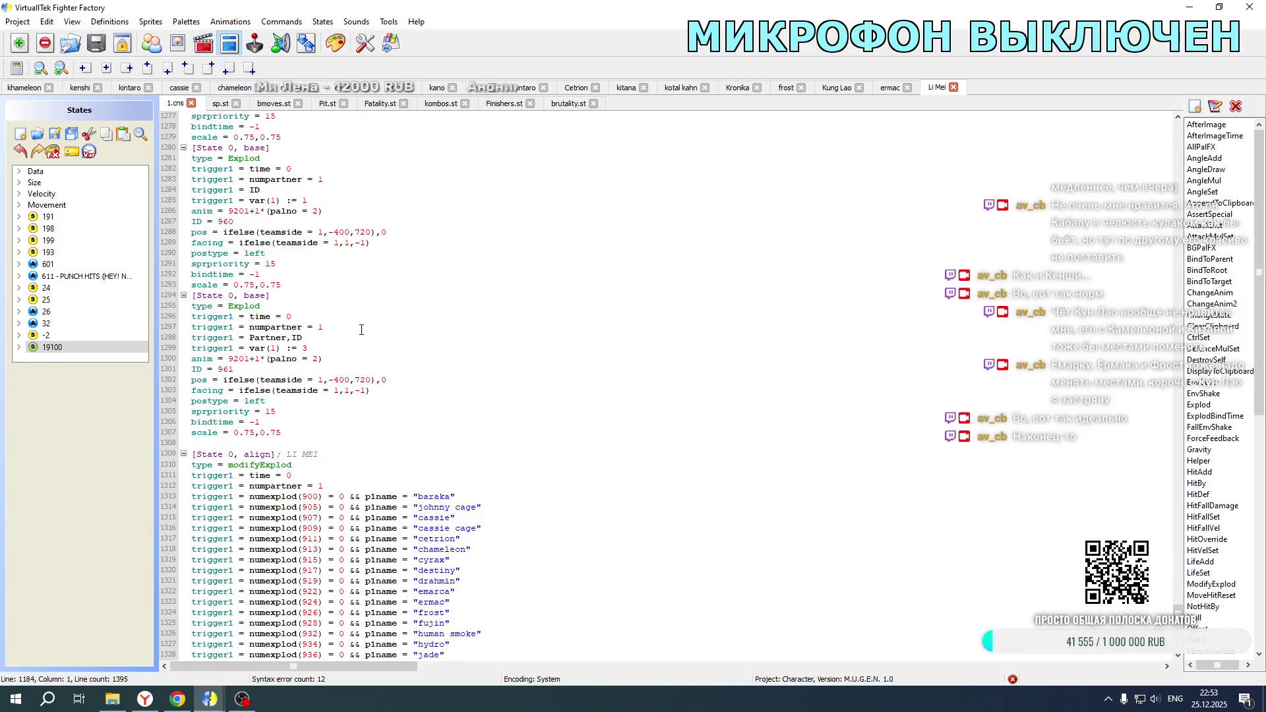
scroll(311, 416, "up", 2)
mouse_move(289, 496)
left_mouse_down()
mouse_move(198, 333)
mouse_move(175, 220)
mouse_move(152, 215)
left_mouse_up()
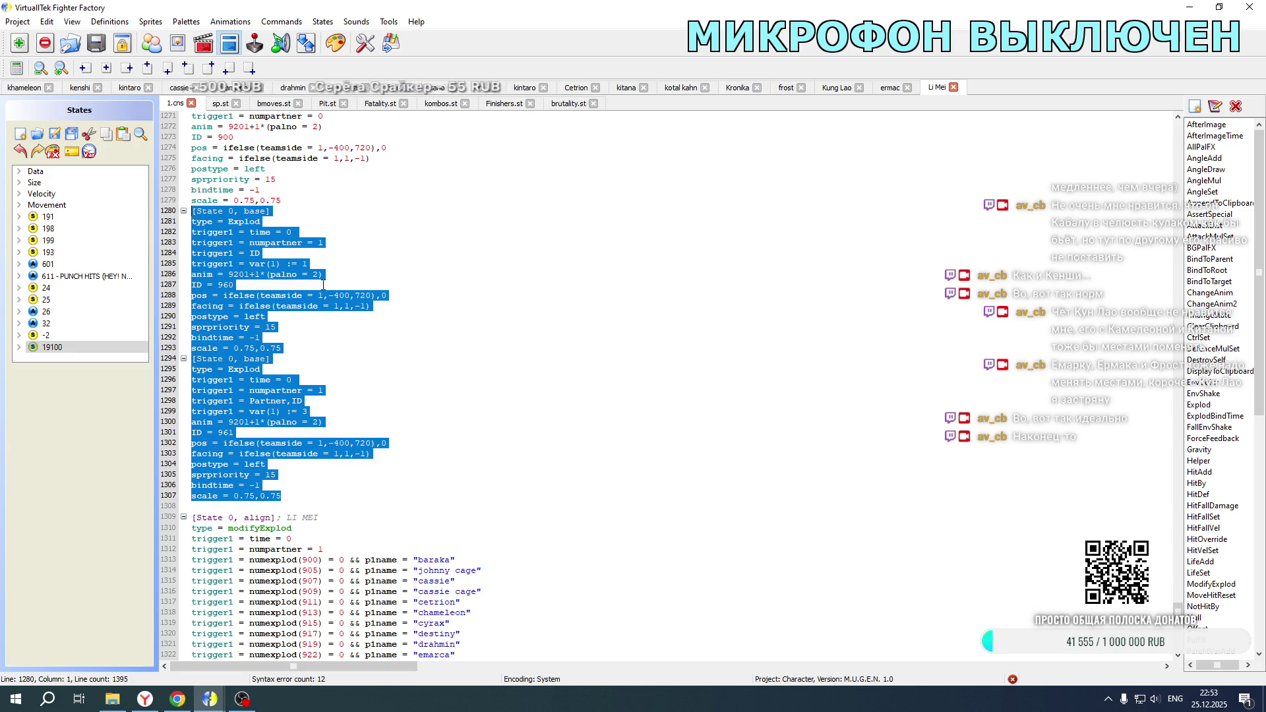
scroll(346, 437, "down", 2)
key("ctrl+c")
left_click(309, 430)
key("Return")
key("Return")
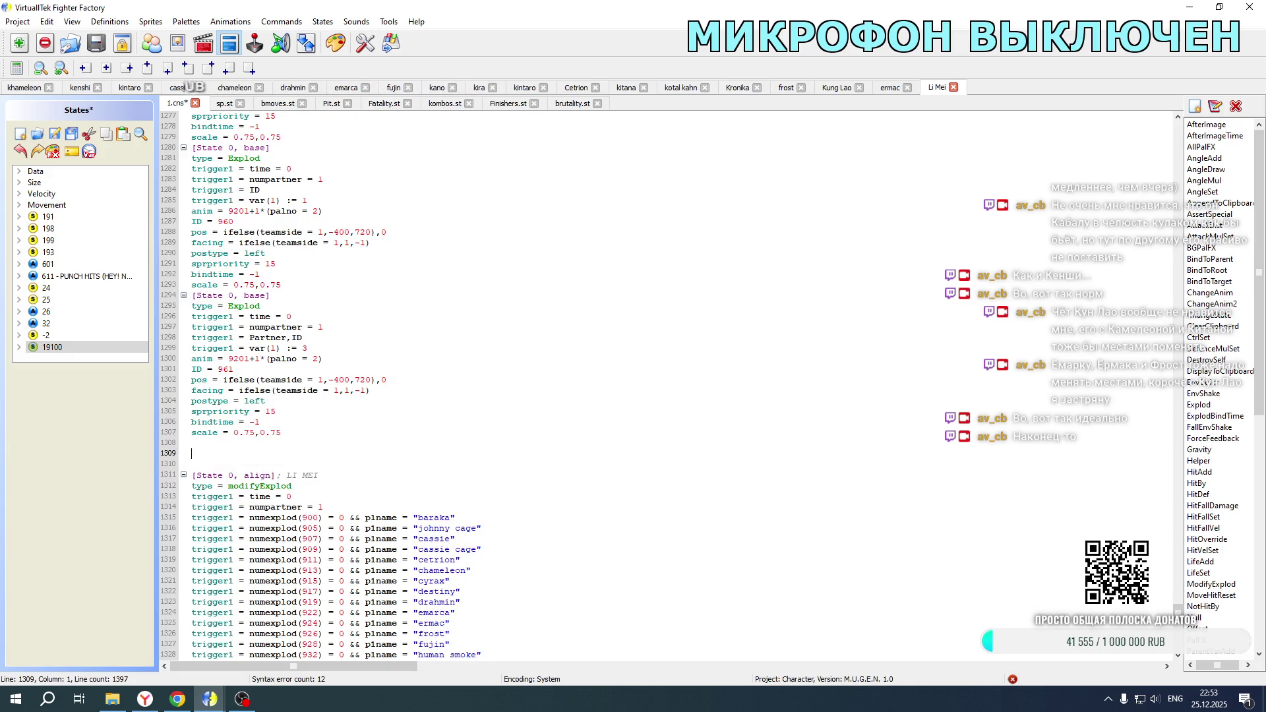
key("ctrl+v")
Step: Change the anim of both copied Explods from 9201 to 9210
scroll(320, 422, "down", 2)
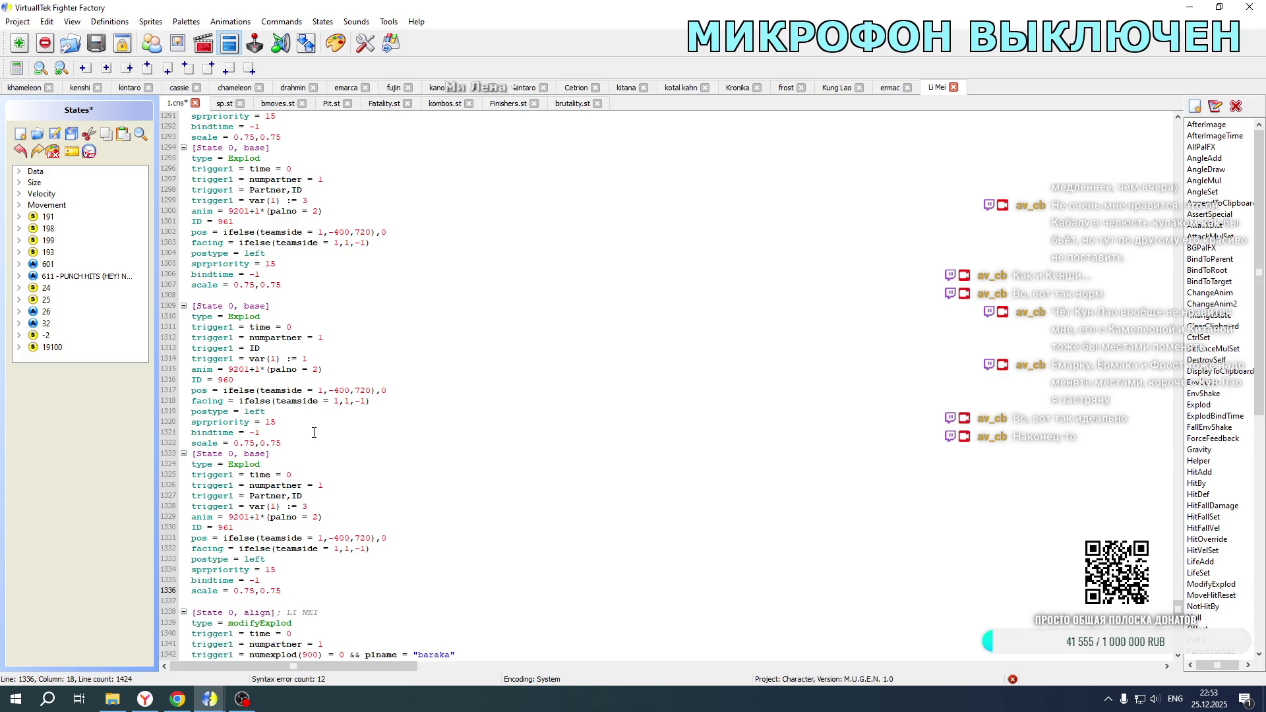
left_click_drag(239, 370, 247, 370)
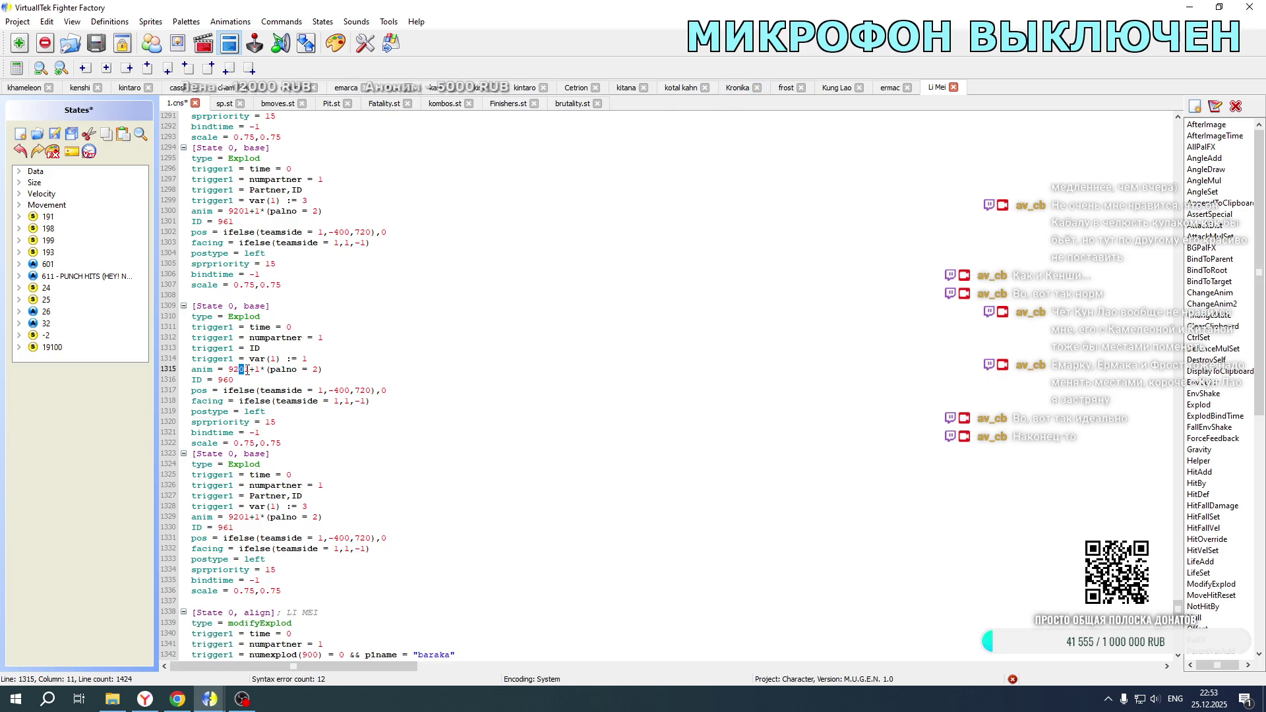
type("10")
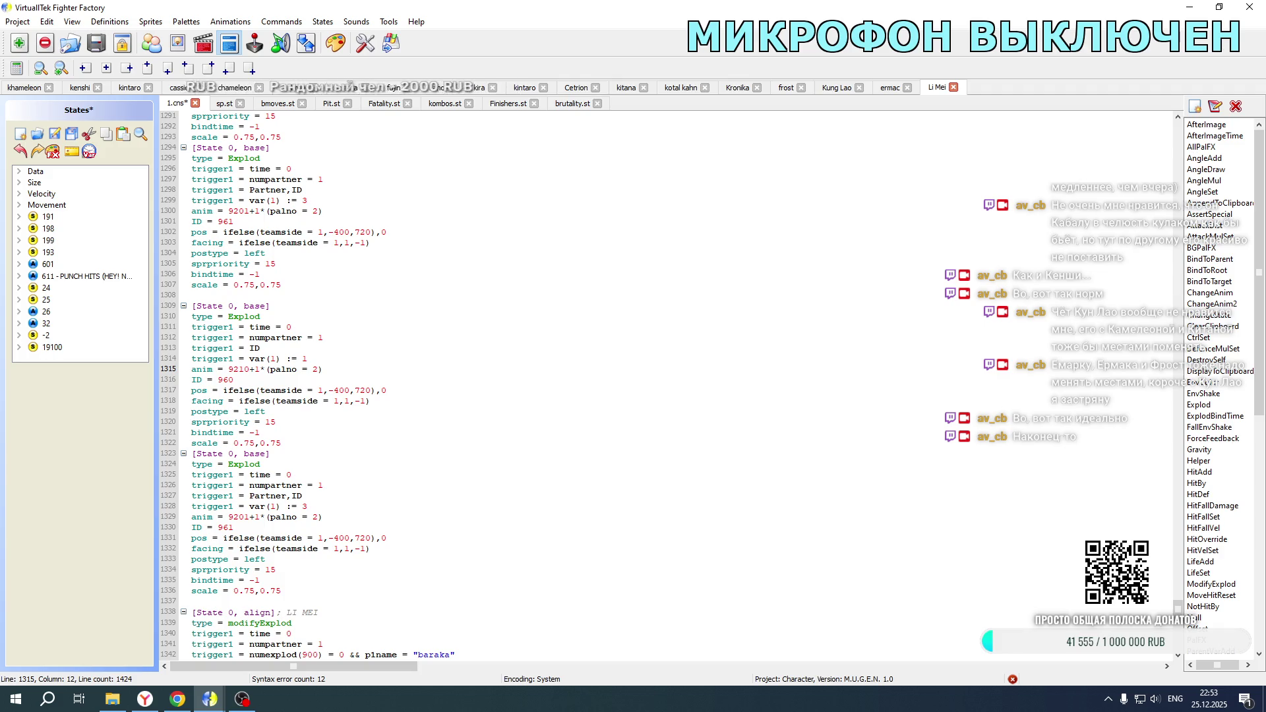
left_click_drag(239, 517, 249, 517)
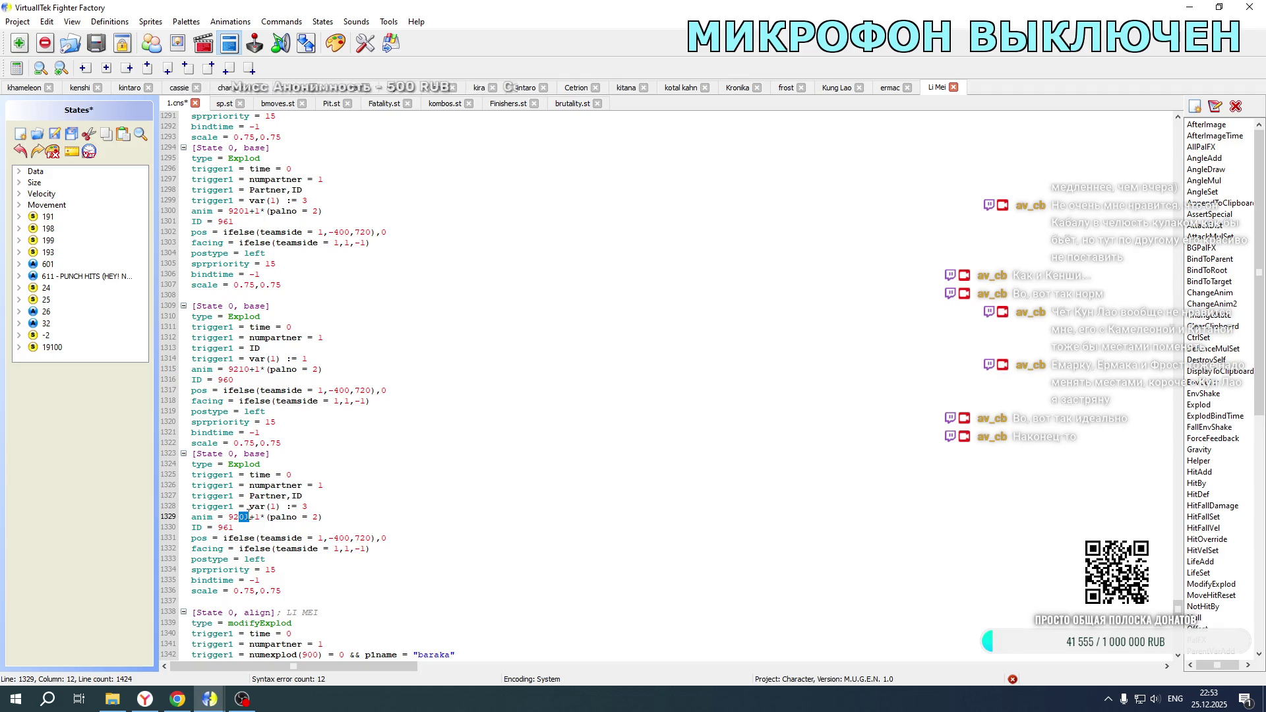
type("10")
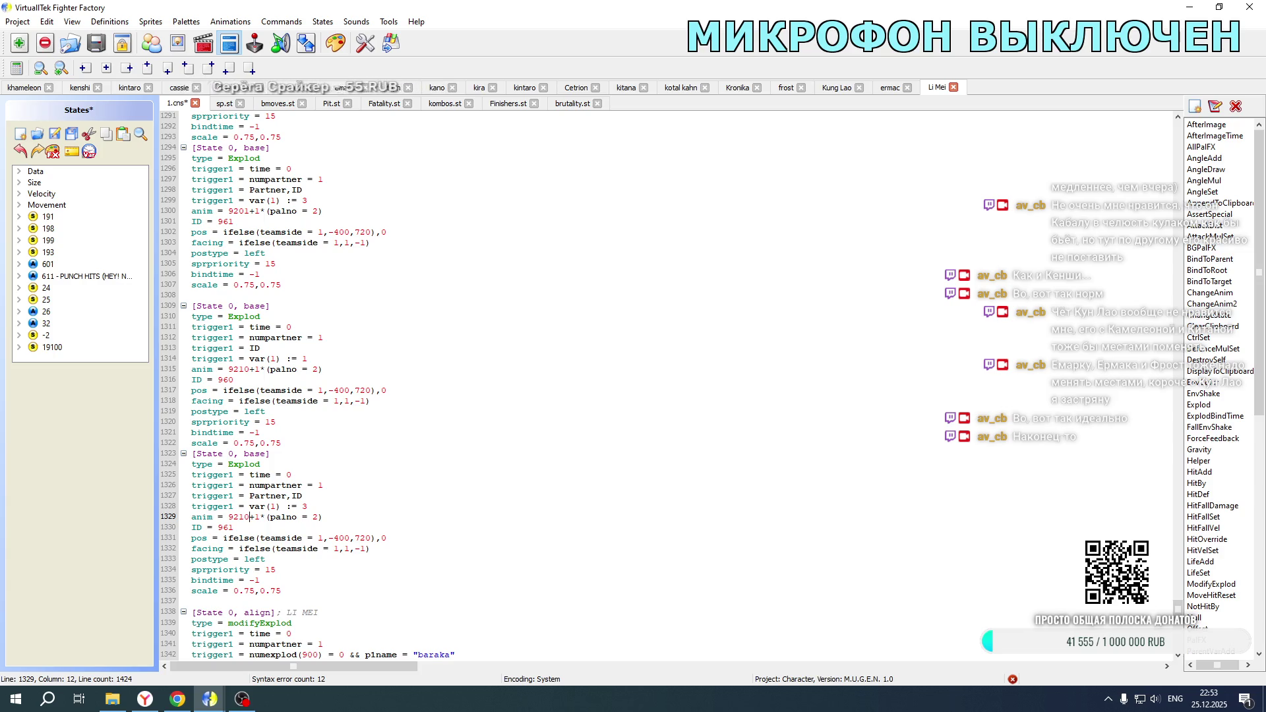
Step: Copy the teamside and facing trigger lines from Ermac's code
left_click(887, 89)
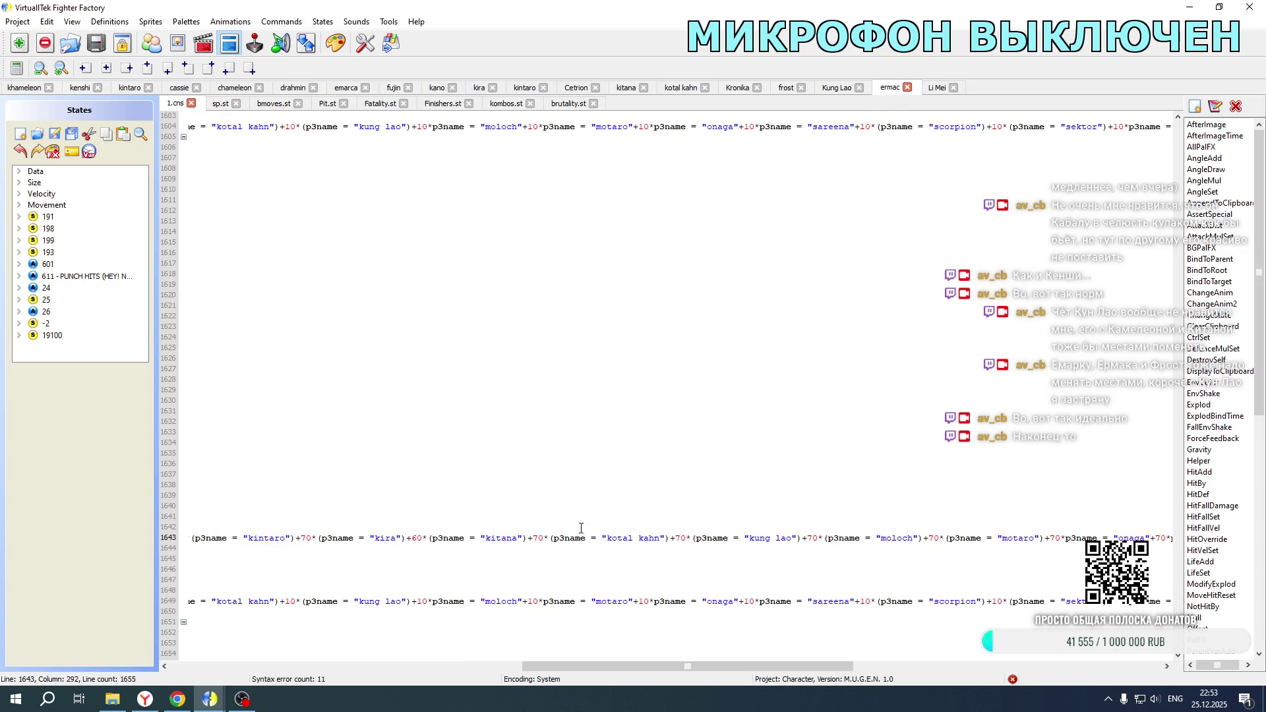
left_click_drag(639, 667, 287, 666)
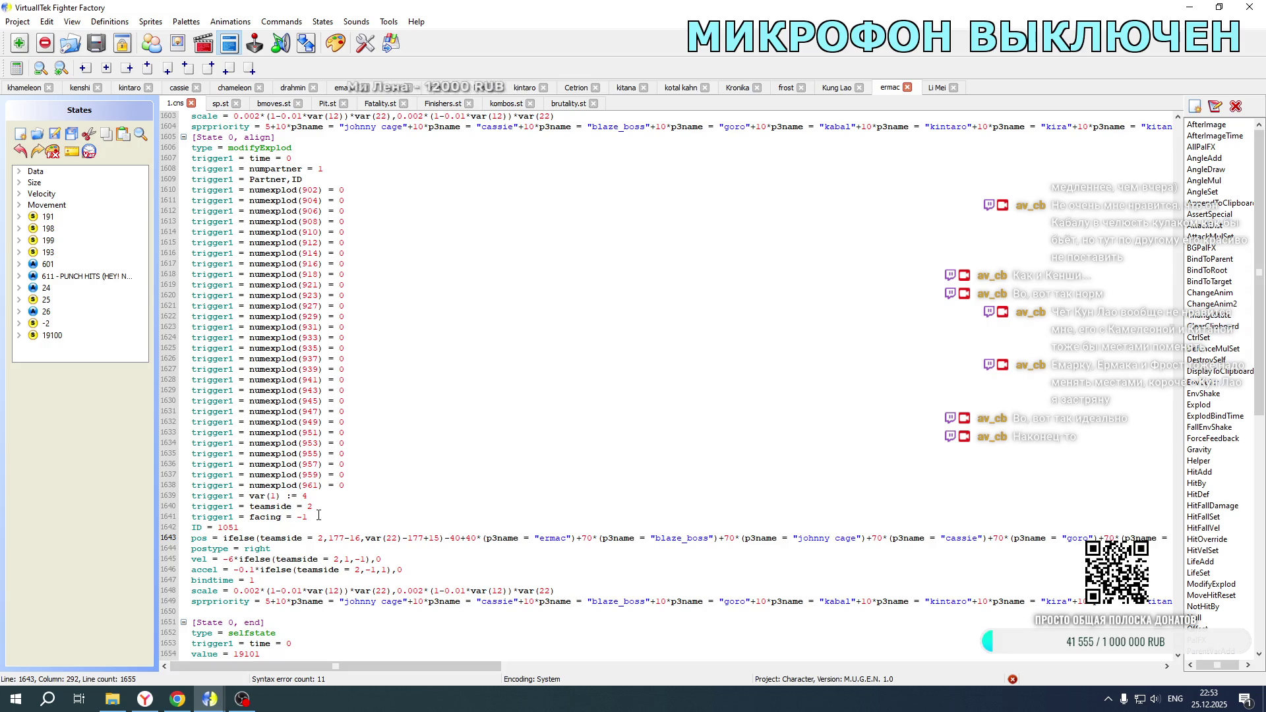
left_click_drag(319, 514, 316, 499)
key("ctrl+c")
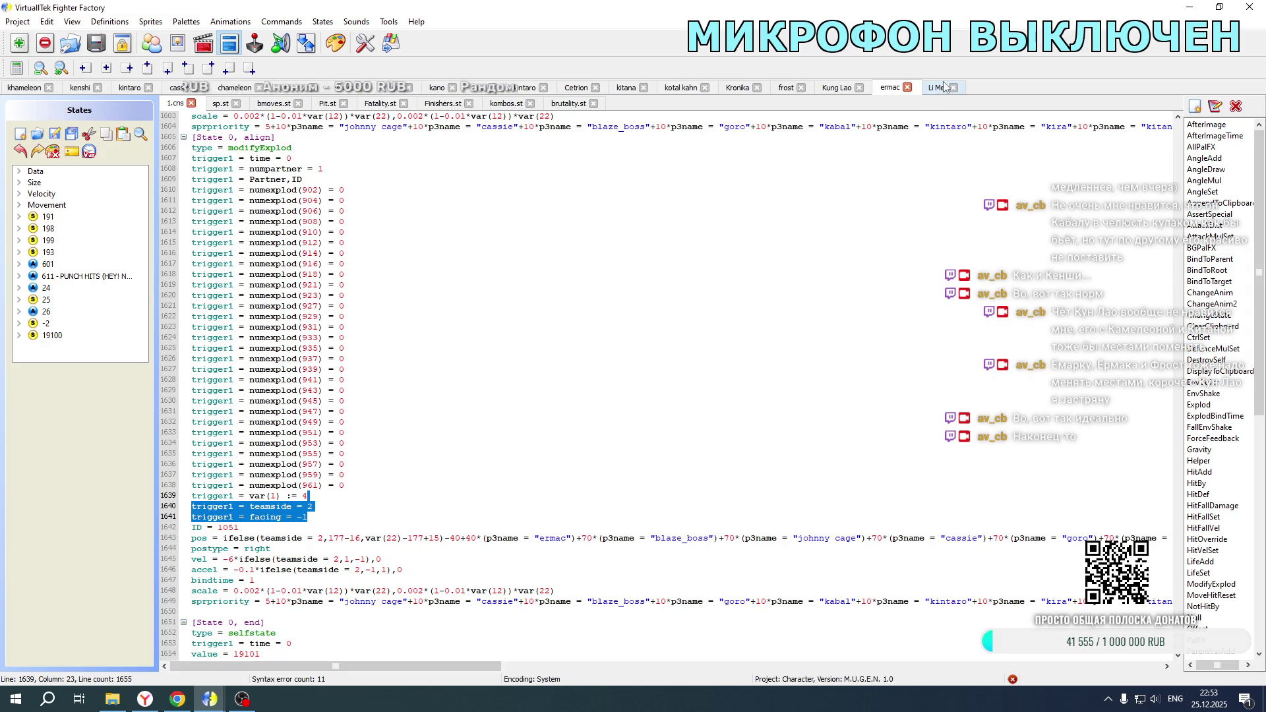
left_click(933, 88)
Step: Add teamside and facing triggers to the two original Explods, using value 1
scroll(334, 300, "up", 5)
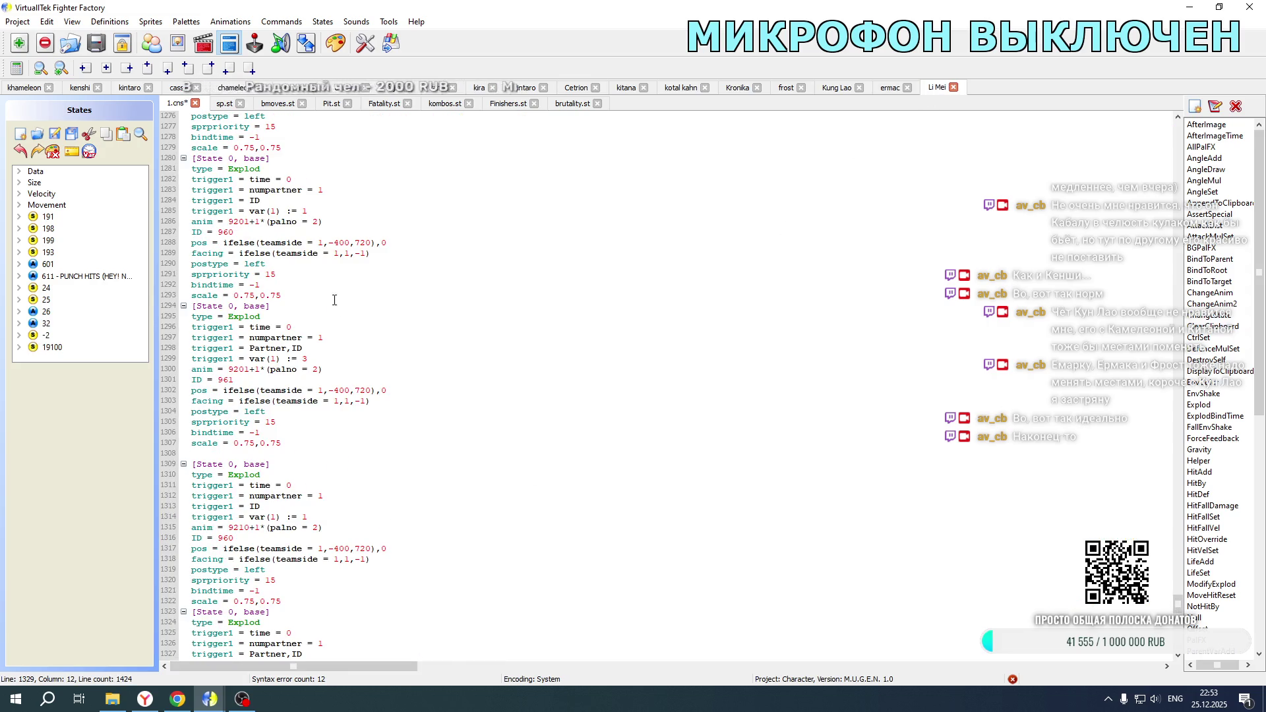
left_click(332, 192)
key("ctrl+v")
double_click(310, 200)
type("1")
left_click_drag(307, 211, 298, 211)
type("1")
left_click(332, 358)
key("ctrl+v")
left_click(312, 370)
left_click(298, 380)
key("Delete")
scroll(310, 396, "down", 5)
Step: Paste the teamside and facing triggers into both team-2 Explod copies
left_click(332, 380)
key("ctrl+v")
left_click(330, 546)
key("ctrl+v")
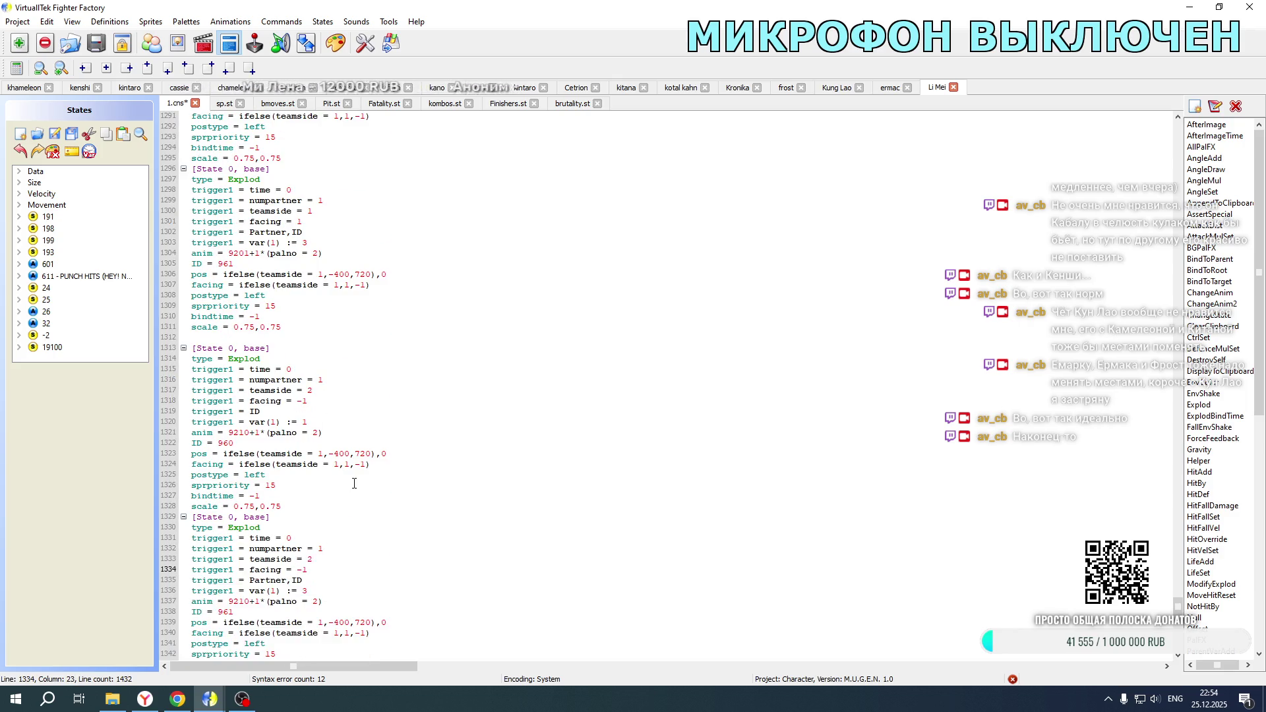
scroll(316, 461, "down", 20)
Step: Add teamside and facing triggers to both LI MEI align blocks, with facing set to 1
left_click(317, 402)
key("ctrl+v")
key("Up")
key("BackSpace")
type("1")
key("Down")
key("BackSpace")
key("BackSpace")
type("1")
scroll(307, 467, "down", 11)
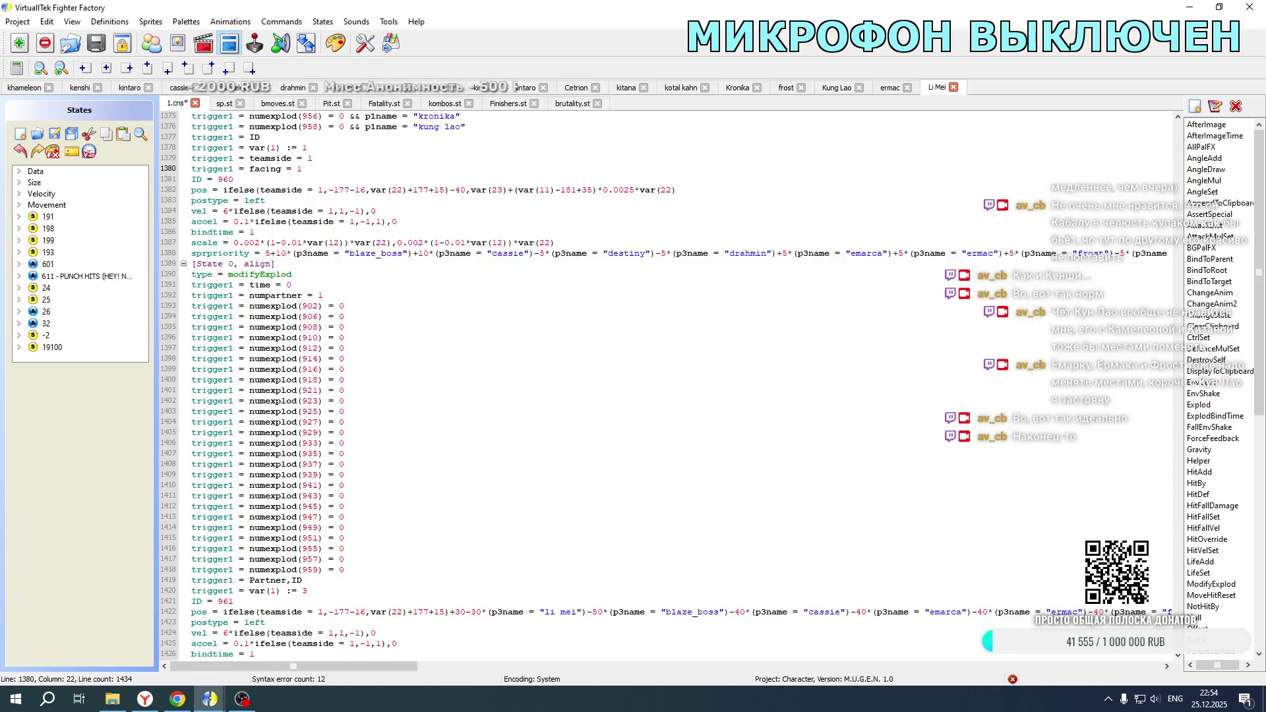
left_click(316, 495)
key("ctrl+v")
key("Up")
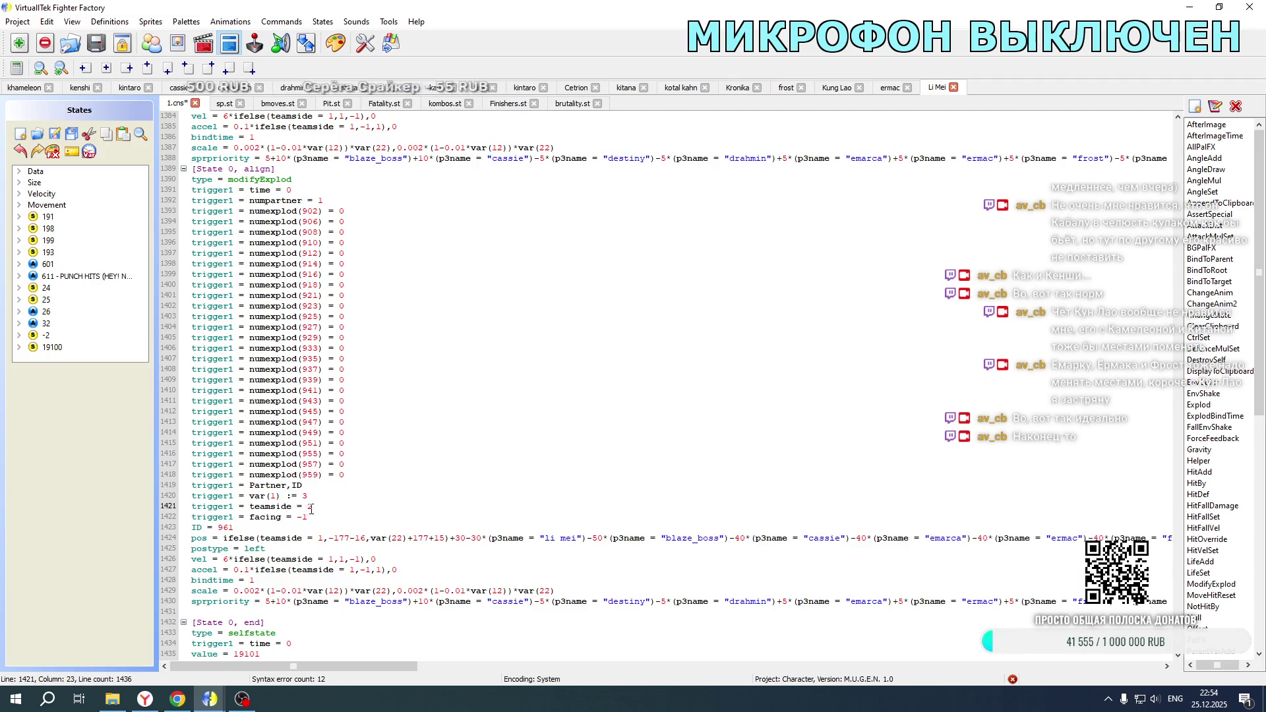
key("Down")
key("BackSpace")
key("BackSpace")
type("1")
scroll(407, 424, "up", 20)
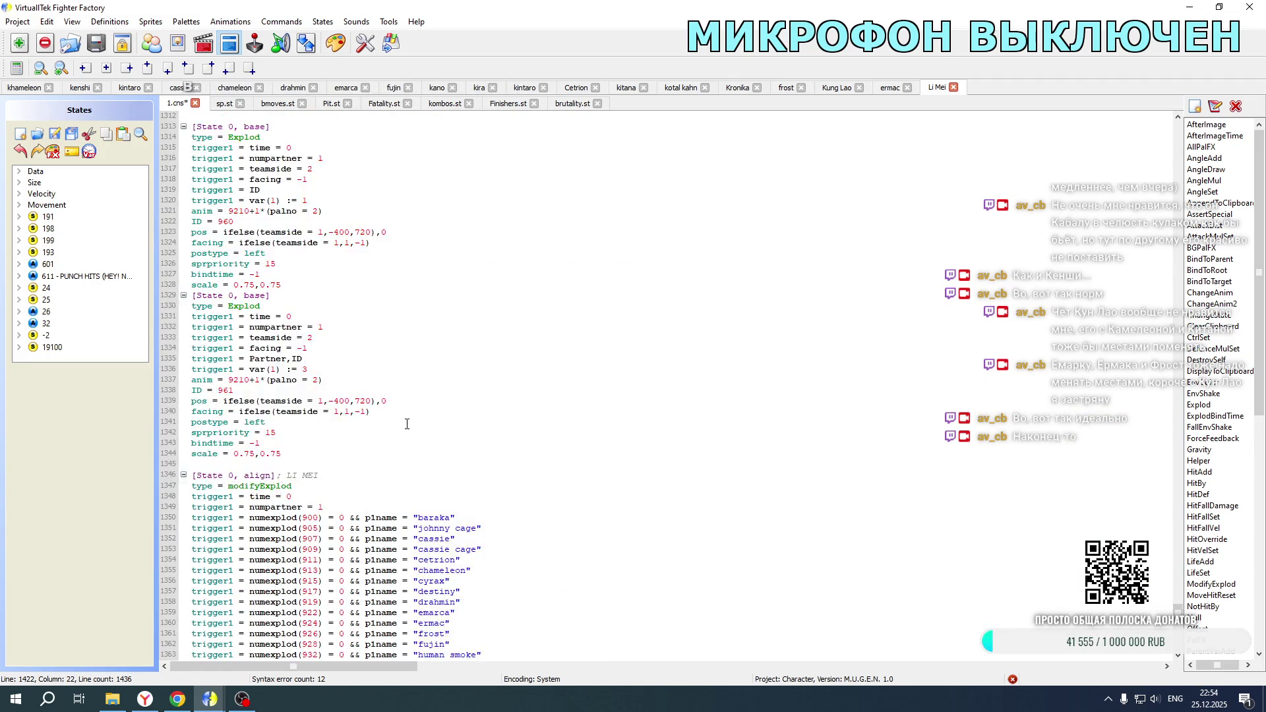
scroll(407, 424, "down", 4)
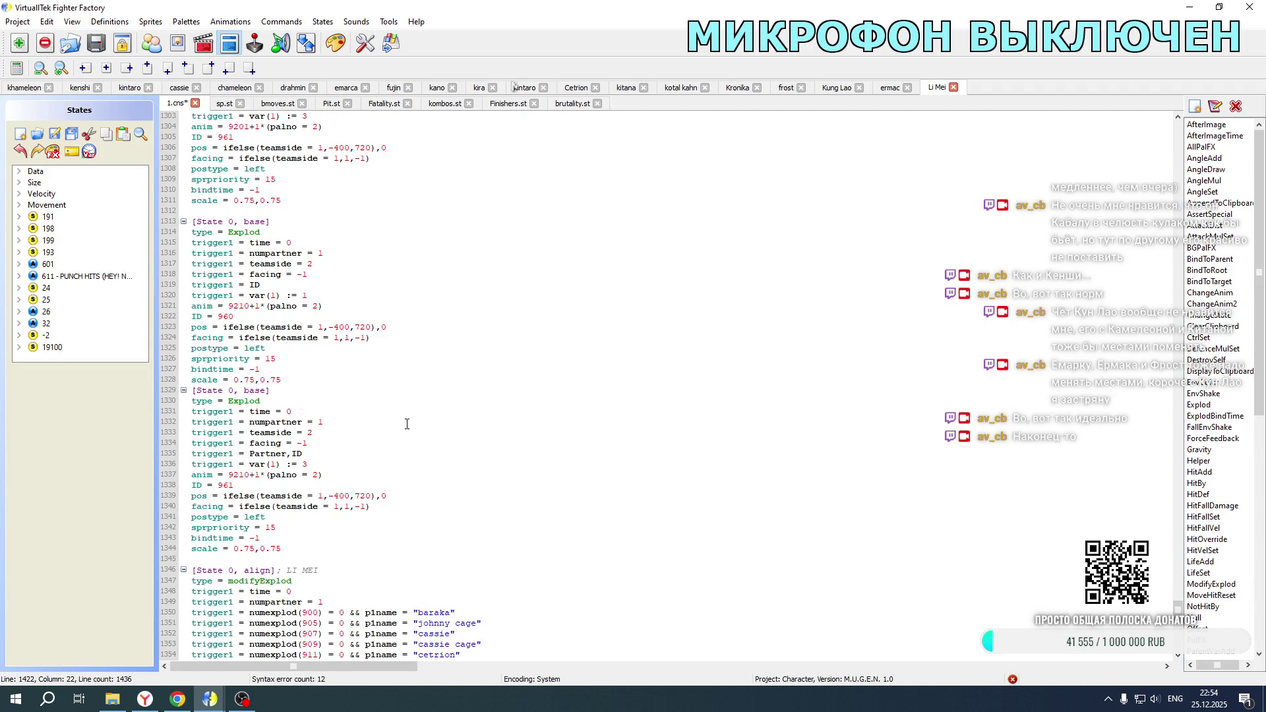
Step: Set the team-2 copy to var(1) := 2, teamside 2, postype right and ID 1086
double_click(304, 295)
type("2")
double_click(322, 328)
type("2")
double_click(336, 337)
type("2")
double_click(254, 348)
type("right")
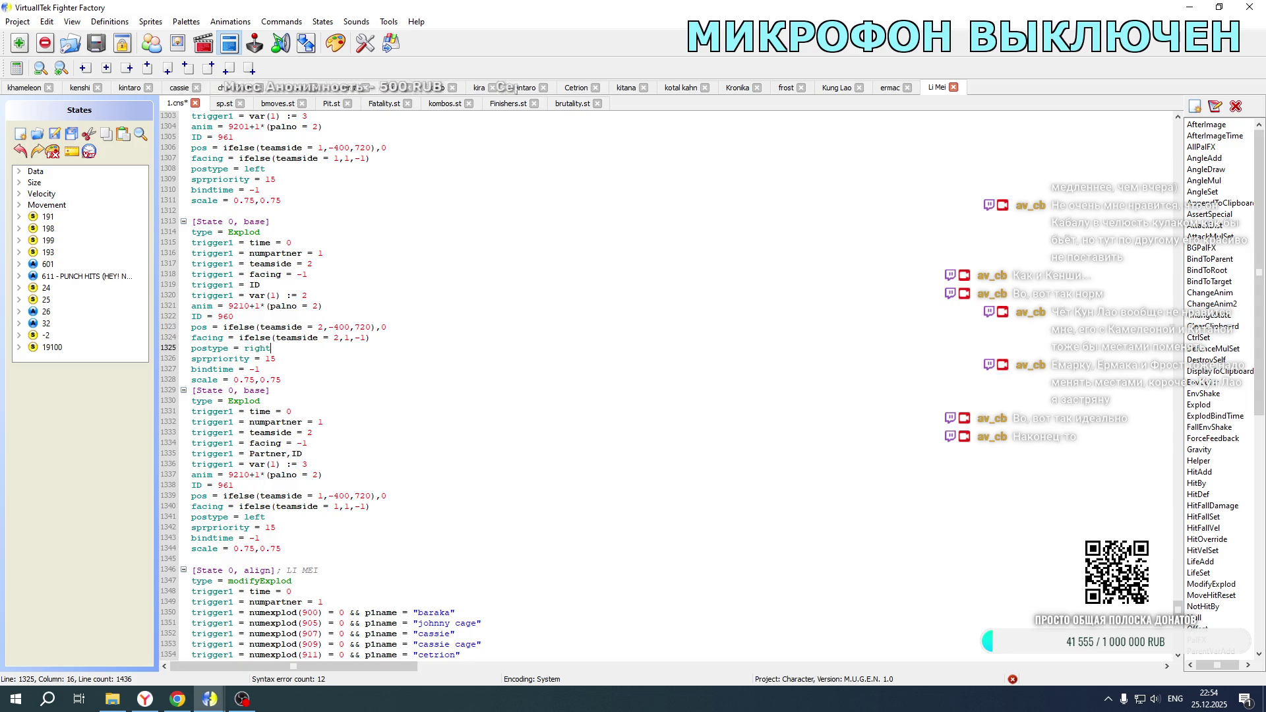
double_click(224, 317)
type("108")
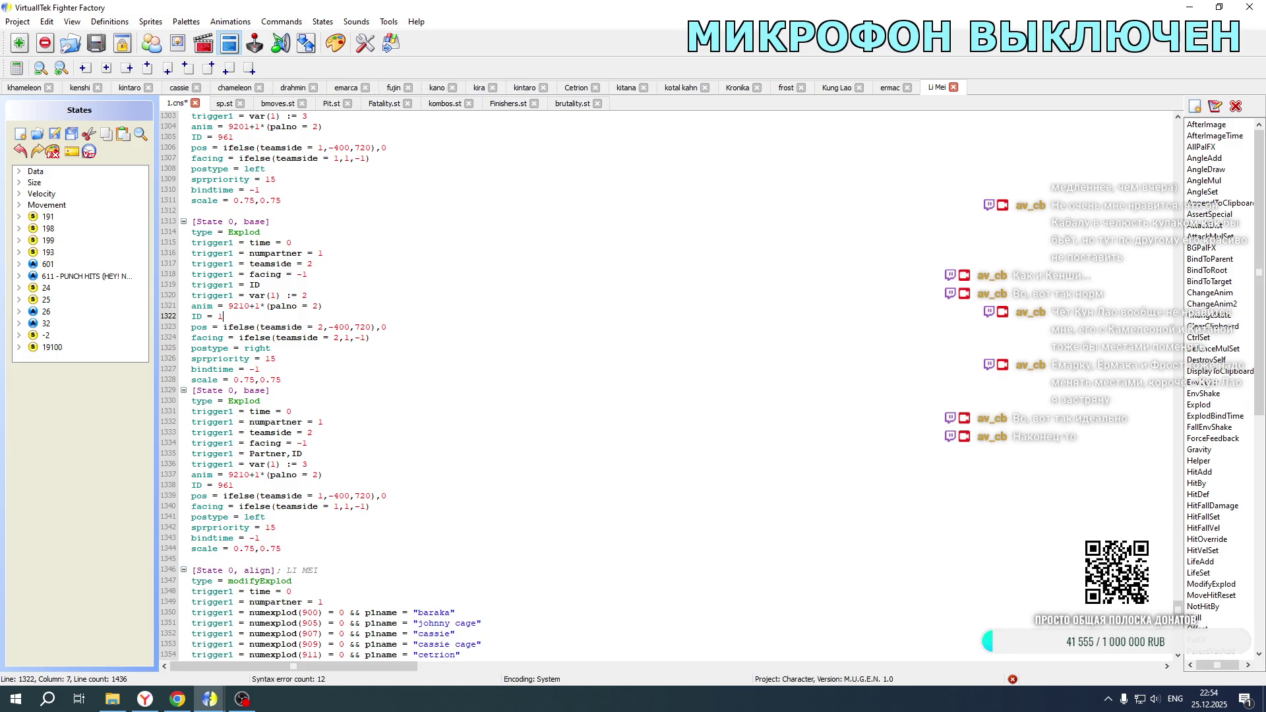
type("6")
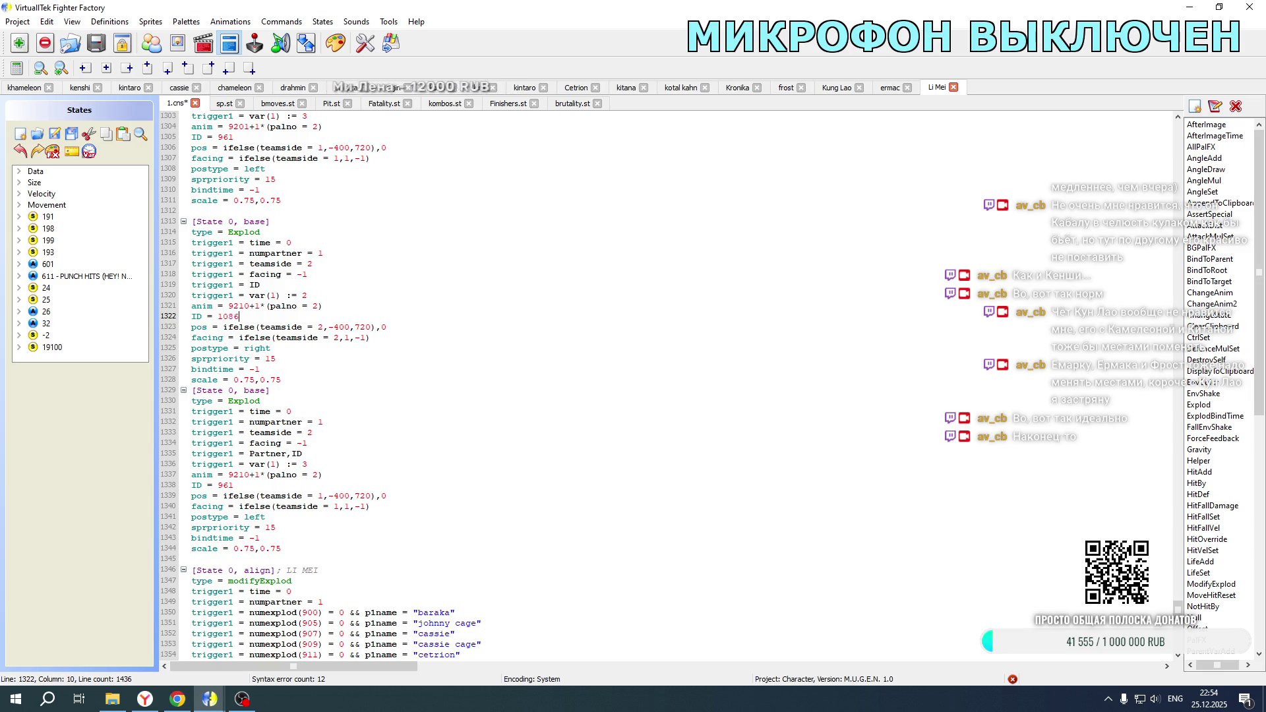
left_click(840, 87)
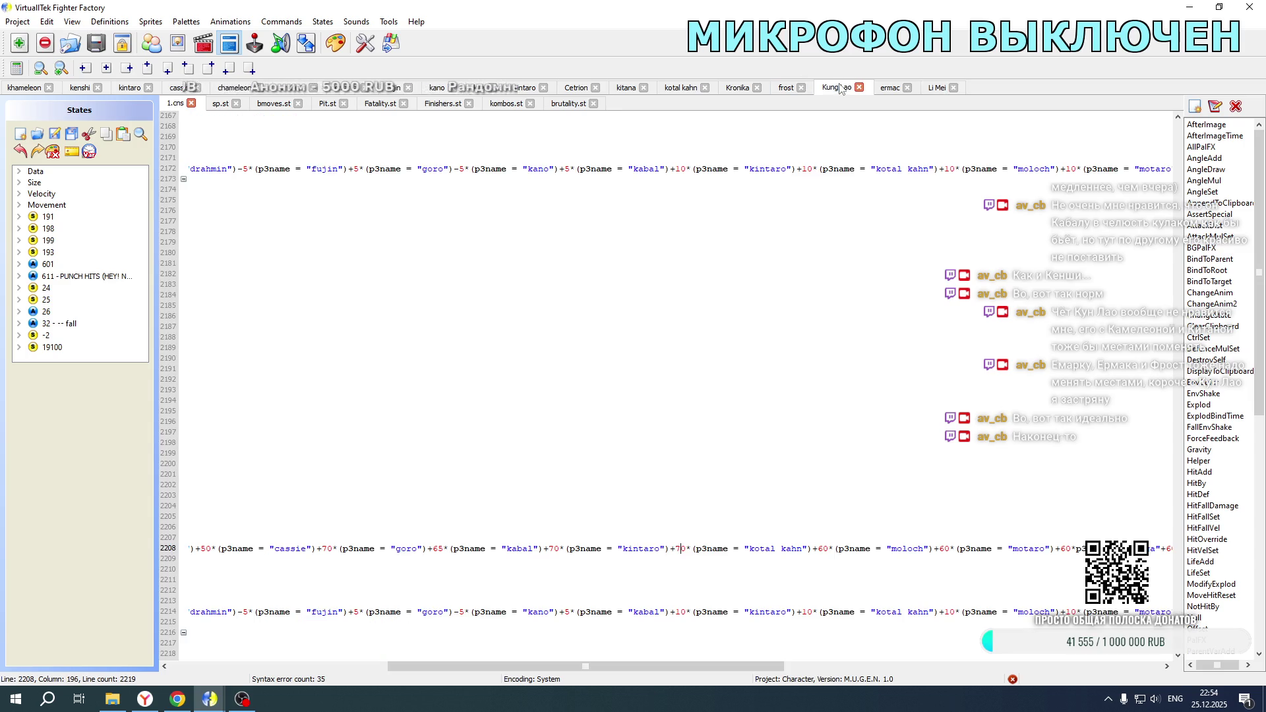
Step: Back in Li Mei's code, renumber the second copied Explod from 961 to 1087 and set var(1) to 4
left_click_drag(493, 667, 275, 667)
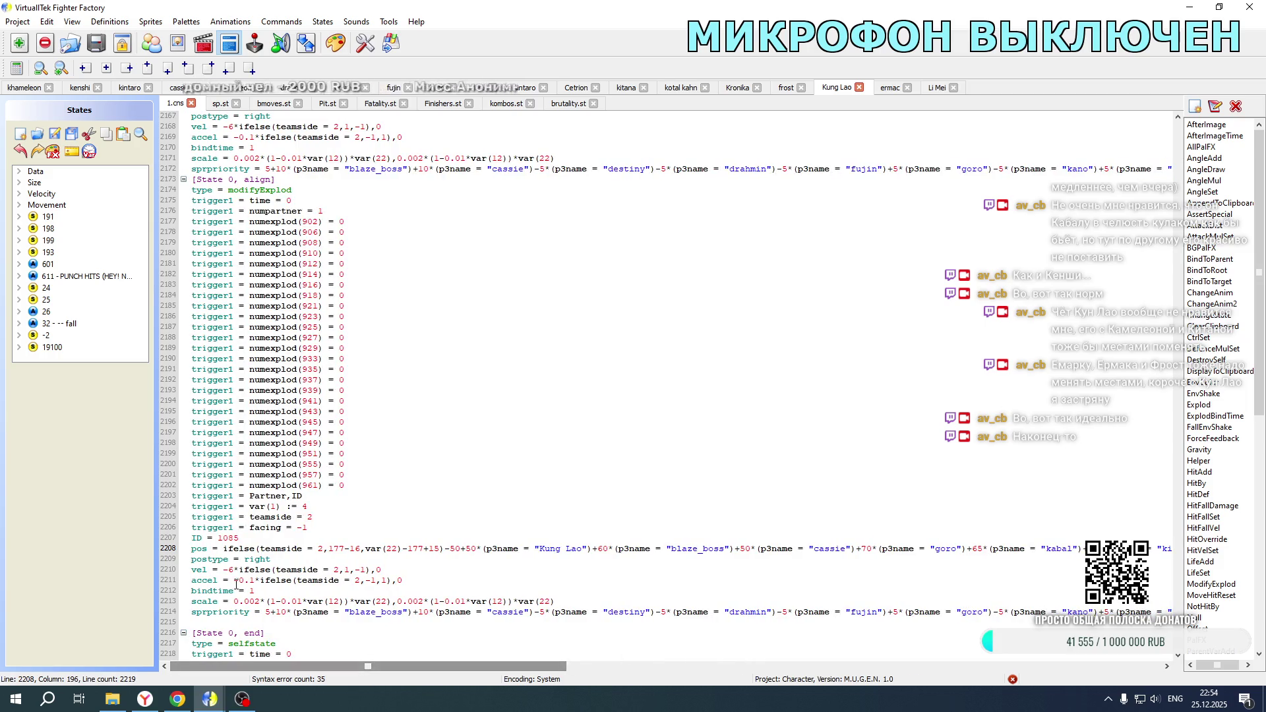
left_click(939, 87)
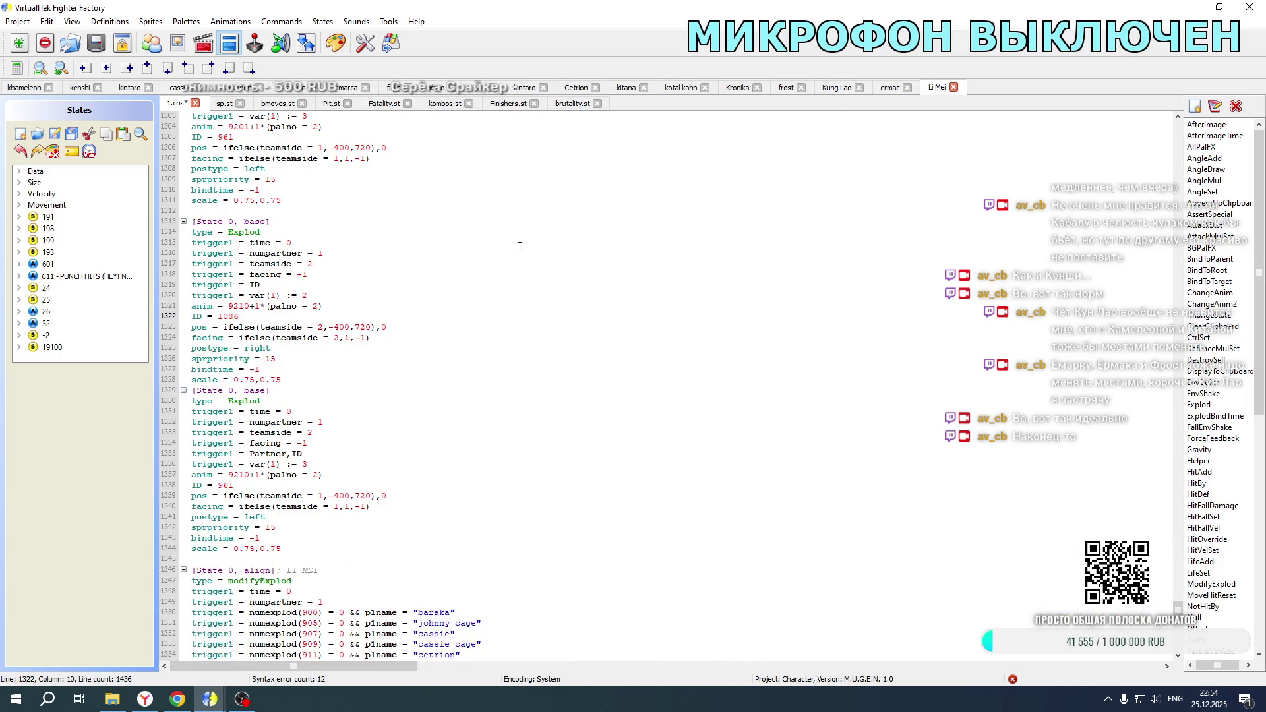
left_click_drag(218, 488, 240, 486)
type("1087")
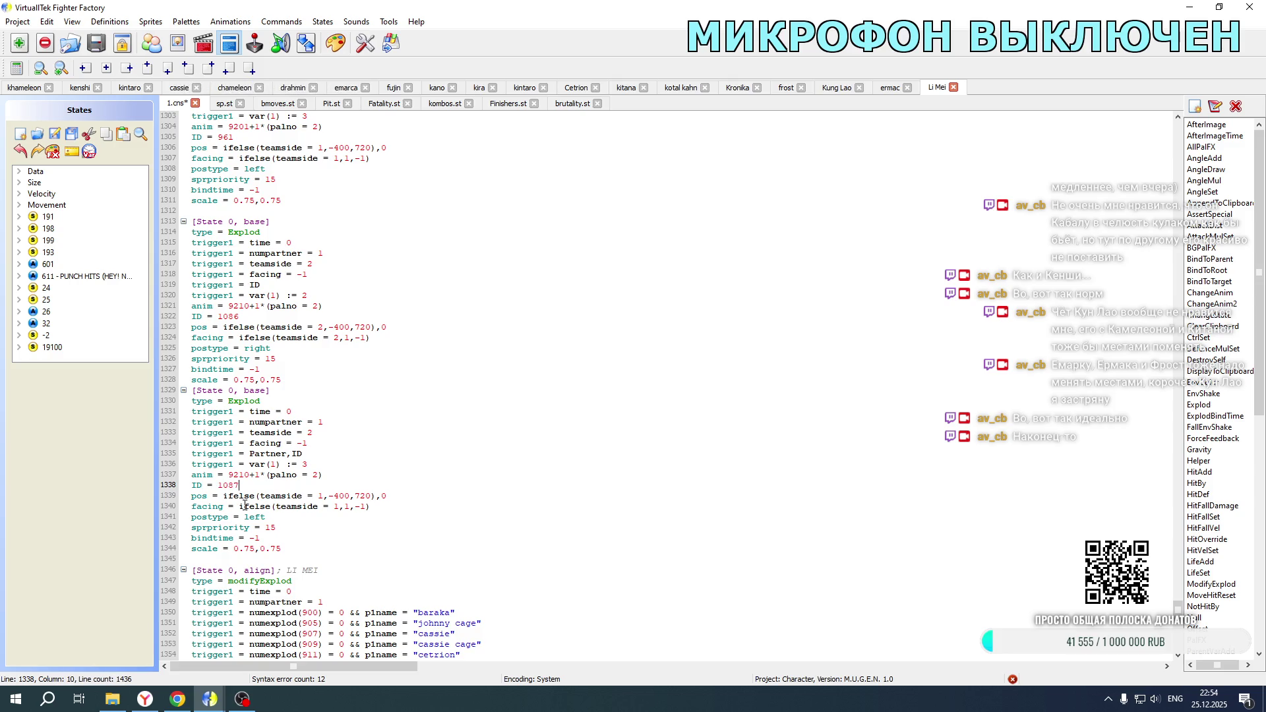
double_click(305, 464)
type("4")
Step: Change that Explod's pos and facing teamside checks to 2 and its postype to right
double_click(321, 496)
type("2")
double_click(337, 506)
type("2")
double_click(254, 516)
type("right")
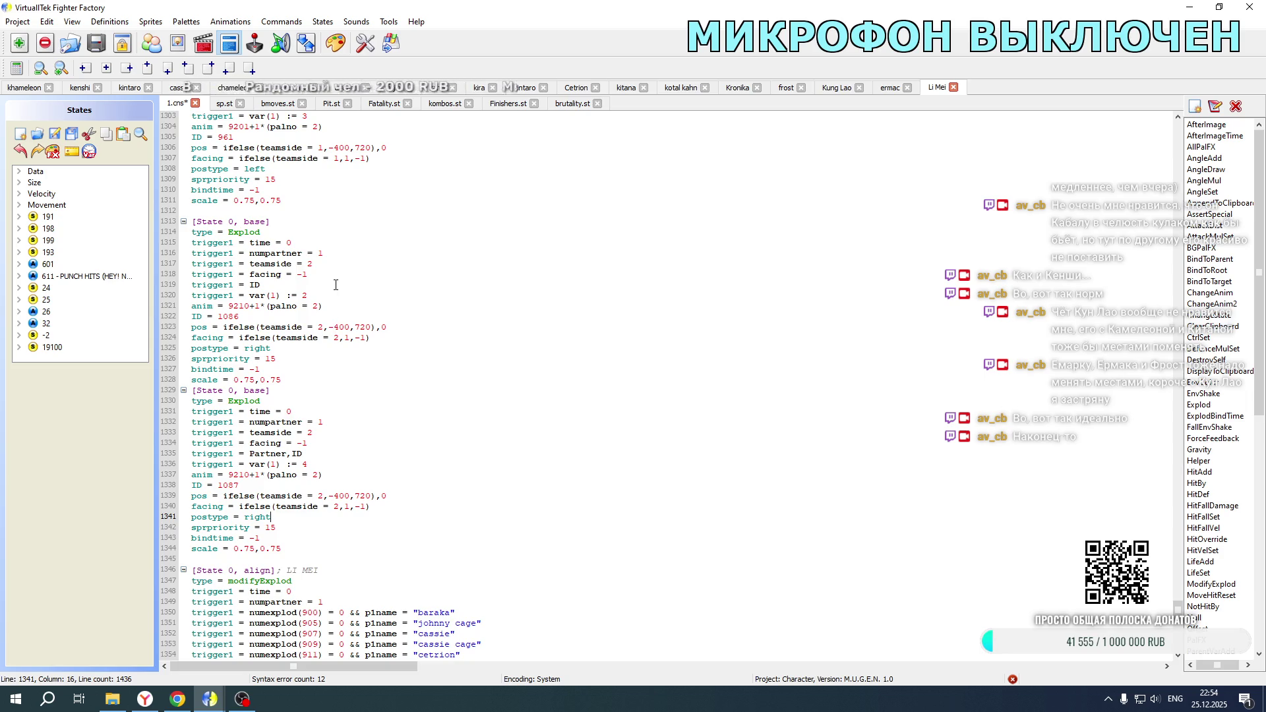
left_click(145, 699)
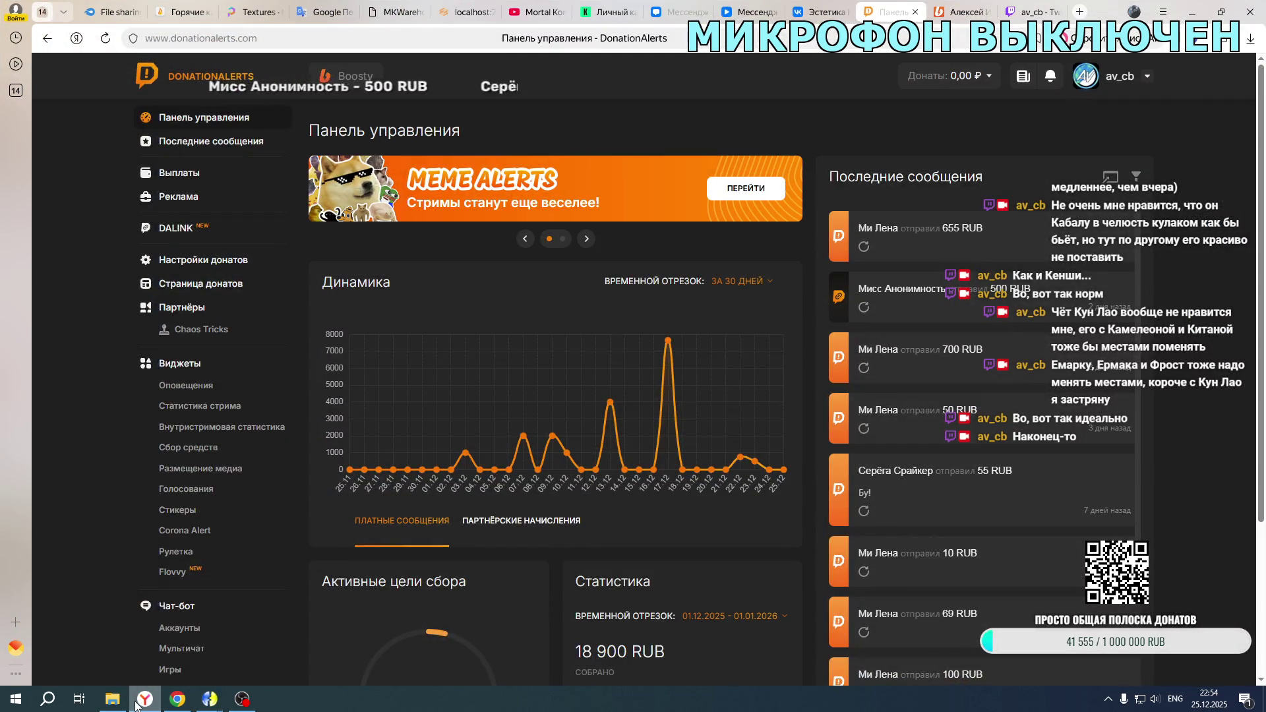
left_click(106, 37)
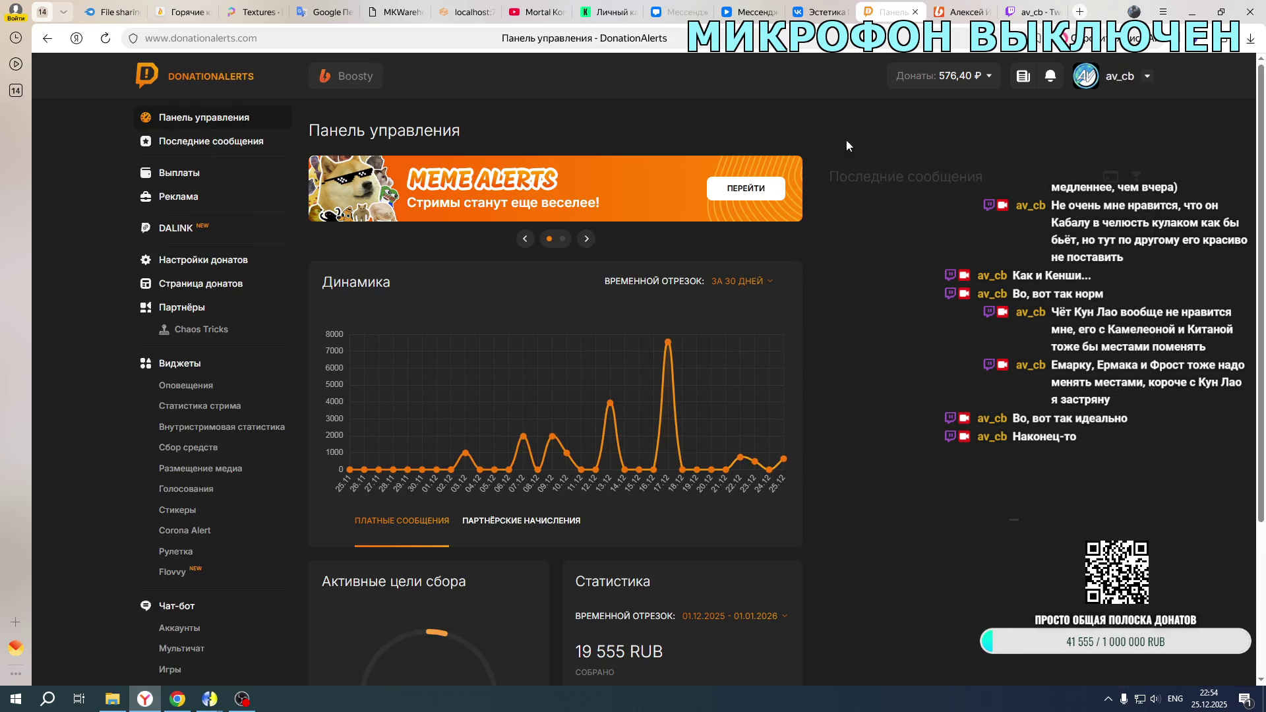
left_click(1192, 12)
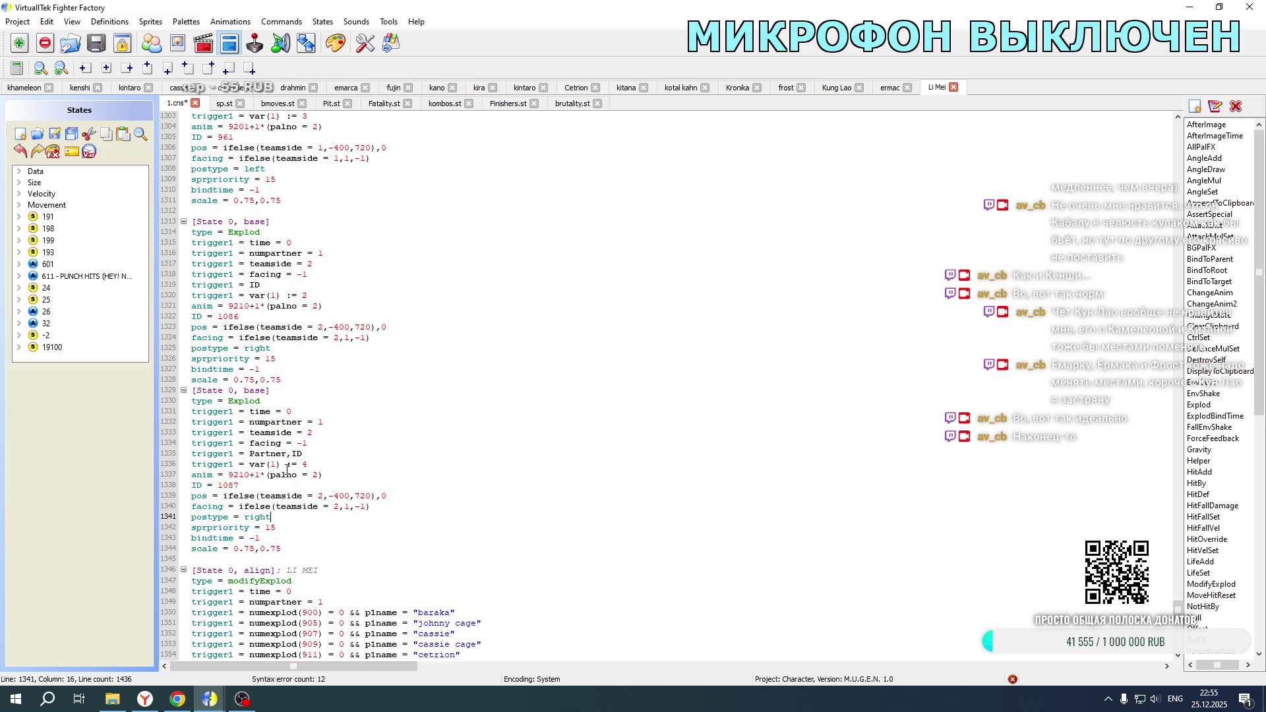
Step: Copy the partner-intro align Explod block and paste it as a new block before the end state
scroll(273, 485, "down", 11)
mouse_move(194, 223)
left_mouse_down()
mouse_move(290, 395)
mouse_move(341, 675)
left_mouse_up()
left_click_drag(341, 675, 361, 591)
left_click(267, 588)
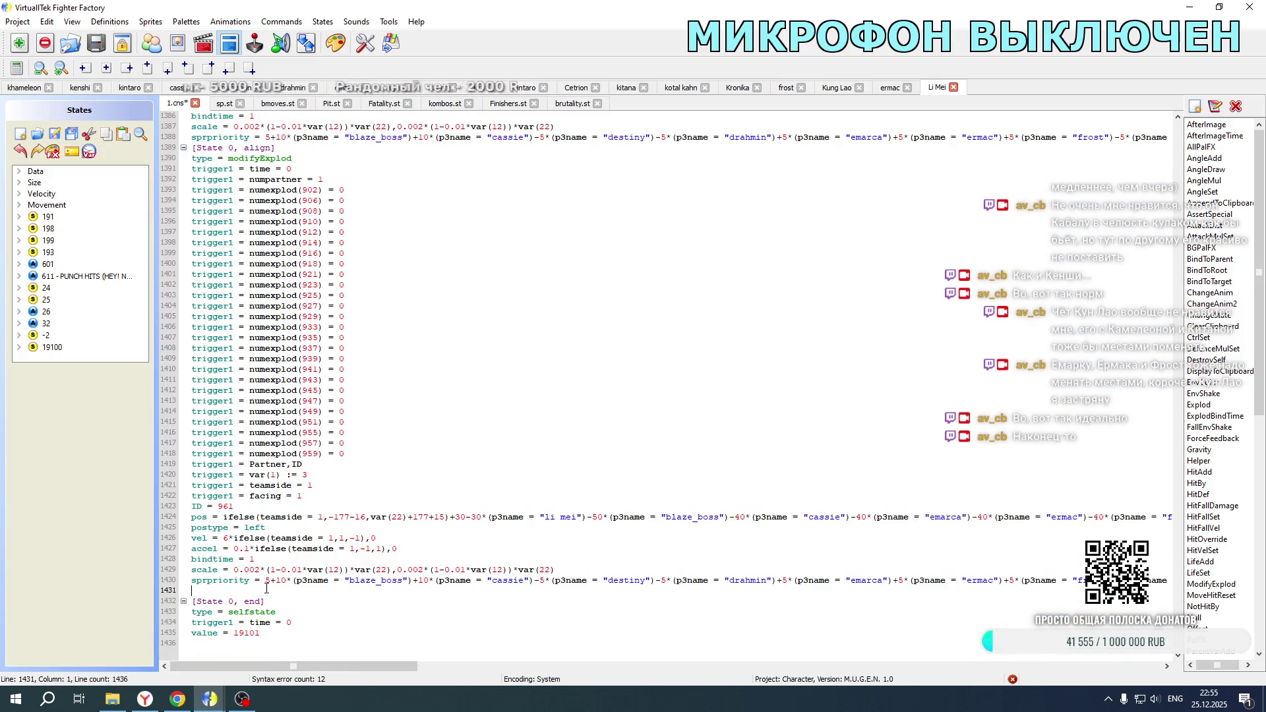
key("Return")
key("ctrl+v")
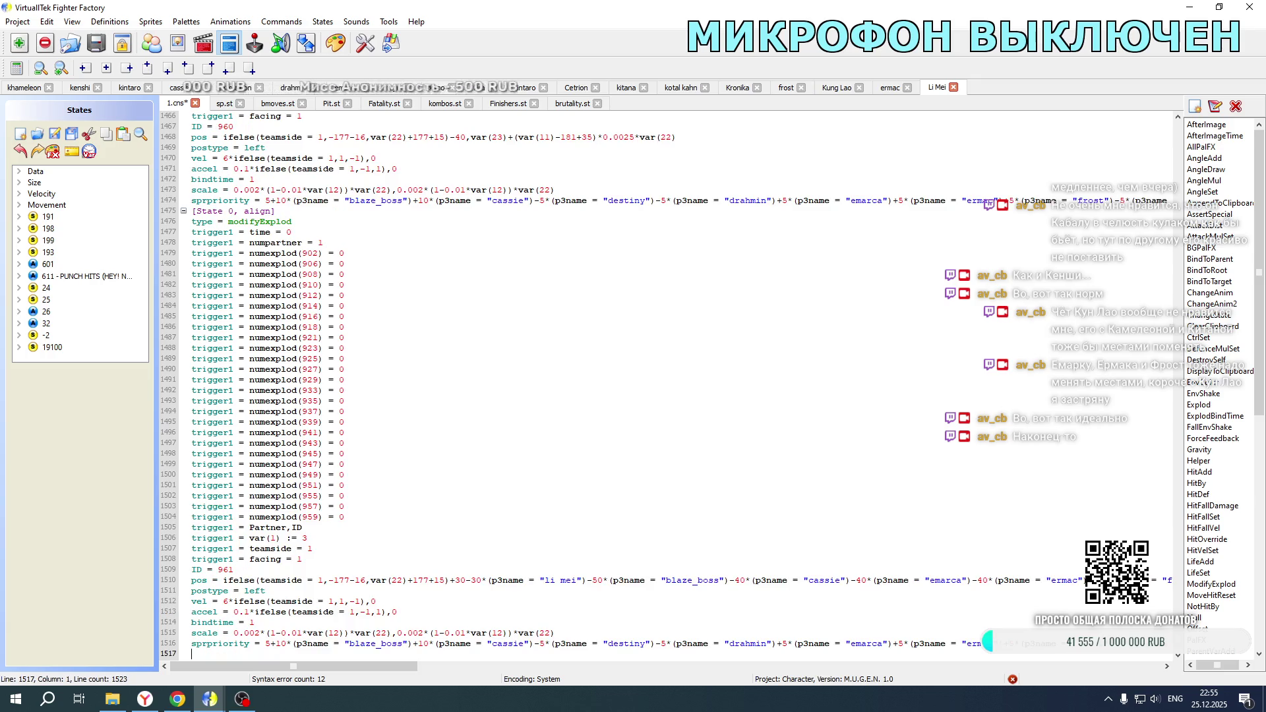
scroll(659, 383, "down", 2)
key("BackSpace")
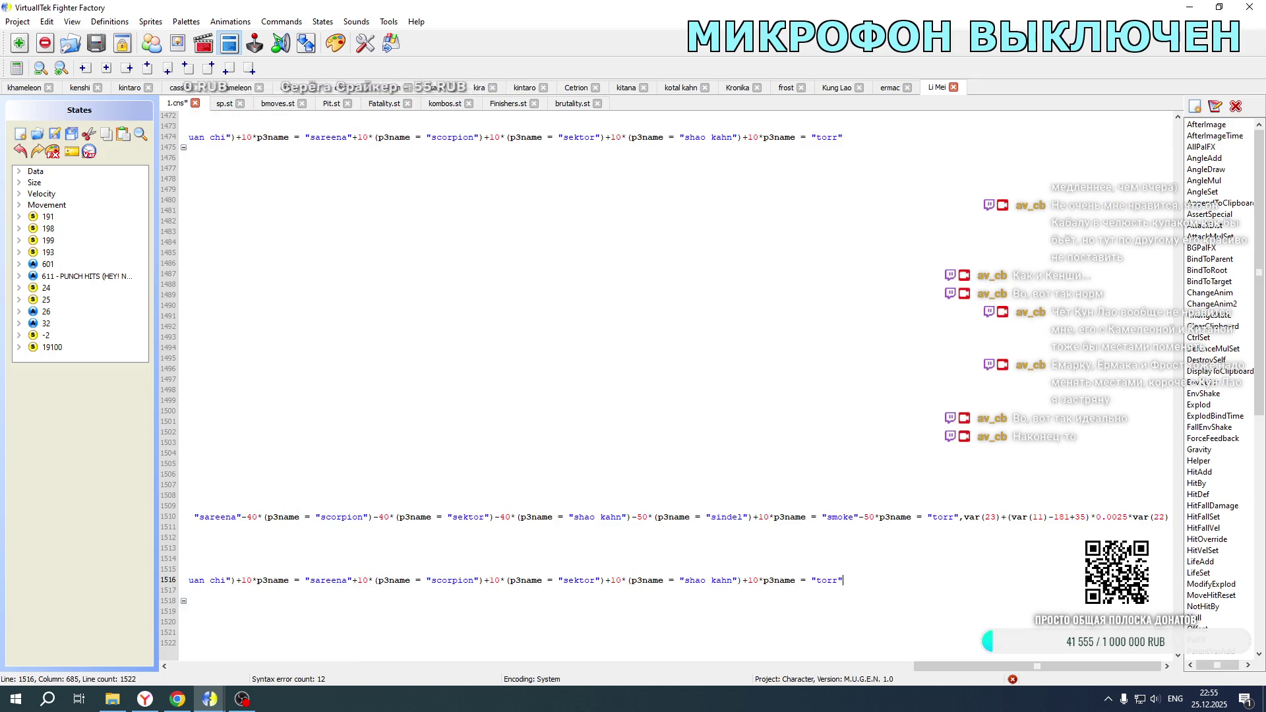
left_click_drag(1035, 664, 211, 659)
scroll(277, 484, "up", 20)
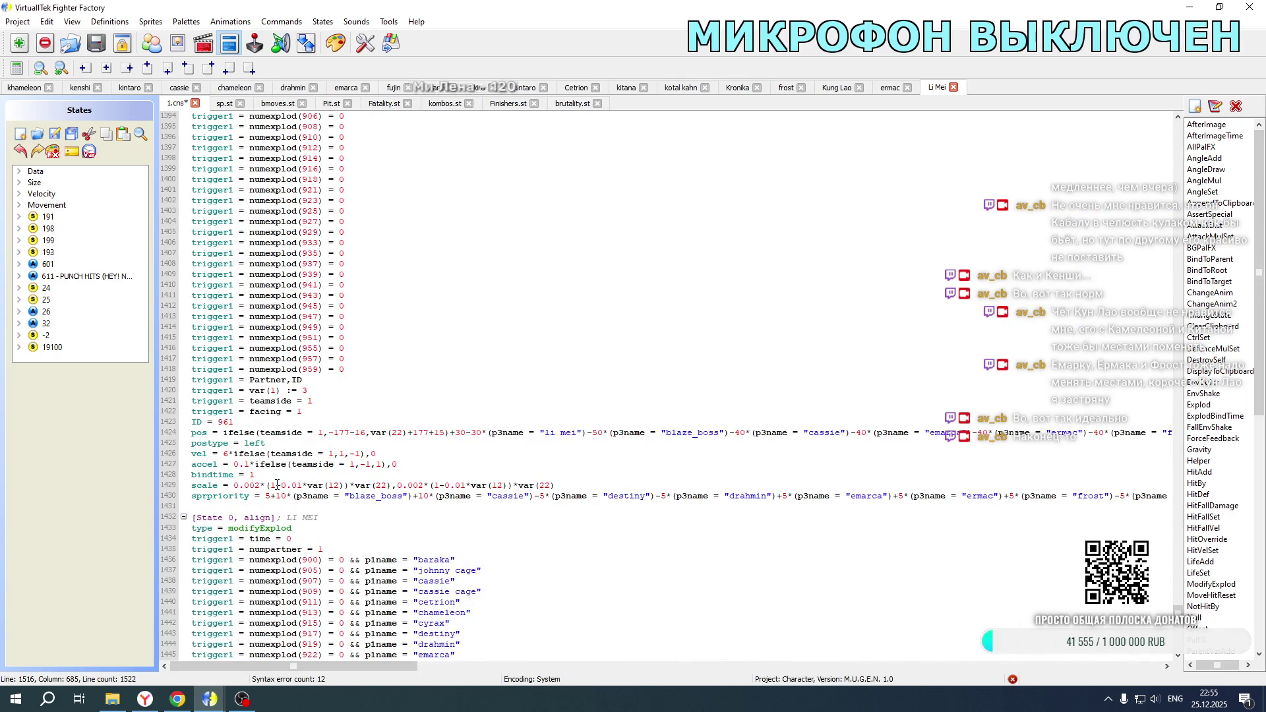
scroll(277, 484, "down", 16)
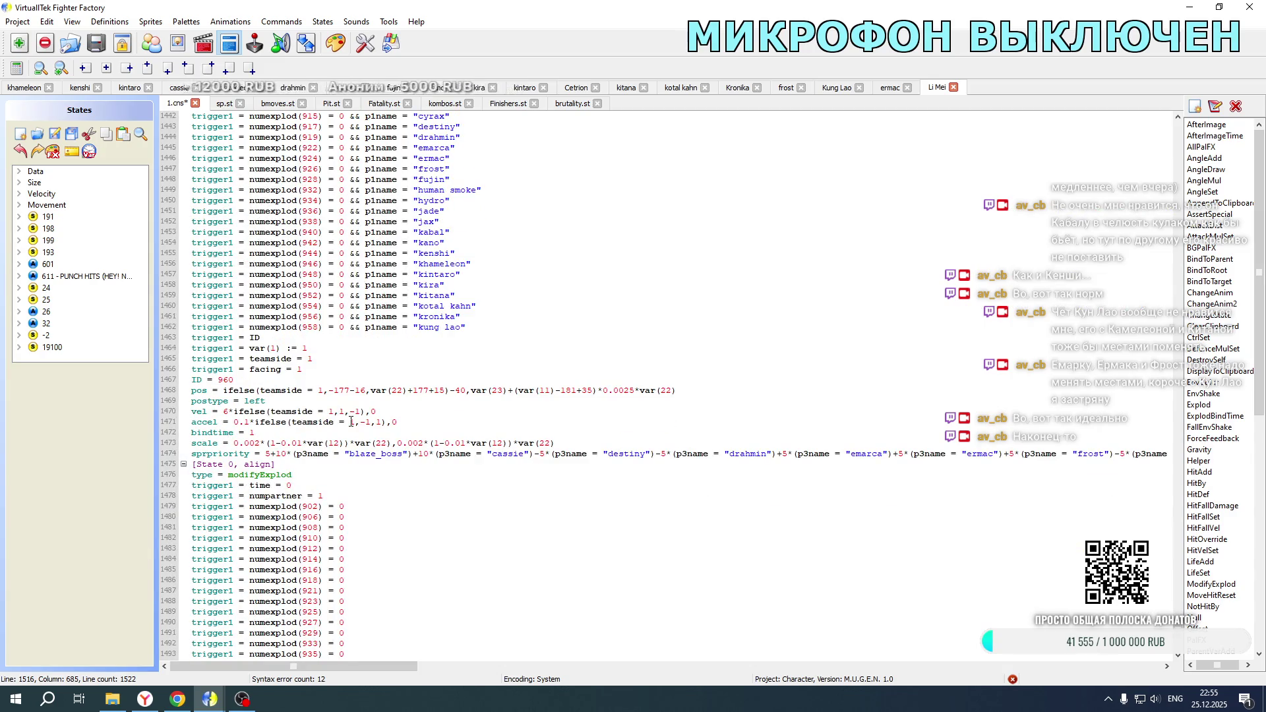
Step: In the pasted block, set var(1) to 2, ID 960 to 1086, and the position and velocity teamside values to 2
left_click_drag(302, 347, 311, 347)
type("2")
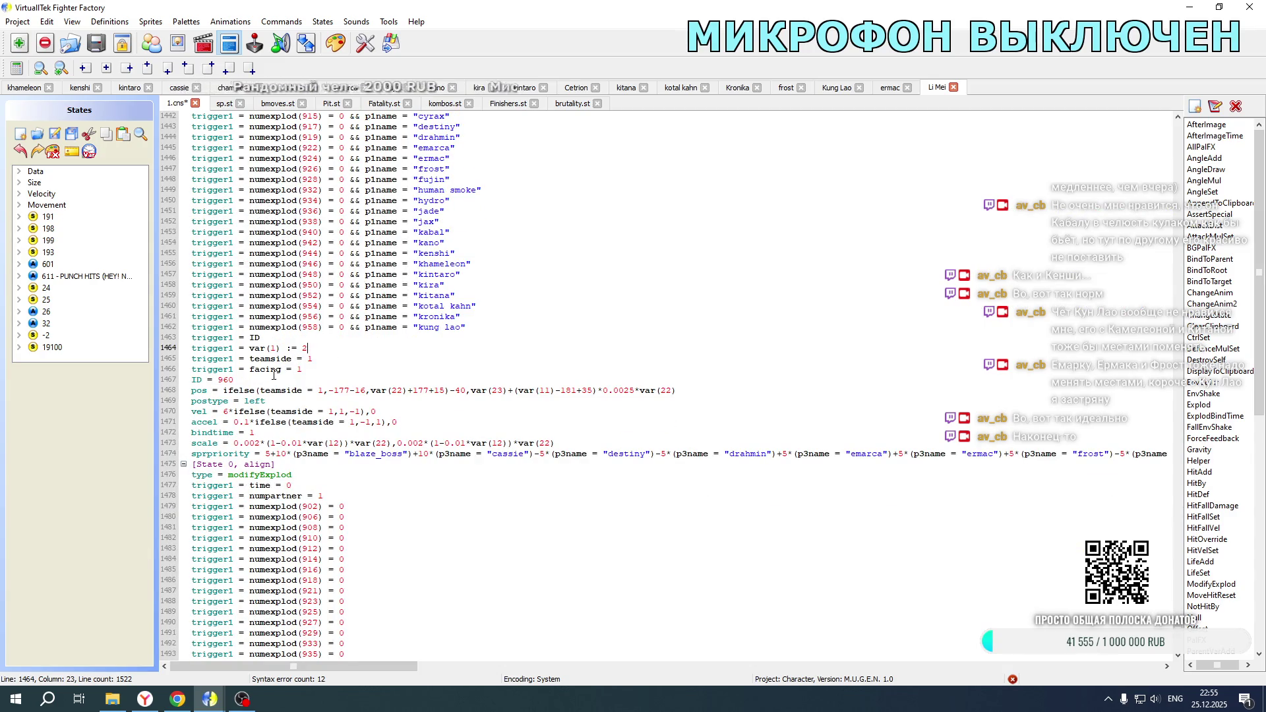
double_click(223, 379)
type("1086")
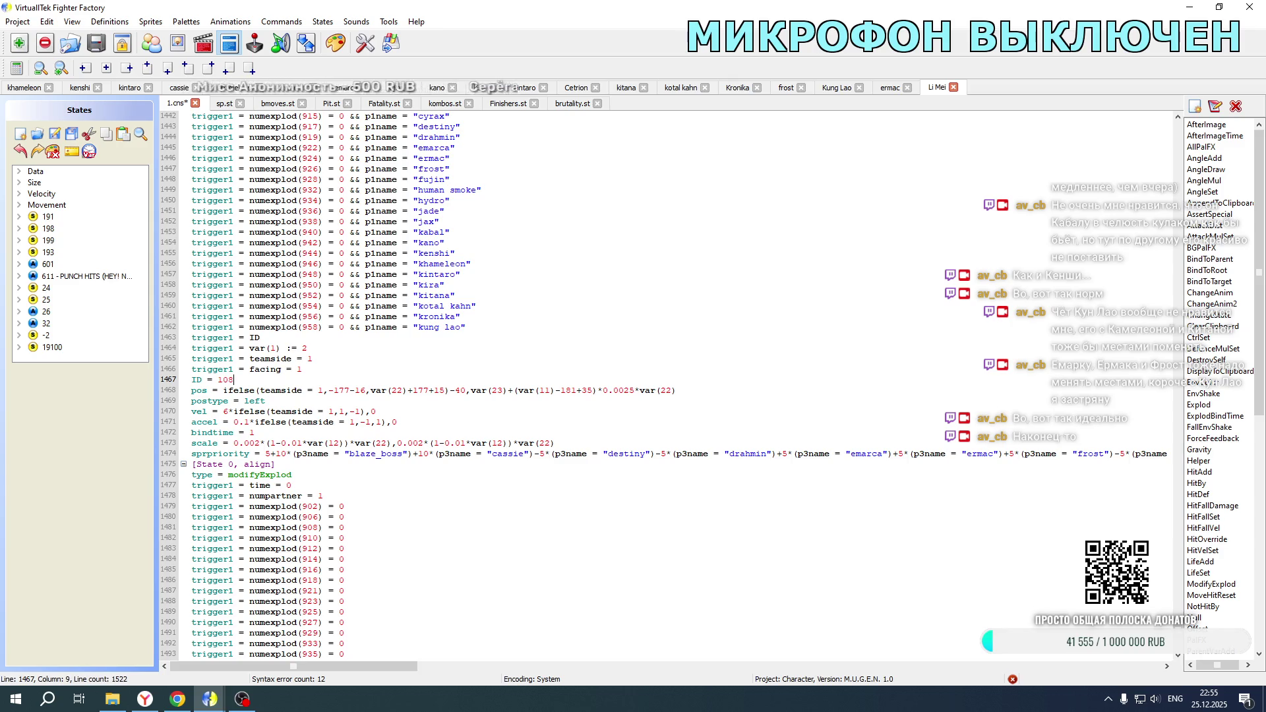
double_click(319, 391)
type("2")
double_click(331, 410)
type("2")
double_click(352, 421)
Step: Mirror the block: var(22)-177+15 position, postype right, velocity -6 and acceleration -0.1
left_click(332, 390)
type("-")
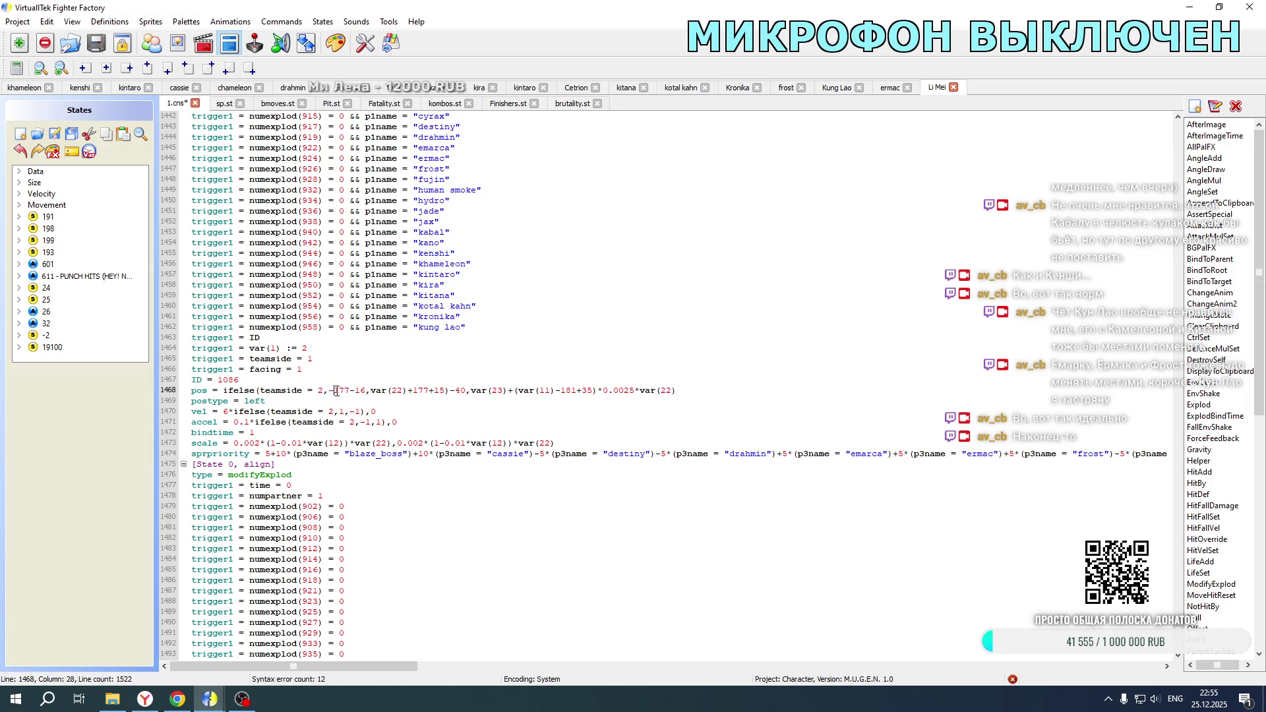
key("BackSpace")
left_click_drag(407, 390, 402, 391)
type("-")
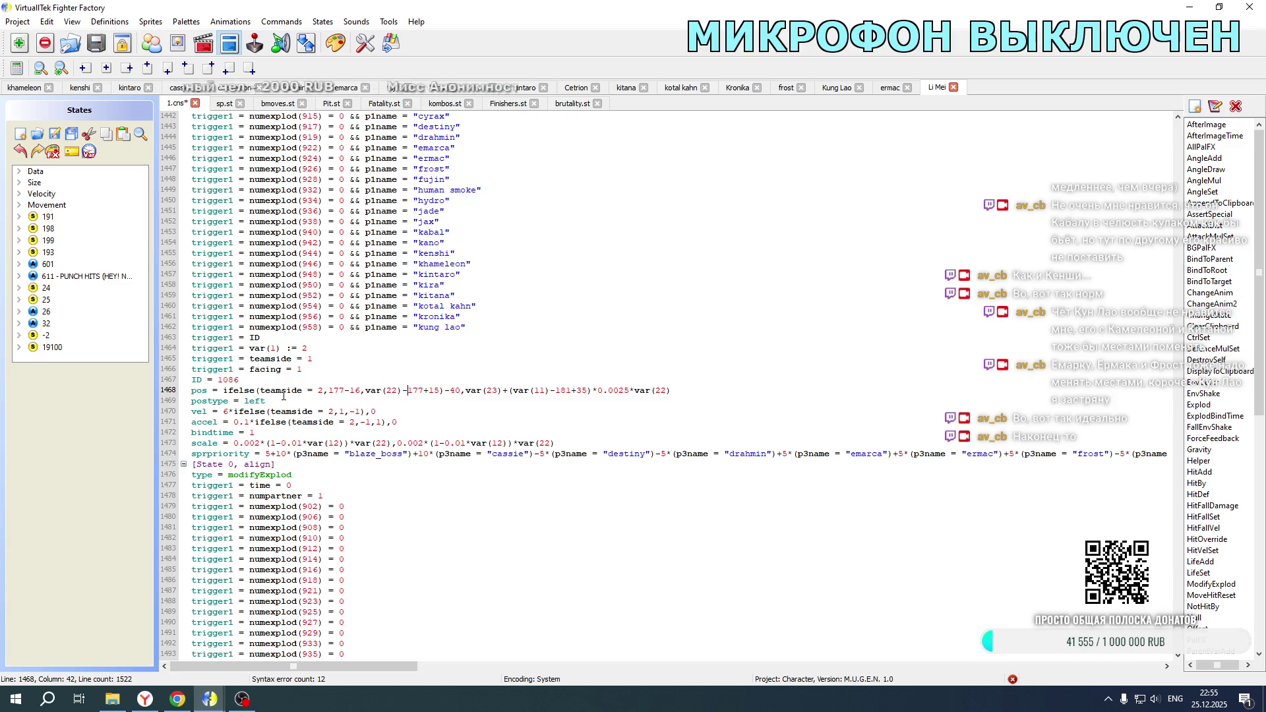
left_click_drag(245, 400, 271, 401)
type("right")
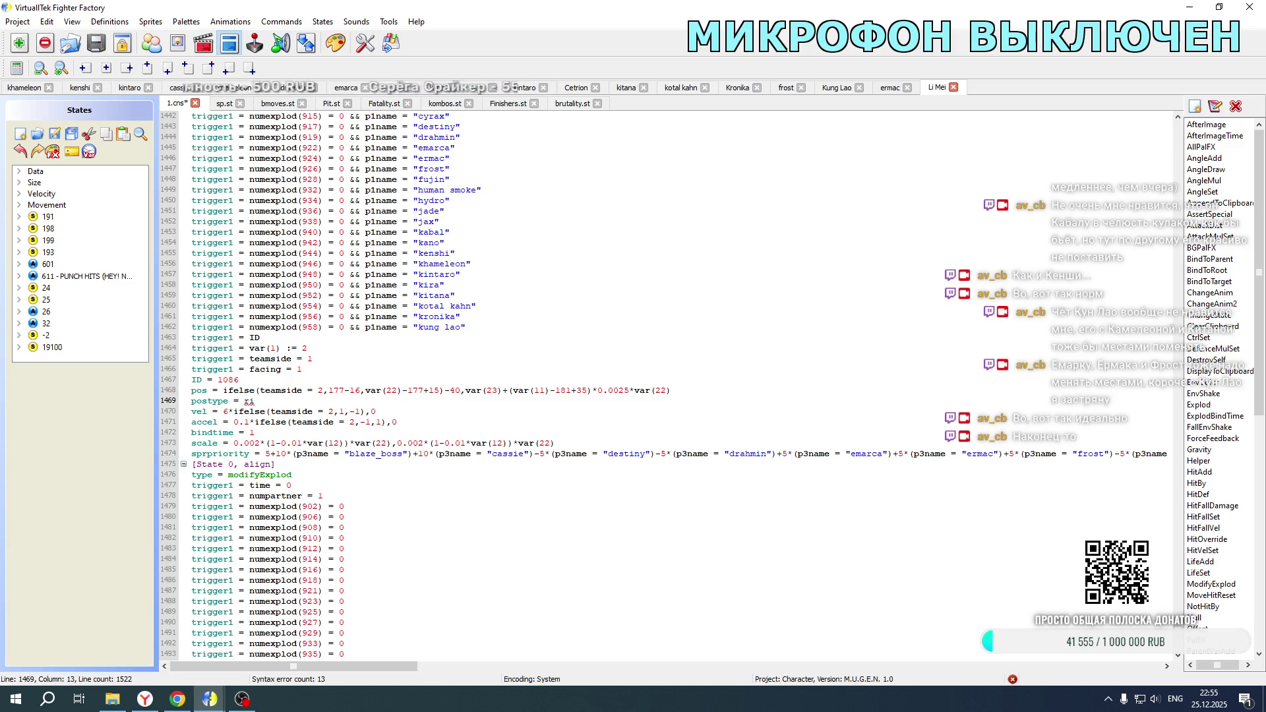
left_click(226, 412)
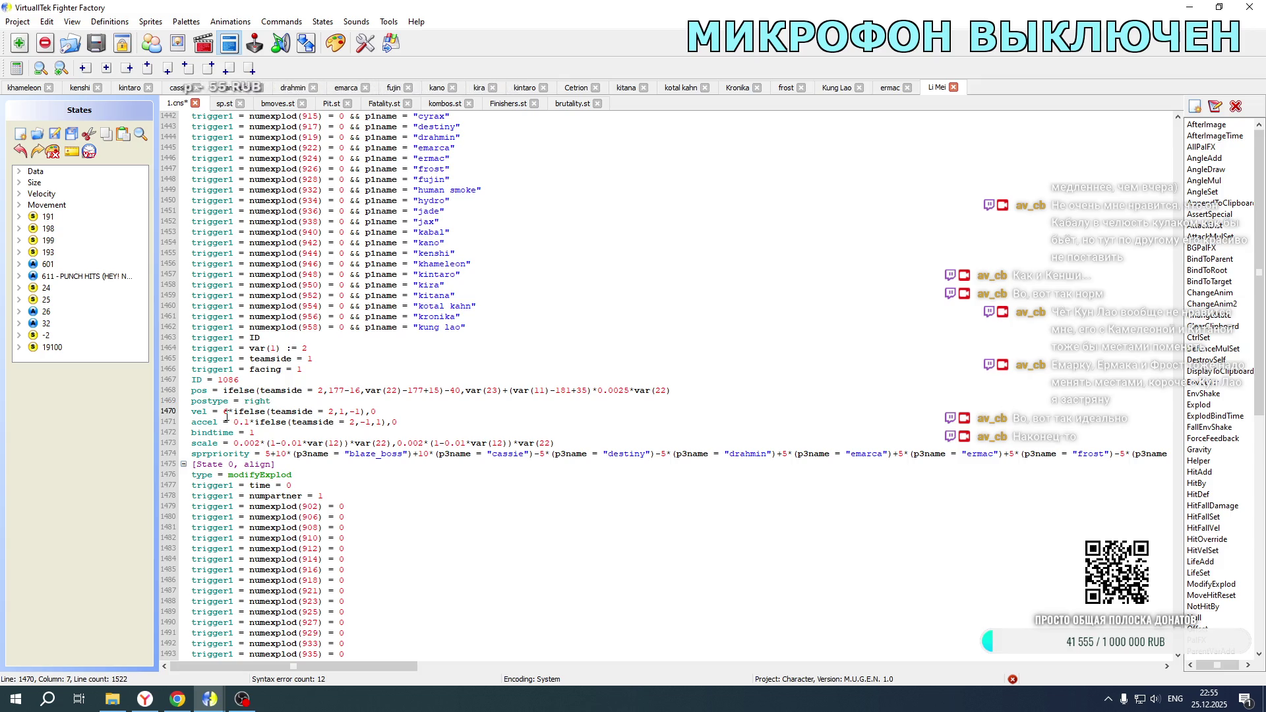
type("-")
left_click(234, 422)
type("-")
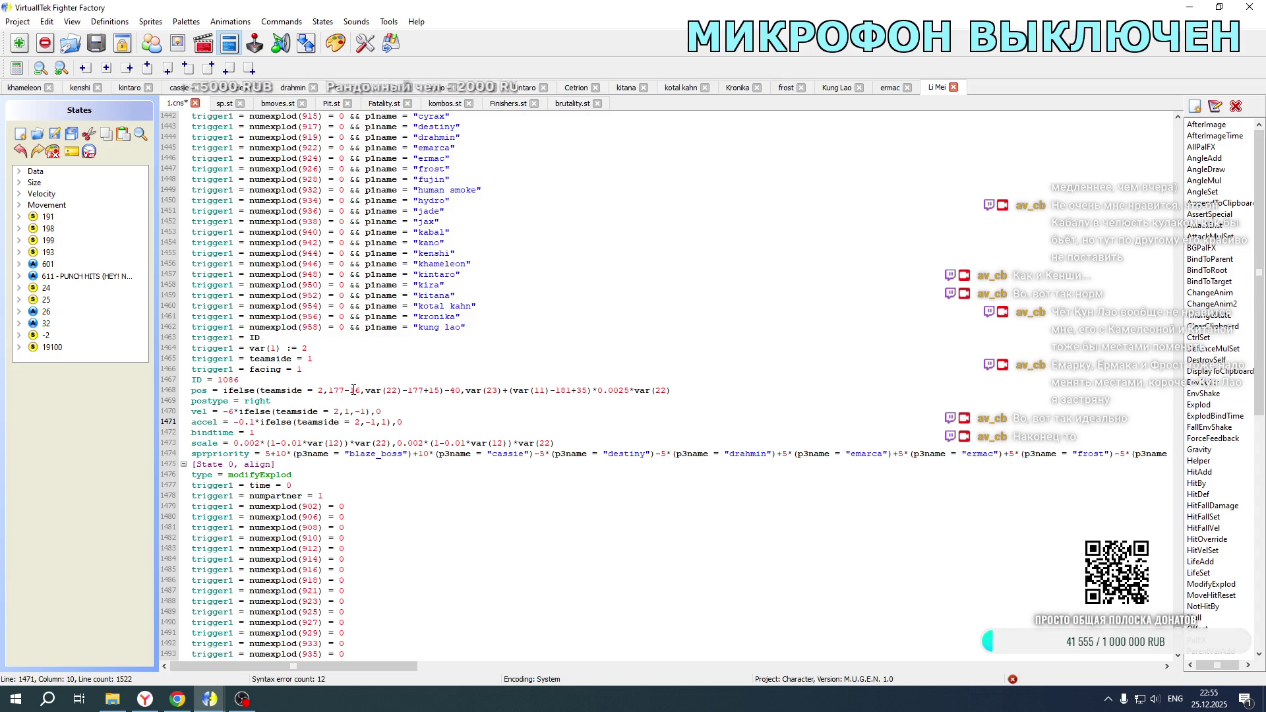
scroll(354, 390, "down", 10)
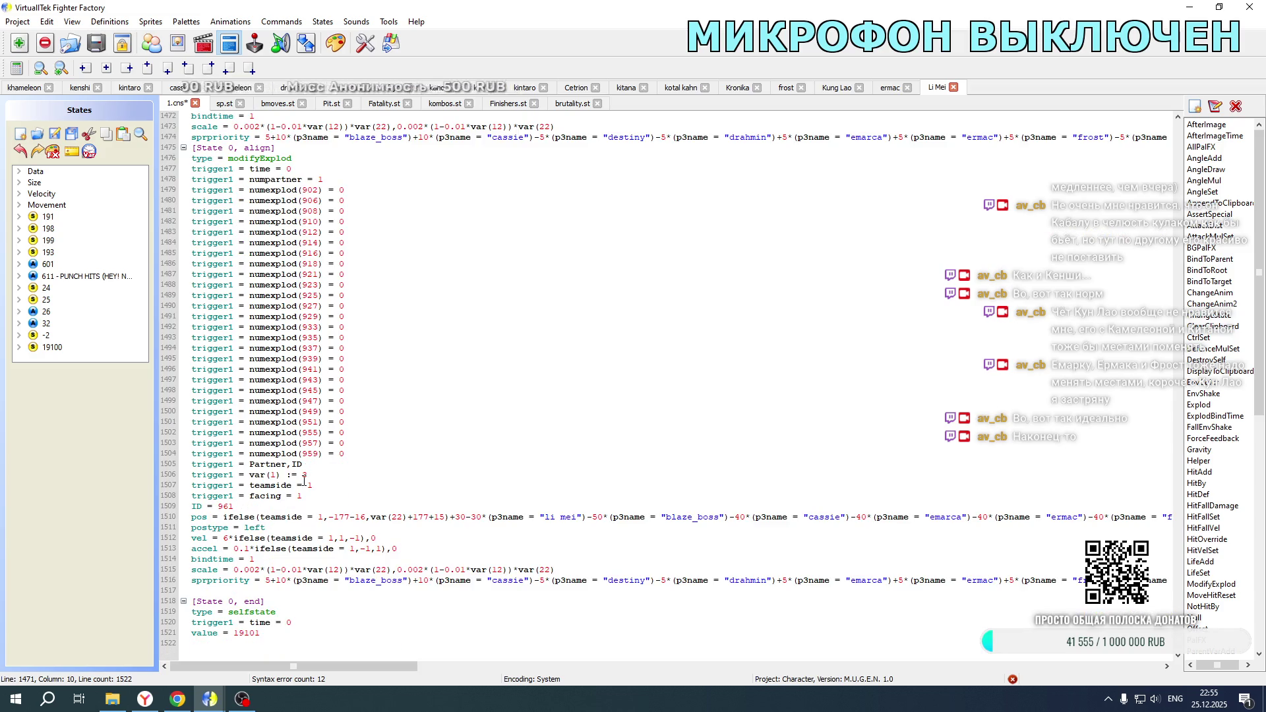
Step: Set the second copy's var(1) to 4, its teamside triggers to 2, and the facing trigger to -1
double_click(305, 474)
type("4")
double_click(312, 486)
type("2")
double_click(298, 496)
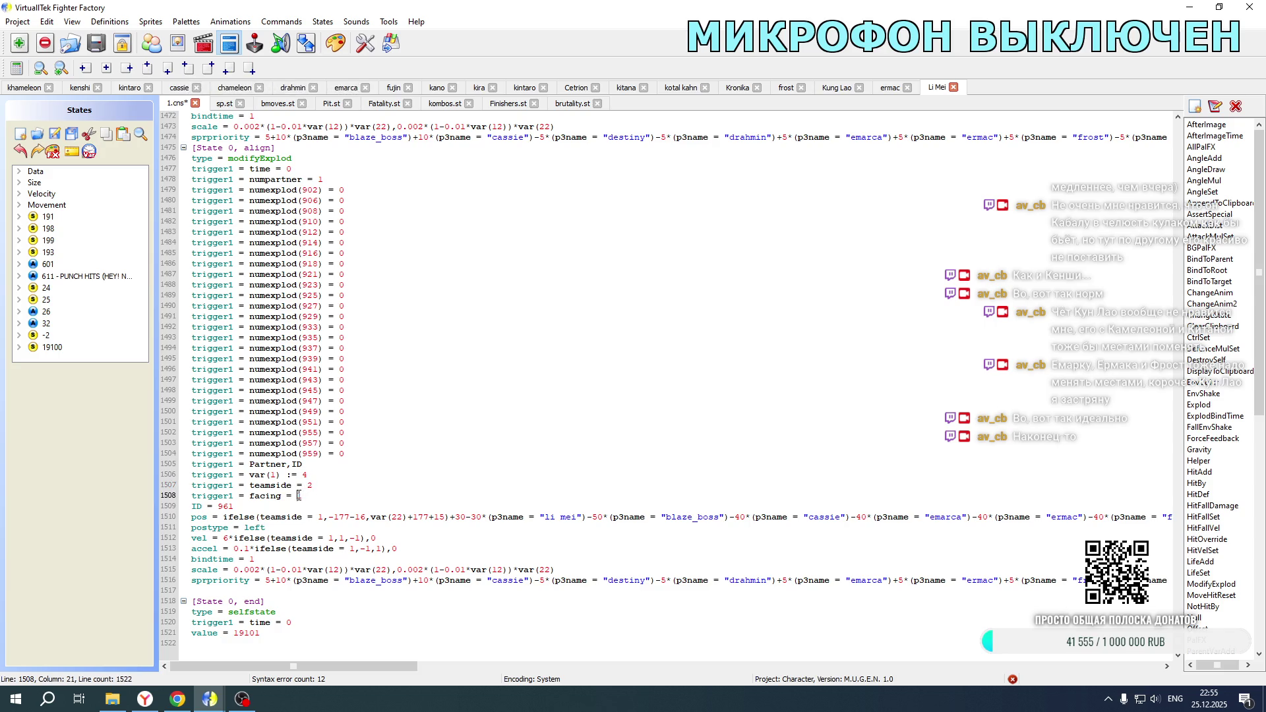
type("-")
type("-1")
scroll(659, 383, "up", 8)
double_click(310, 297)
type("2")
left_click(302, 306)
type("-")
Step: Use teamside 2 in the second copy's position, velocity and acceleration, and negate velocity to -6 and acceleration to -0.1
scroll(351, 333, "down", 8)
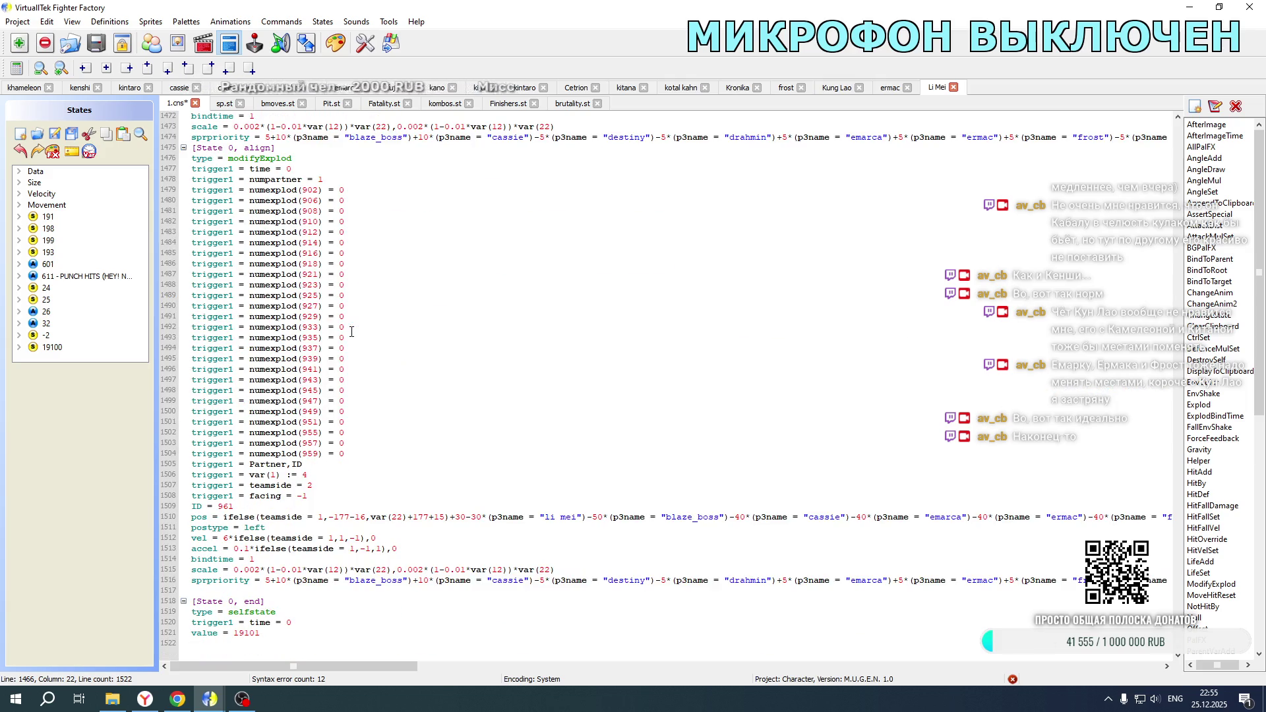
double_click(322, 516)
type("2")
left_click(330, 538)
double_click(330, 538)
double_click(350, 548)
type("2")
left_click(236, 547)
type("-")
left_click(224, 538)
type("-")
Step: Change the second copy's ID 961 to 1087, postype to right, and remove the minus before 177
left_click_drag(220, 507, 238, 504)
type("1087")
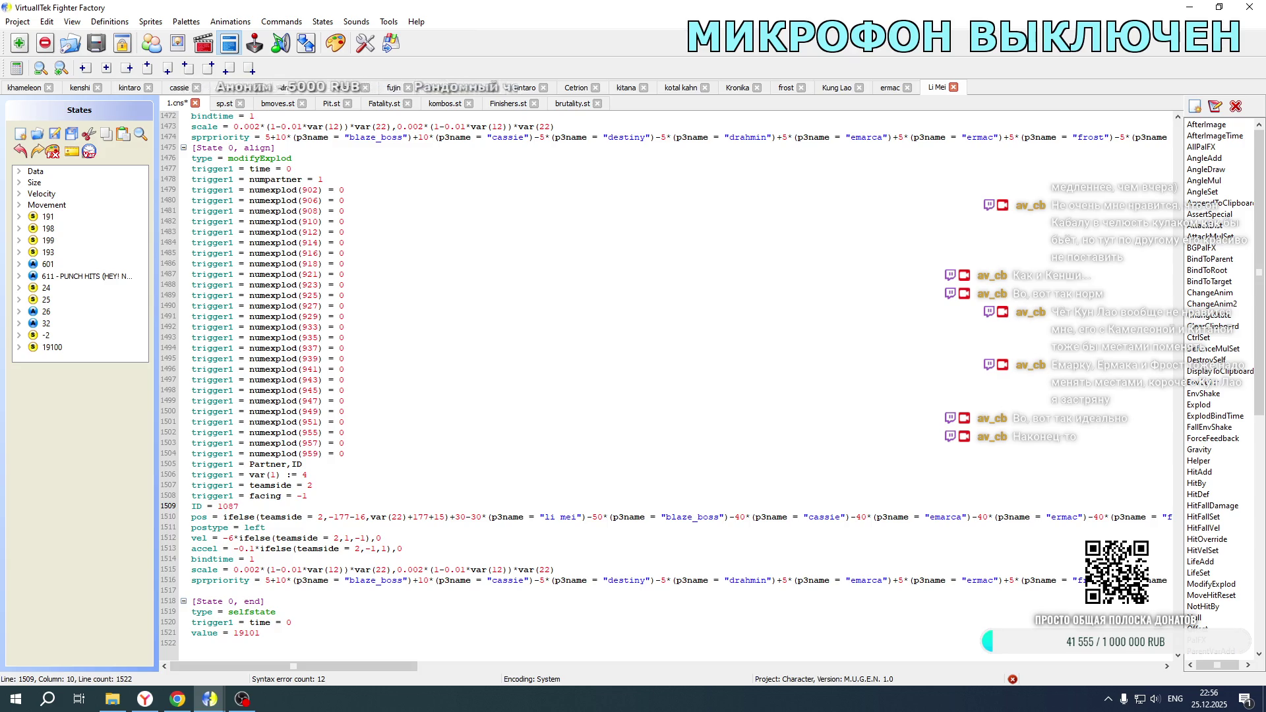
scroll(389, 379, "up", 9)
scroll(389, 379, "down", 9)
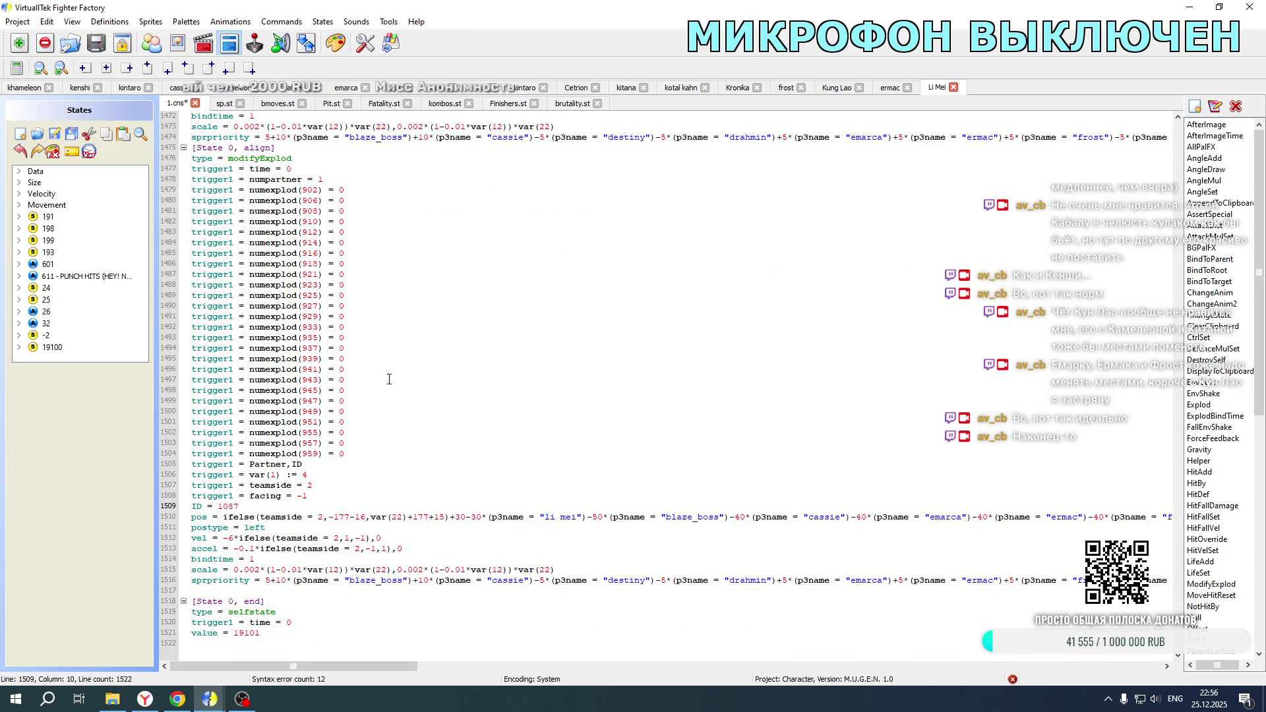
left_click_drag(244, 527, 267, 528)
type("right")
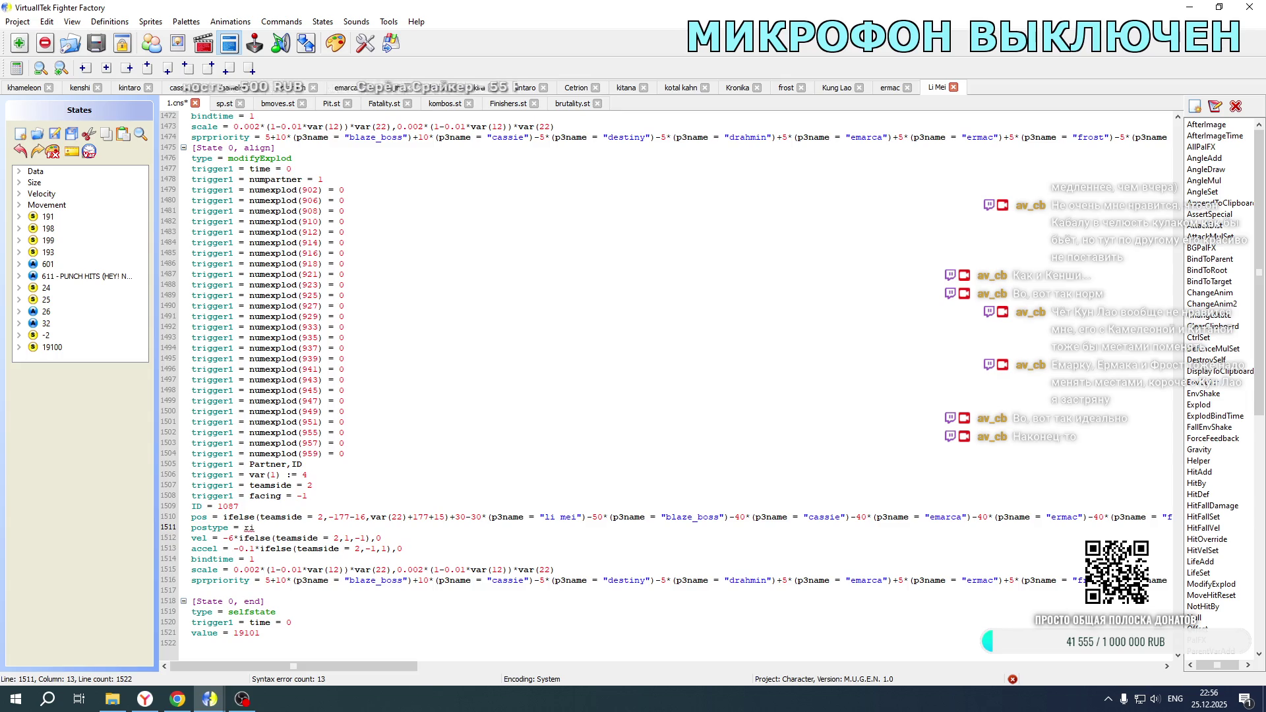
left_click(333, 517)
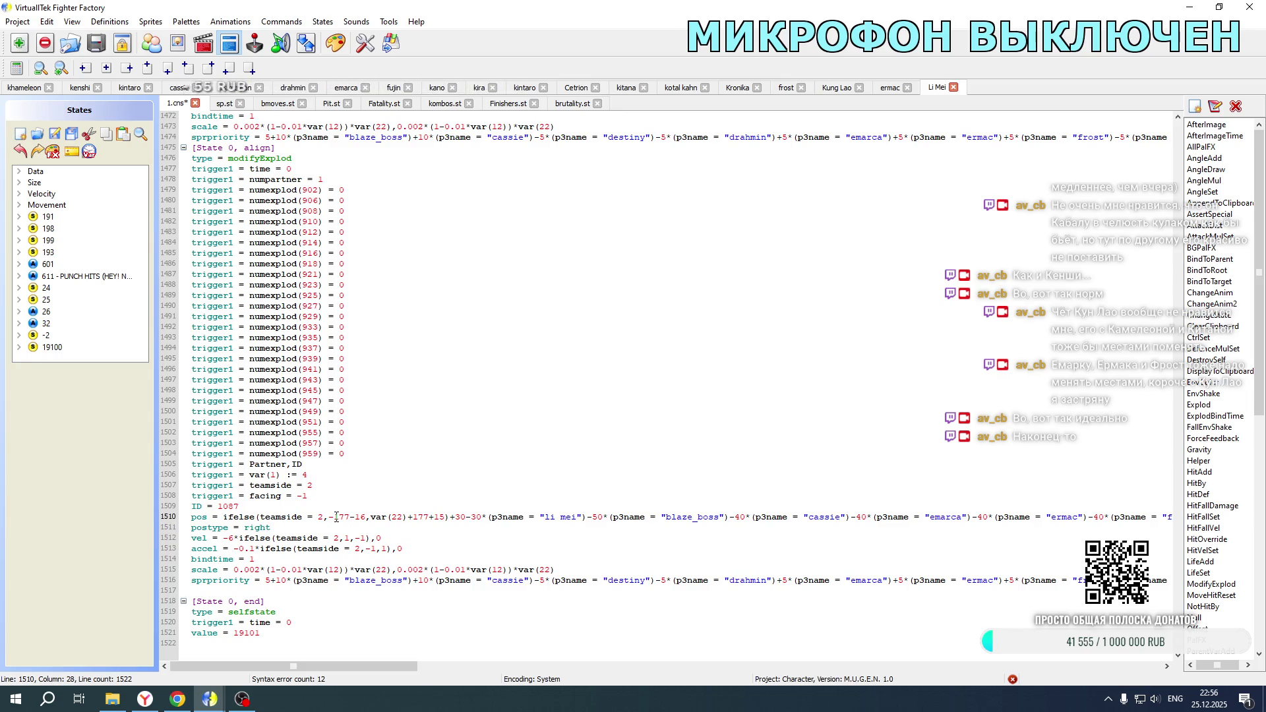
key("BackSpace")
Step: On line 1510, change the 30* term and the li mei, blaze_boss, cassie, emarca and ermac offsets to '+'
left_click(404, 518)
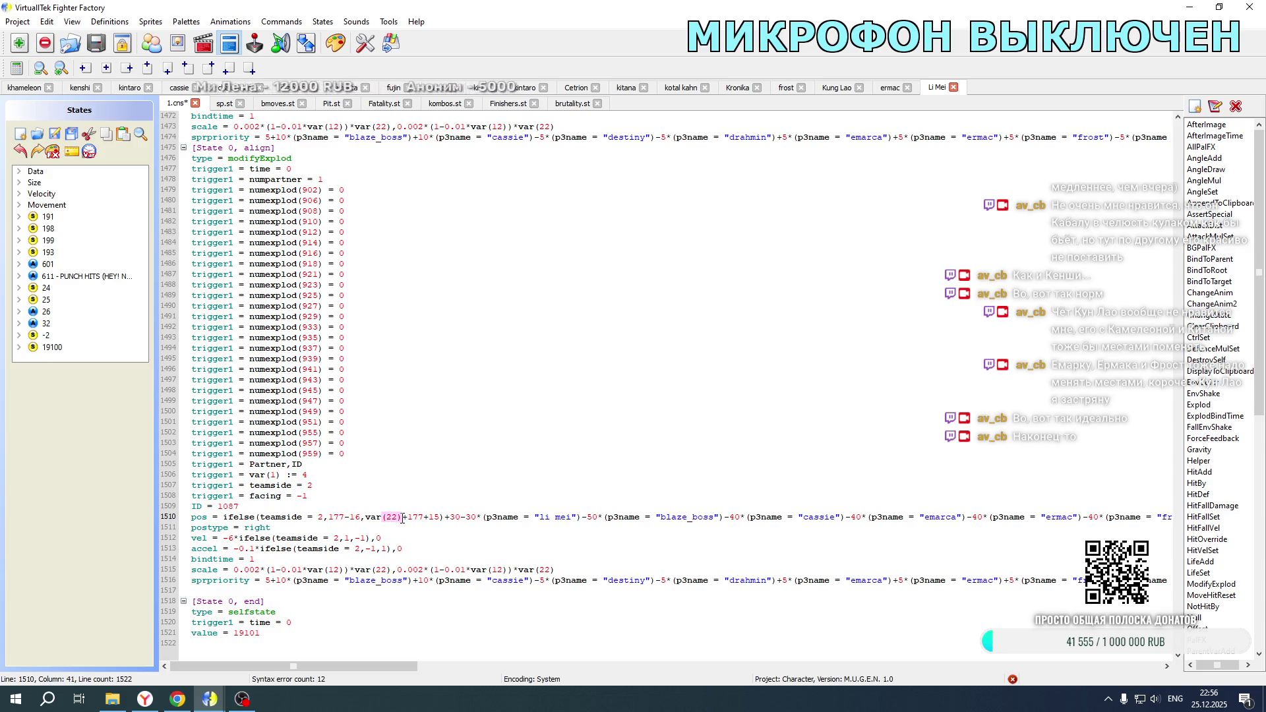
double_click(404, 517)
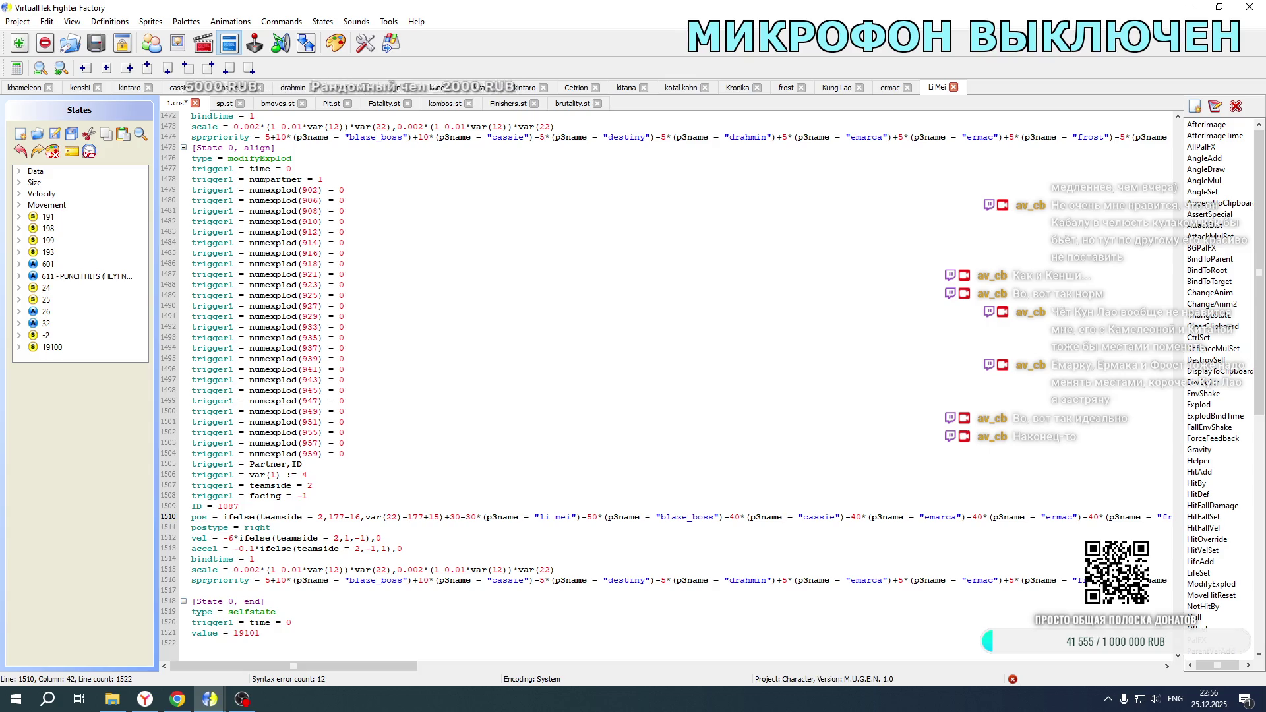
left_click(446, 517)
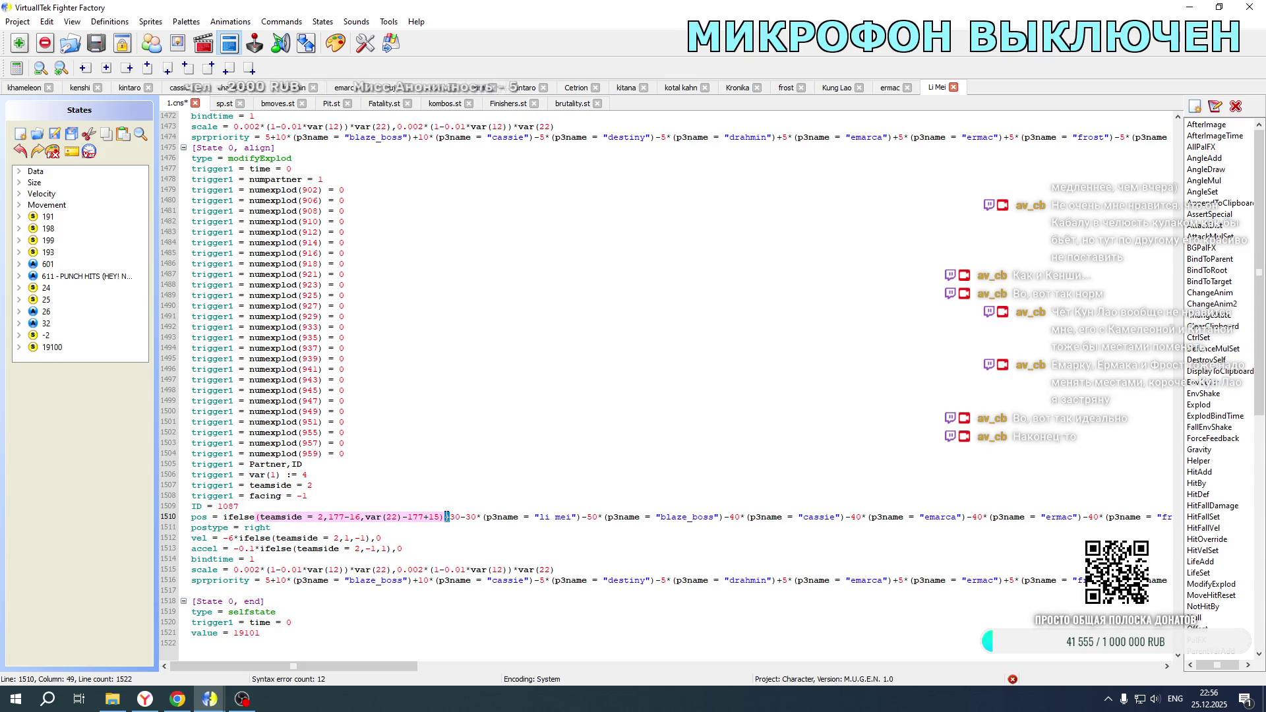
left_click(450, 517)
double_click(463, 517)
type("+")
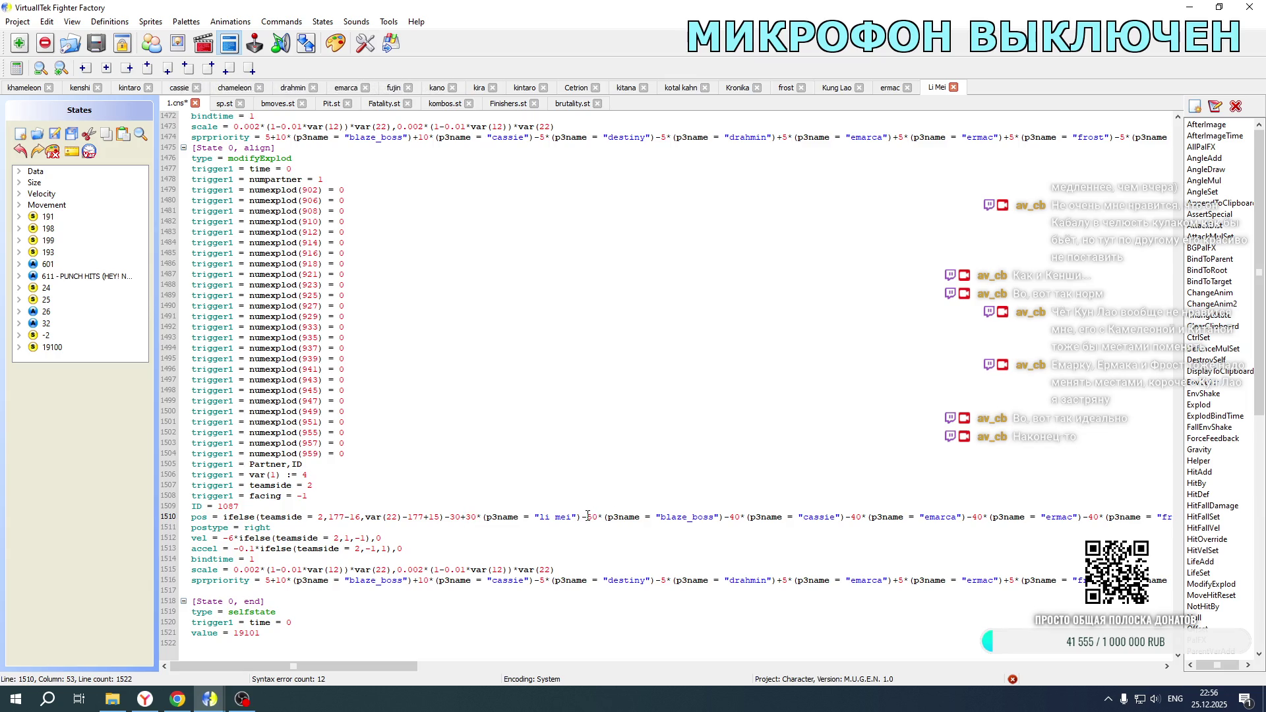
left_click(583, 517)
type("+")
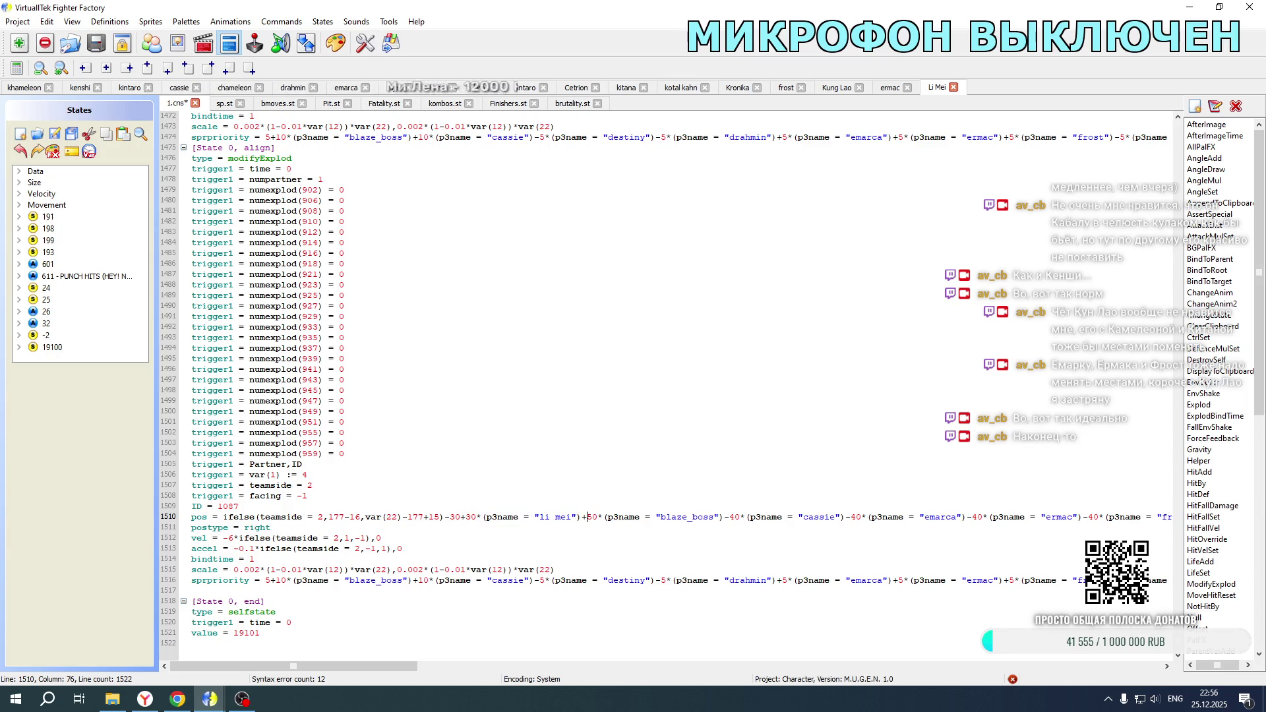
left_click_drag(582, 517, 589, 515)
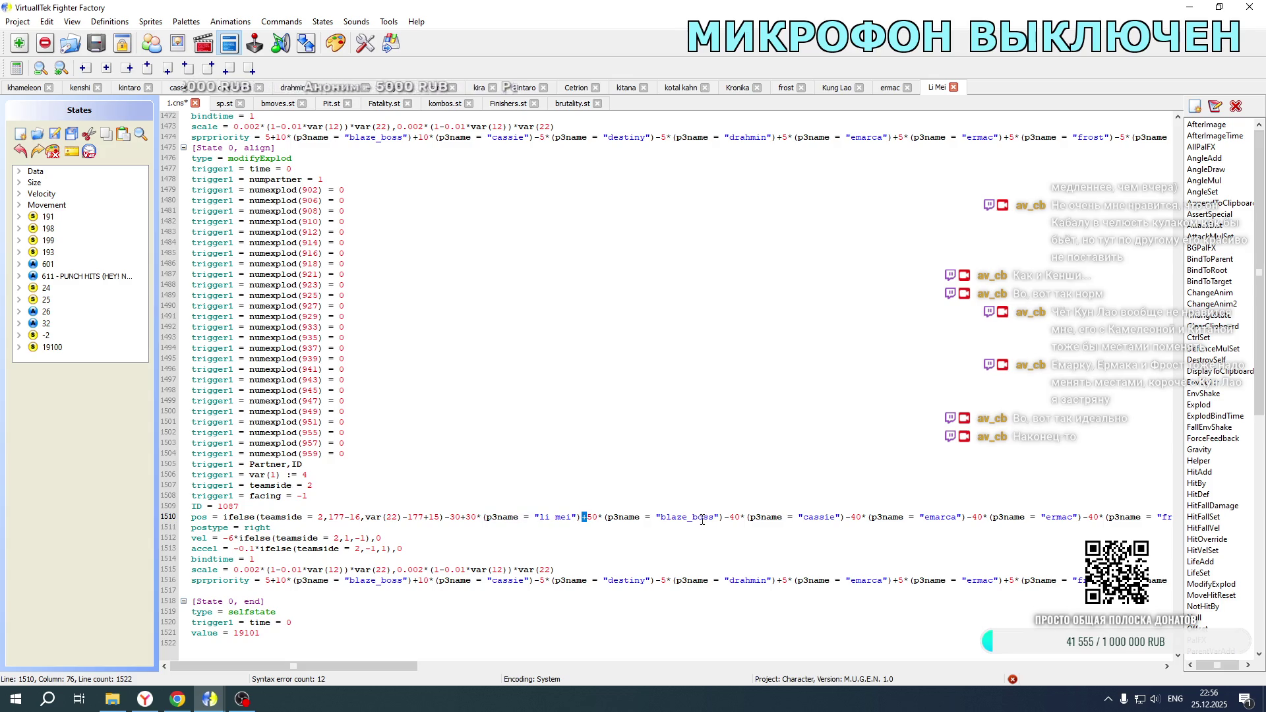
left_click_drag(726, 517, 731, 517)
type("+")
left_click_drag(844, 517, 851, 516)
type("+")
left_click_drag(963, 517, 971, 517)
type("+")
left_click_drag(1080, 517, 1086, 517)
type("+")
Step: Flip the goro, kabal, kenshi, khameleon and kitana offsets on line 1510 to '+'
mouse_move(374, 665)
left_mouse_down()
mouse_move(609, 648)
mouse_move(597, 650)
left_mouse_up()
left_click_drag(312, 516, 321, 517)
type("+")
mouse_move(433, 516)
left_mouse_down()
mouse_move(334, 517)
mouse_move(426, 517)
left_mouse_up()
type("+")
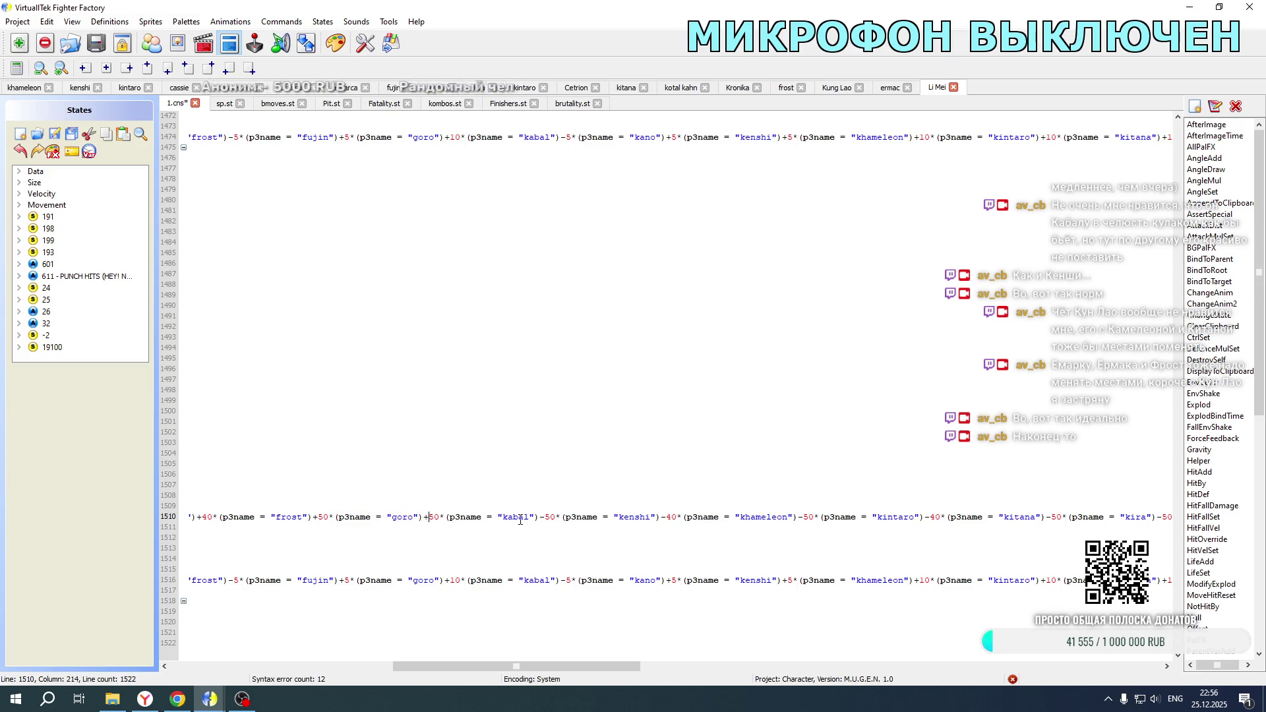
left_click_drag(538, 517, 545, 517)
type("+")
left_click_drag(658, 517, 668, 517)
type("+")
left_click_drag(798, 517, 931, 517)
type("+")
type("+")
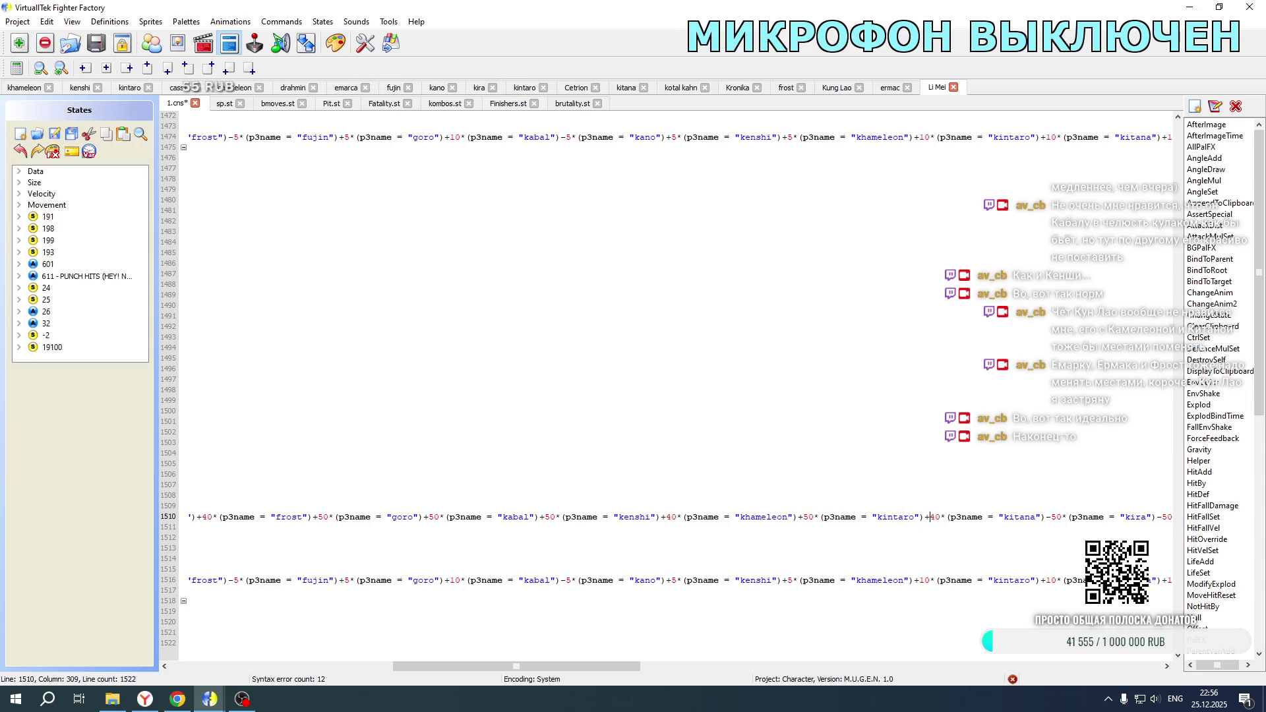
left_click_drag(1043, 516, 1051, 517)
type("+")
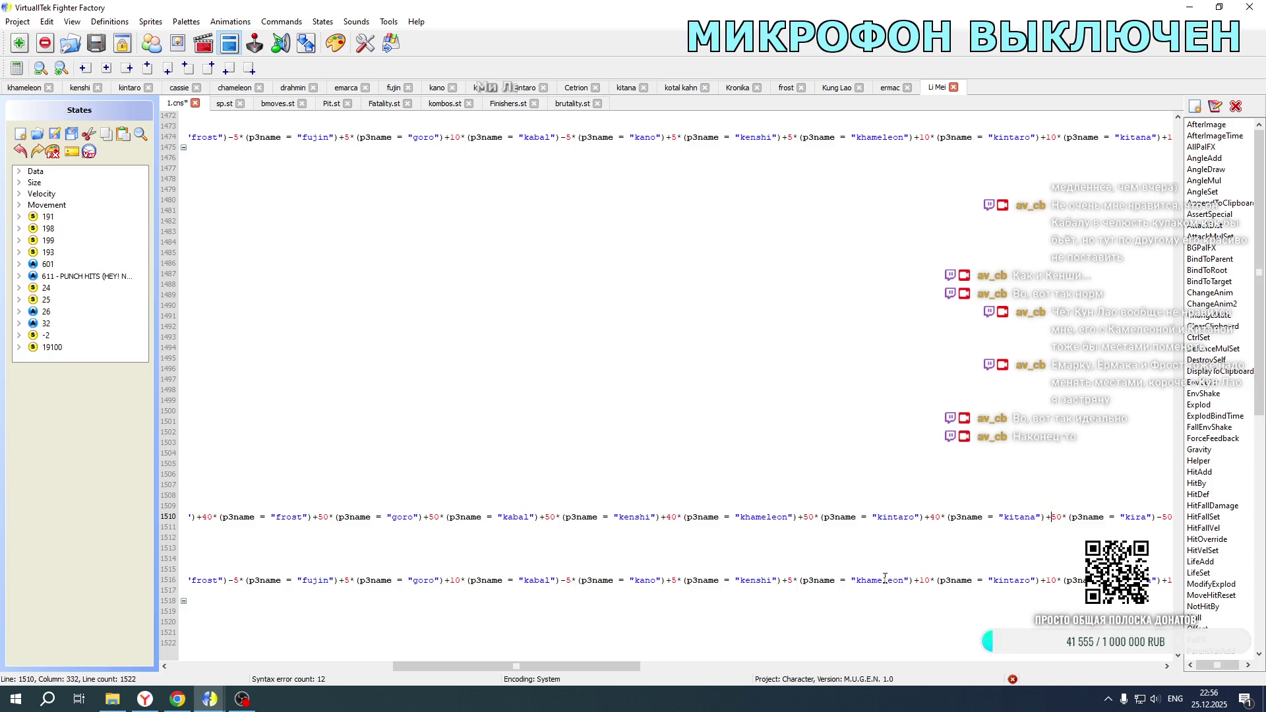
Step: Flip the kira, kotal kahn, kung lao, liu_kang, moloch, motaro and noob saibot offsets to '+'
left_click_drag(608, 666, 825, 649)
left_click_drag(294, 517, 303, 517)
type("+")
left_click_drag(439, 517, 447, 517)
type("+")
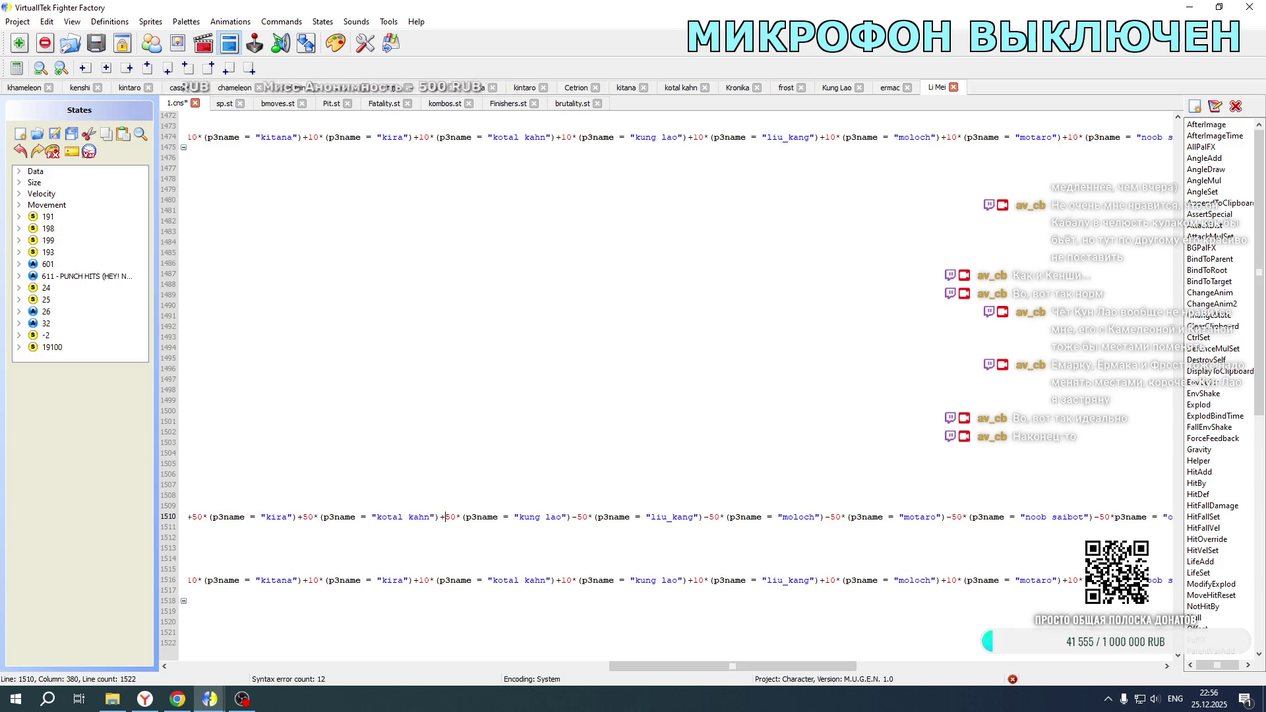
left_click_drag(570, 517, 580, 517)
type("+")
left_click_drag(703, 517, 708, 517)
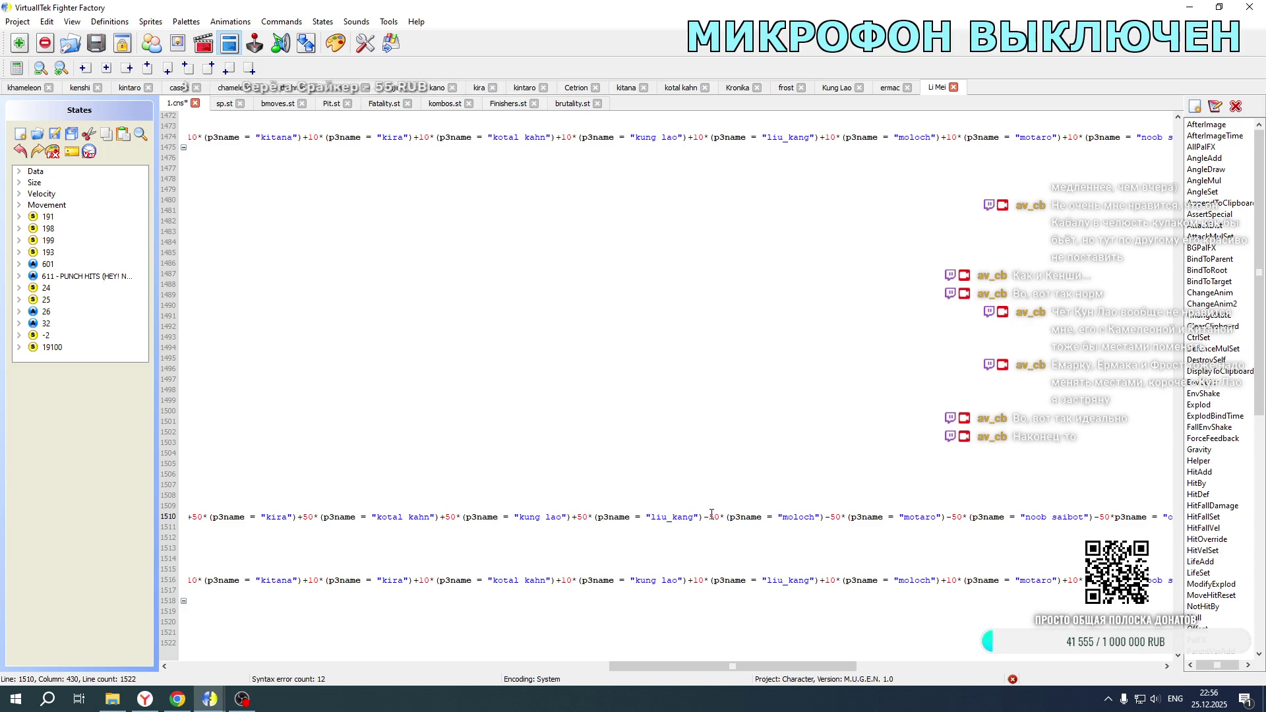
type("+")
left_click_drag(823, 516, 831, 516)
type("+")
left_click_drag(945, 517, 953, 516)
type("+")
left_click_drag(1098, 517, 1102, 517)
type("+")
Step: Flip the quan chi, sareena, scorpion and following offset signs on line 1510 to '+'
left_click_drag(629, 665, 817, 662)
left_click_drag(447, 517, 452, 517)
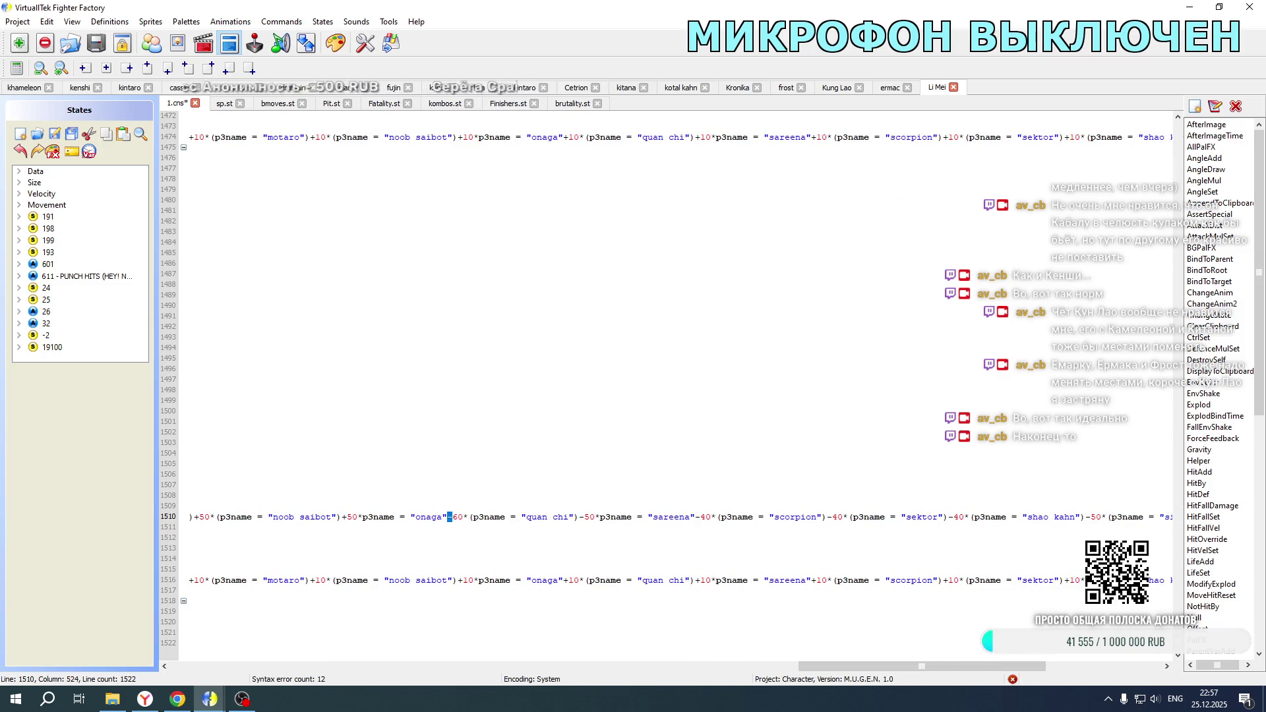
left_click_drag(578, 517, 585, 516)
type("+")
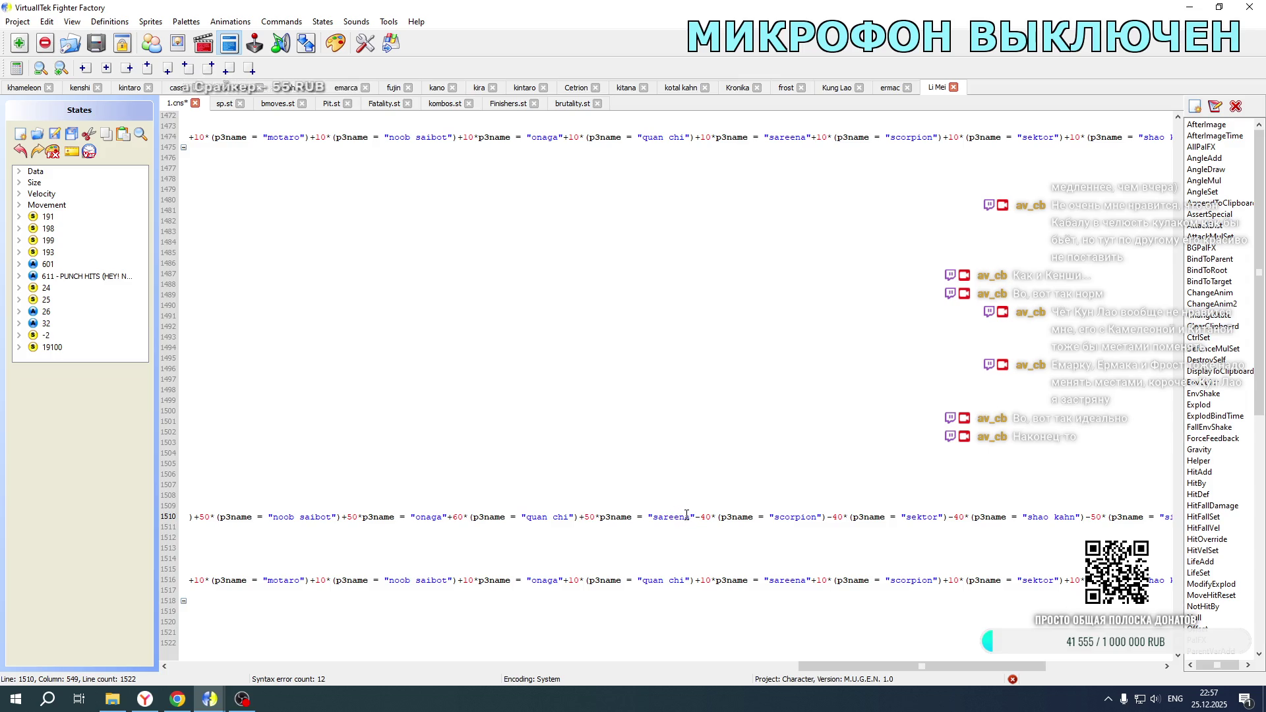
left_click_drag(693, 518, 700, 518)
type("+")
left_click_drag(824, 518, 833, 517)
type("+")
left_click_drag(947, 517, 955, 517)
type("+")
left_click_drag(946, 666, 1061, 666)
Step: Make the sindel offset '+', the smoke offset '-', and the next offset '+'
left_click_drag(625, 517, 632, 517)
type("+")
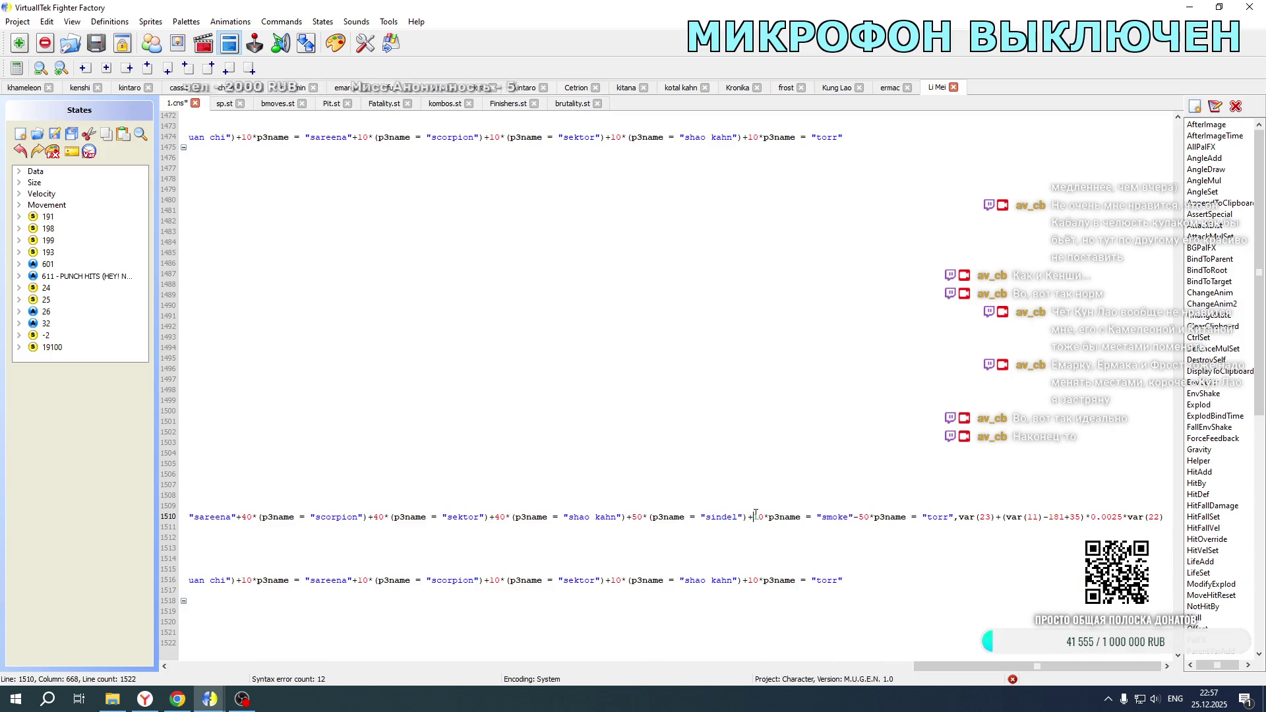
left_click_drag(755, 516, 748, 517)
type("-")
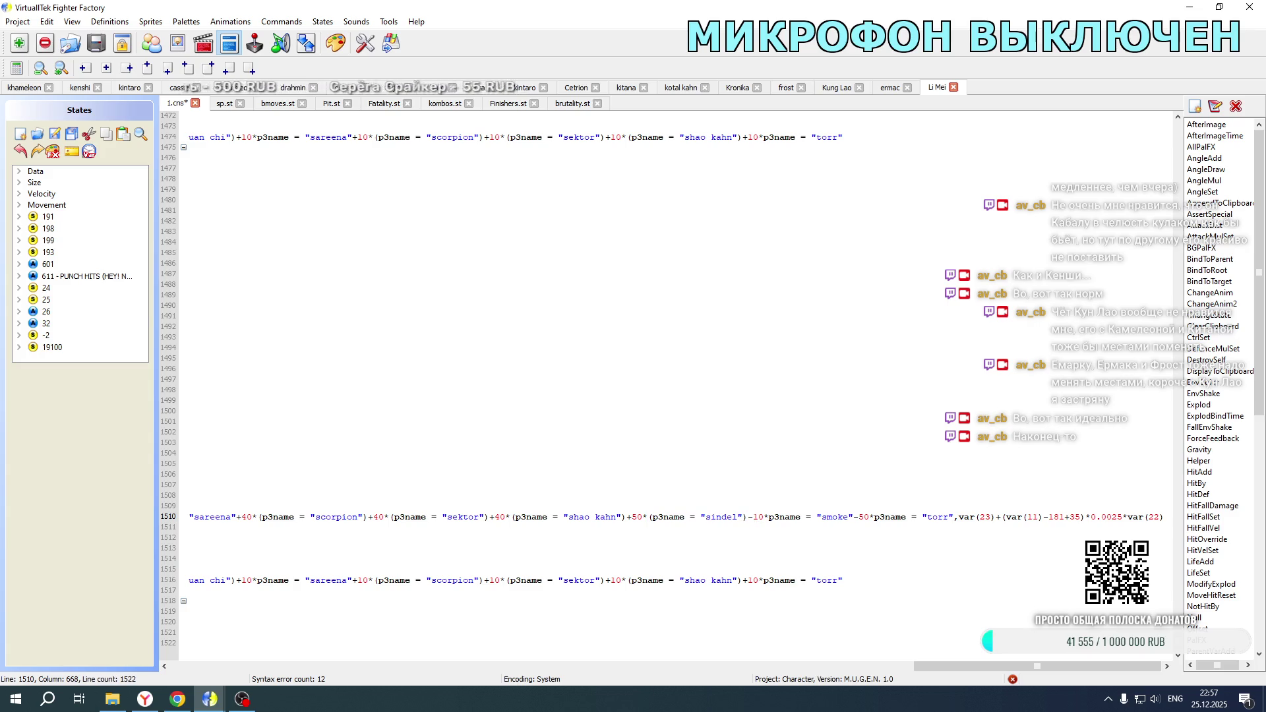
left_click_drag(860, 517, 853, 517)
type("+")
left_click_drag(956, 665, 149, 655)
scroll(259, 397, "up", 1)
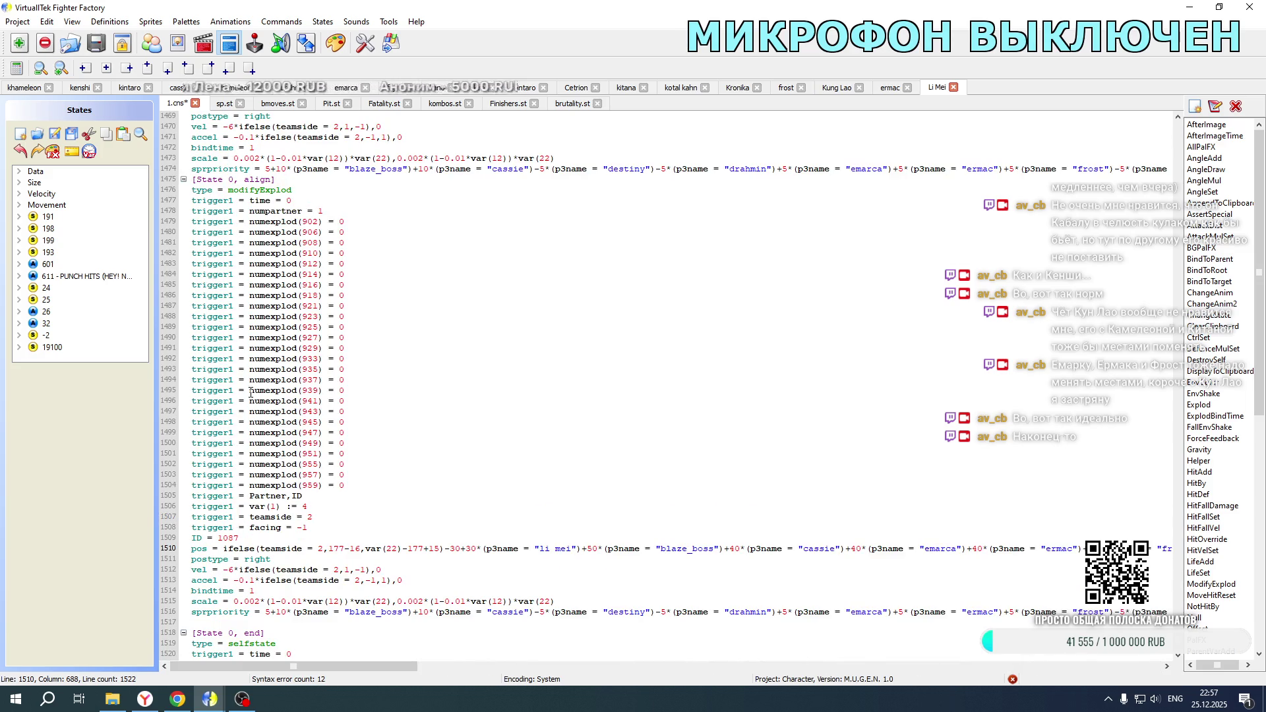
Step: Save Li Mei's 1.cns and bring up khameleon's Fatality.st
key("ctrl+s")
left_click(27, 93)
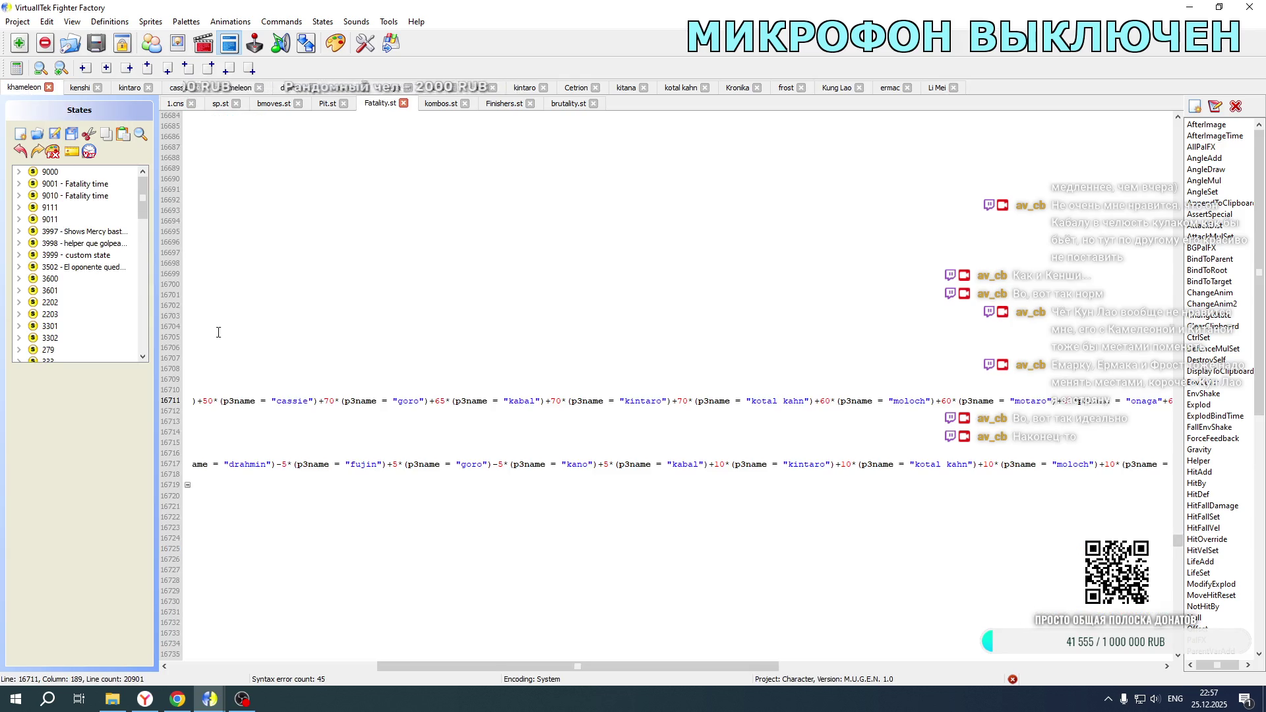
scroll(319, 513, "down", 7)
scroll(319, 513, "up", 5)
Step: Paste a duplicate of the [State 0, stop] partner-intro block right after it in Fatality.st
mouse_move(195, 262)
left_mouse_down()
mouse_move(321, 290)
mouse_move(343, 585)
mouse_move(369, 665)
mouse_move(394, 681)
mouse_move(462, 594)
mouse_move(527, 428)
mouse_move(1185, 422)
mouse_move(1210, 433)
mouse_move(902, 433)
left_mouse_up()
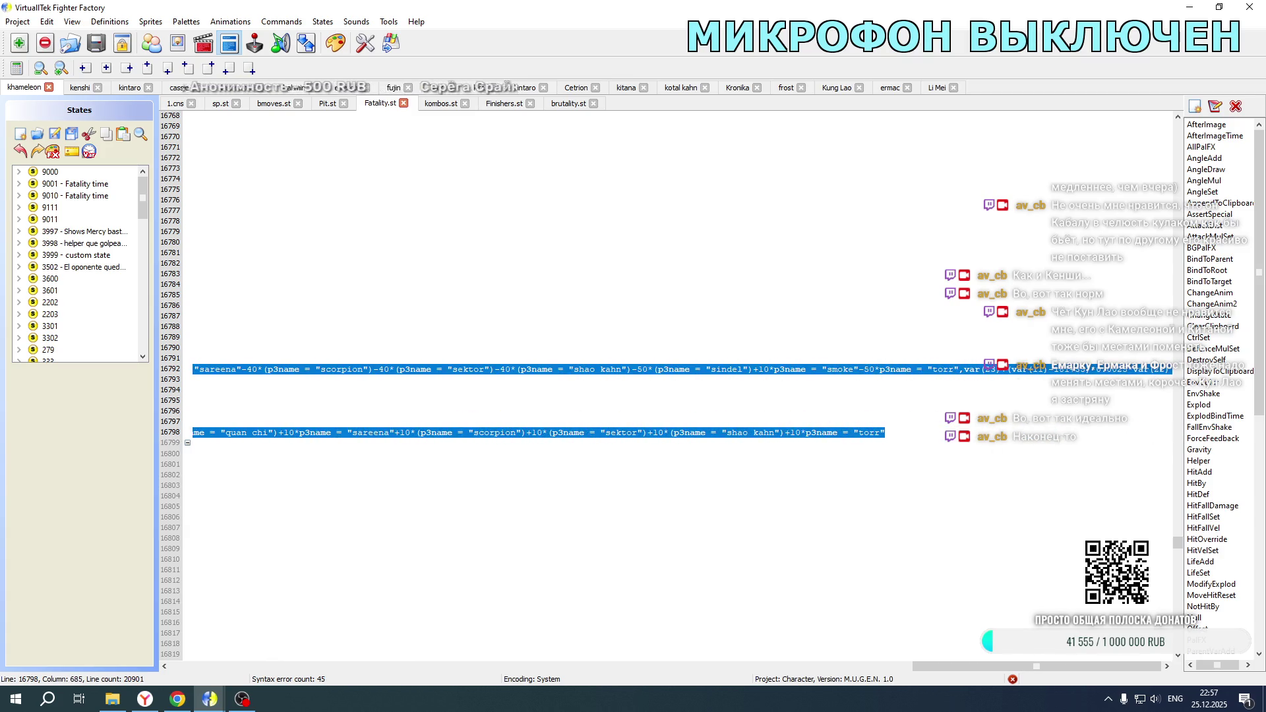
left_click(901, 433)
key("ctrl+v")
mouse_move(947, 661)
left_mouse_down()
mouse_move(548, 684)
mouse_move(195, 672)
left_mouse_up()
scroll(375, 460, "up", 20)
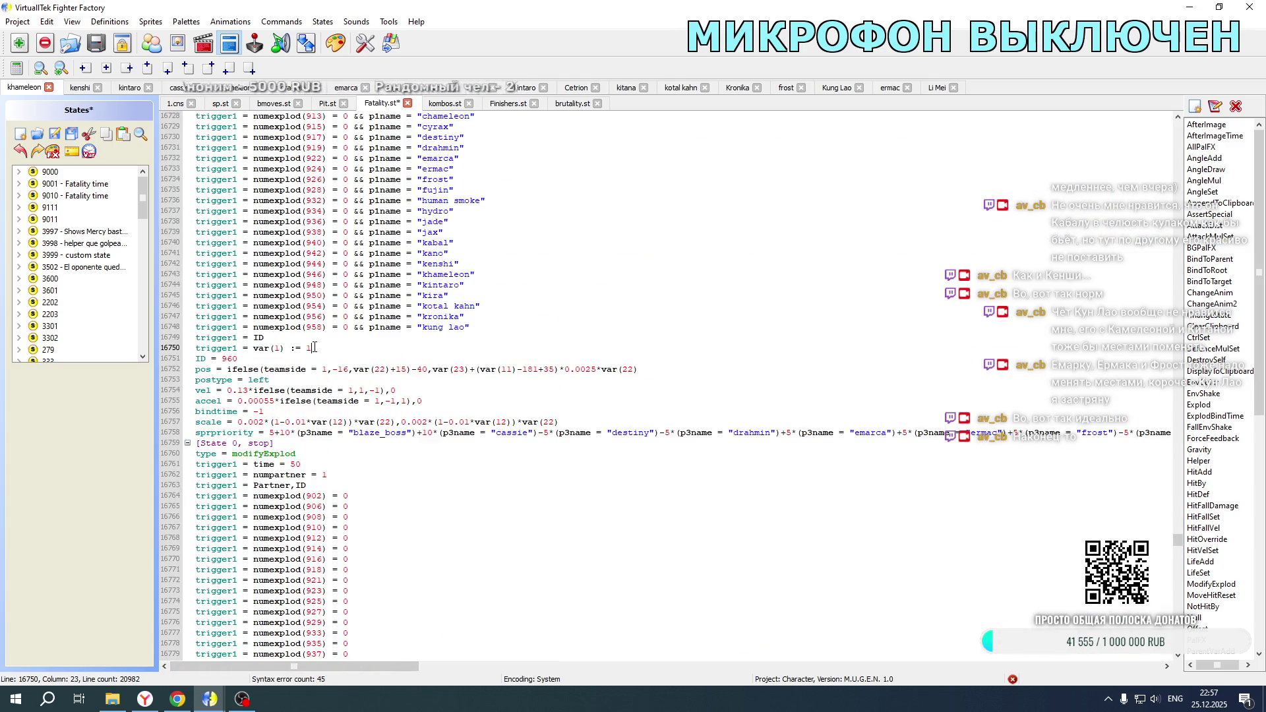
left_click(936, 87)
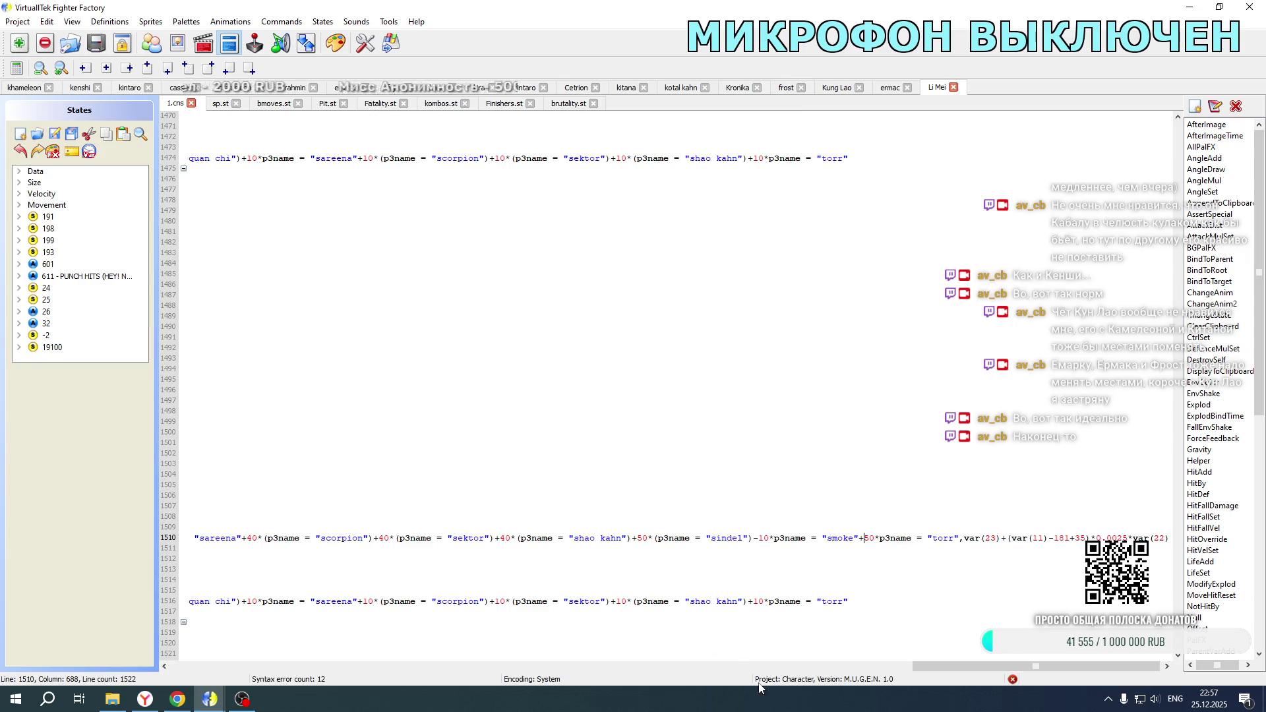
mouse_move(959, 537)
left_mouse_down()
mouse_move(174, 538)
mouse_move(446, 535)
left_mouse_up()
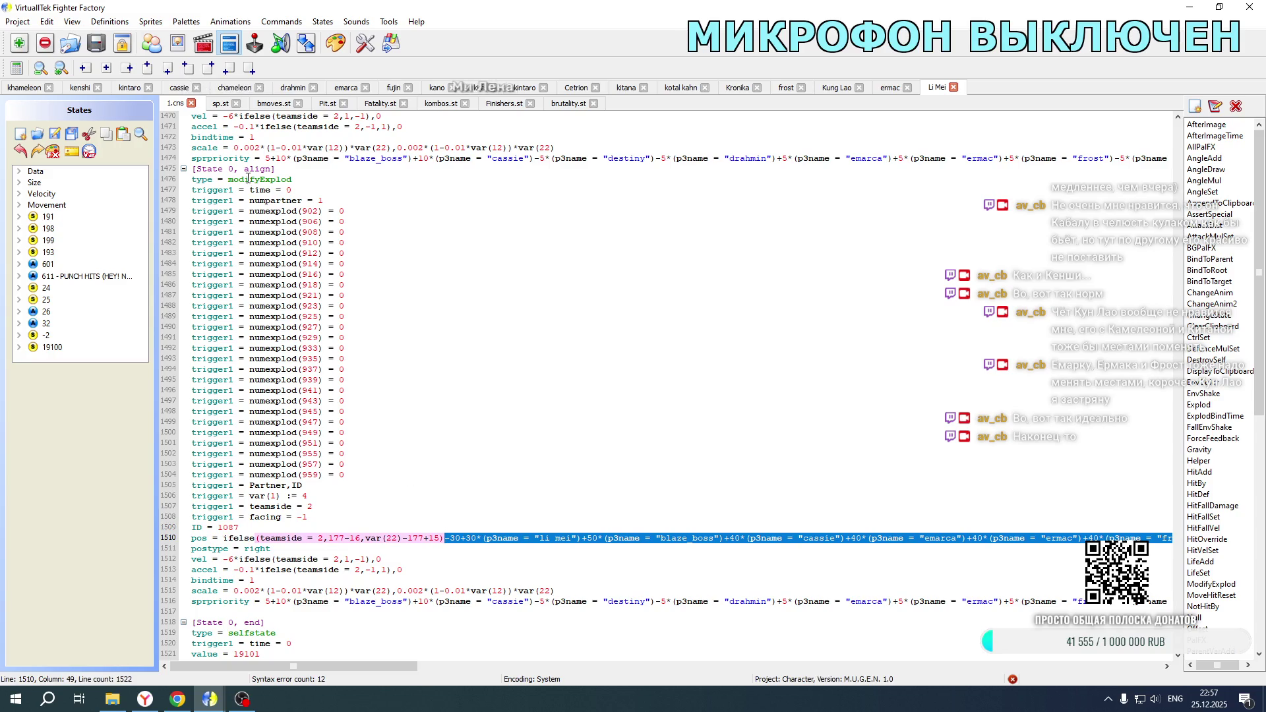
left_click(20, 89)
scroll(333, 317, "down", 5)
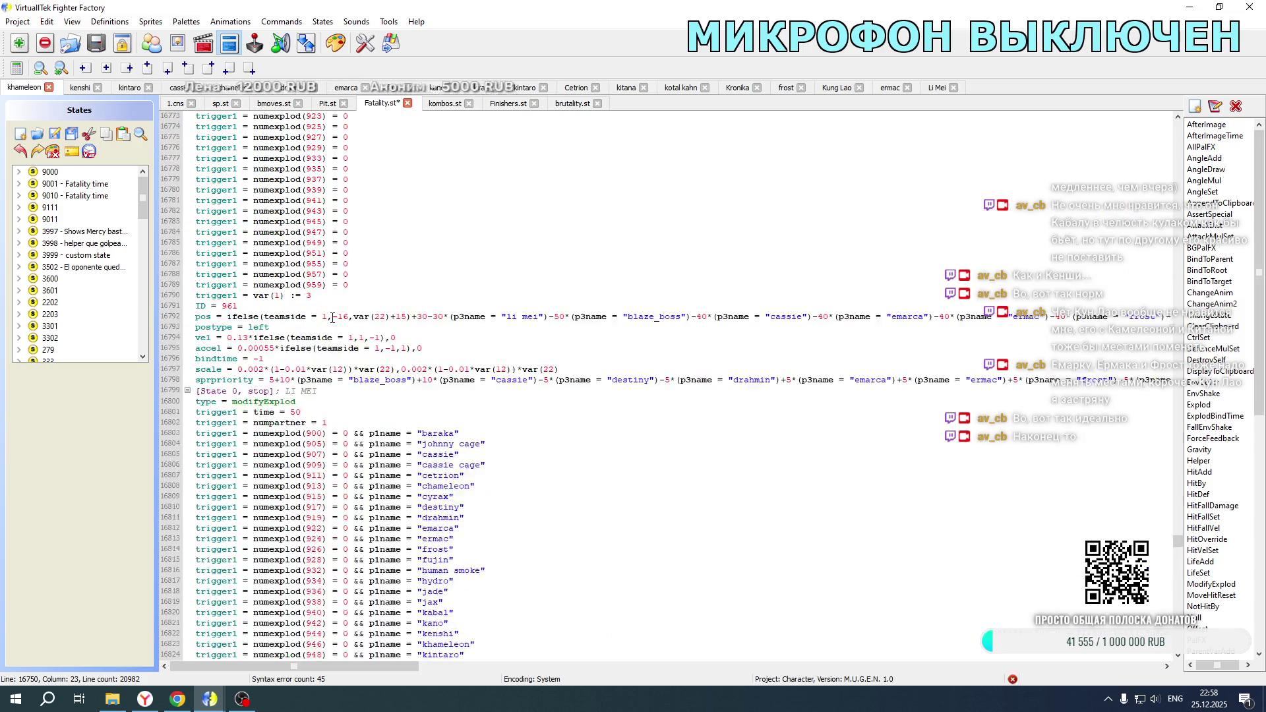
scroll(332, 318, "down", 7)
mouse_move(431, 432)
left_mouse_down()
mouse_move(1187, 422)
mouse_move(1263, 432)
left_mouse_up()
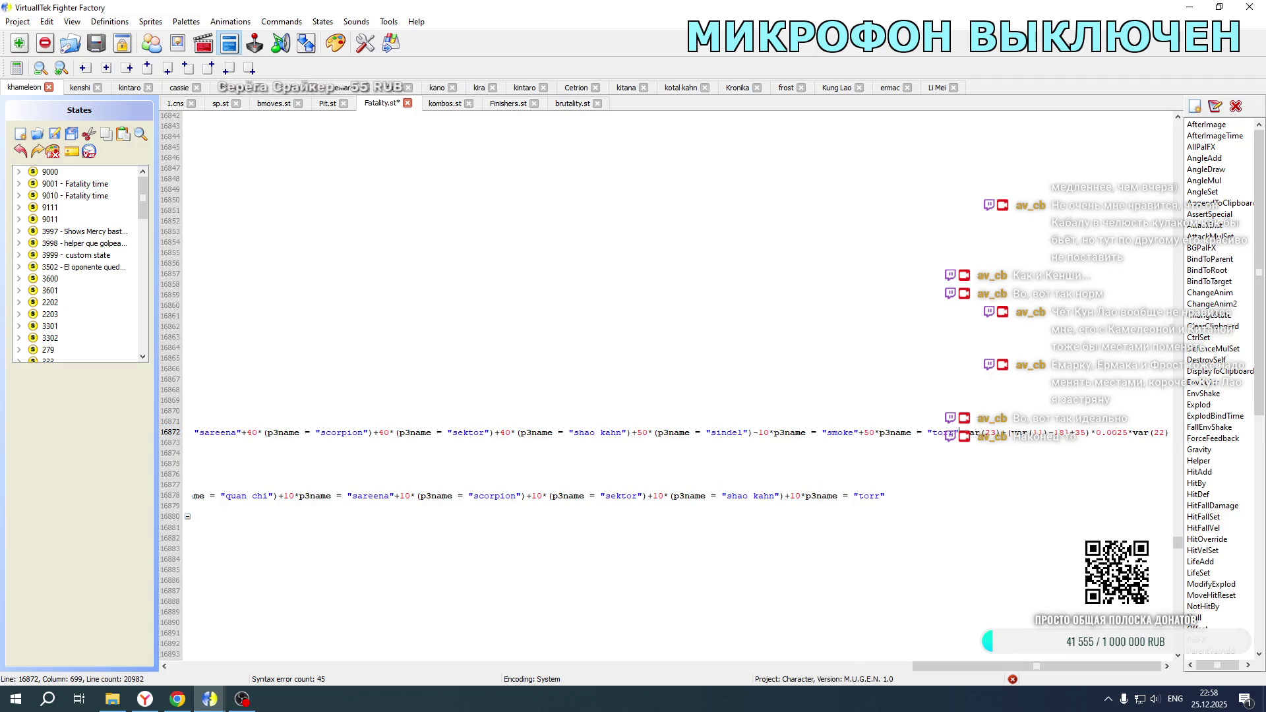
left_click_drag(947, 665, 183, 655)
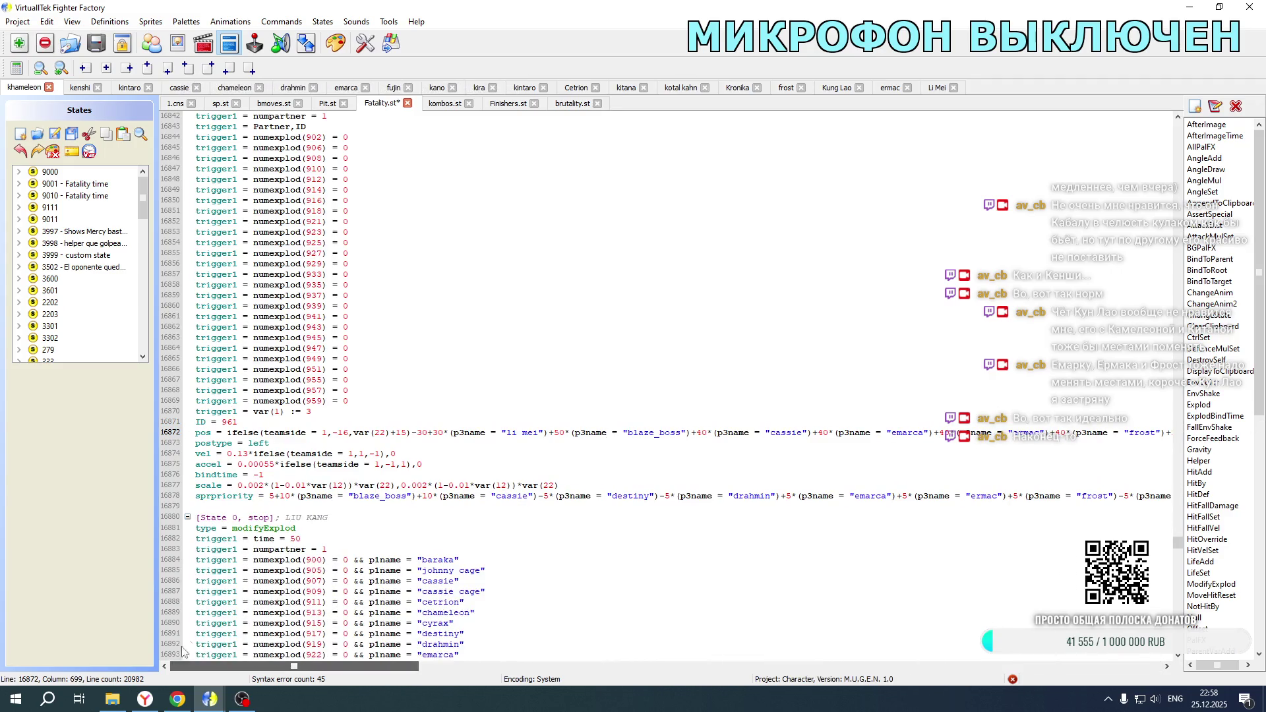
scroll(371, 456, "up", 4)
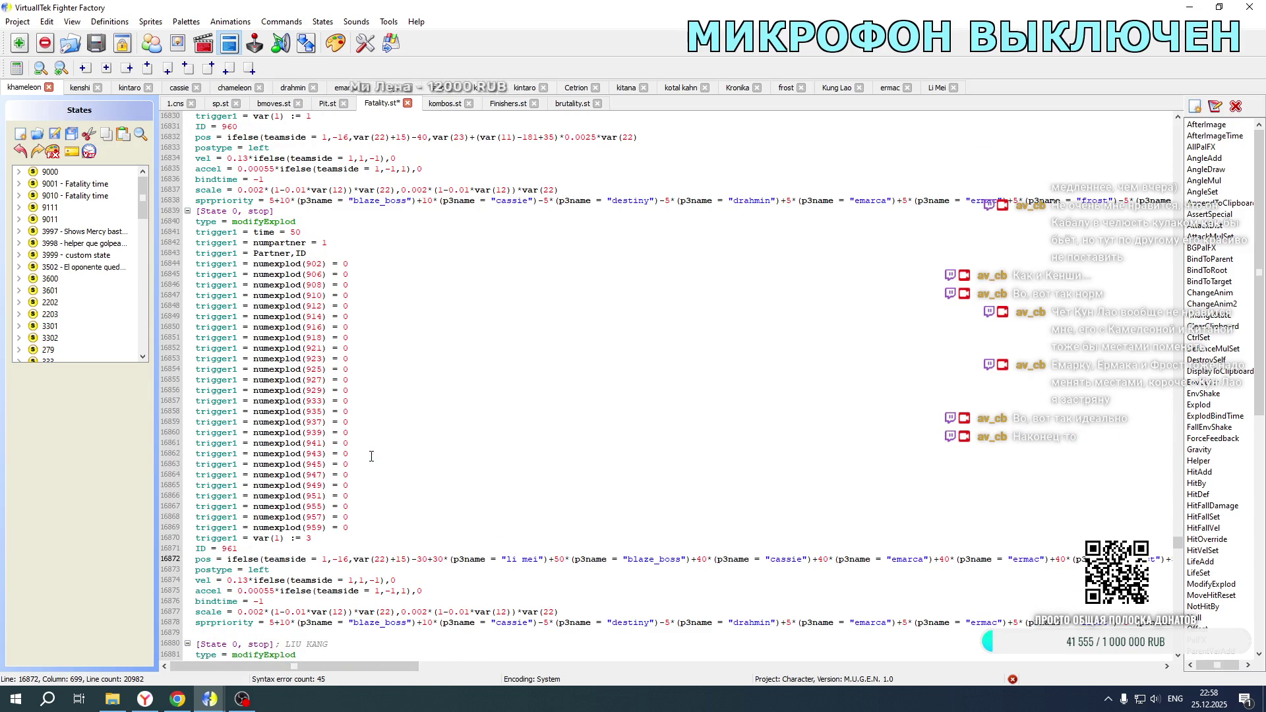
scroll(371, 456, "up", 8)
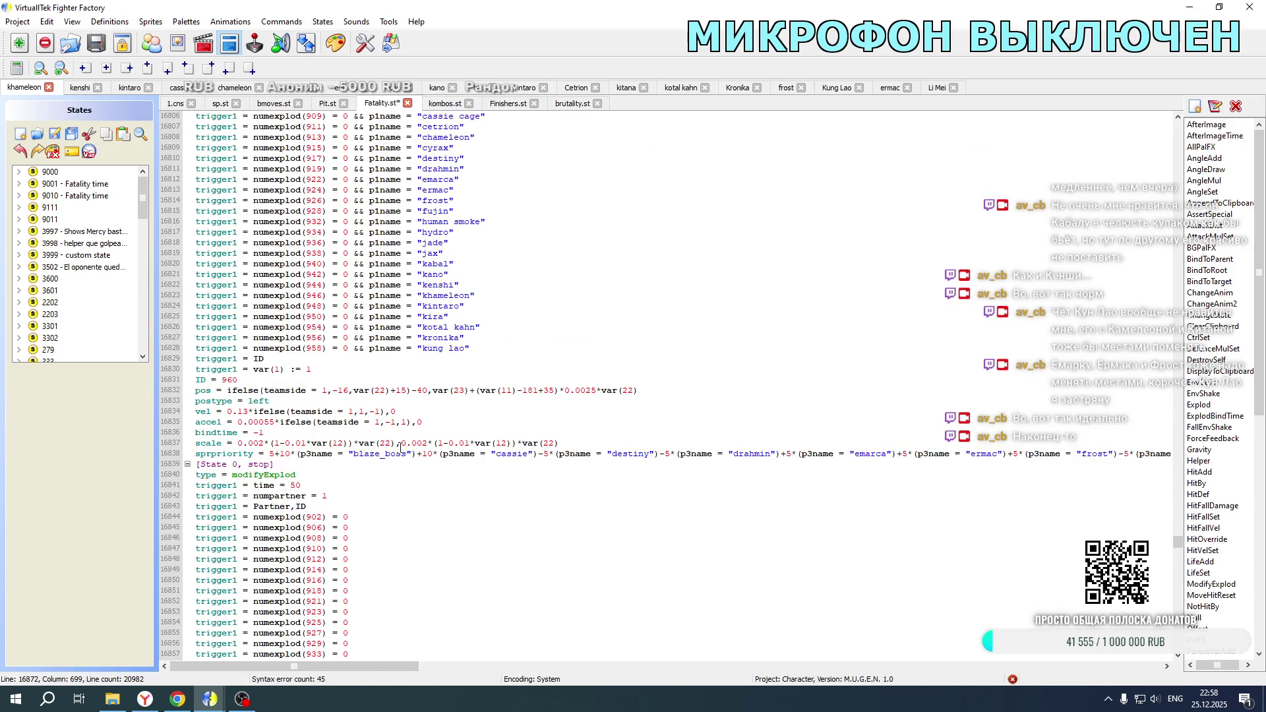
left_click(936, 89)
scroll(362, 353, "up", 6)
left_click(323, 263)
left_click_drag(323, 263, 322, 246)
key("ctrl+c")
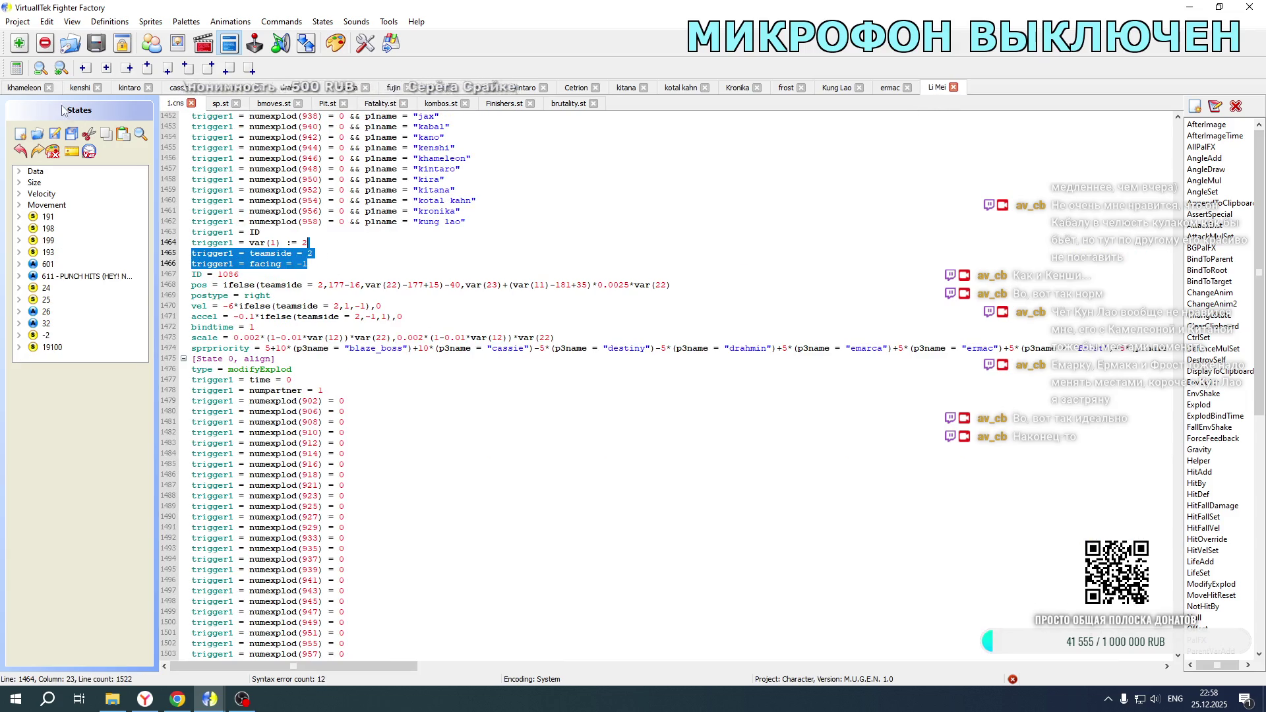
Step: Paste the teamside and facing triggers after the var(1) triggers in khameleon's Fatality.st
left_click(24, 88)
left_click_drag(928, 662, 184, 661)
scroll(184, 662, "up", 6)
left_click(310, 380)
key("ctrl+v")
double_click(307, 380)
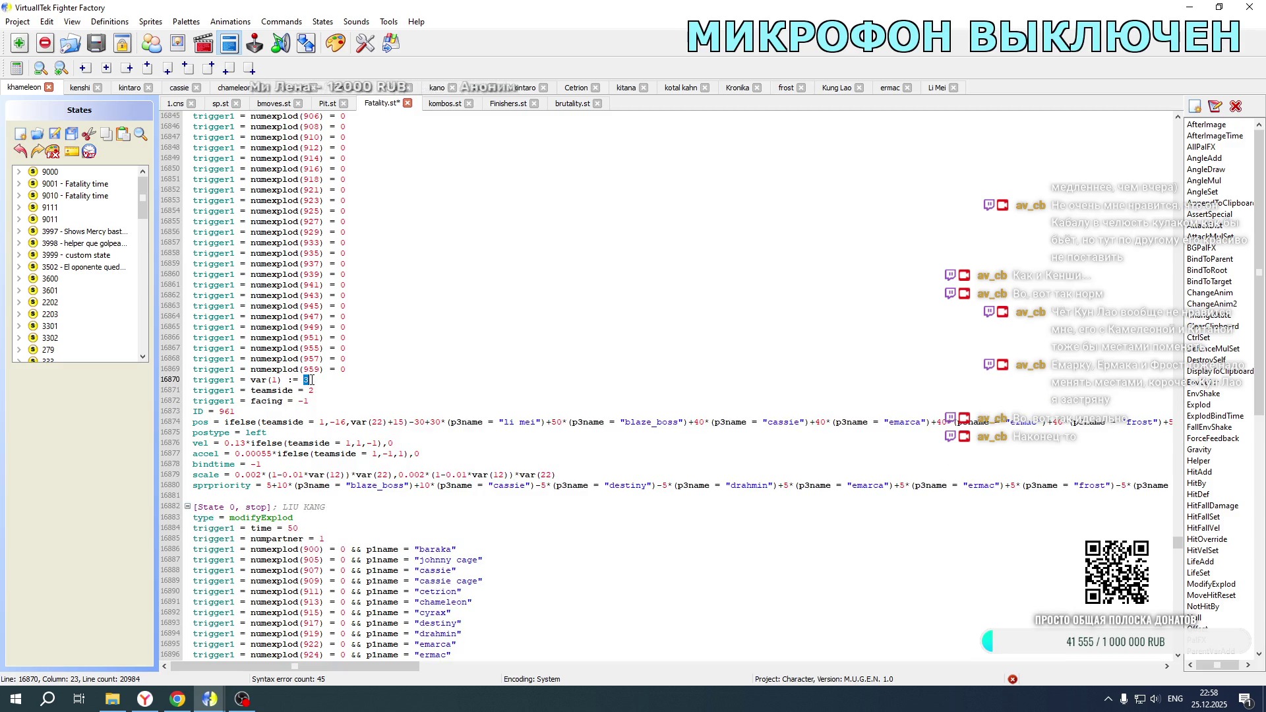
scroll(336, 337, "up", 14)
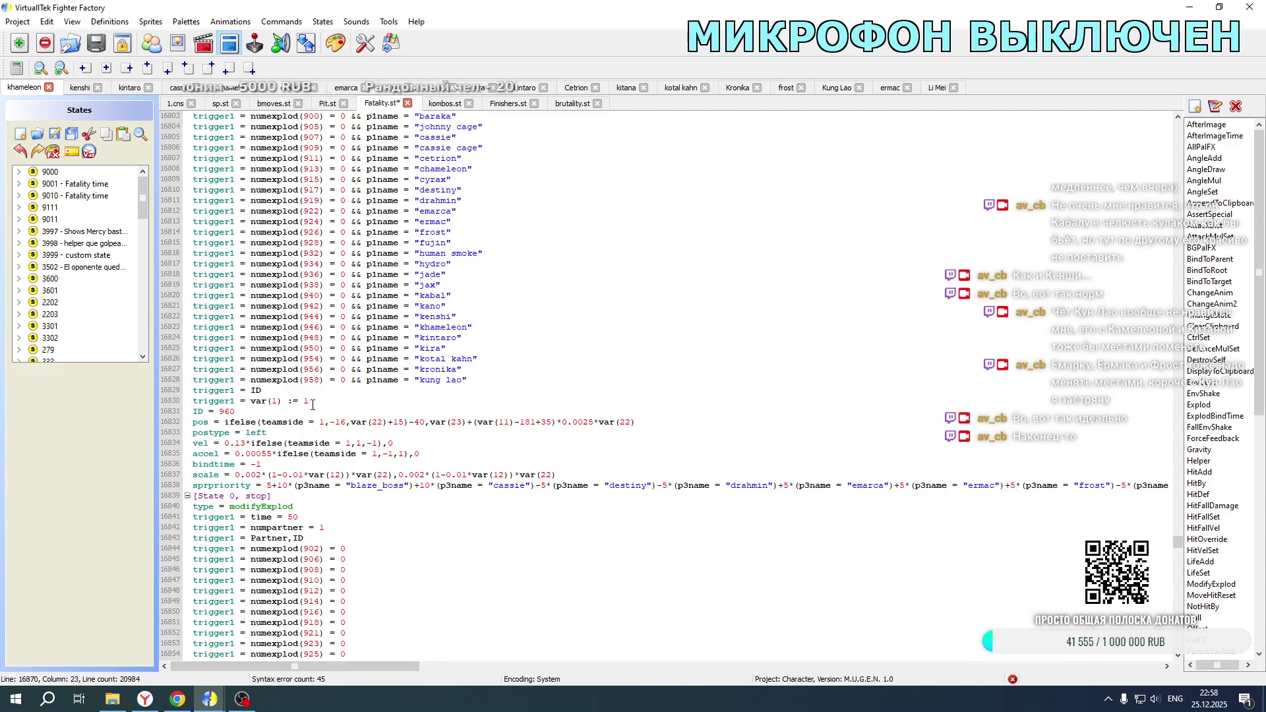
left_click(311, 398)
key("ctrl+v")
Step: Add the triggers to two more partner blocks, changing facing to 1 and teamside to 1
scroll(336, 333, "up", 11)
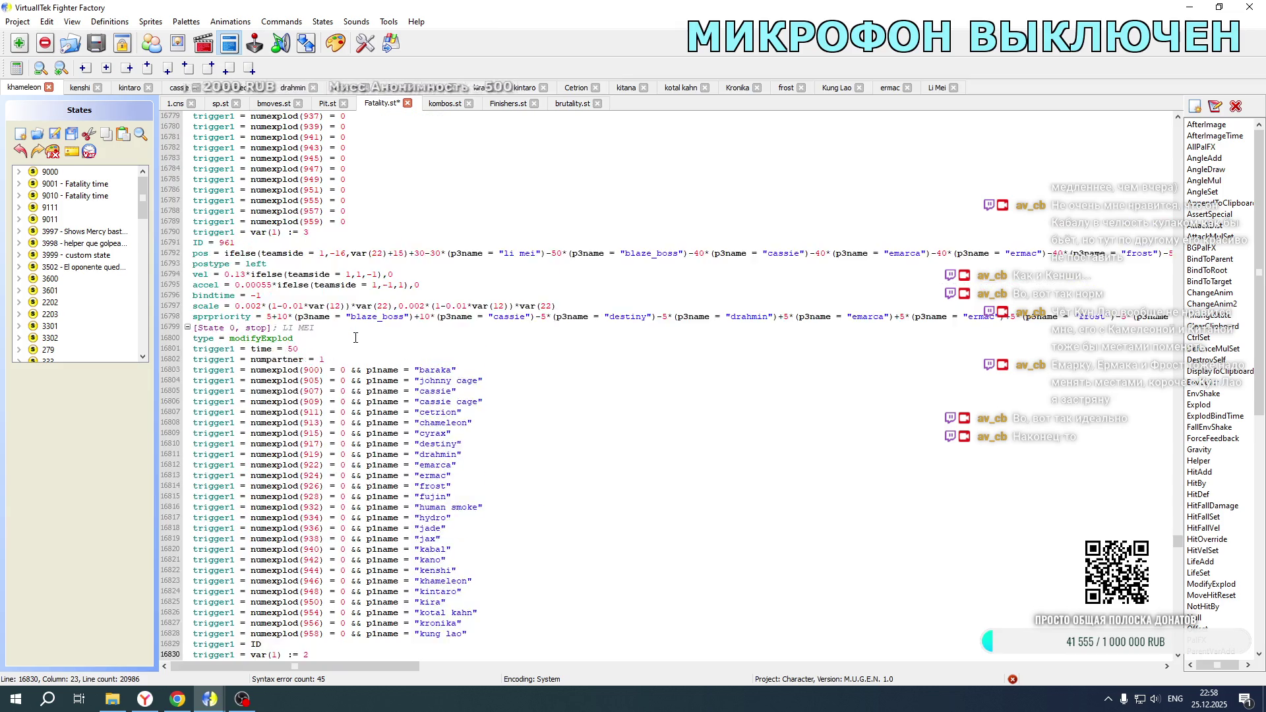
left_click(337, 328)
type("trigger1 = teamside = 1 trigger1 = facing = -1")
double_click(303, 348)
type("1")
scroll(384, 329, "up", 8)
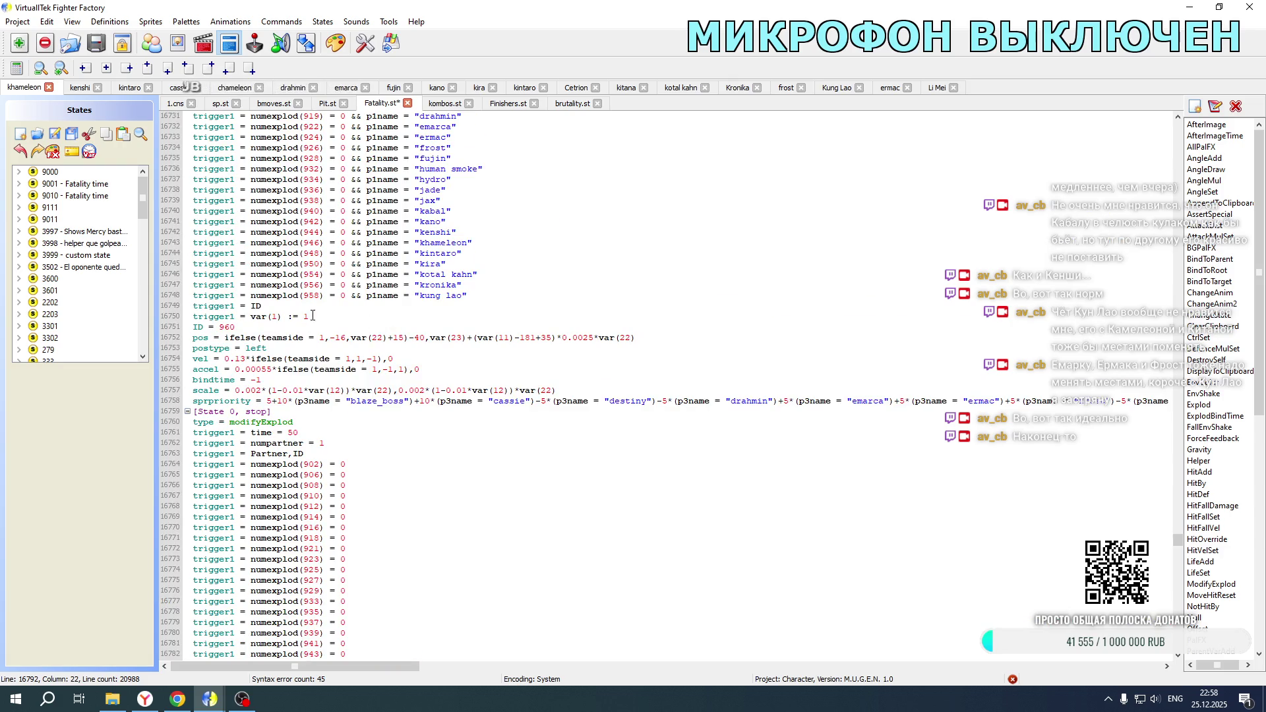
left_click(313, 315)
key("ctrl+v")
double_click(311, 327)
type("1")
left_click_drag(299, 337, 315, 339)
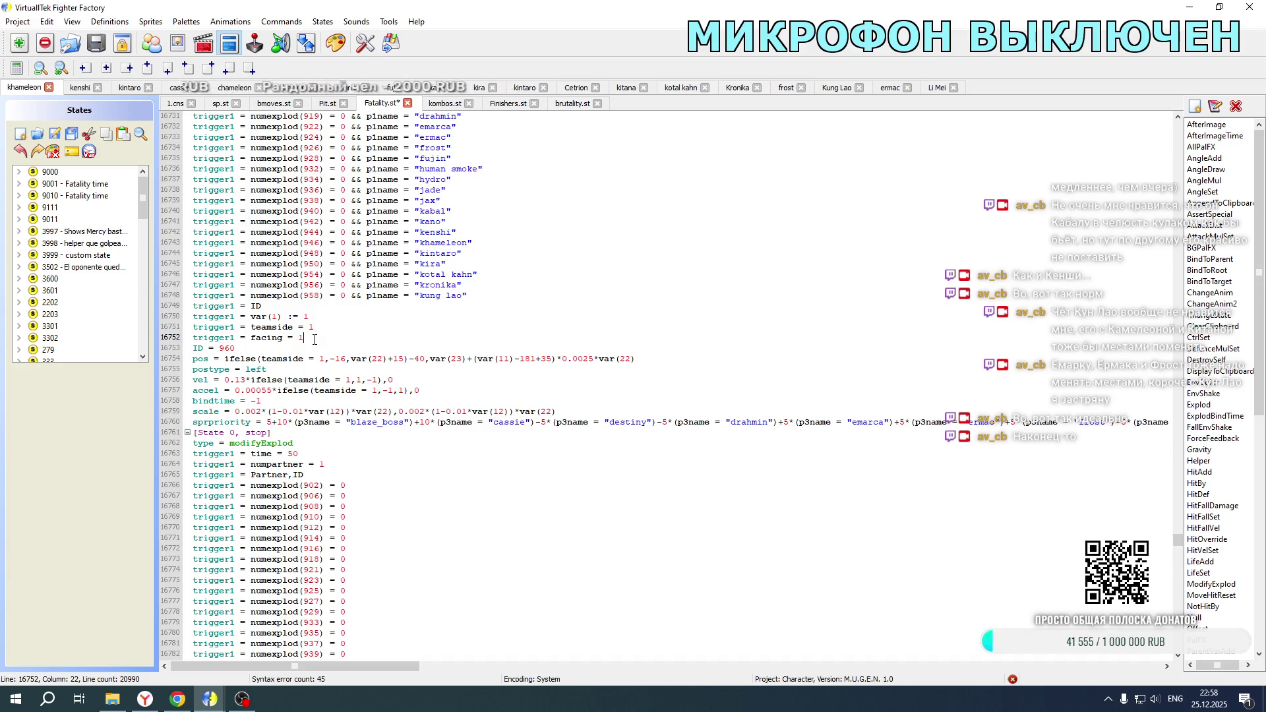
Step: In the next partner block, change ID 960 to 1086, postype to right, and negate vel and accel
key("F3")
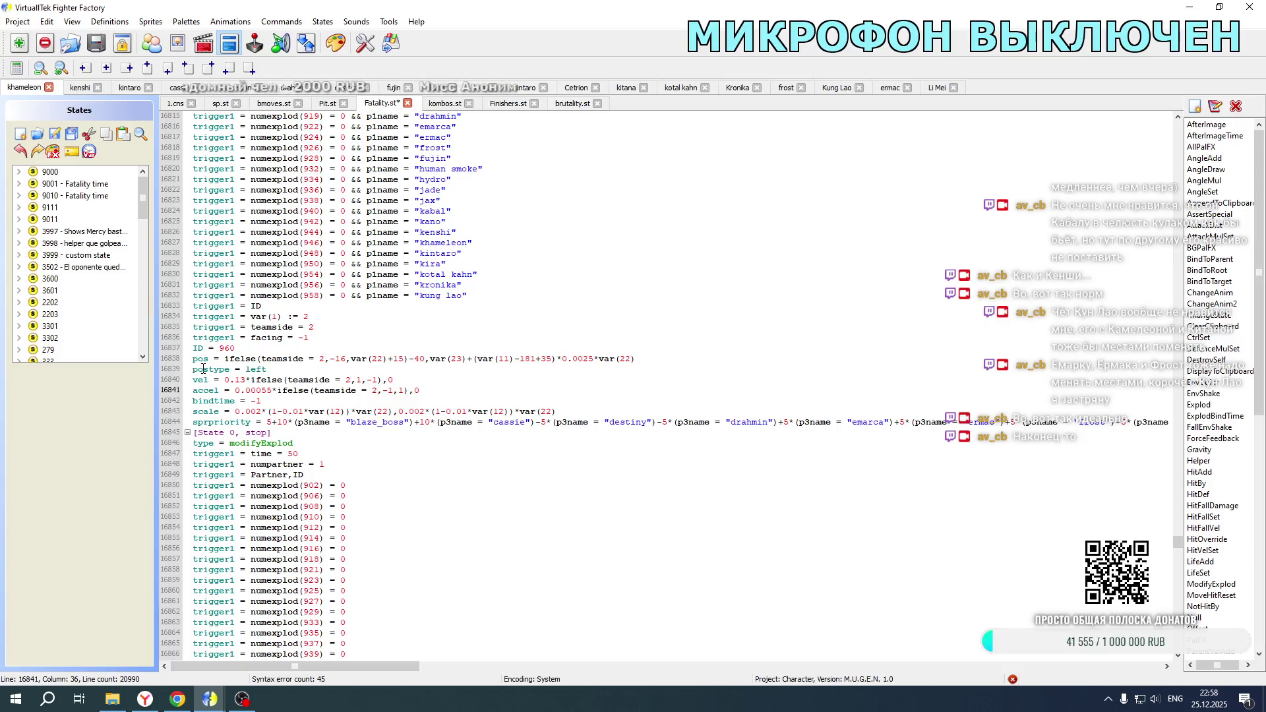
double_click(221, 349)
type("1086")
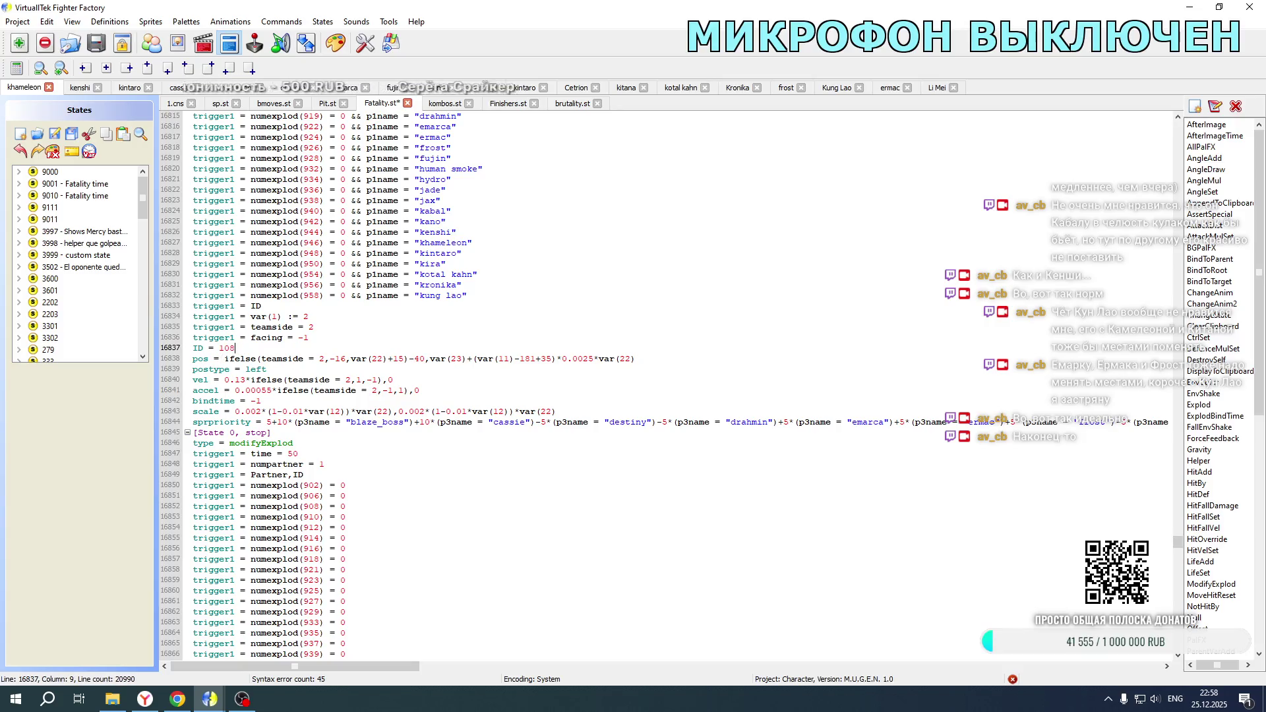
left_click_drag(246, 369, 260, 371)
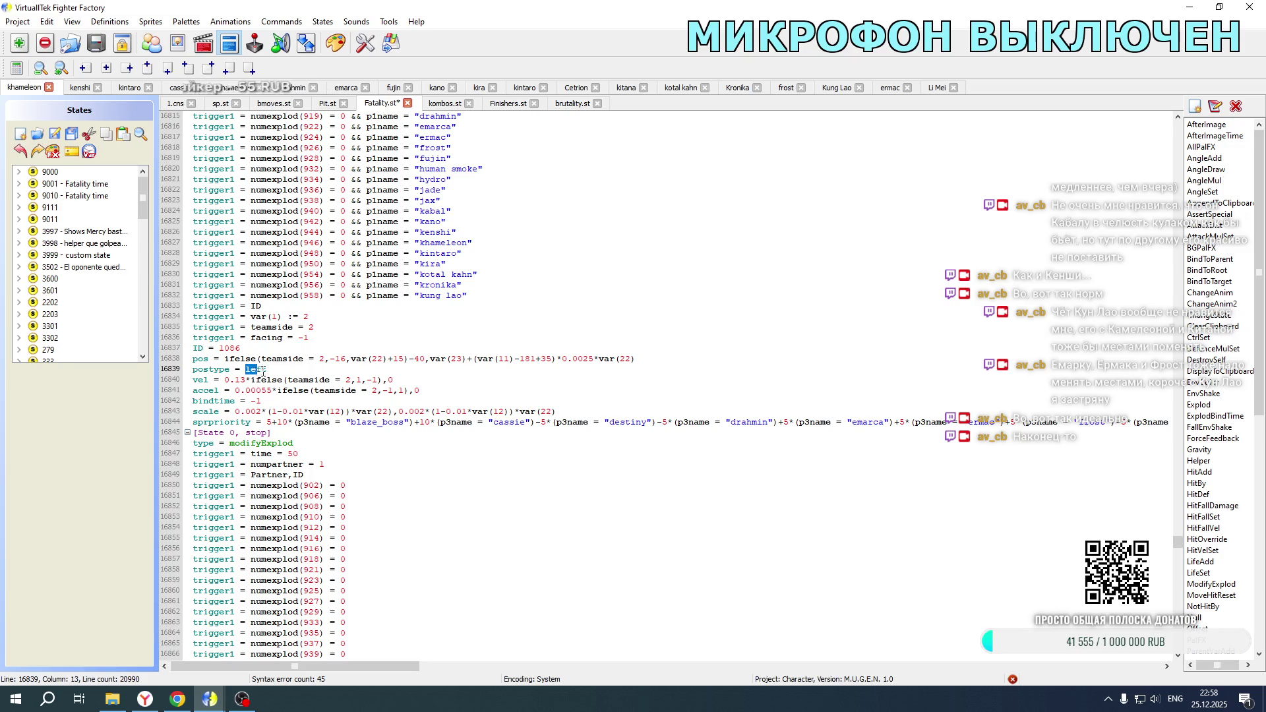
type("righ")
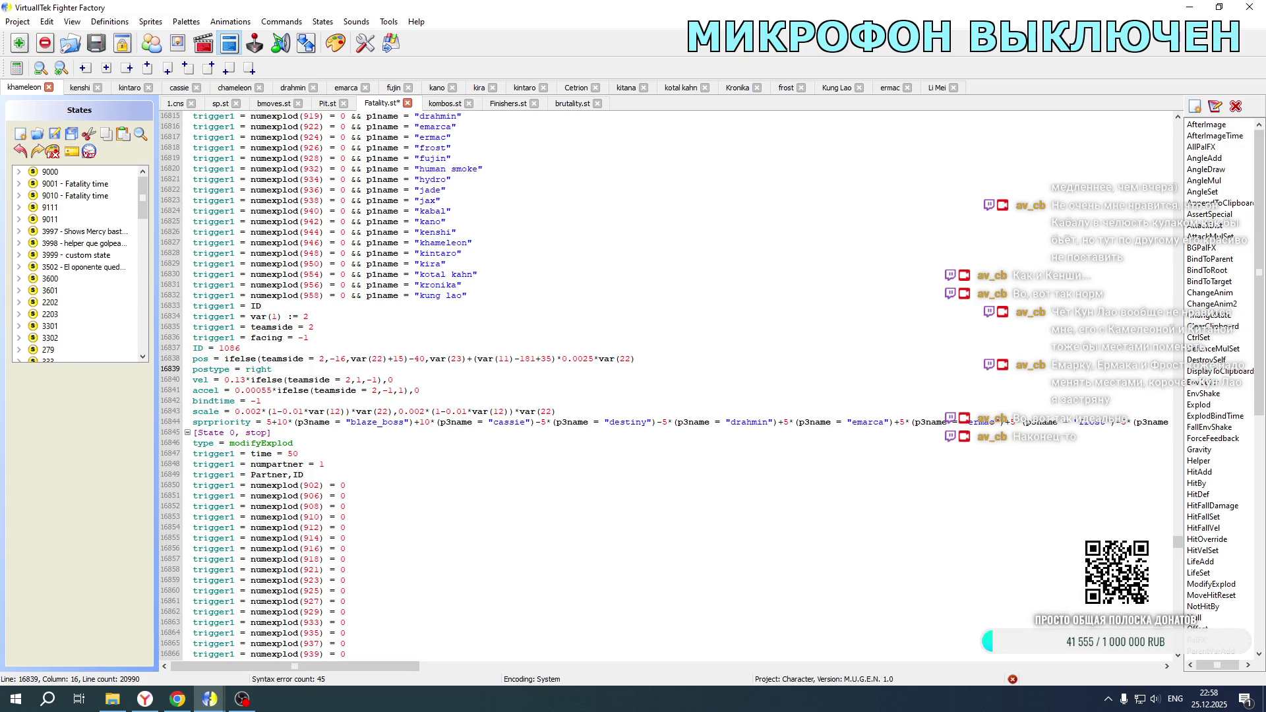
left_click(225, 381)
type("-")
left_click(237, 389)
type("-")
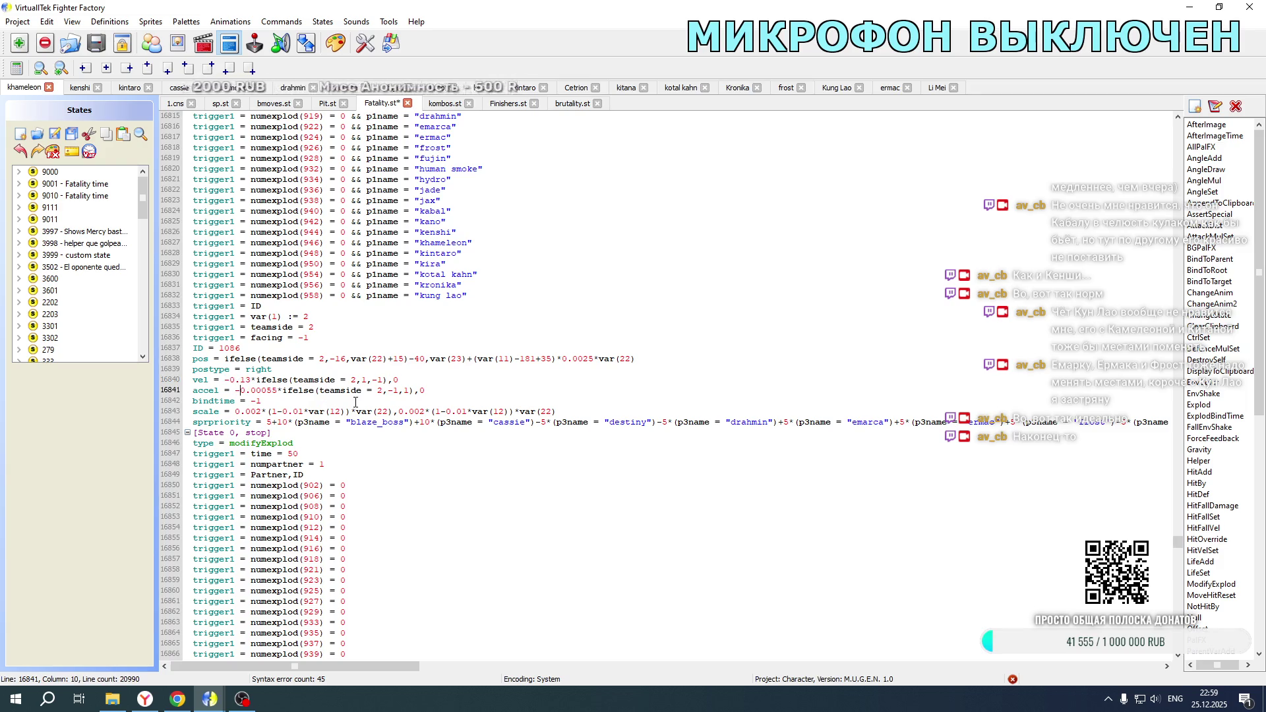
Step: Change ID 961 to 1087 for team side 2, with negative vel and accel and postype right
scroll(367, 355, "down", 6)
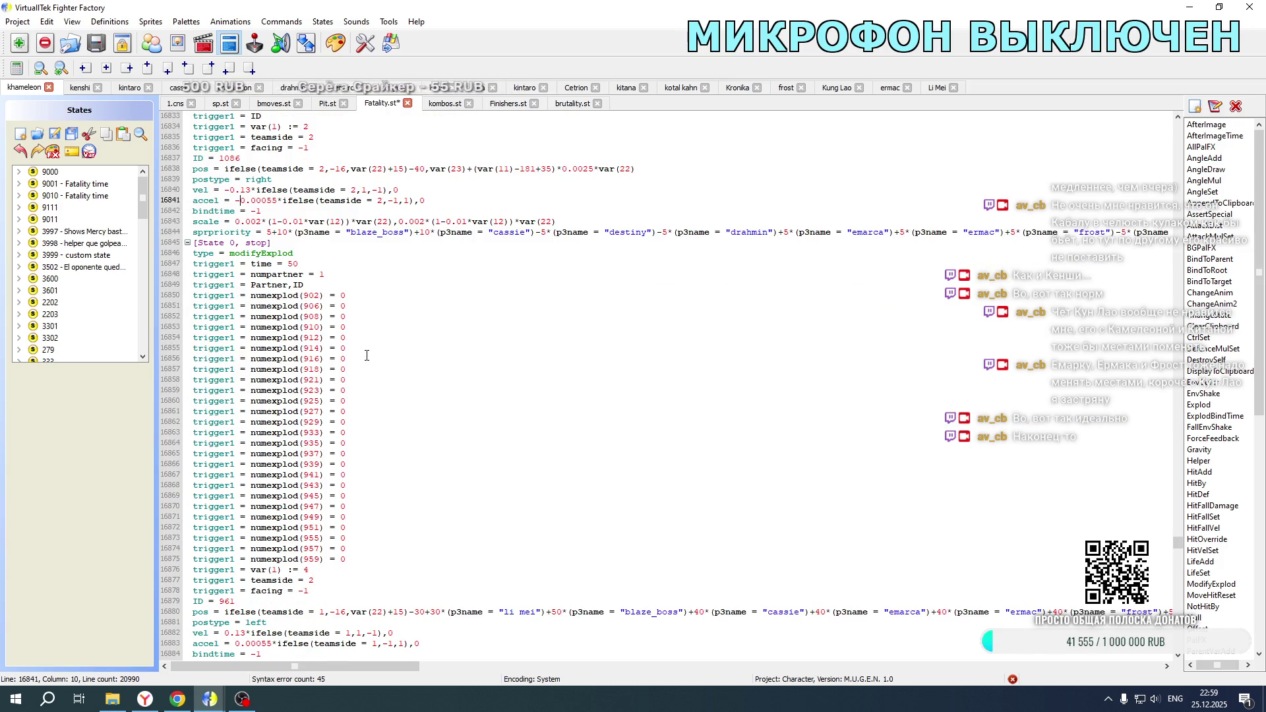
scroll(366, 355, "down", 7)
double_click(224, 381)
type("1087")
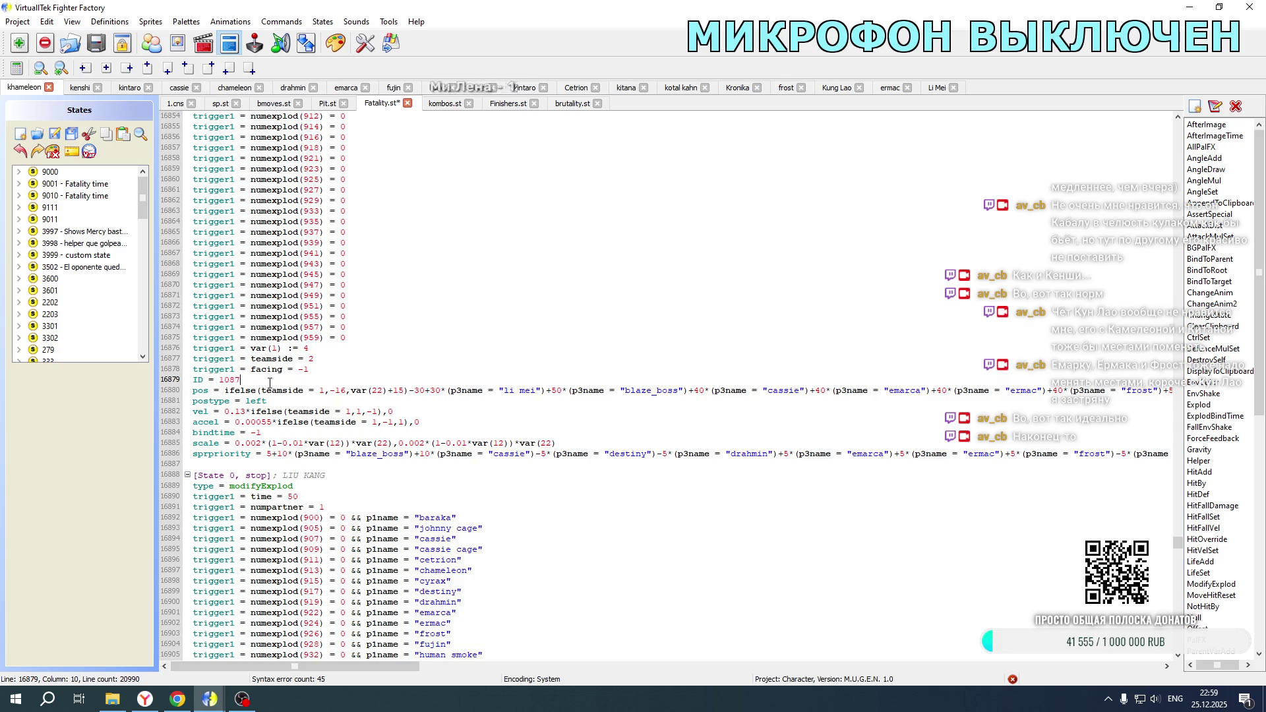
double_click(322, 390)
left_click(349, 412)
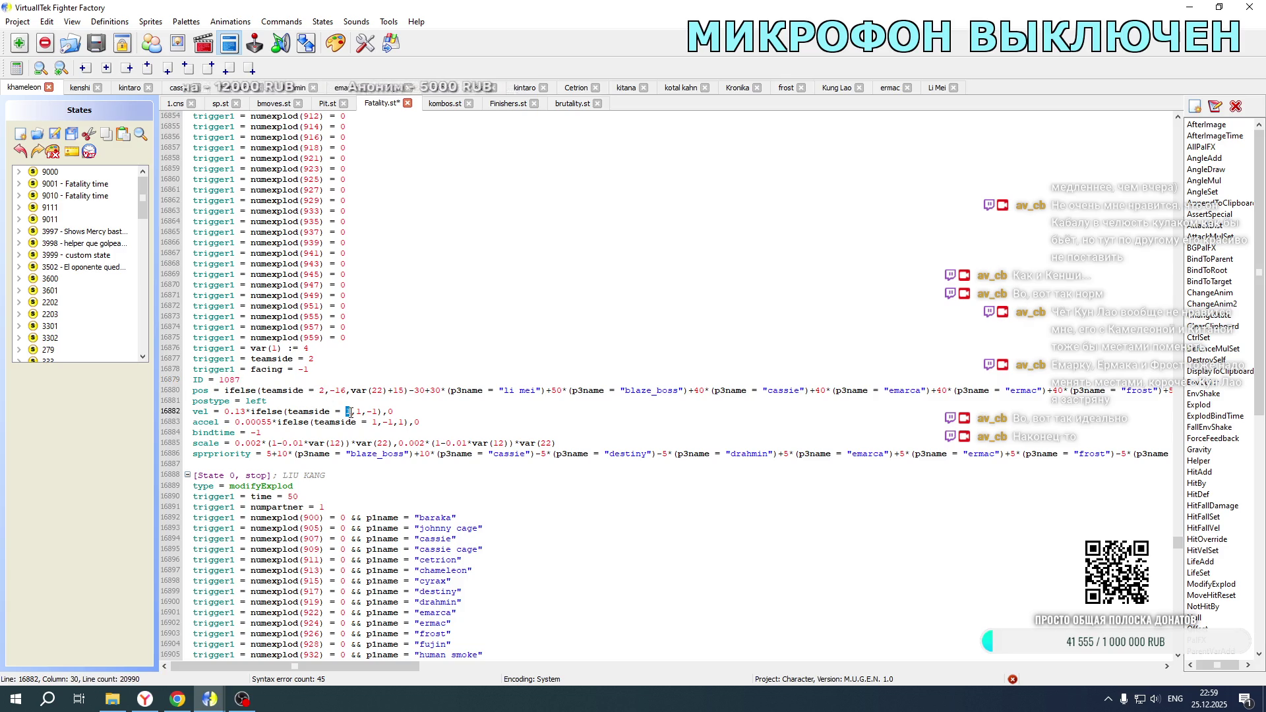
type("2")
double_click(373, 422)
left_click(225, 412)
type("-")
left_click(238, 422)
type("-")
double_click(264, 400)
type("right")
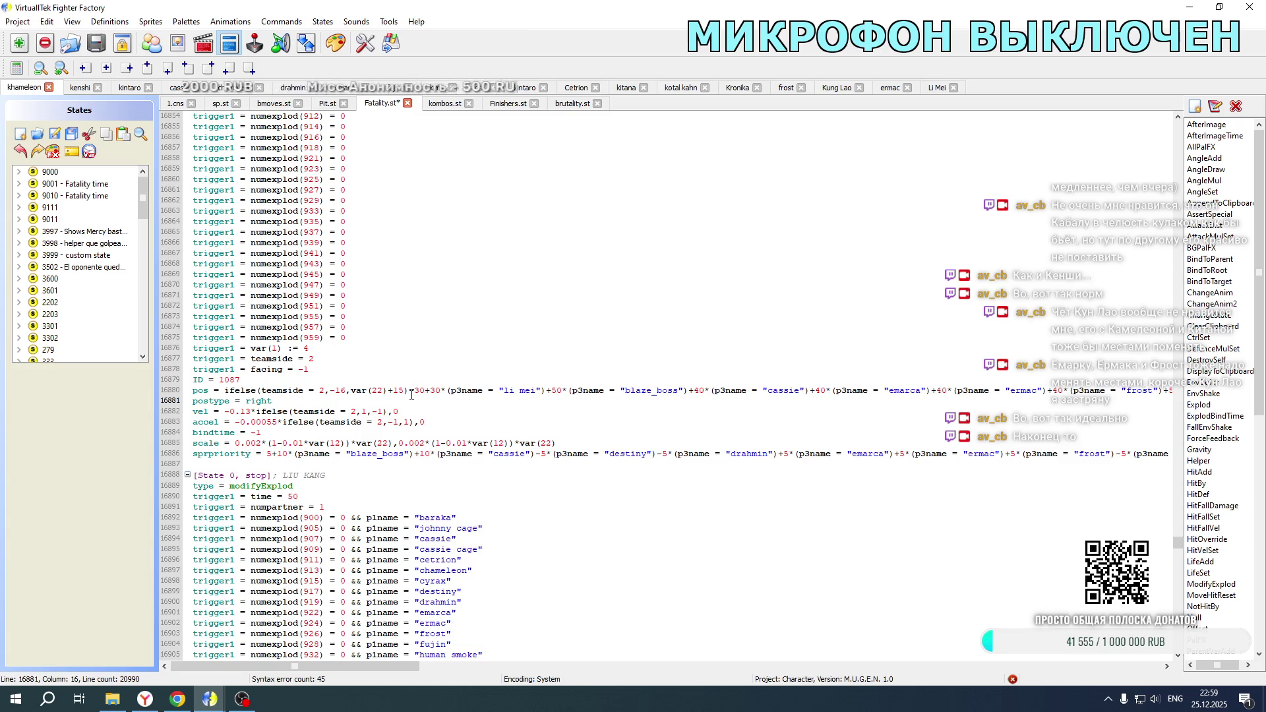
Step: Save the edited Fatality.st file
scroll(407, 402, "up", 3)
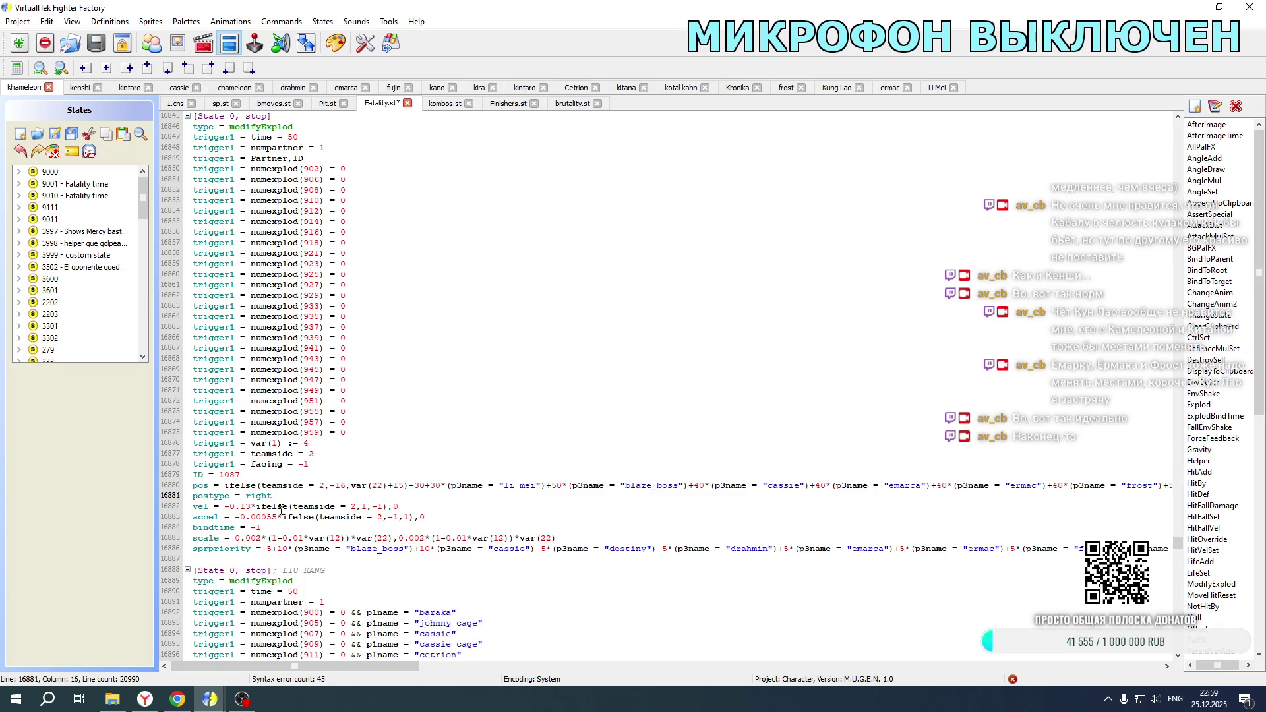
scroll(317, 473, "up", 11)
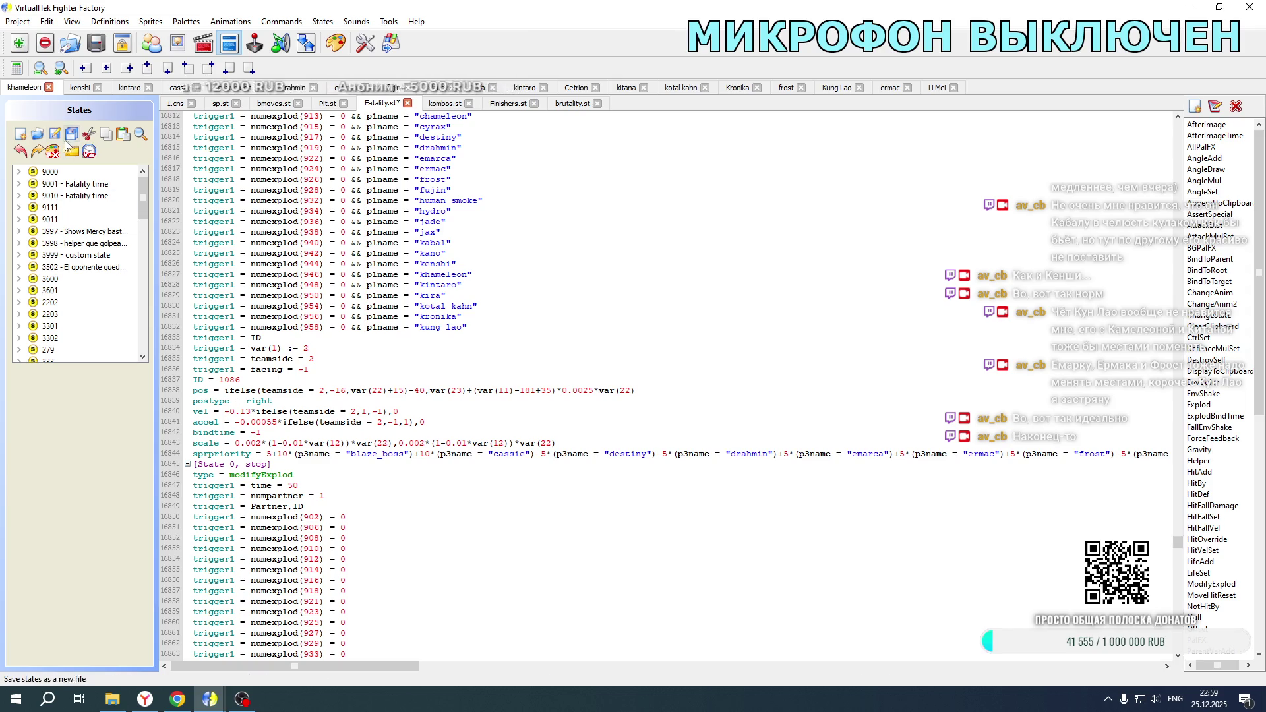
left_click(56, 134)
Step: Launch Mortal Kombat New Age from its game folder and confirm player one's game mode
left_click(114, 704)
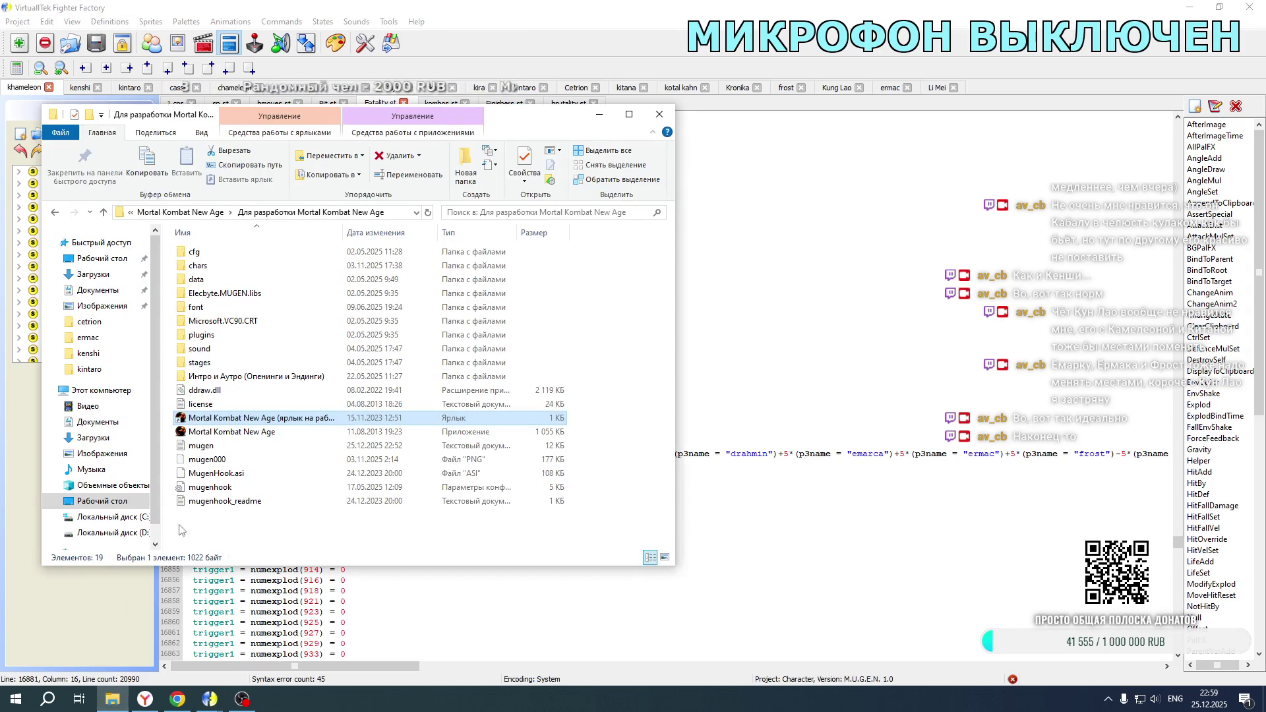
double_click(291, 416)
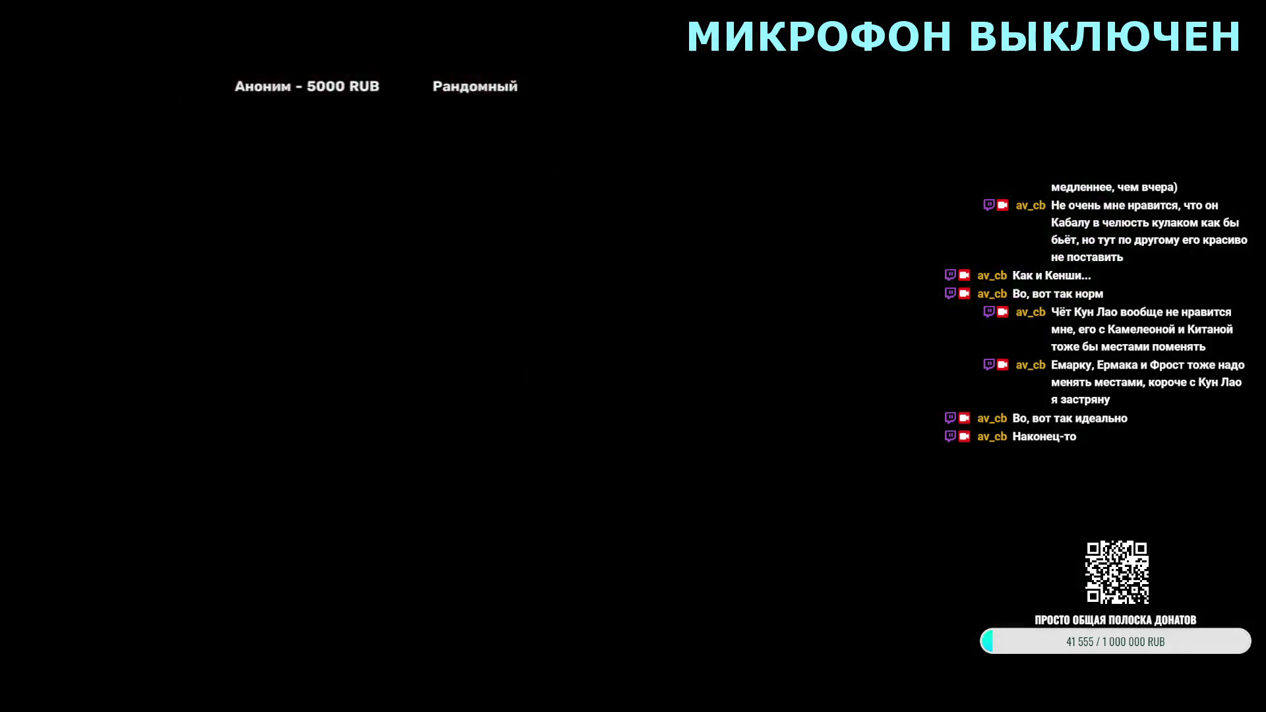
key("Return")
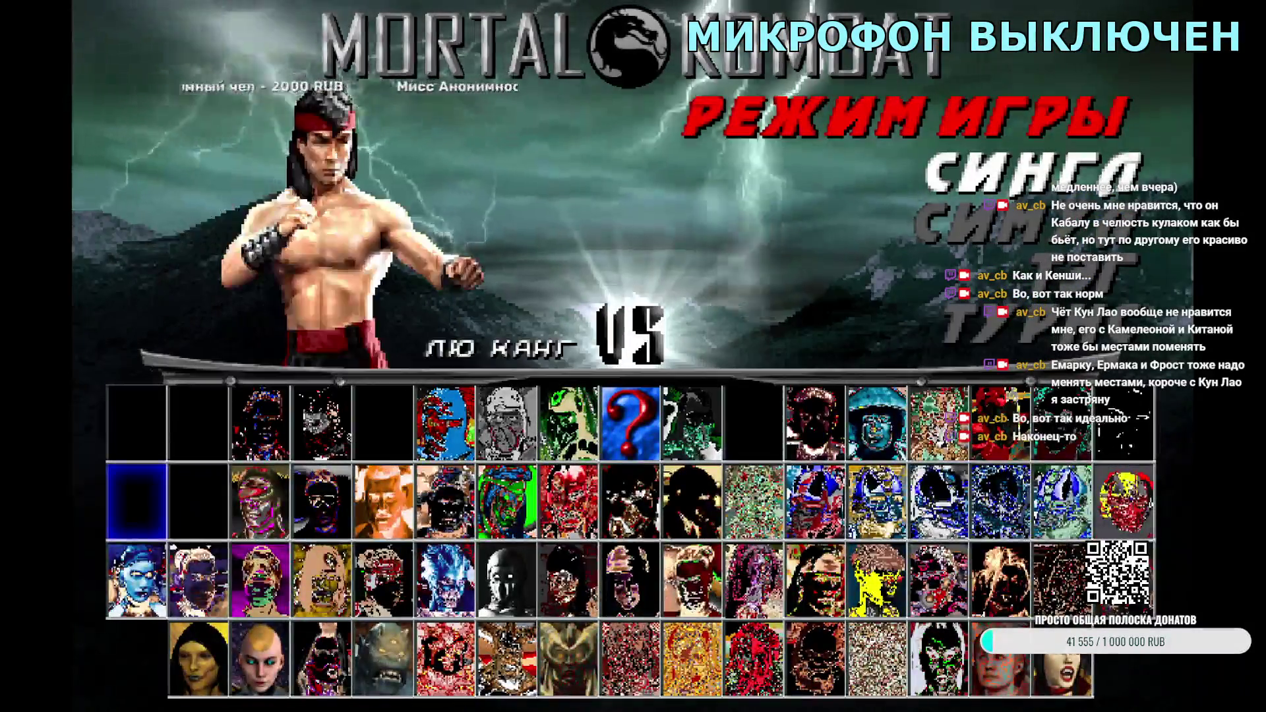
Step: Start a tag match with Li Mei and Baraka, then skip back to character select
key("Right")
key("Right")
key("Right")
key("Return")
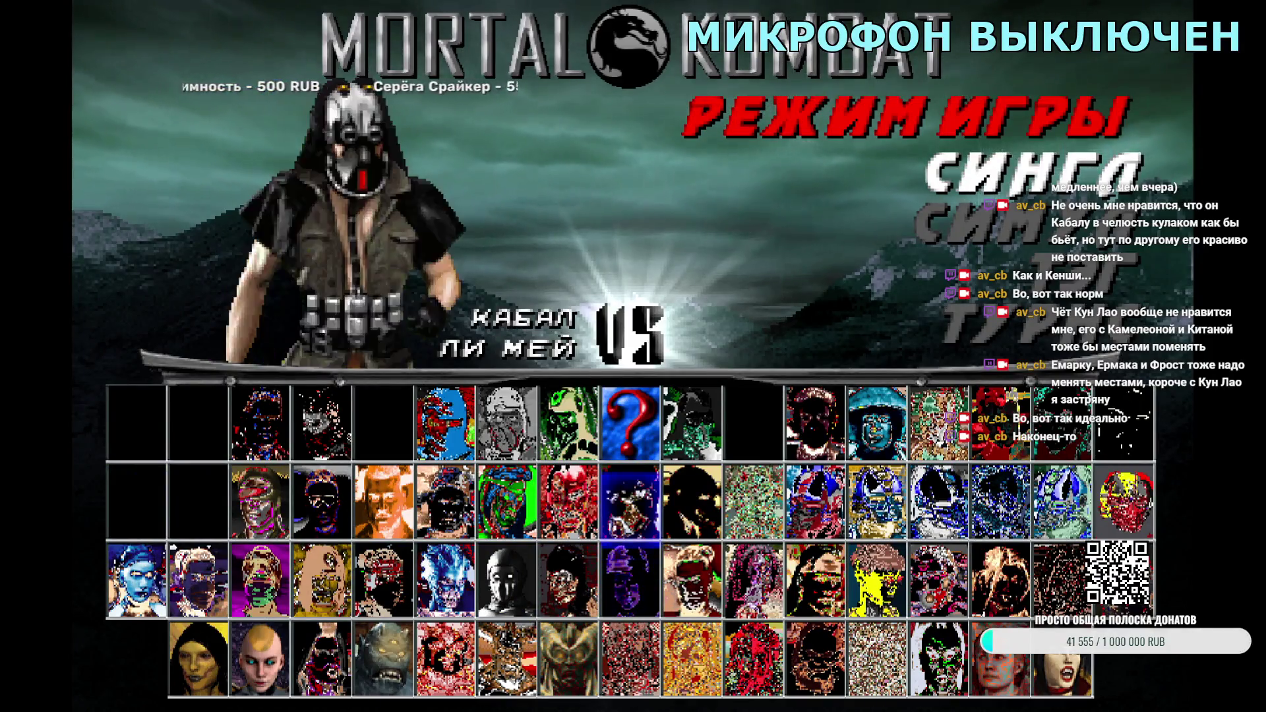
key("Right")
key("Return")
key("Right")
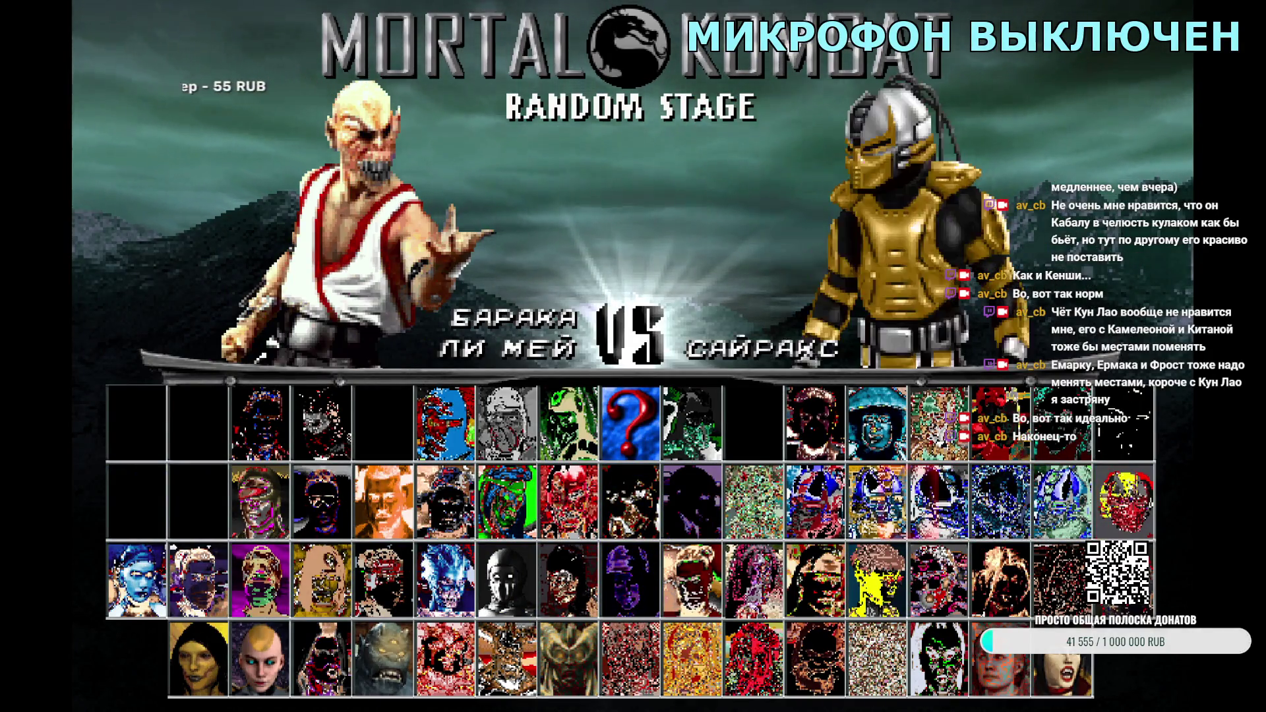
key("Right")
key("Return")
key("Down")
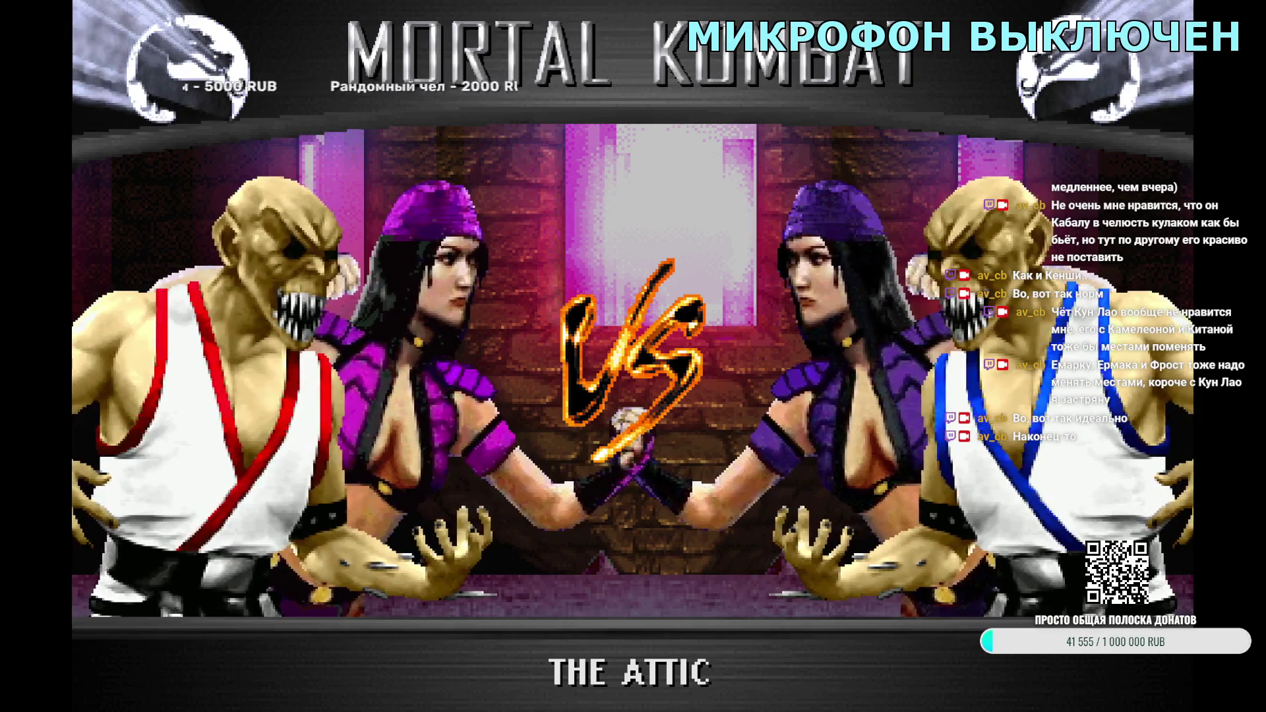
key("Escape")
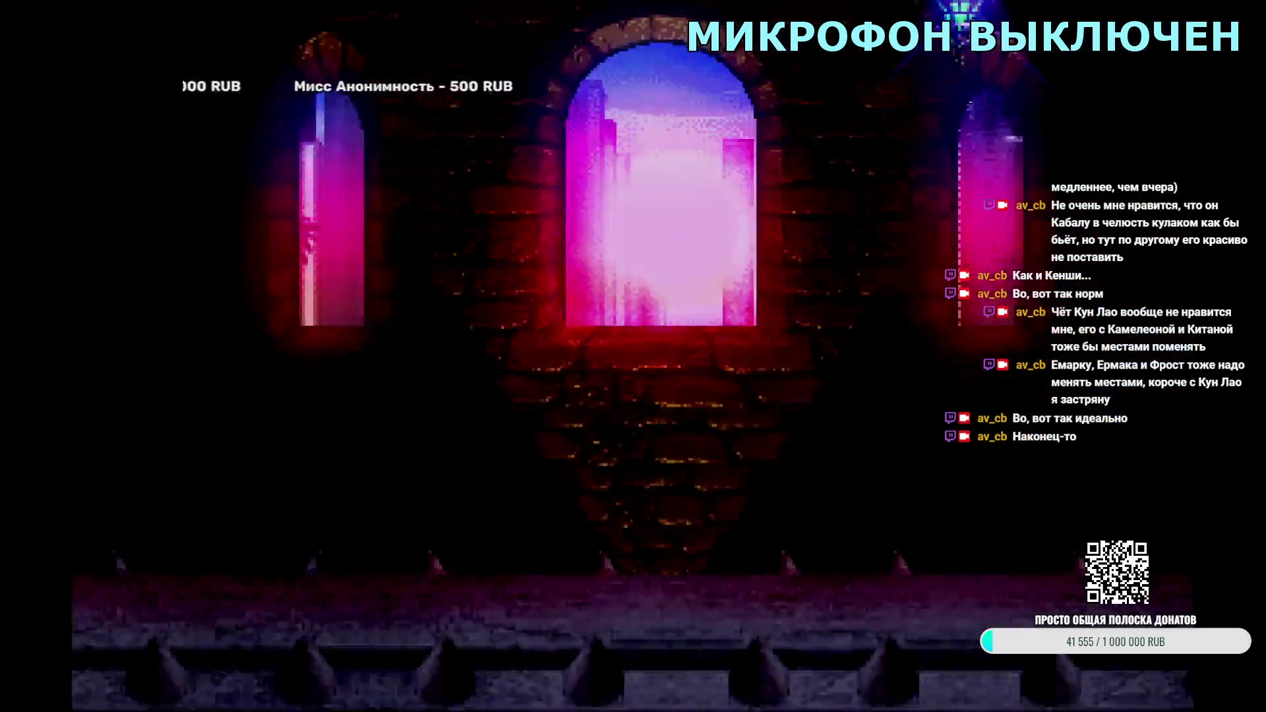
Step: Team Li Mei with Blaze, watch the intro, and skip back to character select
key("Return")
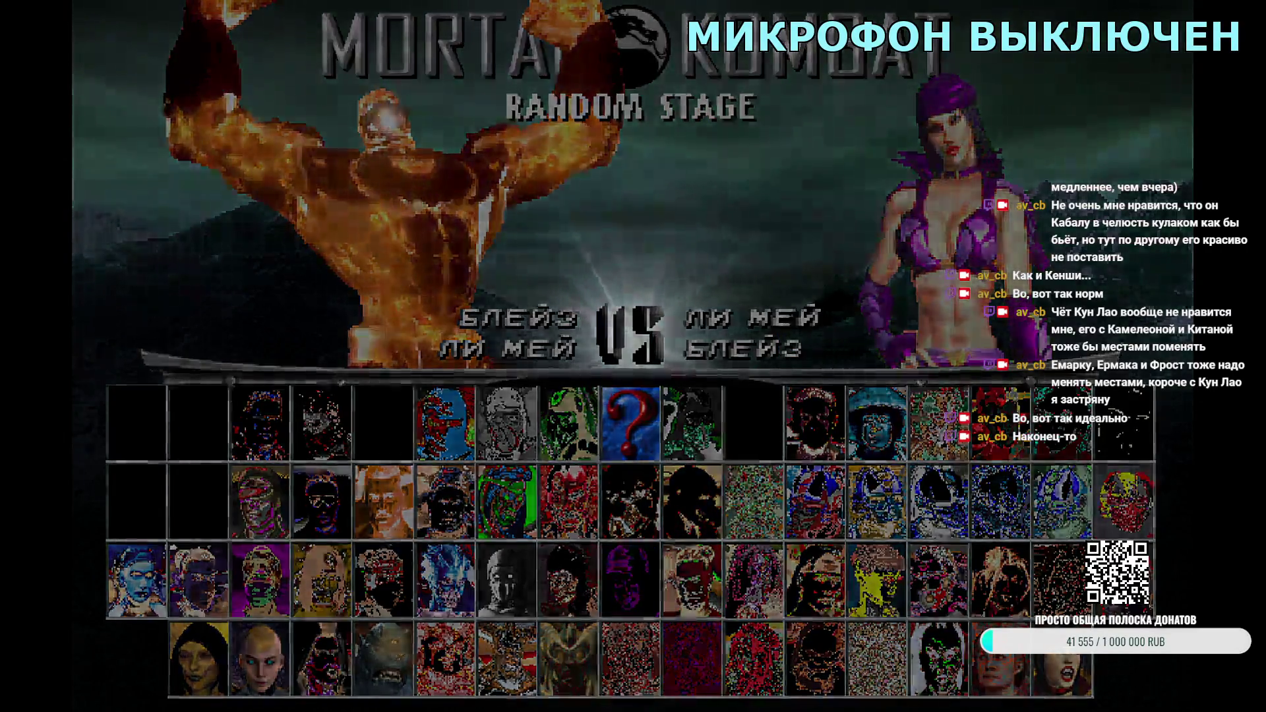
key("Return")
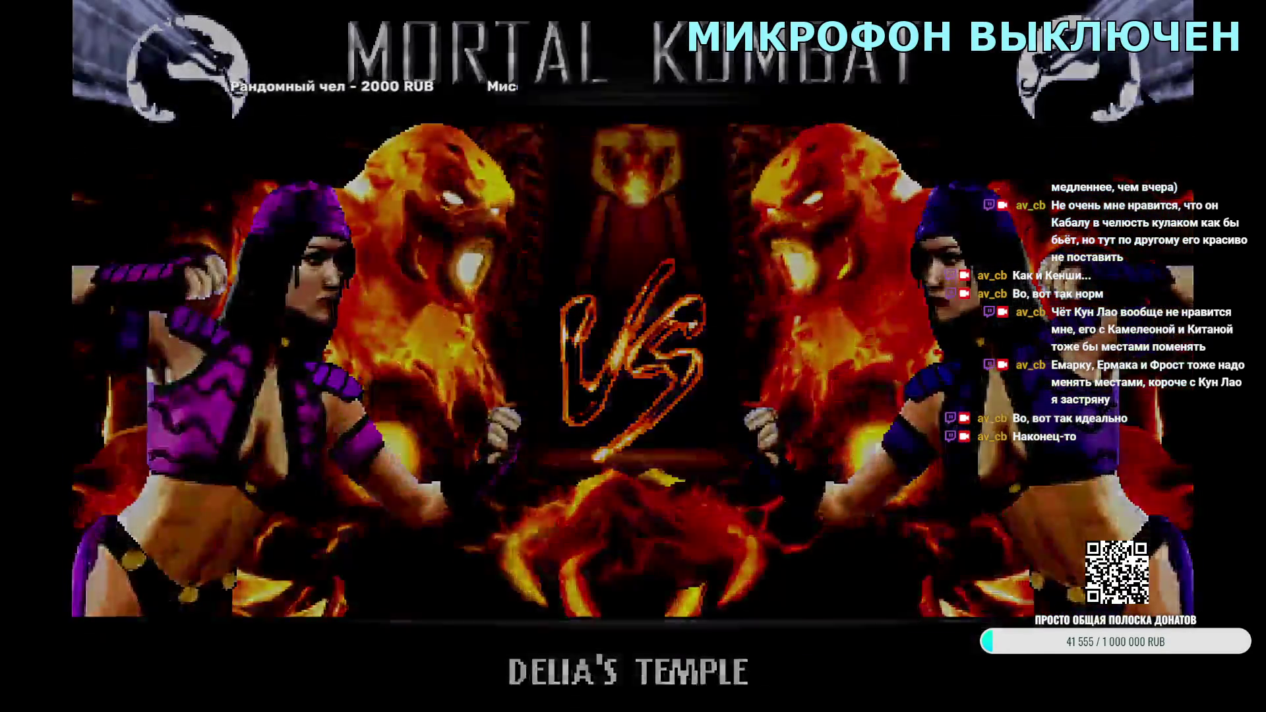
key("Escape")
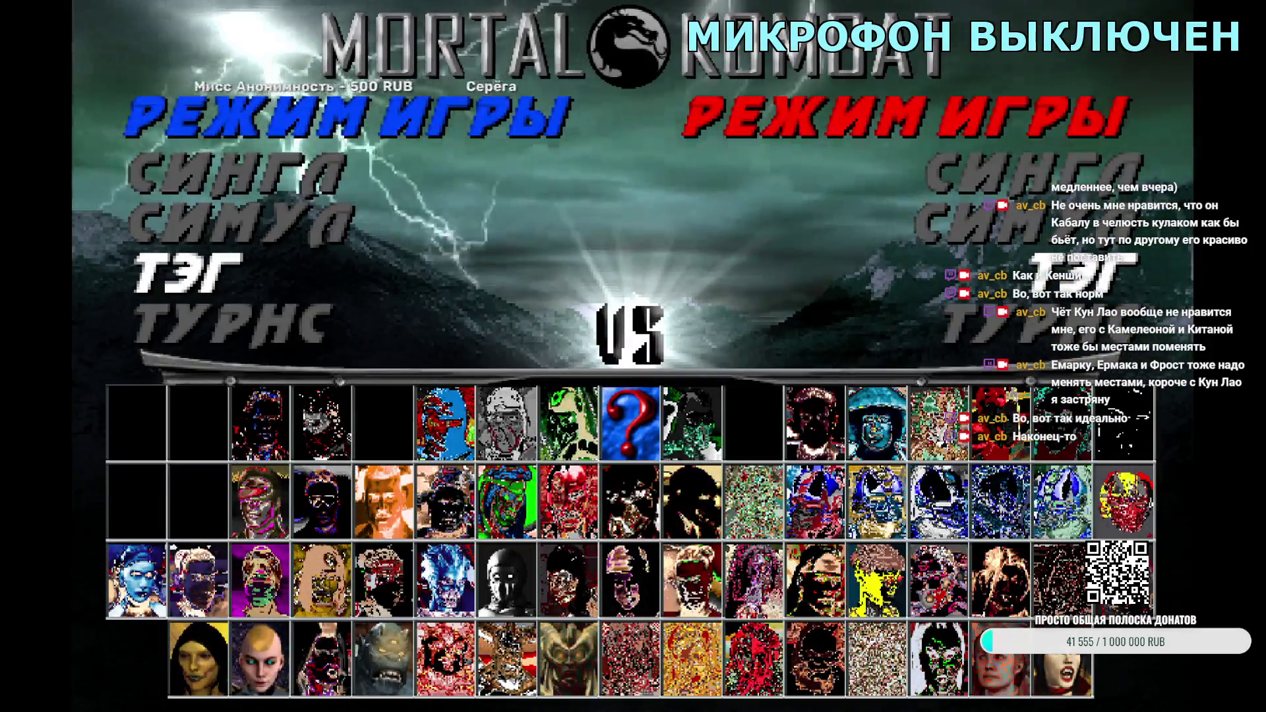
Step: Pair Li Mei with Johnny Cage, watch the Reptile's Lair II intro, then skip out
key("Return")
key("Right")
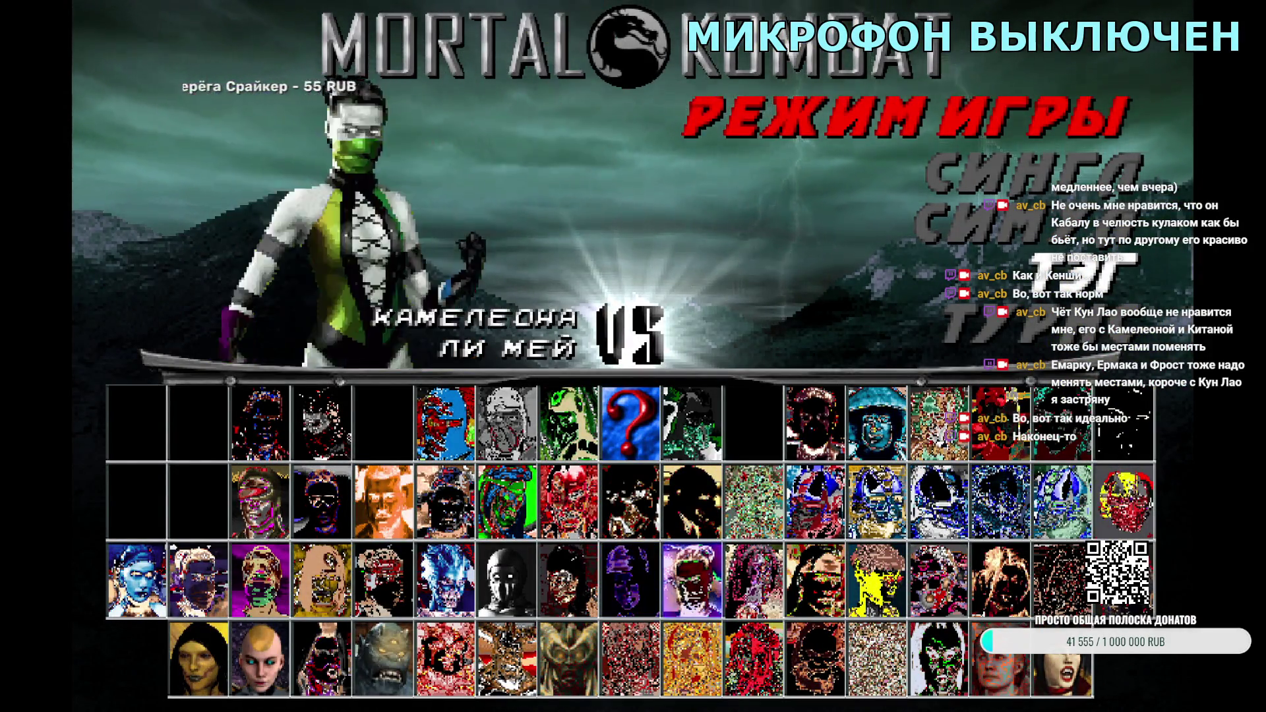
key("Left")
key("Left")
key("Left")
key("Up")
key("Left")
key("Left")
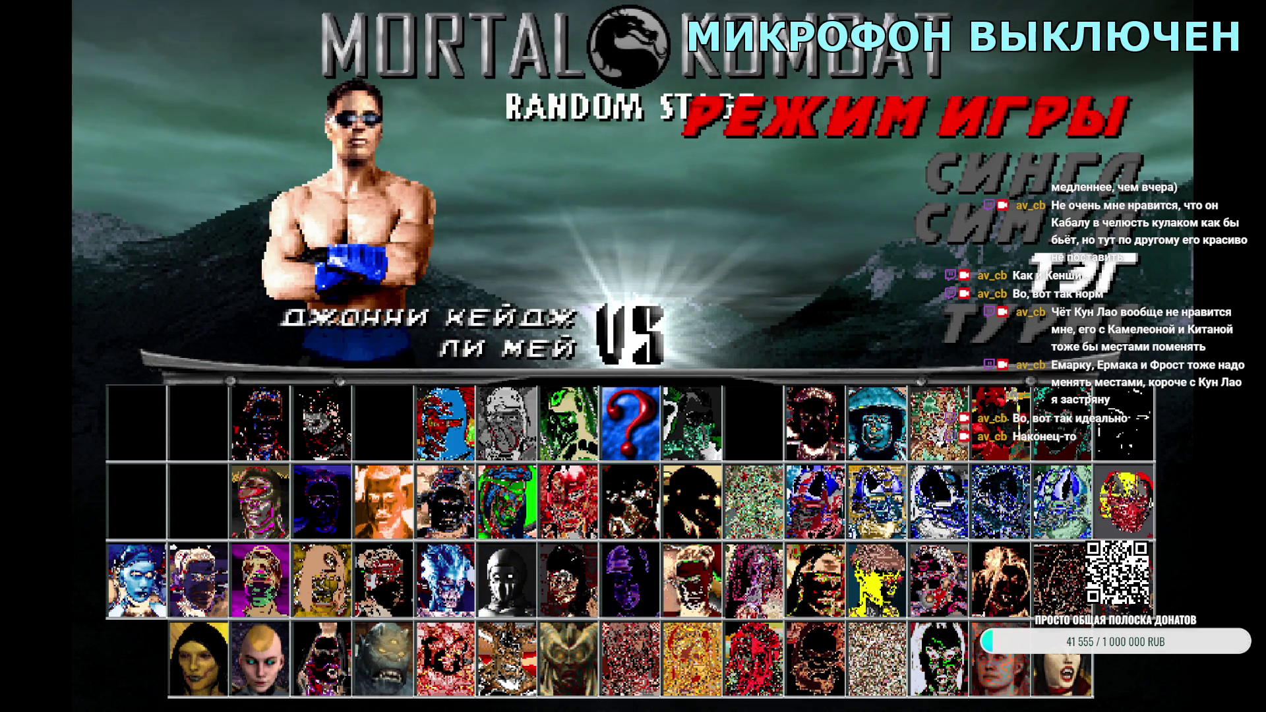
key("Return")
key("Right")
key("Right")
key("Right")
key("Up")
key("Left")
key("Up")
key("Left")
key("Left")
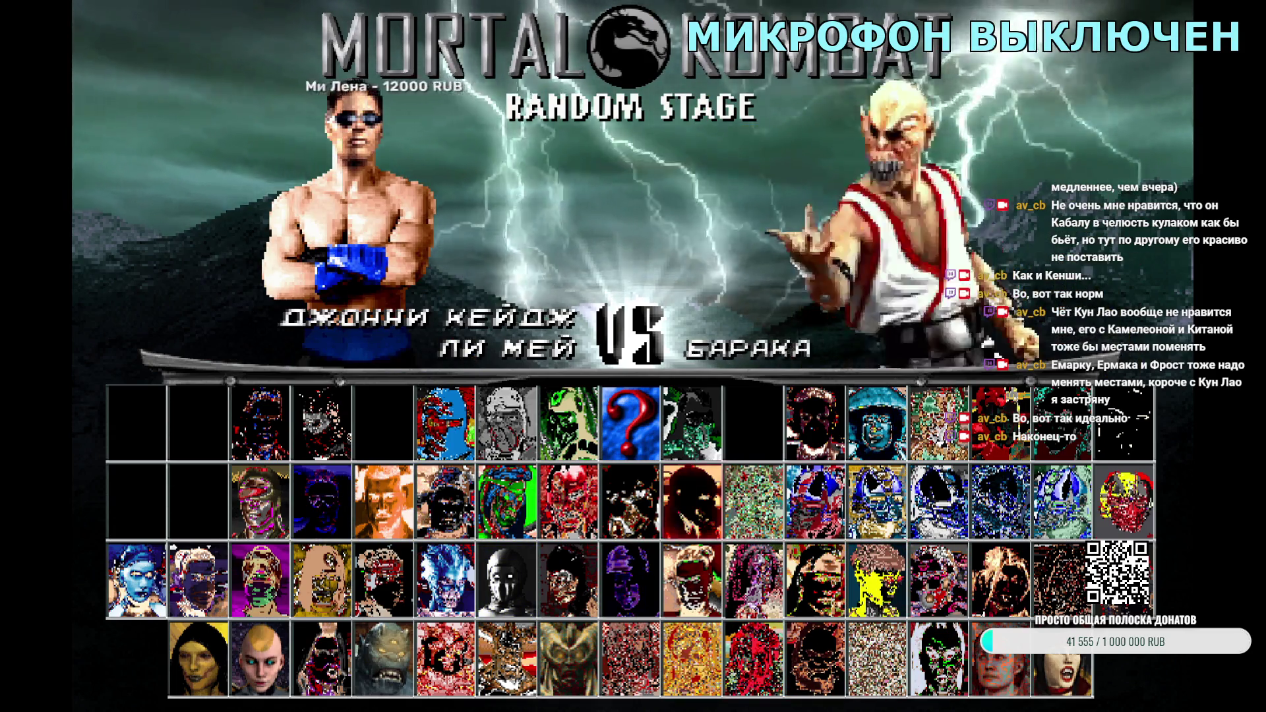
key("Left")
key("Left")
key("Left")
key("Return")
key("Return")
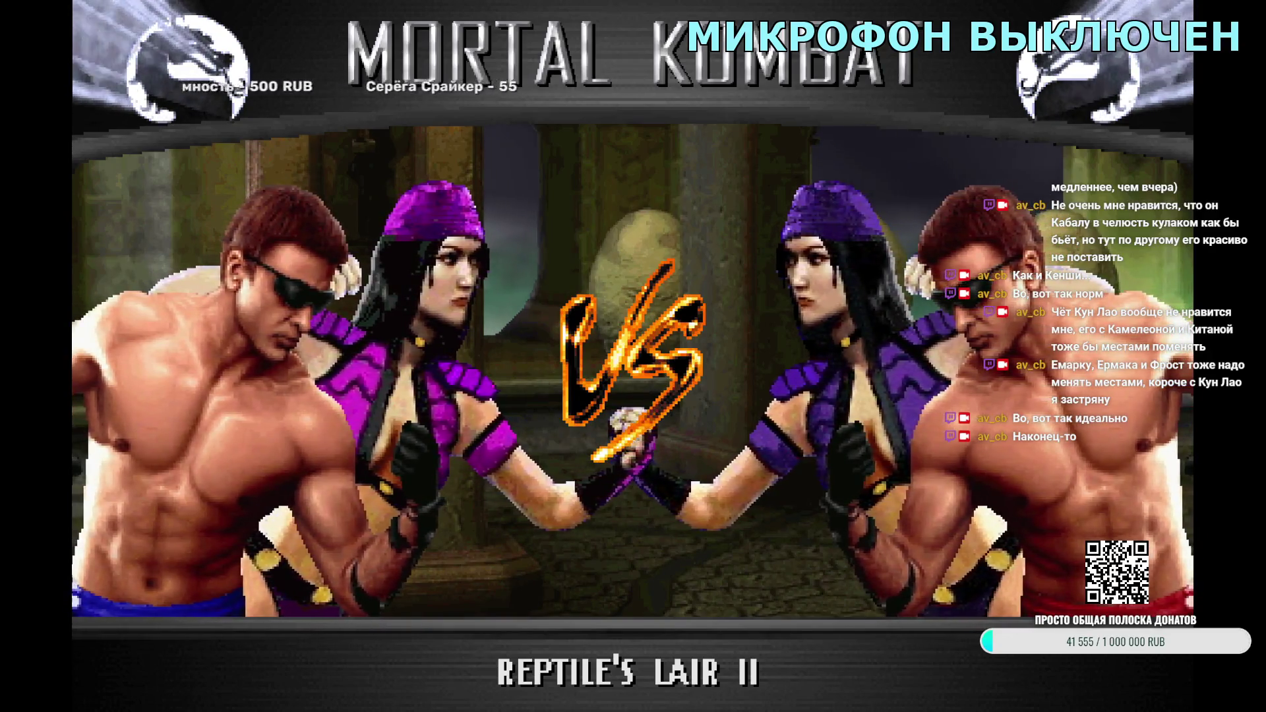
key("Escape")
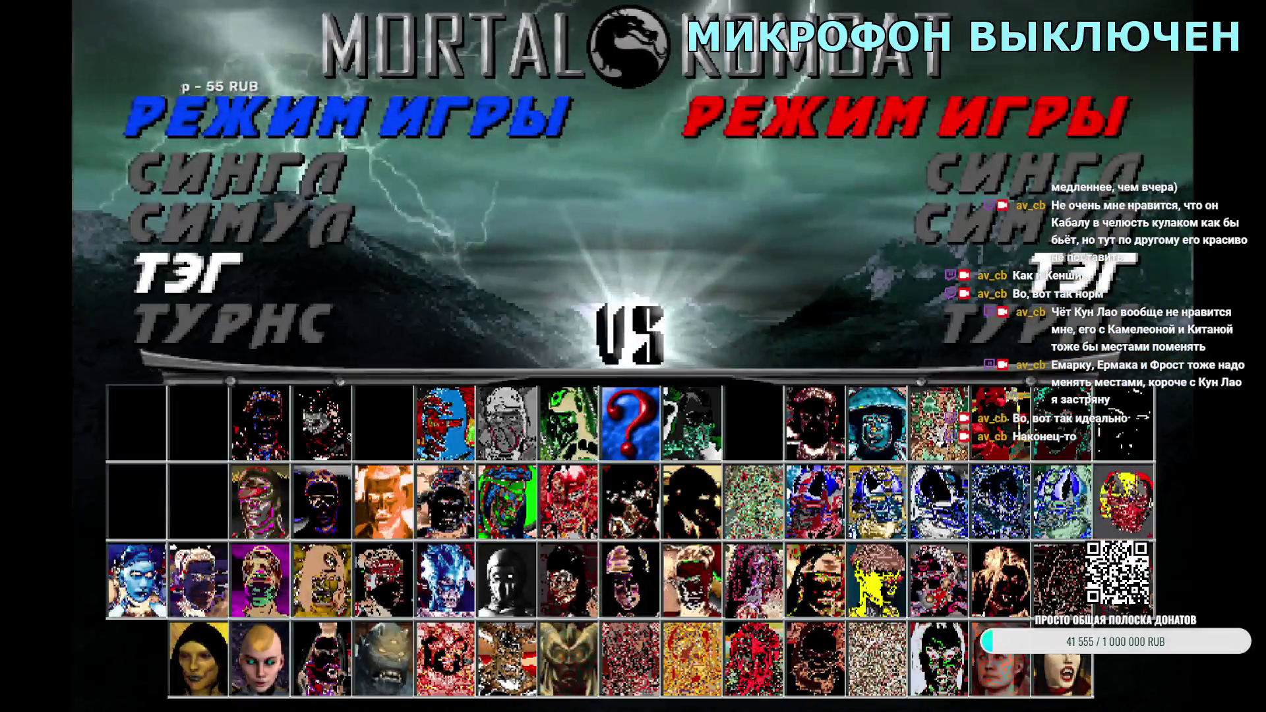
Step: Fight a Li Mei–Johnny Cage tag bout at Edenian Ruins, then exit to the main menu
key("Return")
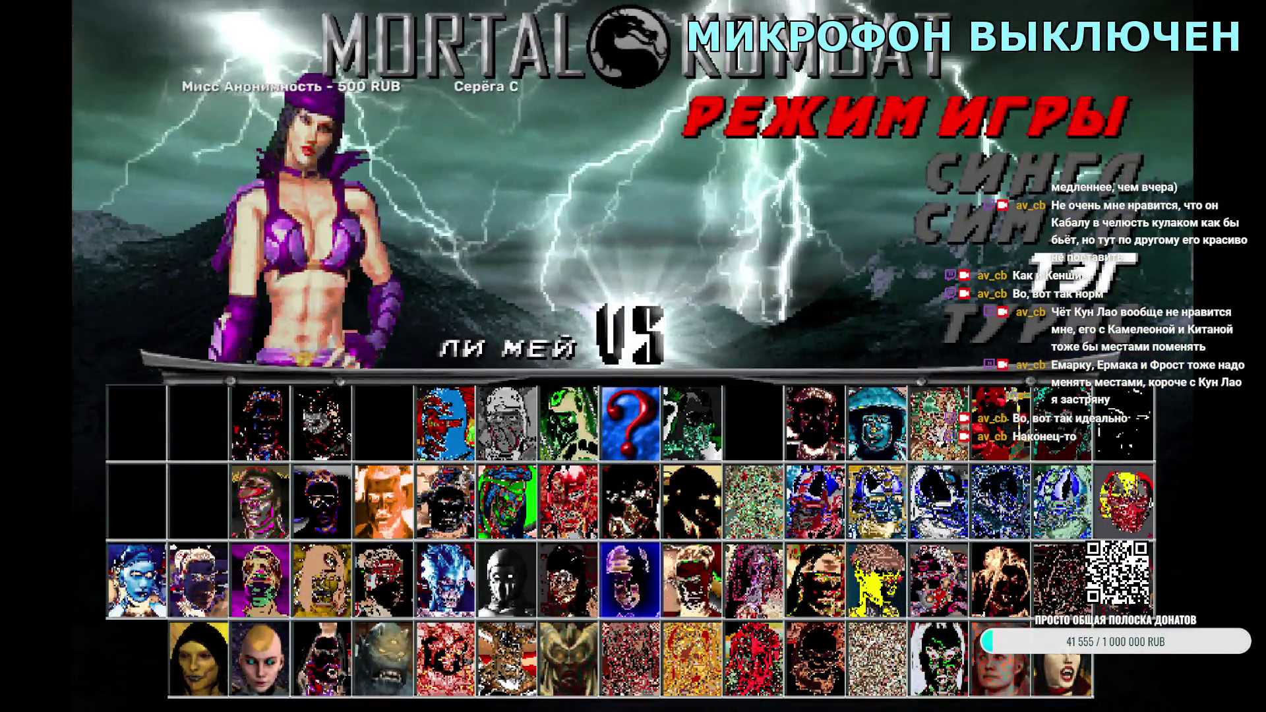
key("Return")
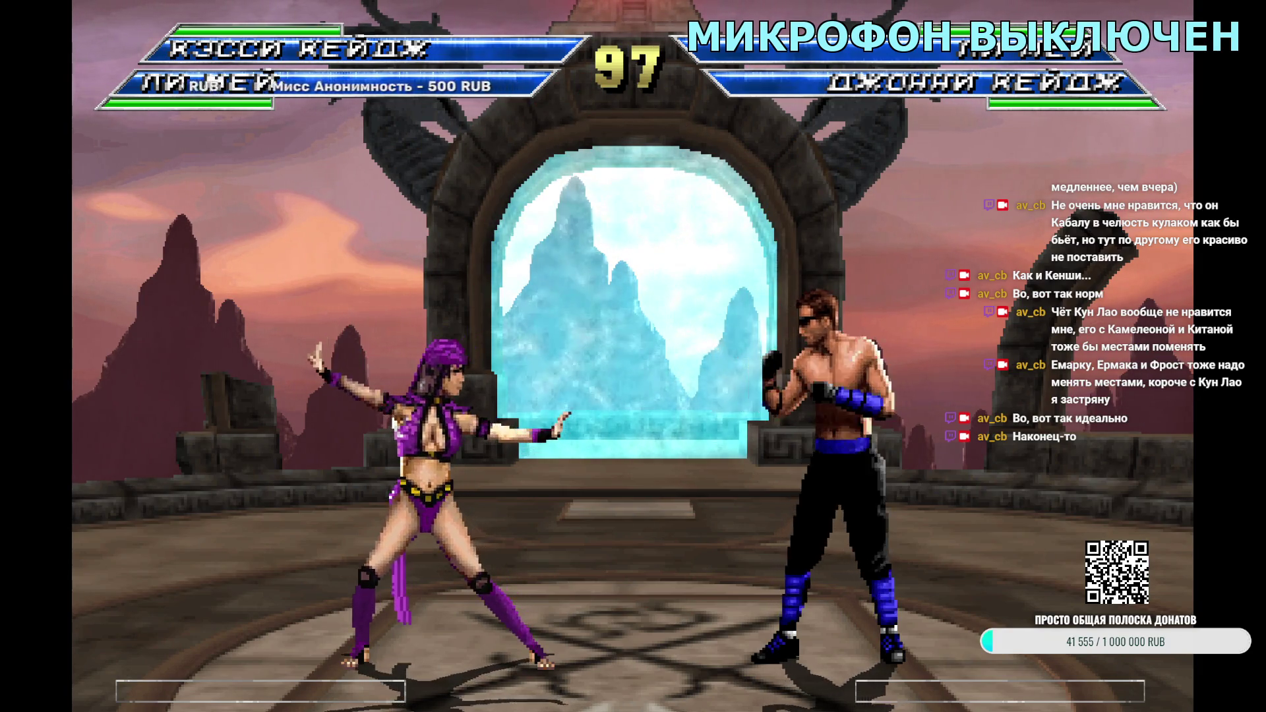
key("Escape")
key("Escape")
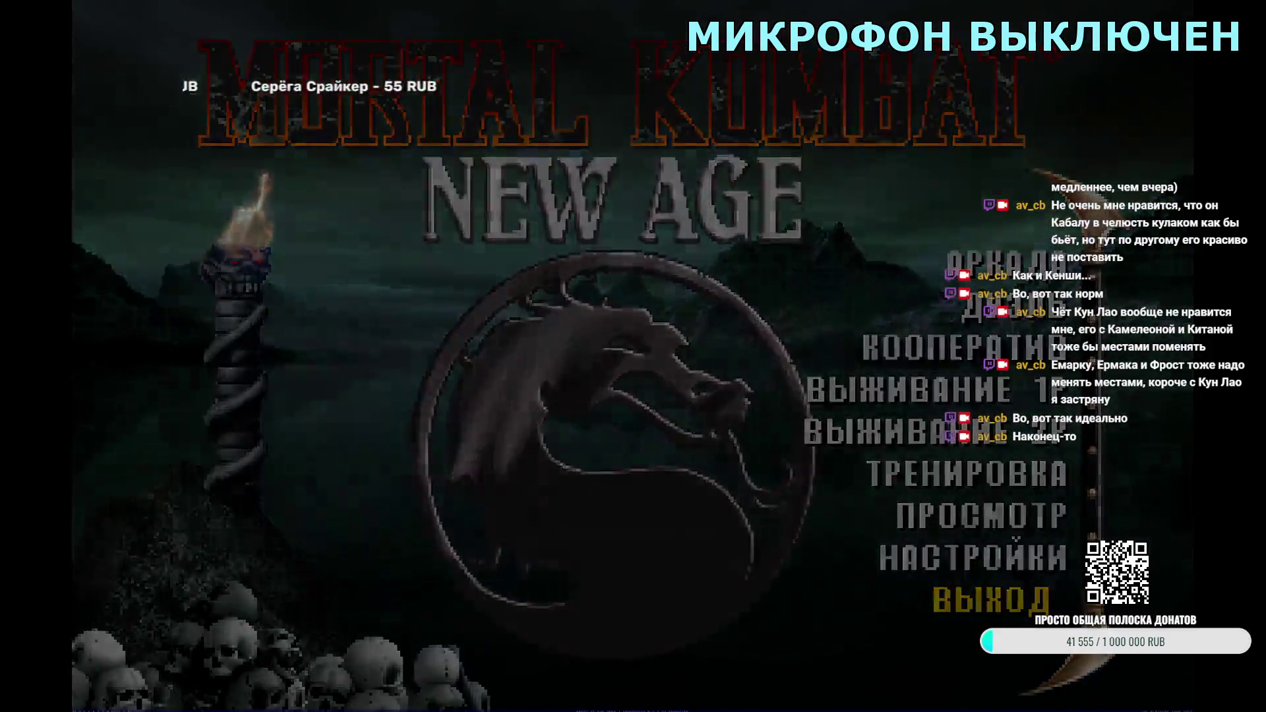
key("Escape")
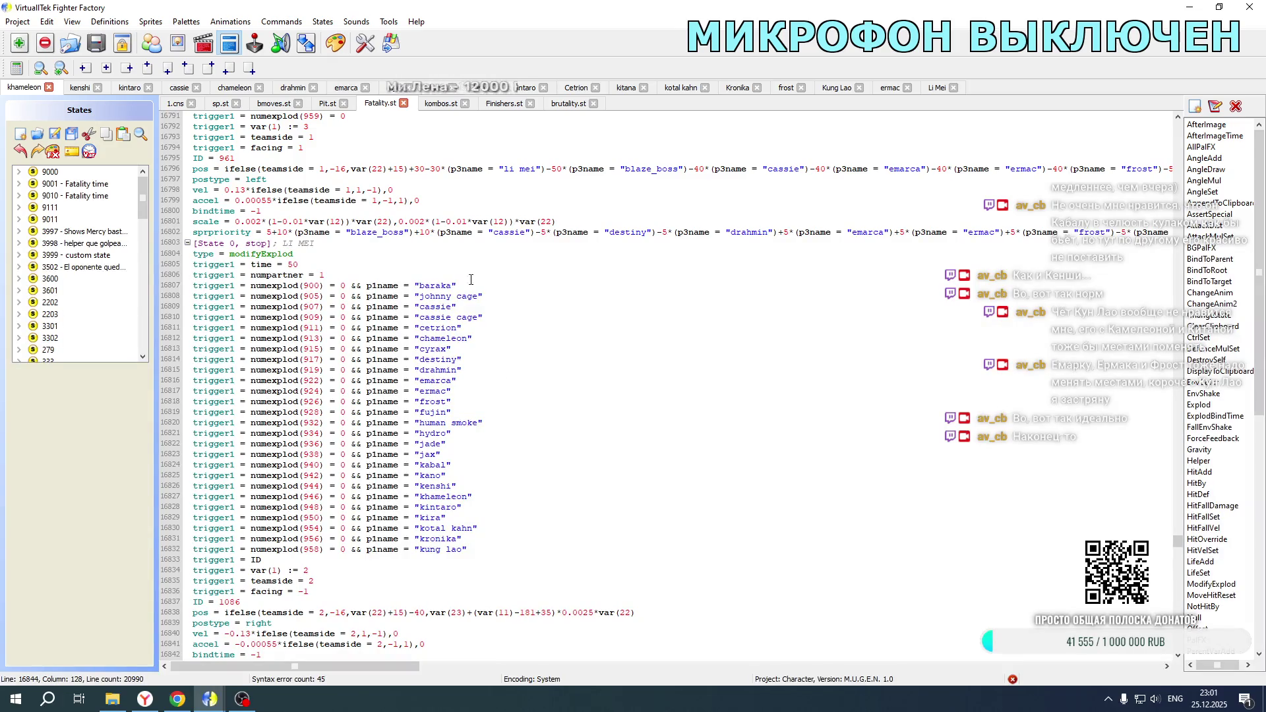
Step: Fix the blaze_boss offset sign on lines 16880 and 16796 of Fatality.st and save it
scroll(466, 272, "down", 6)
scroll(465, 272, "down", 11)
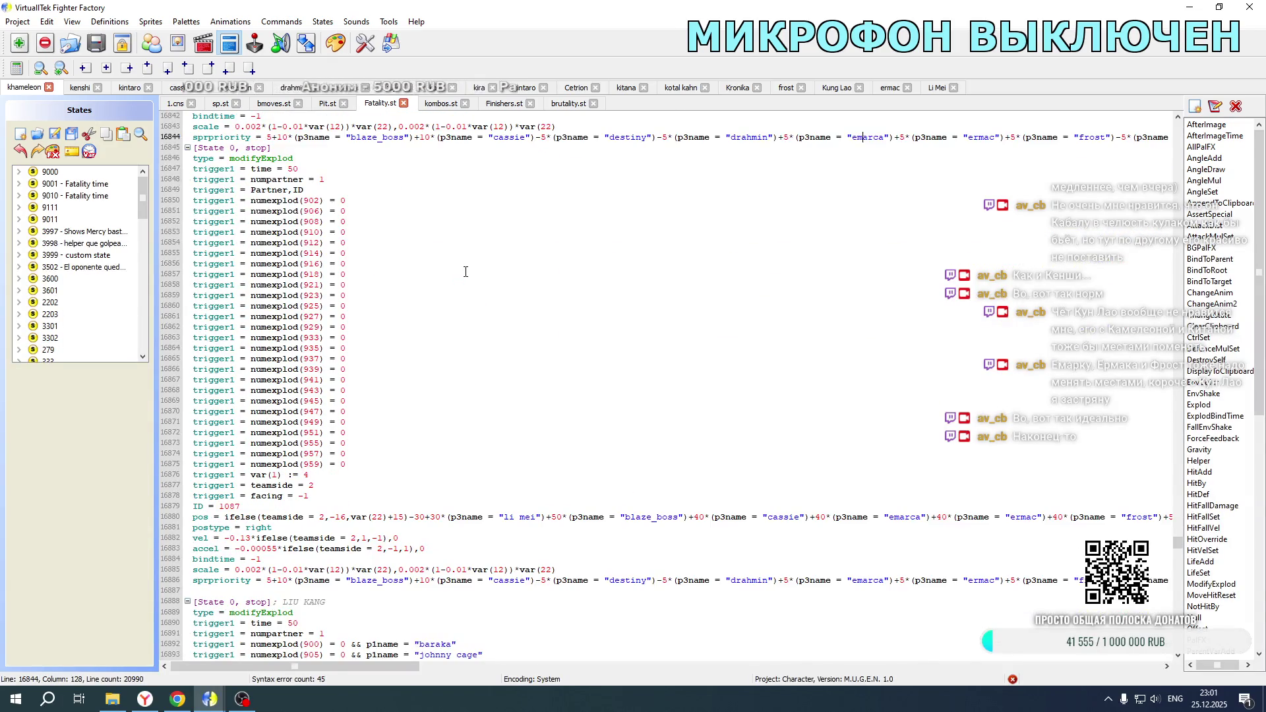
left_click(696, 520)
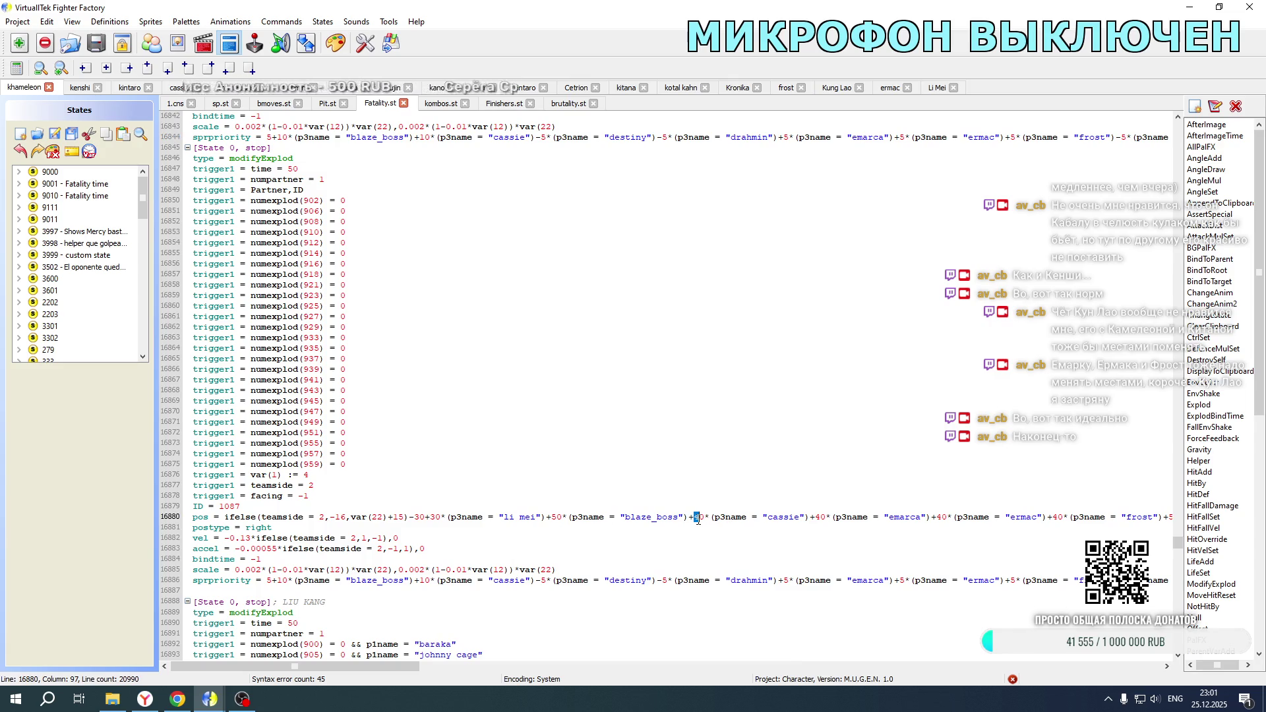
key("BackSpace")
type("-")
scroll(697, 520, "up", 20)
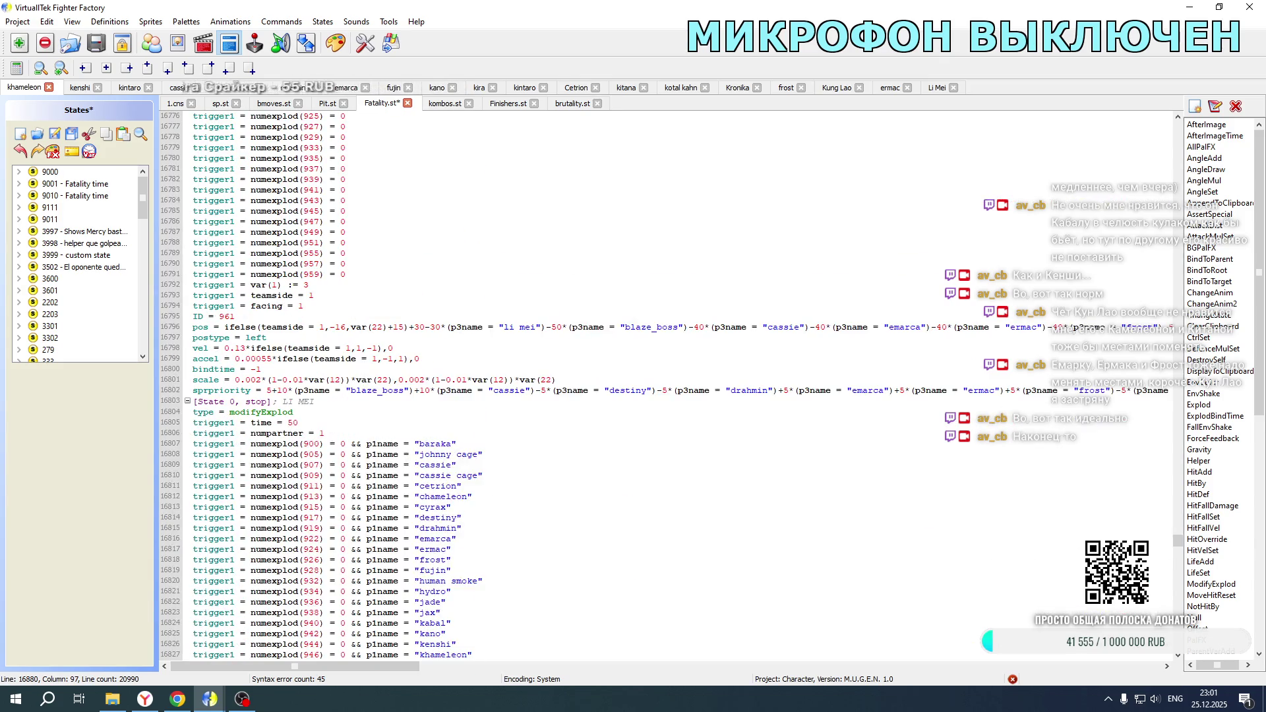
left_click(697, 328)
type("5")
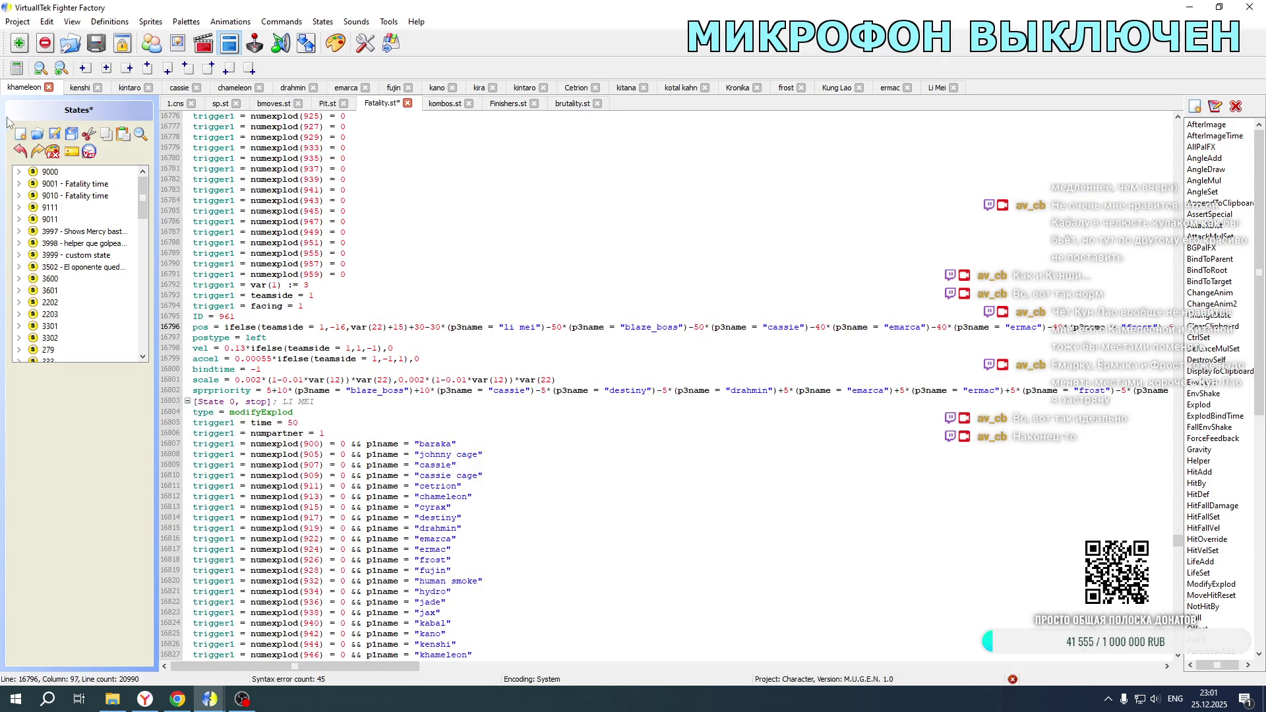
left_click(55, 133)
Step: Raise Cassie's offset from 40 to 50 in Li Mei's intro position lines, then relaunch the game
left_click(937, 87)
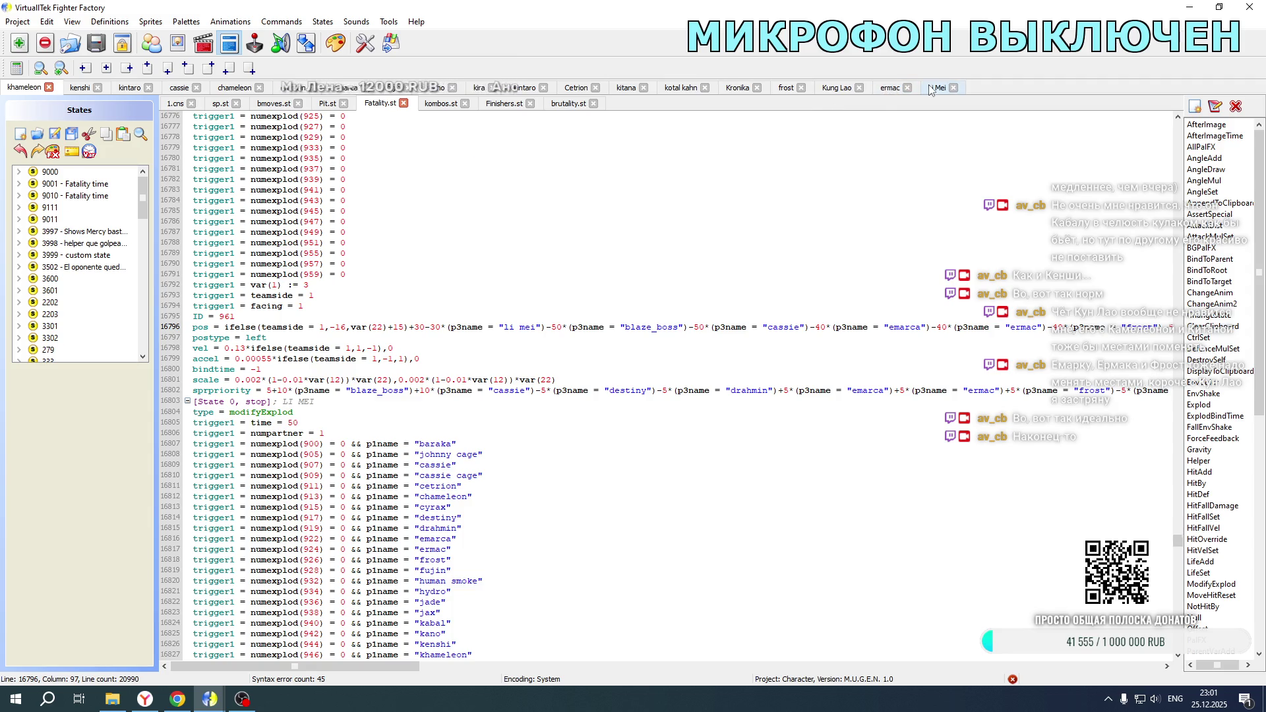
scroll(719, 333, "down", 7)
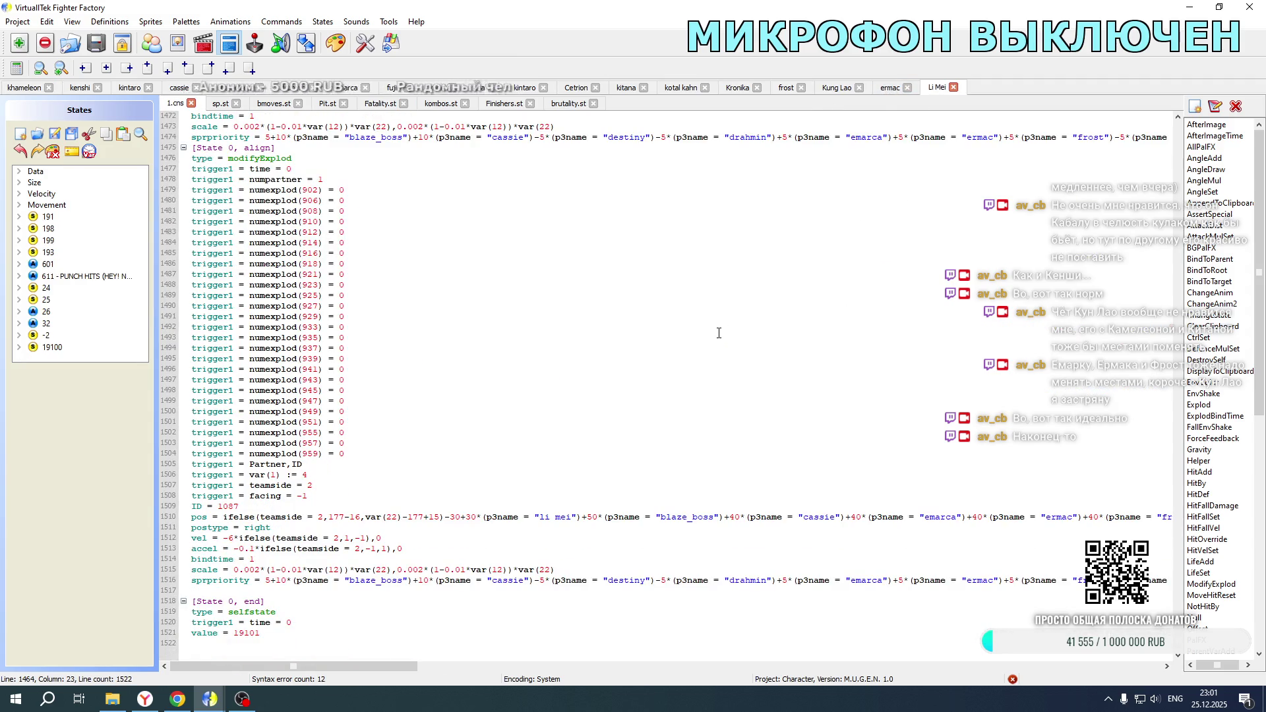
left_click(737, 521)
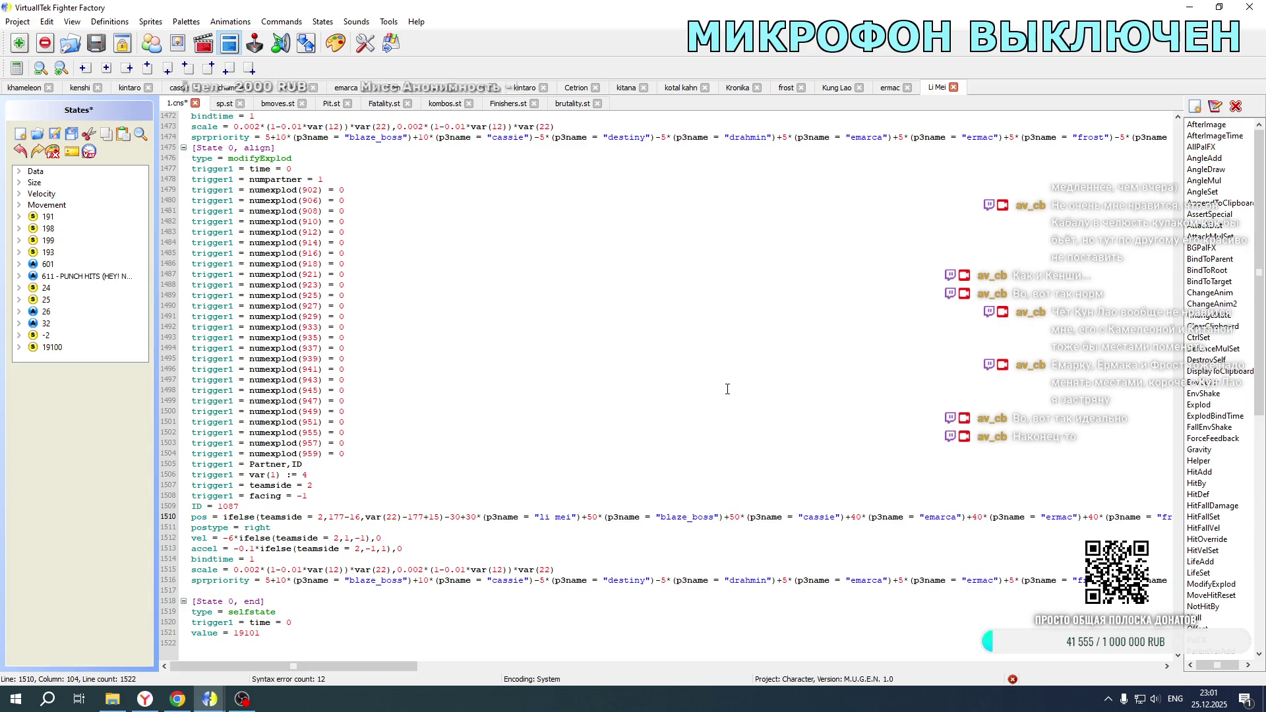
scroll(730, 349, "up", 20)
left_click(740, 275)
key("BackSpace")
type("5")
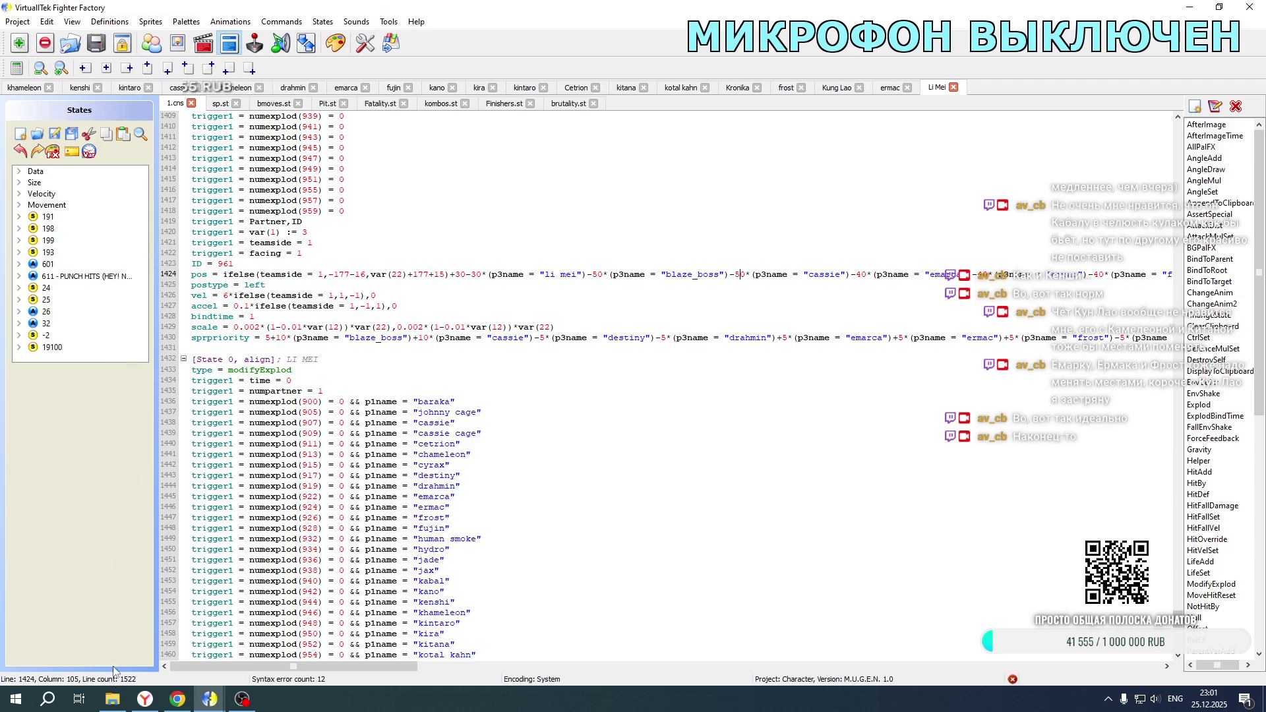
left_click(112, 699)
double_click(267, 417)
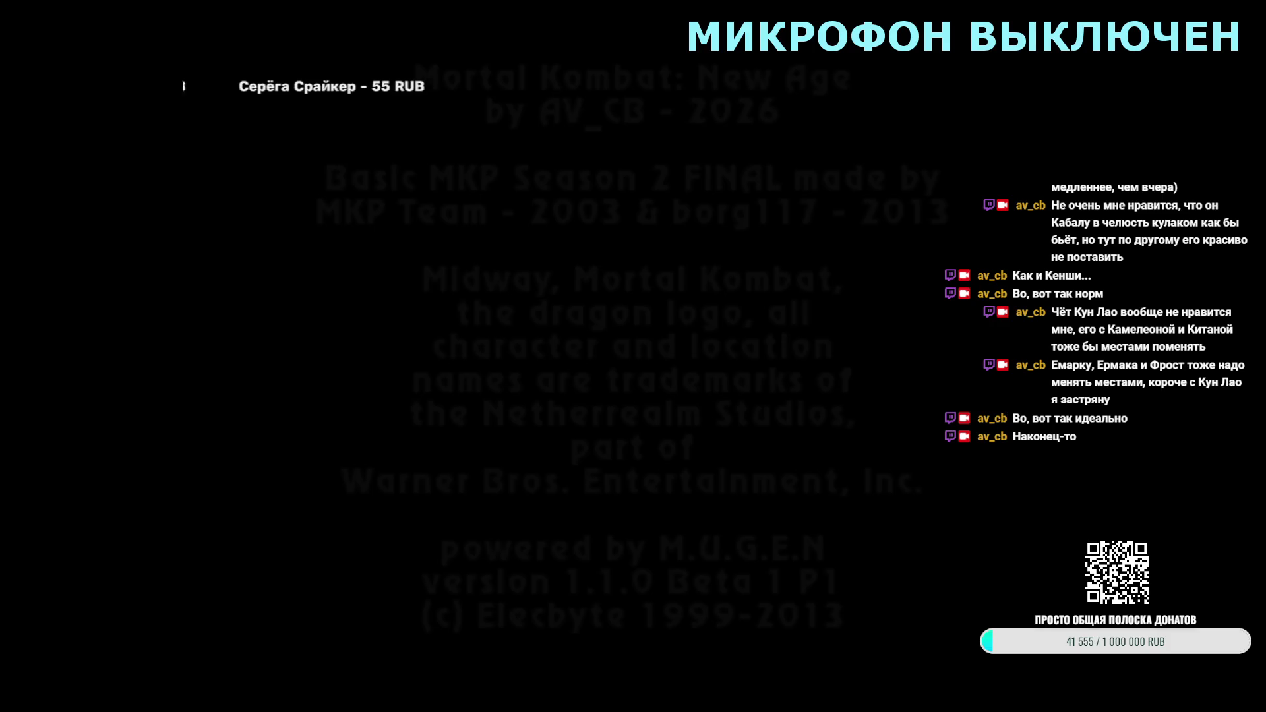
Step: Head toward character select, then read and dismiss the M.U.G.E.N state-machine loop error
key("Return")
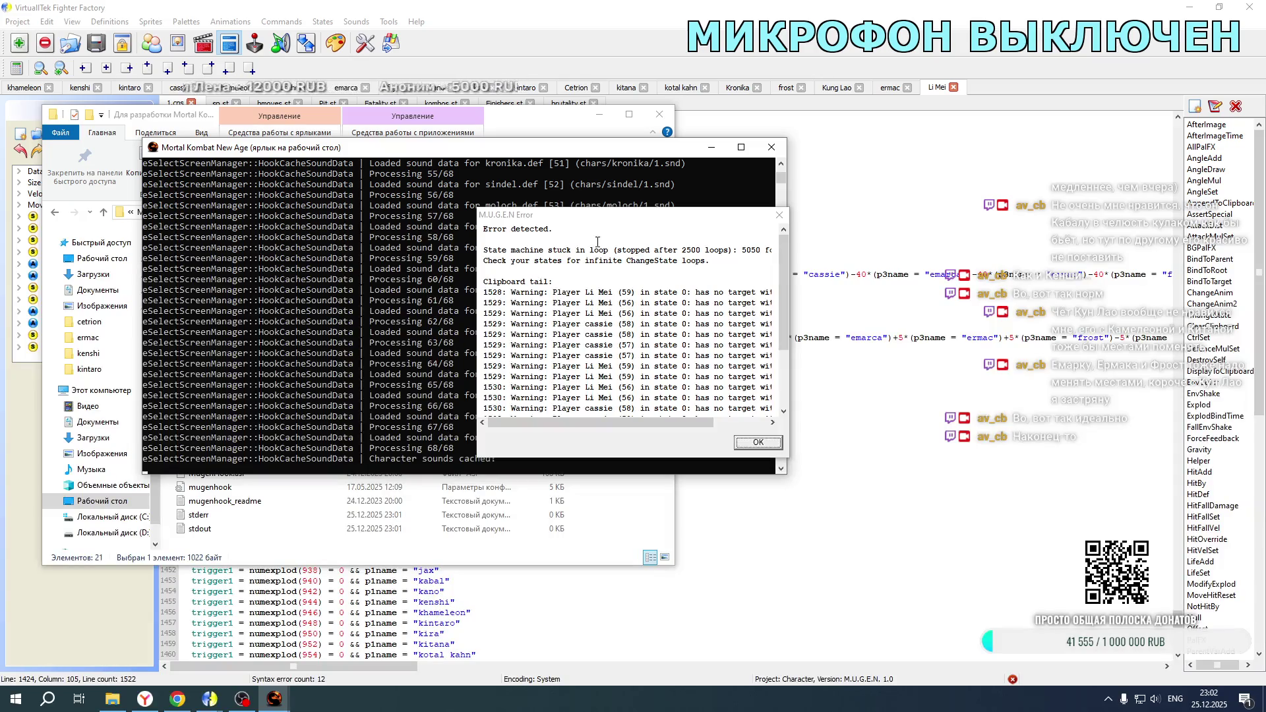
mouse_move(629, 422)
left_mouse_down()
mouse_move(683, 428)
mouse_move(569, 425)
mouse_move(700, 426)
left_mouse_up()
scroll(569, 426, "down", 3)
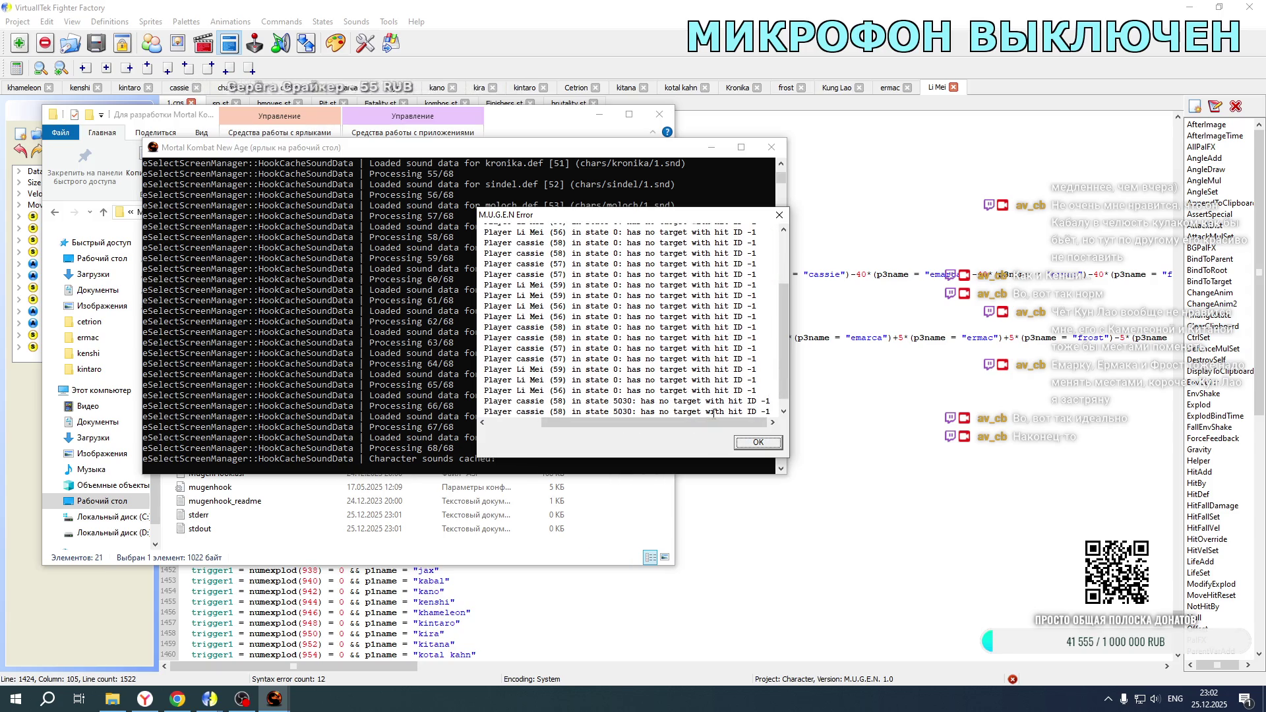
left_click(757, 443)
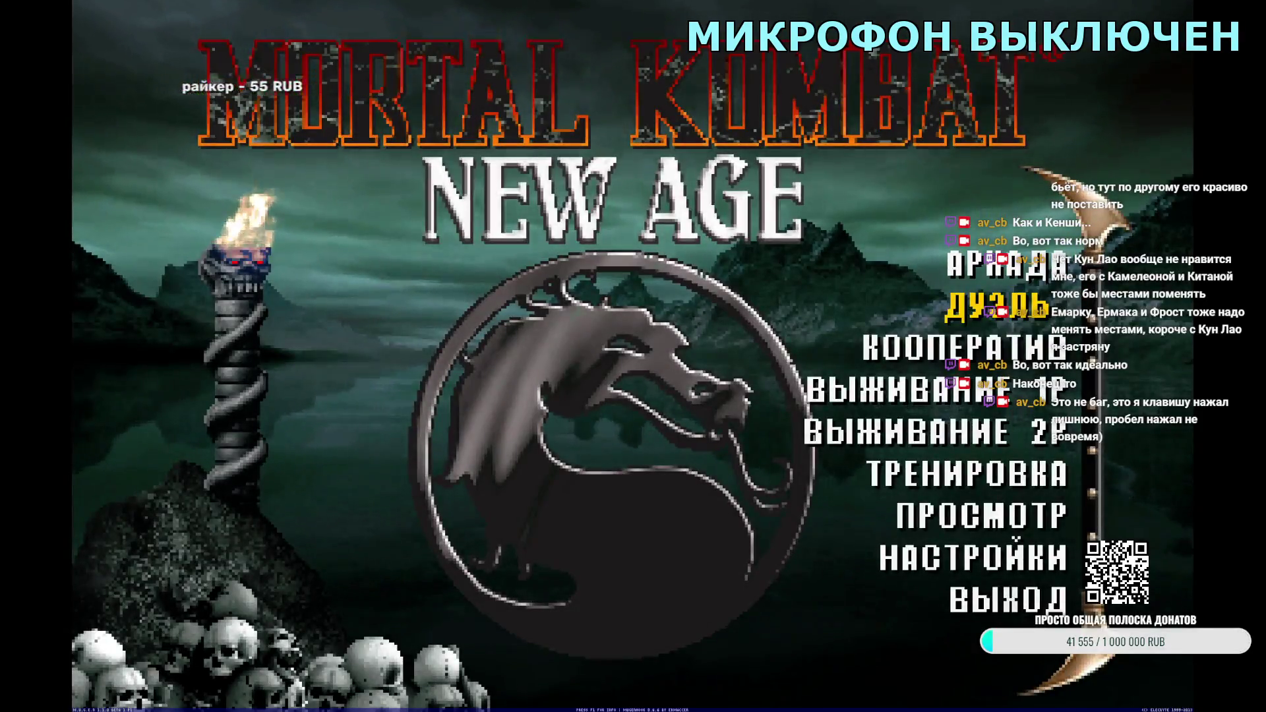
Step: Start a Duel with both sides in Tag mode, teaming Li Mei with Future Cassie
key("Return")
key("Down")
key("Down")
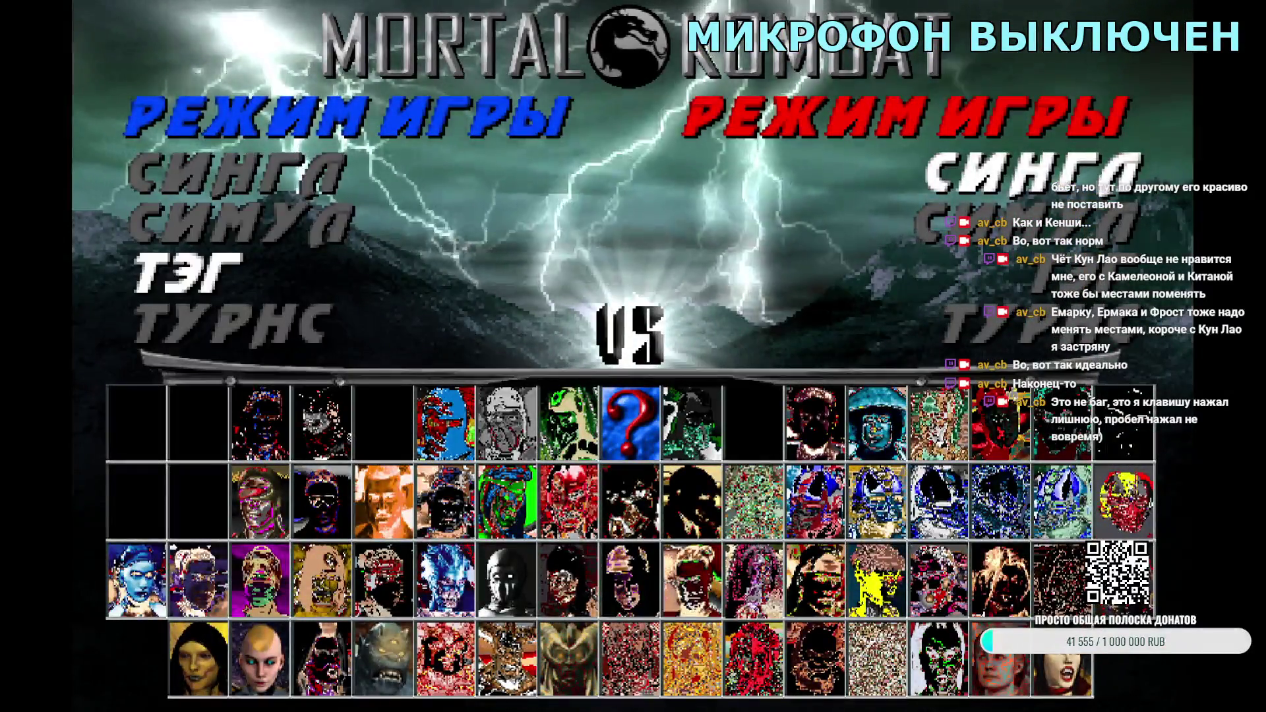
key("Return")
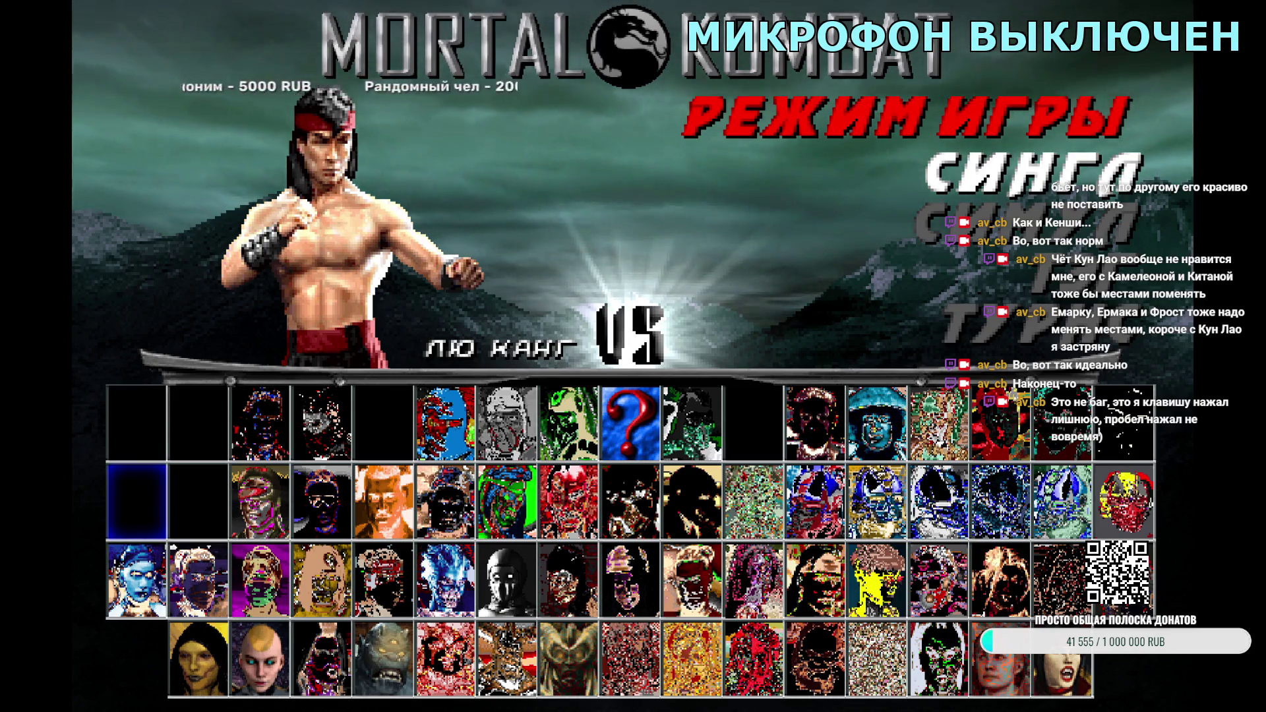
key("Right")
key("Right")
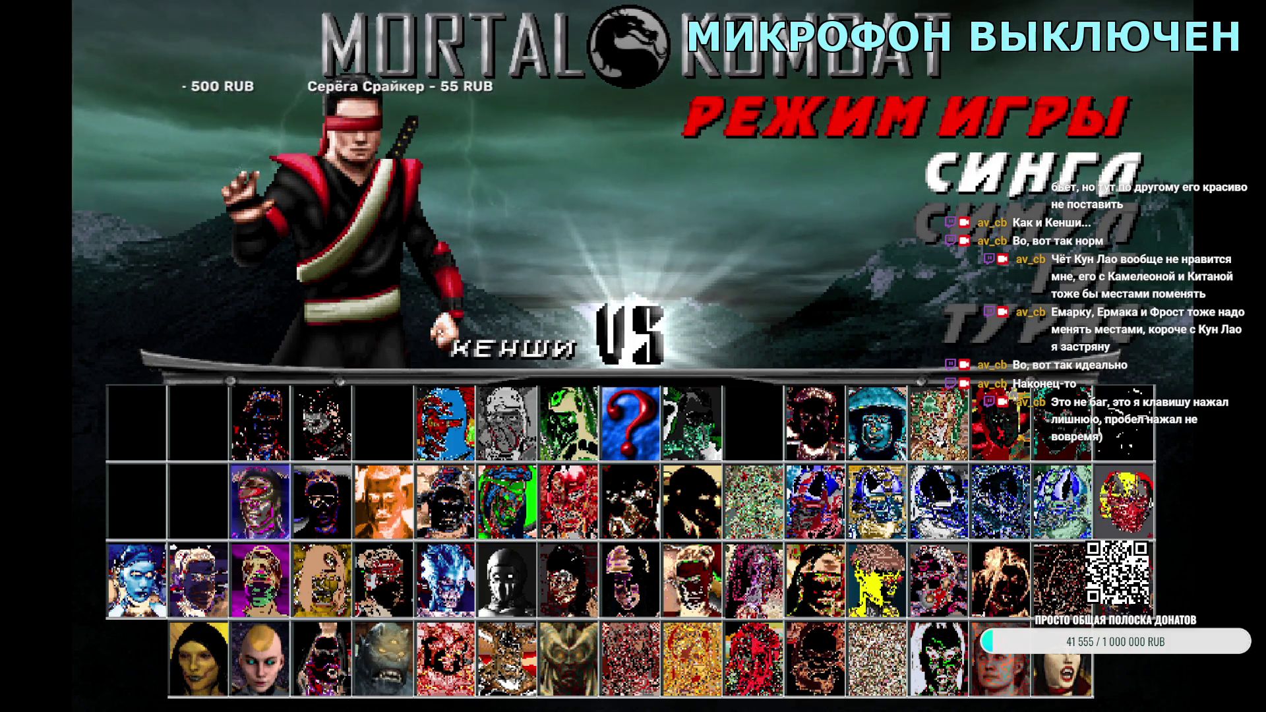
key("Right")
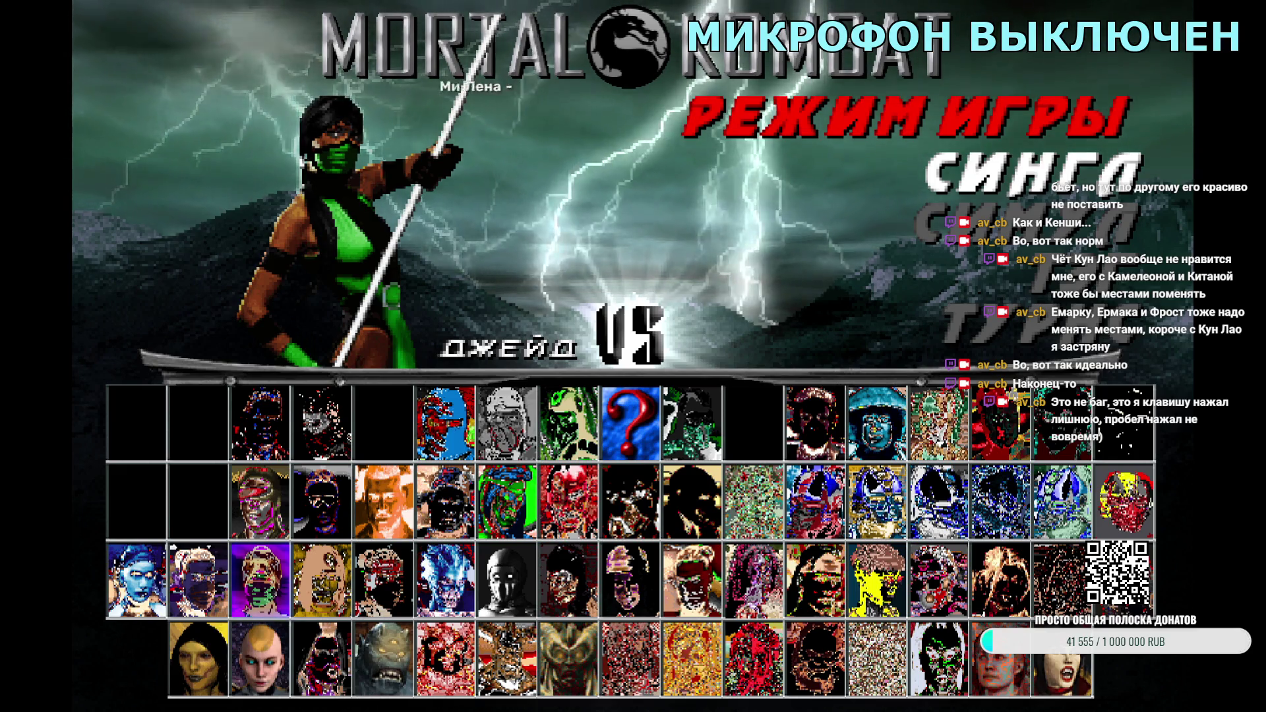
key("Right")
key("Right")
key("Right")
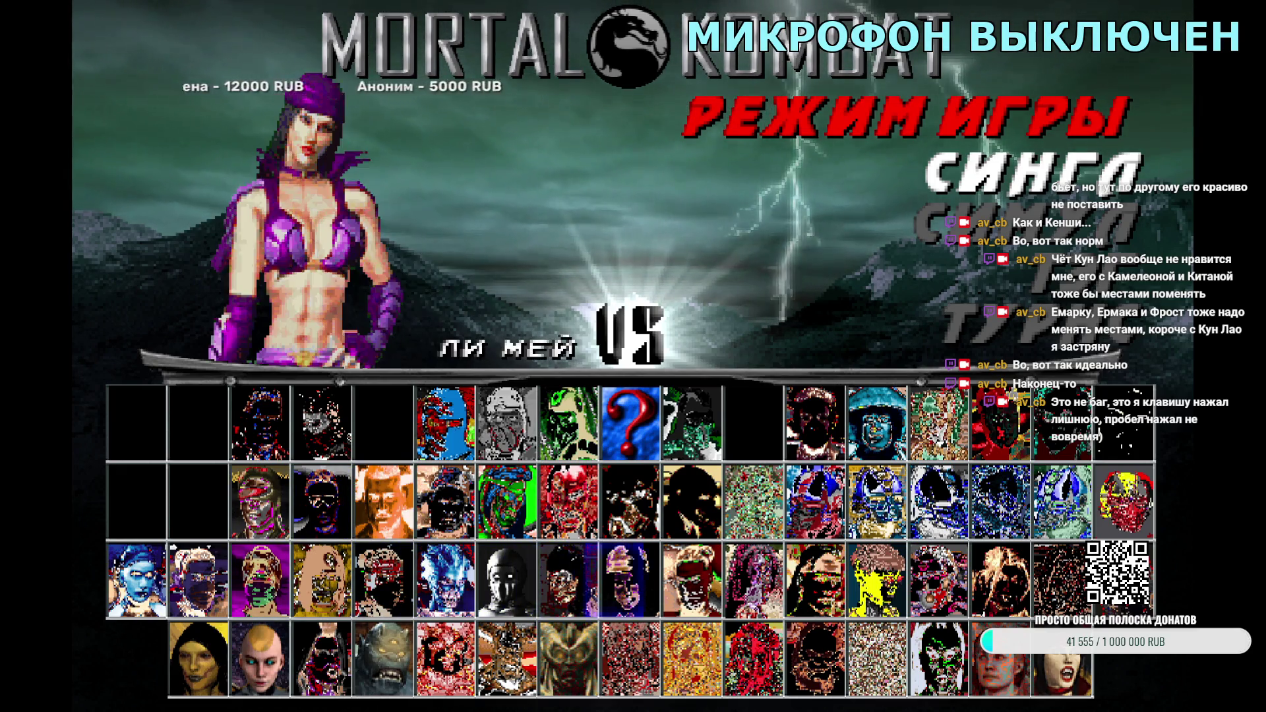
key("Right")
key("Right")
key("Right")
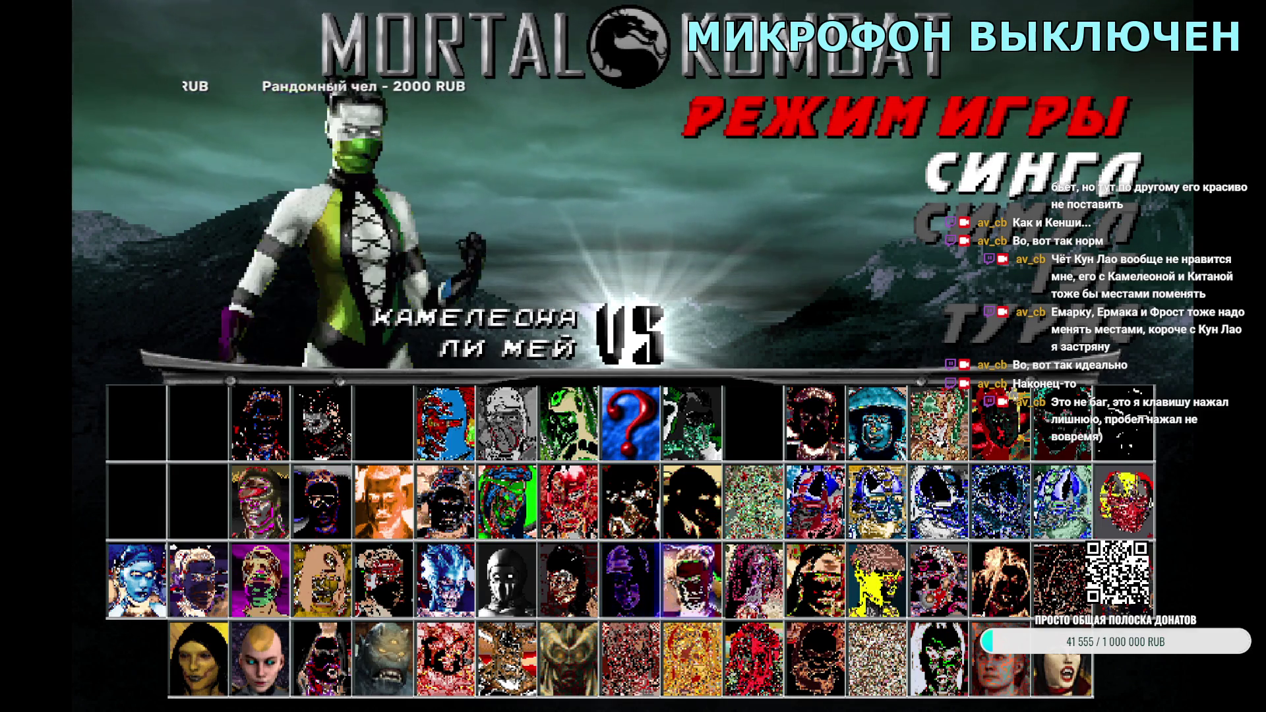
key("Down")
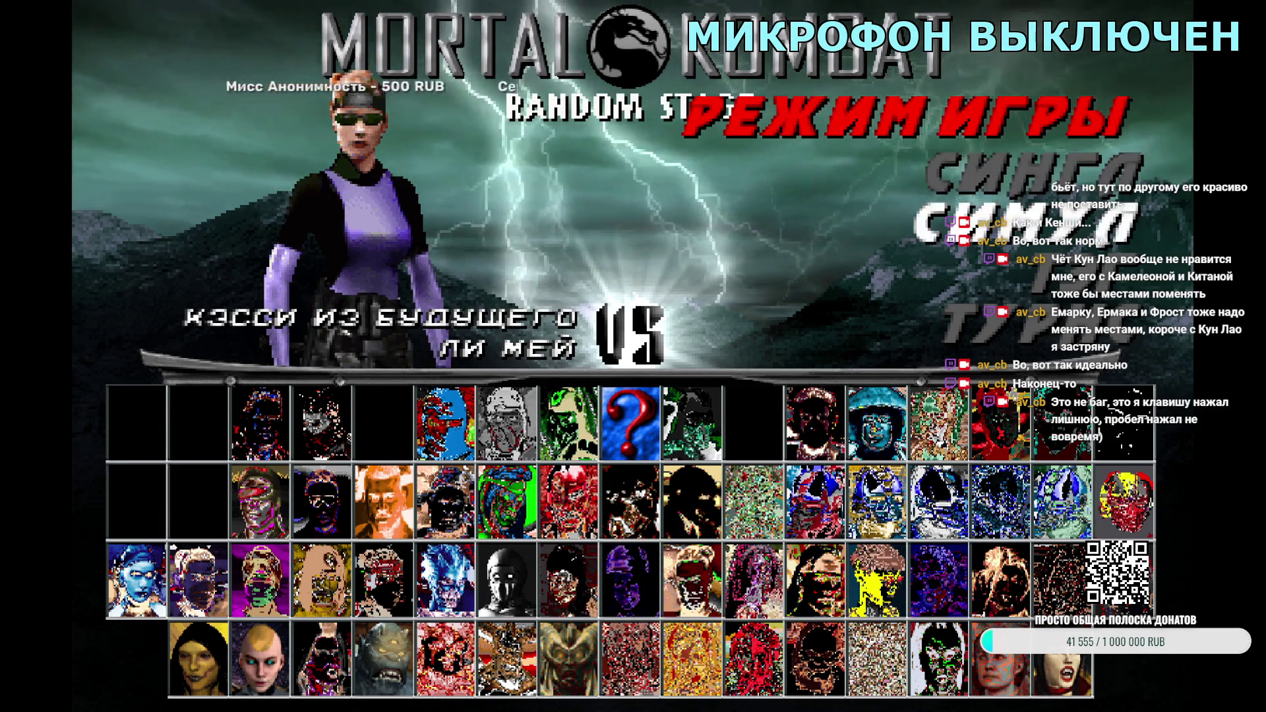
key("Return")
key("Left")
key("Left")
key("Return")
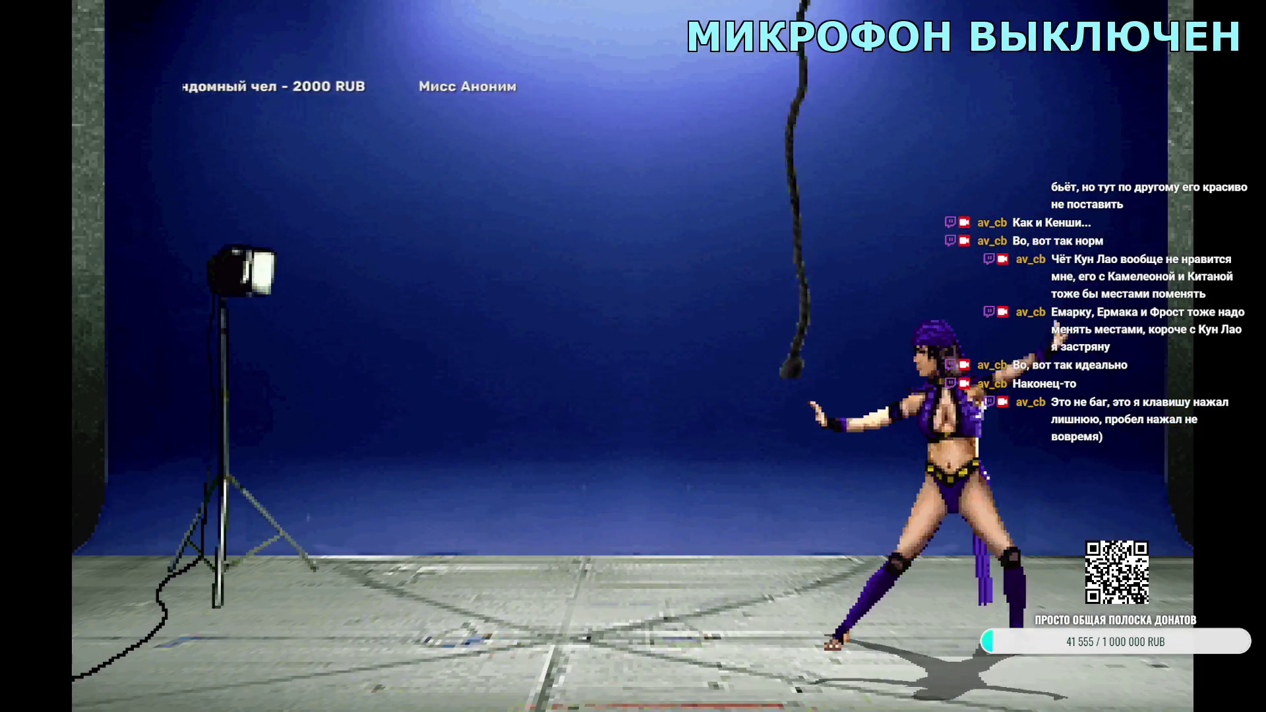
Step: Run further Li Mei tag matches, including Cetrion and Kotal's Koliseum, returning to character select each time
key("Escape")
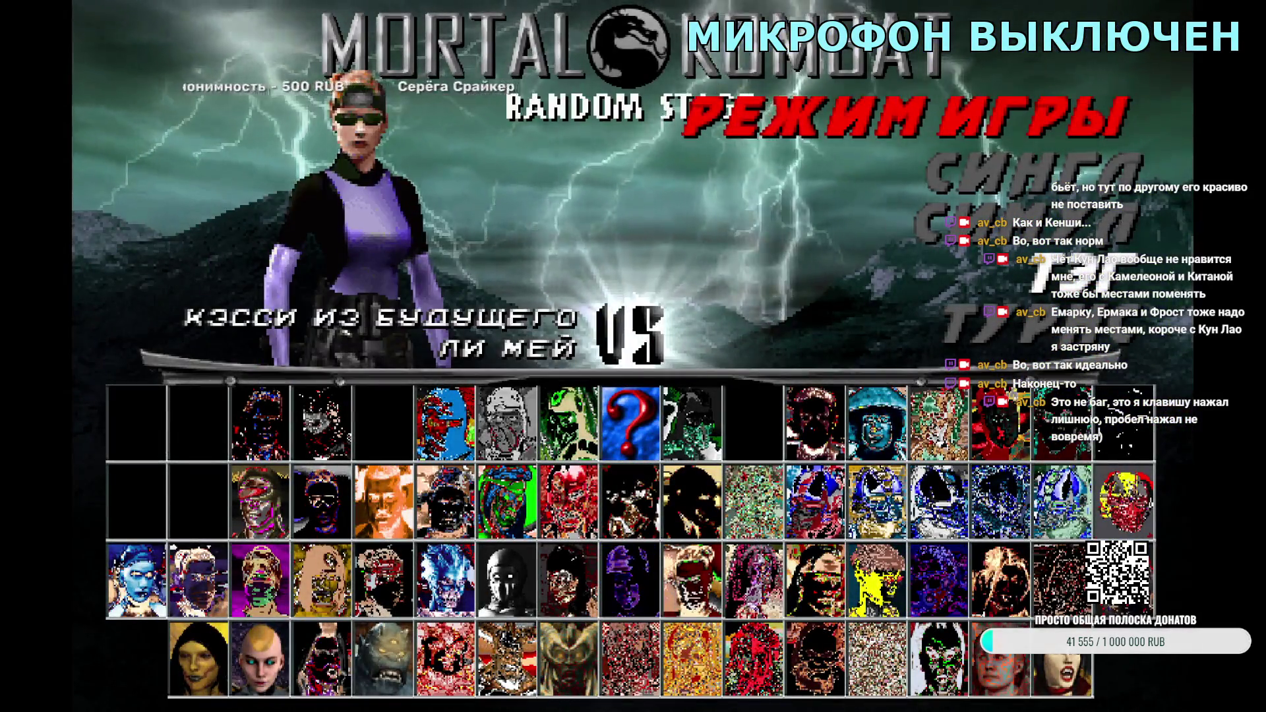
key("Return")
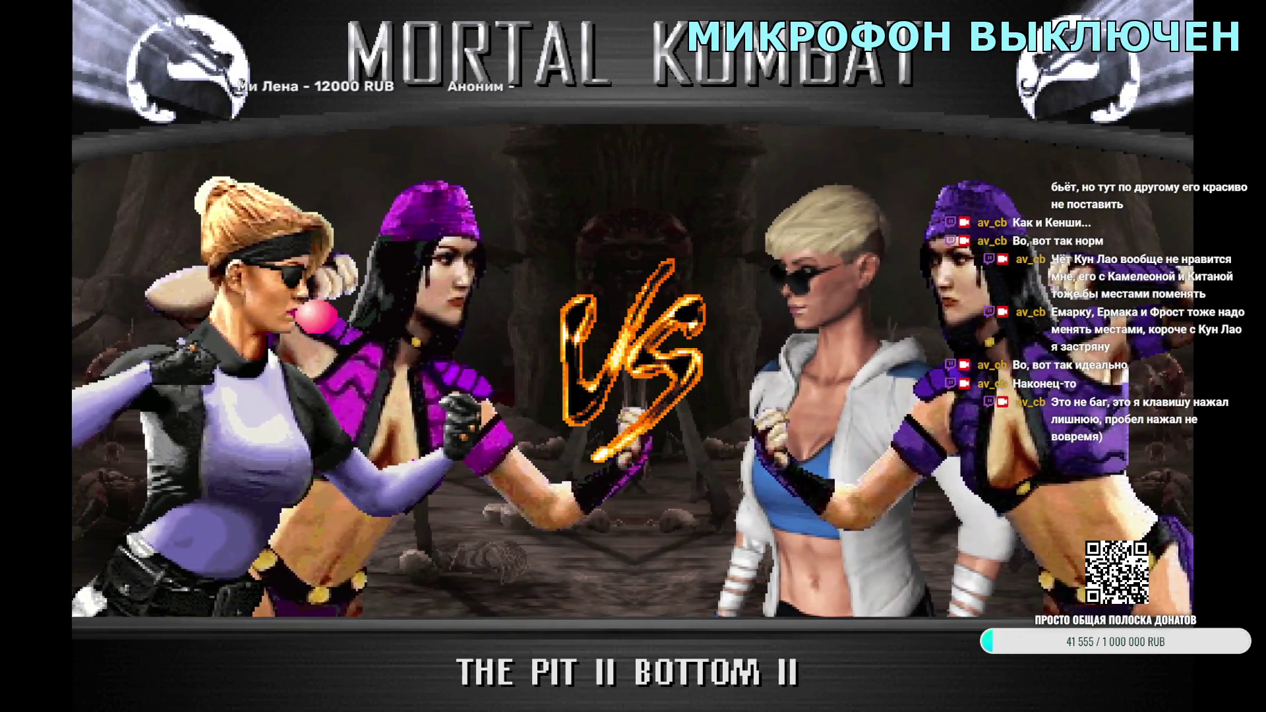
key("Escape")
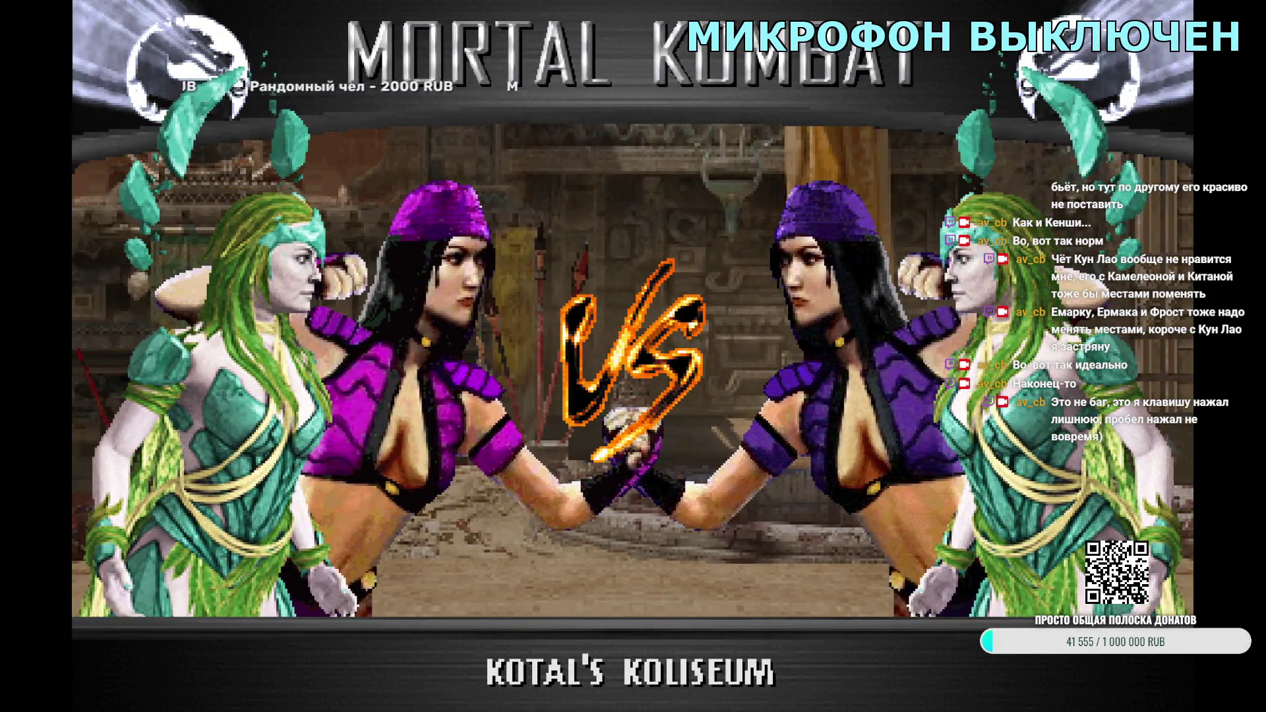
key("Escape")
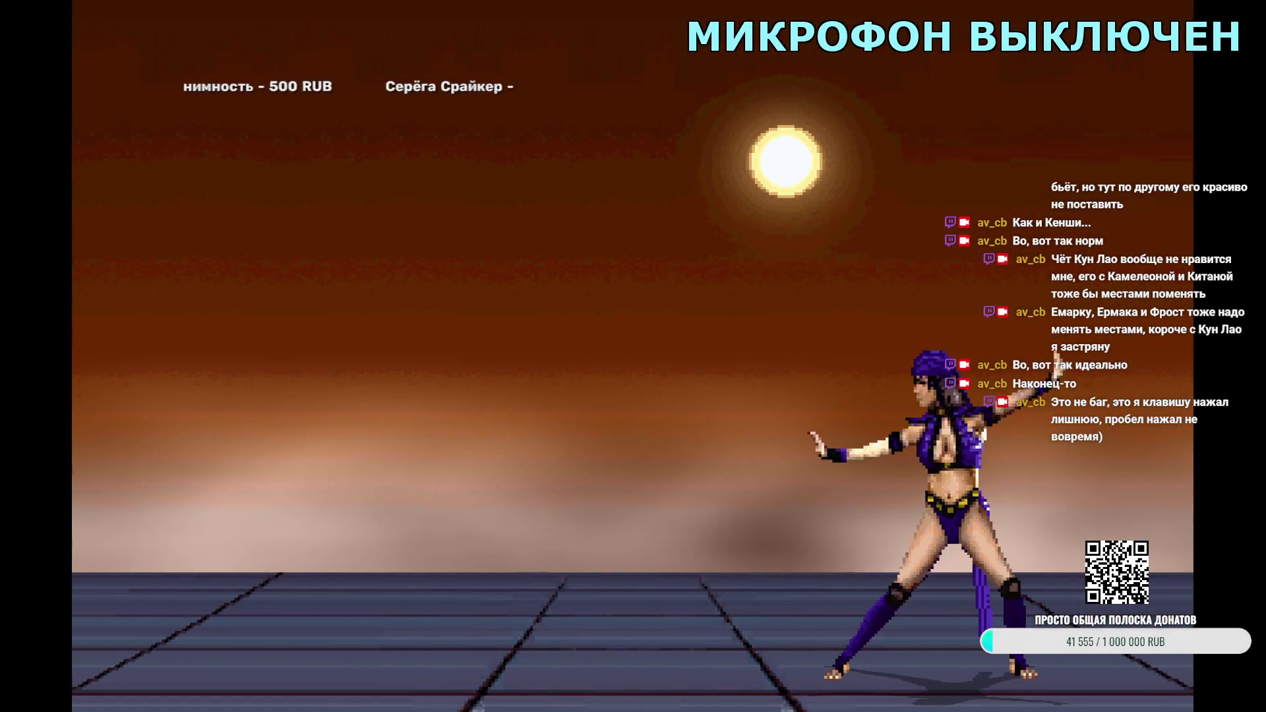
key("Escape")
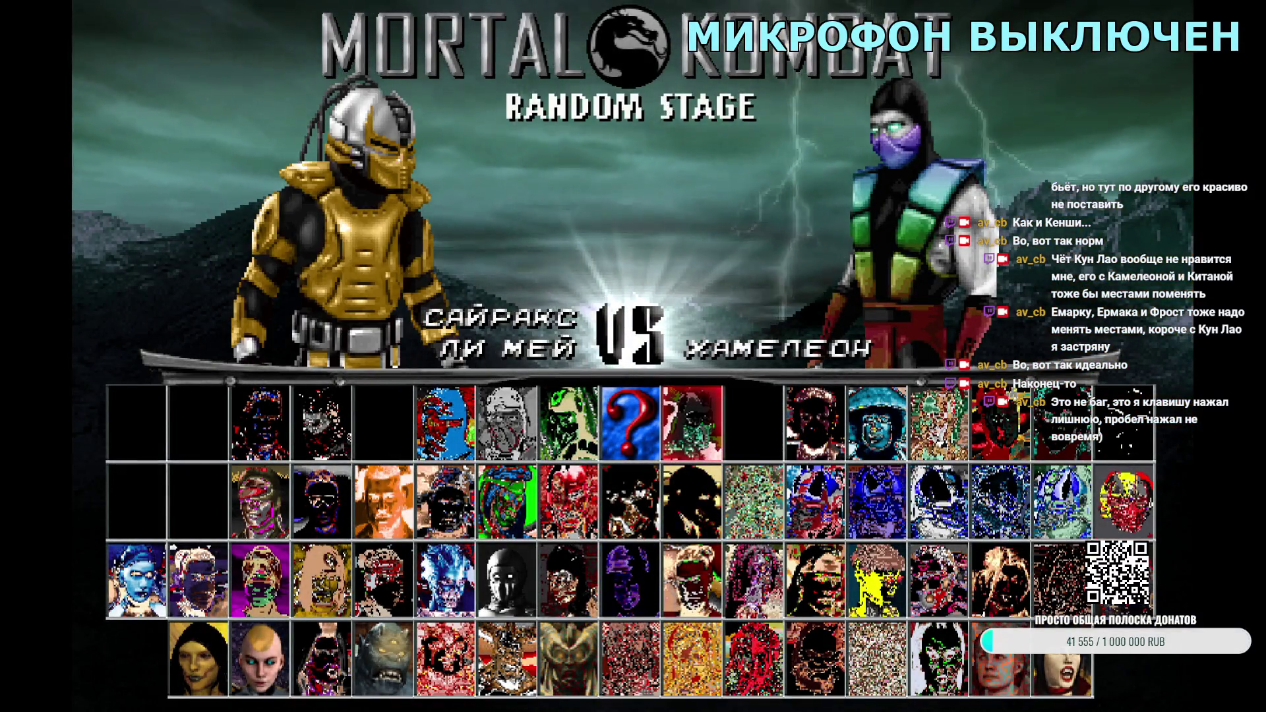
Step: Team Cyrax with Li Mei and watch the Centaur's Desert intro
key("Return")
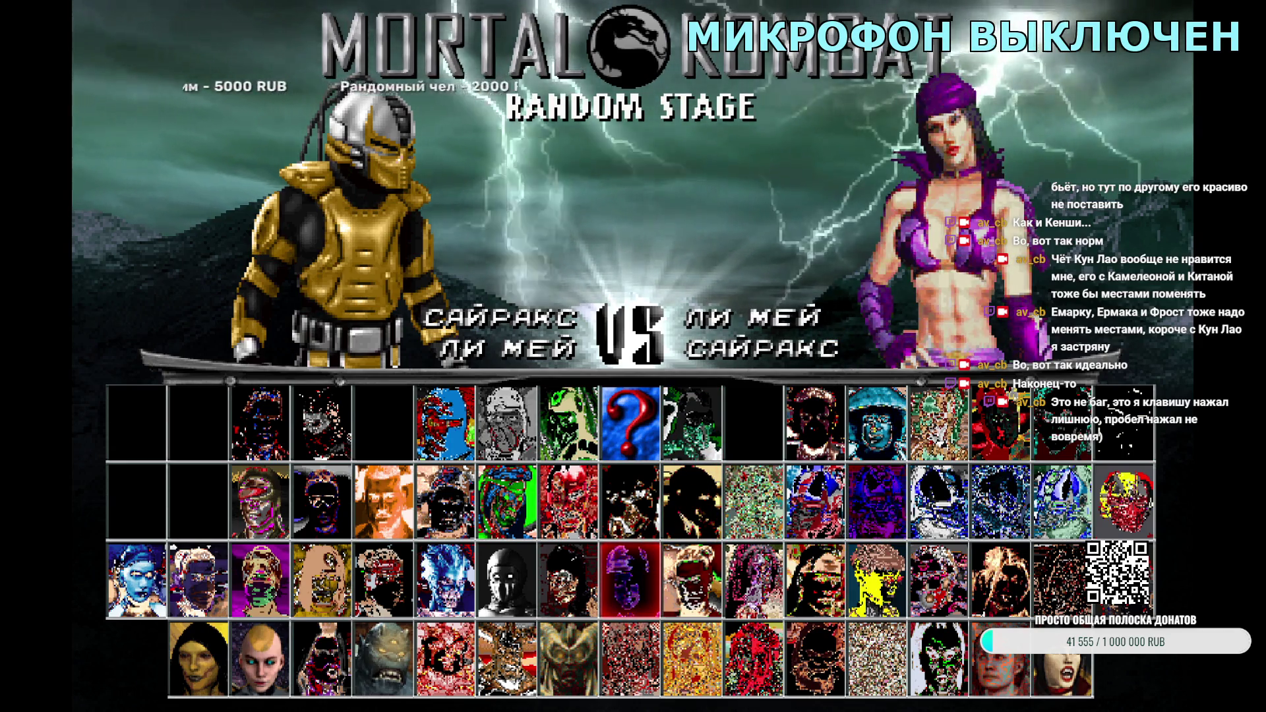
key("Return")
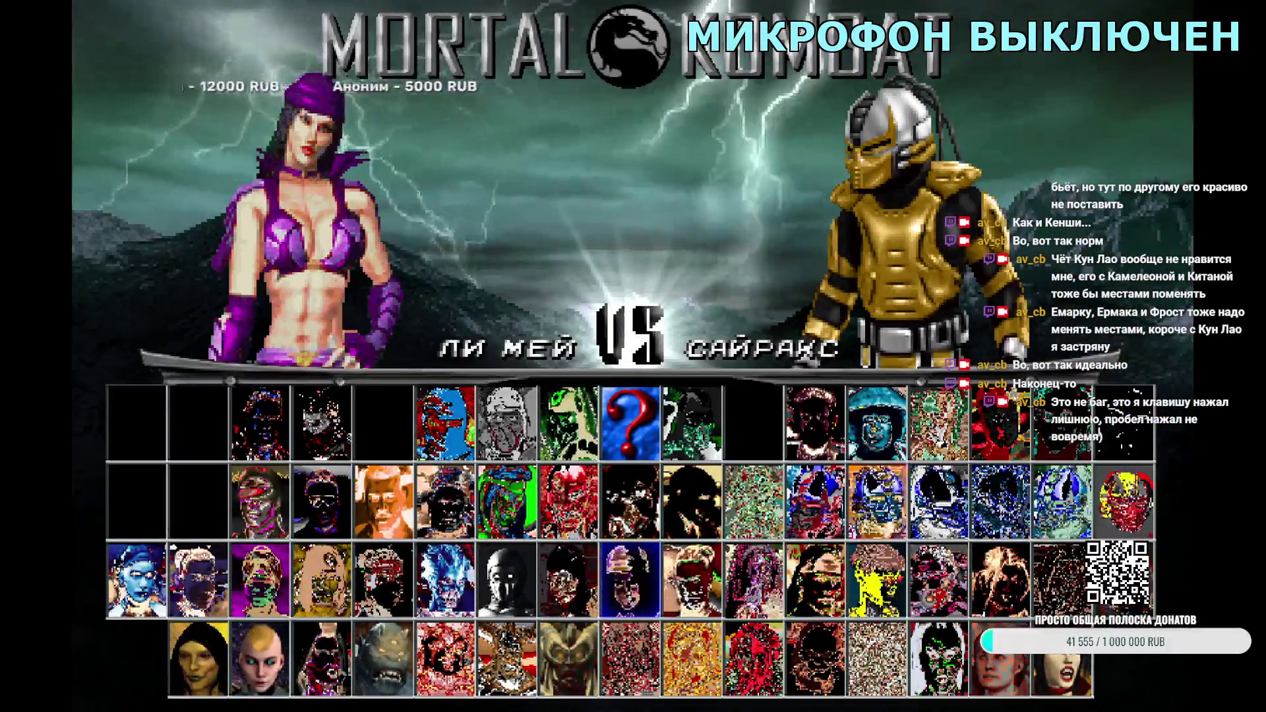
key("Return")
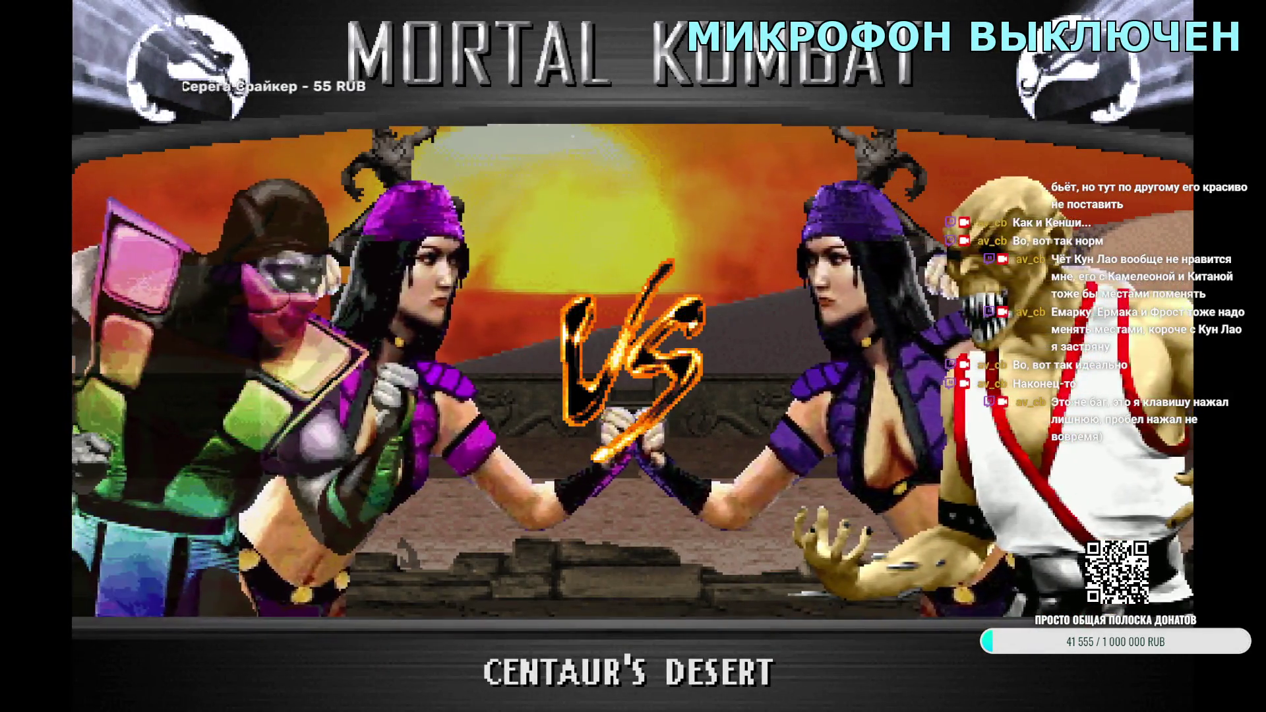
key("Escape")
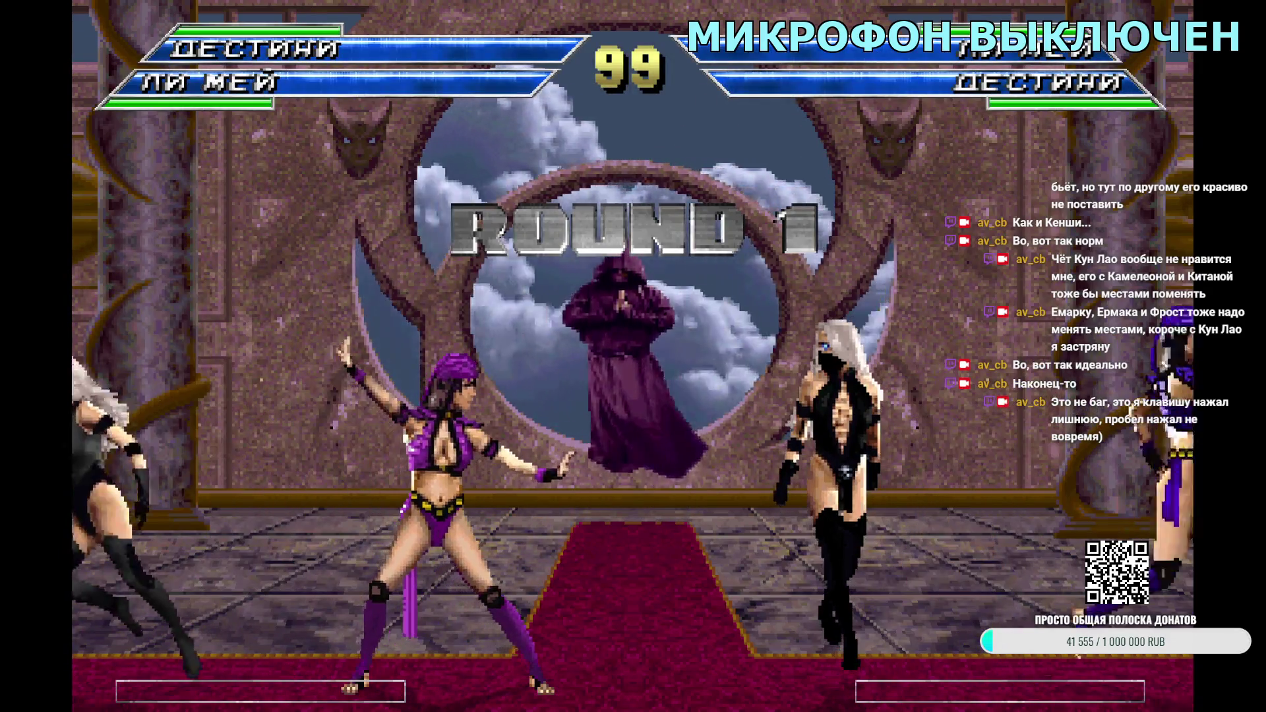
Step: Pair Li Mei with Destiny and watch the Lin Kuei Temple intro
key("Escape")
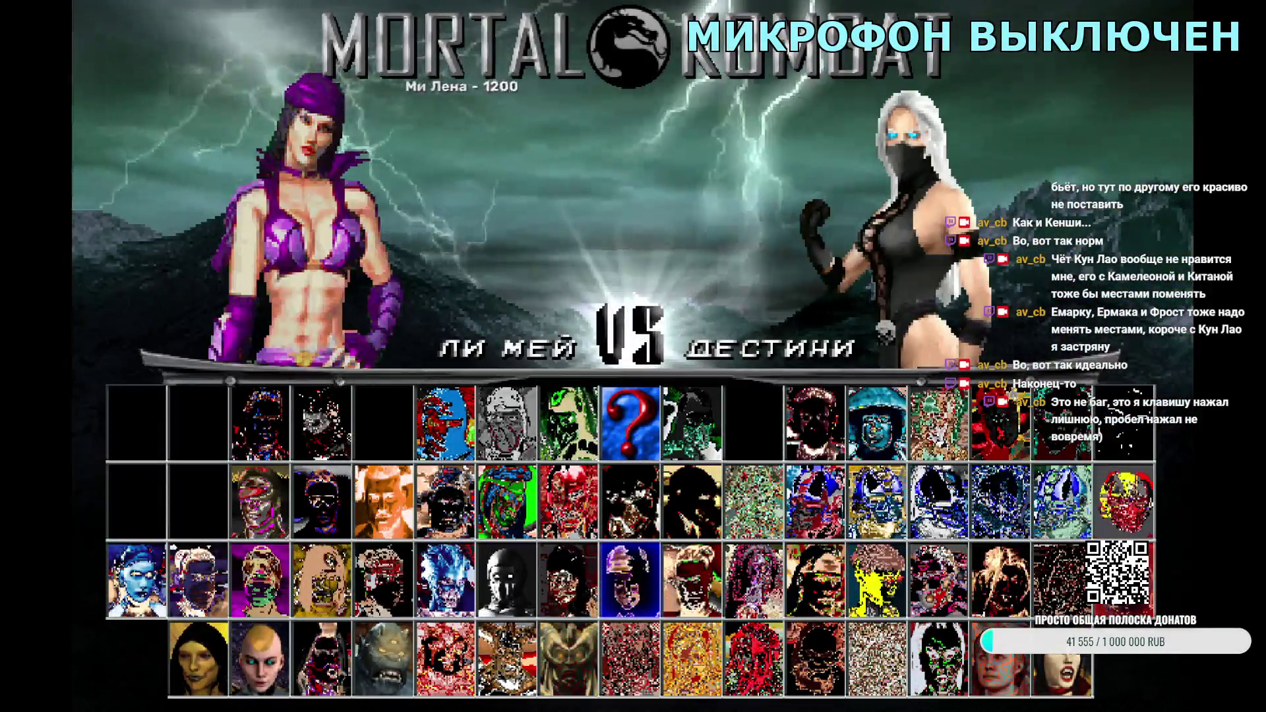
key("Return")
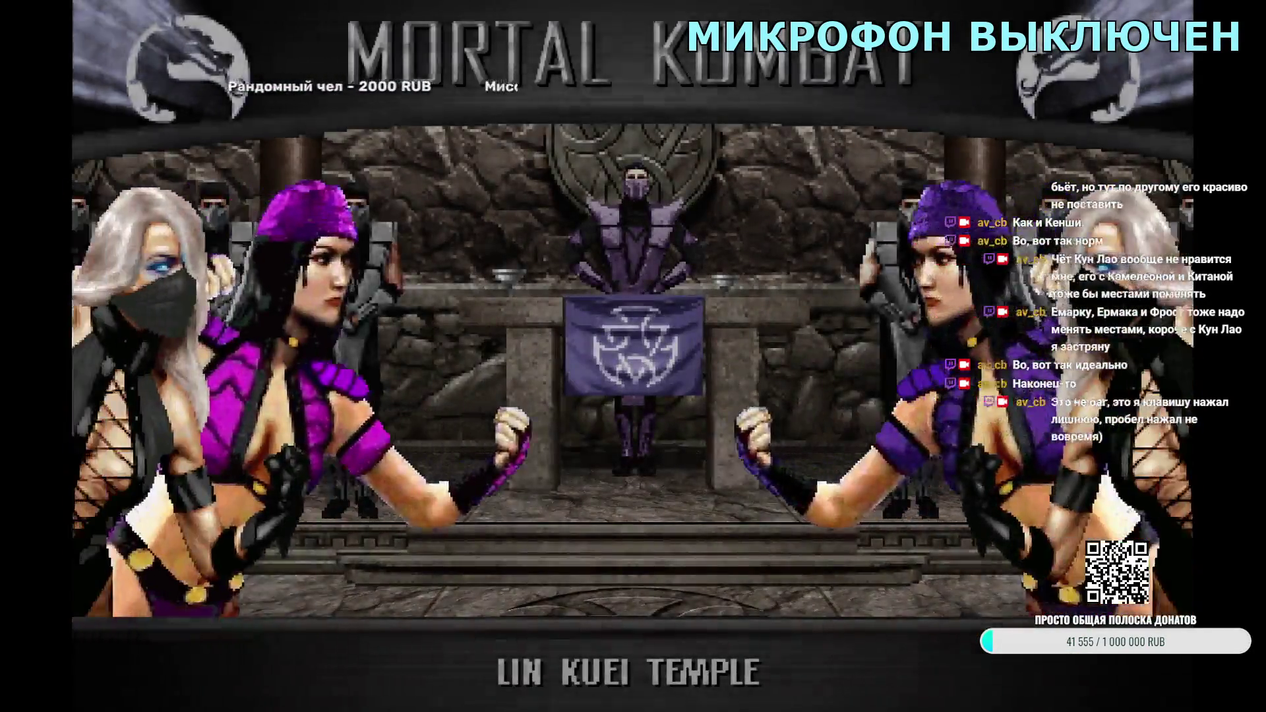
key("Escape")
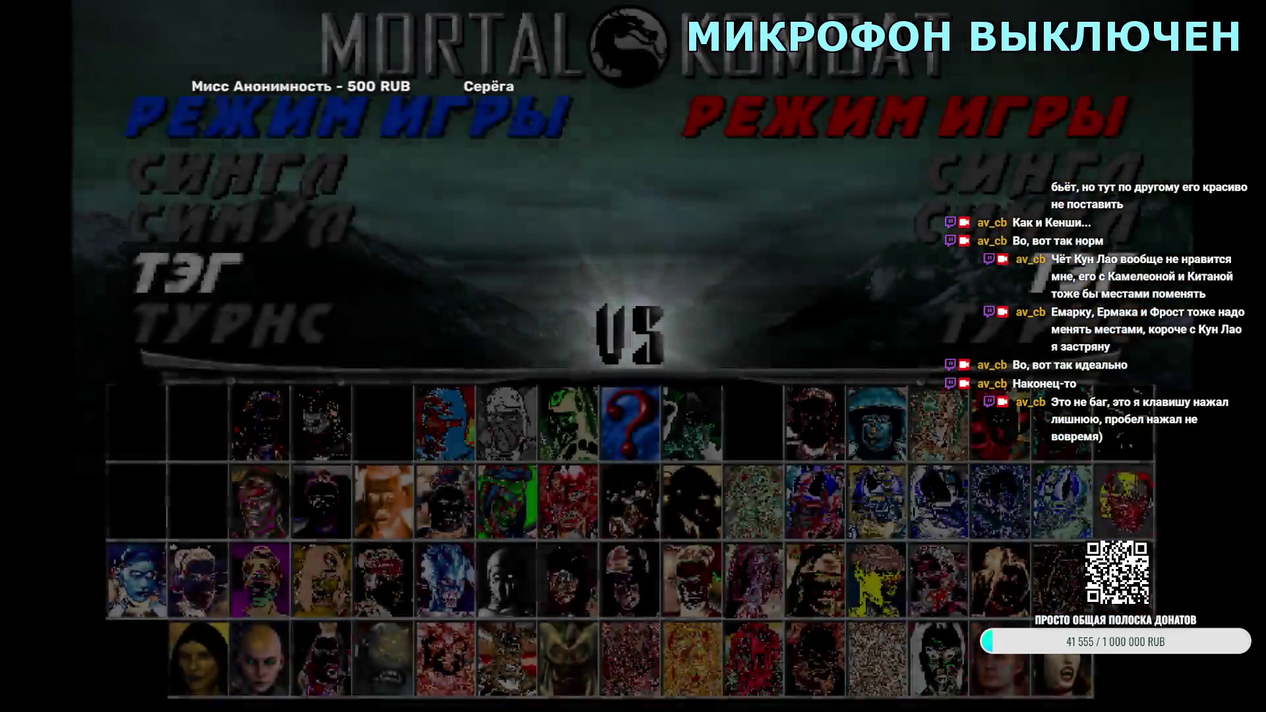
Step: Confirm both team modes for a final Li Mei tag bout, then leave the mode select screen
key("Return")
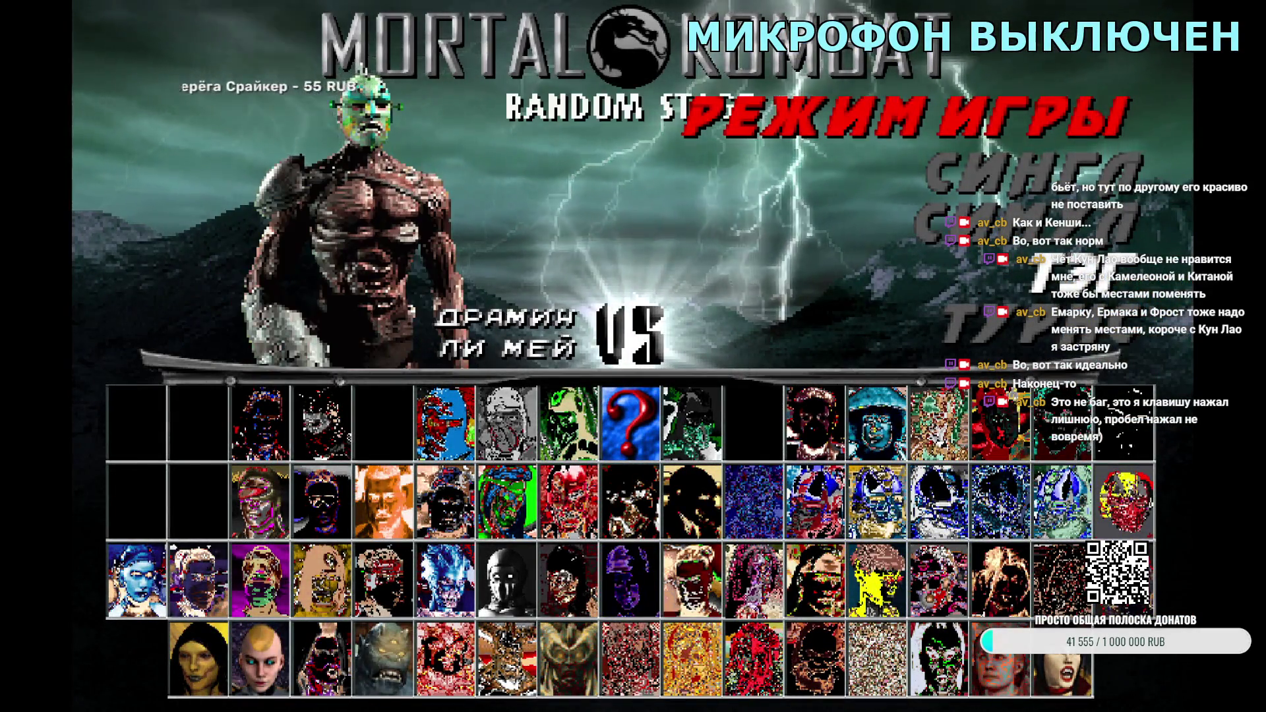
key("Return")
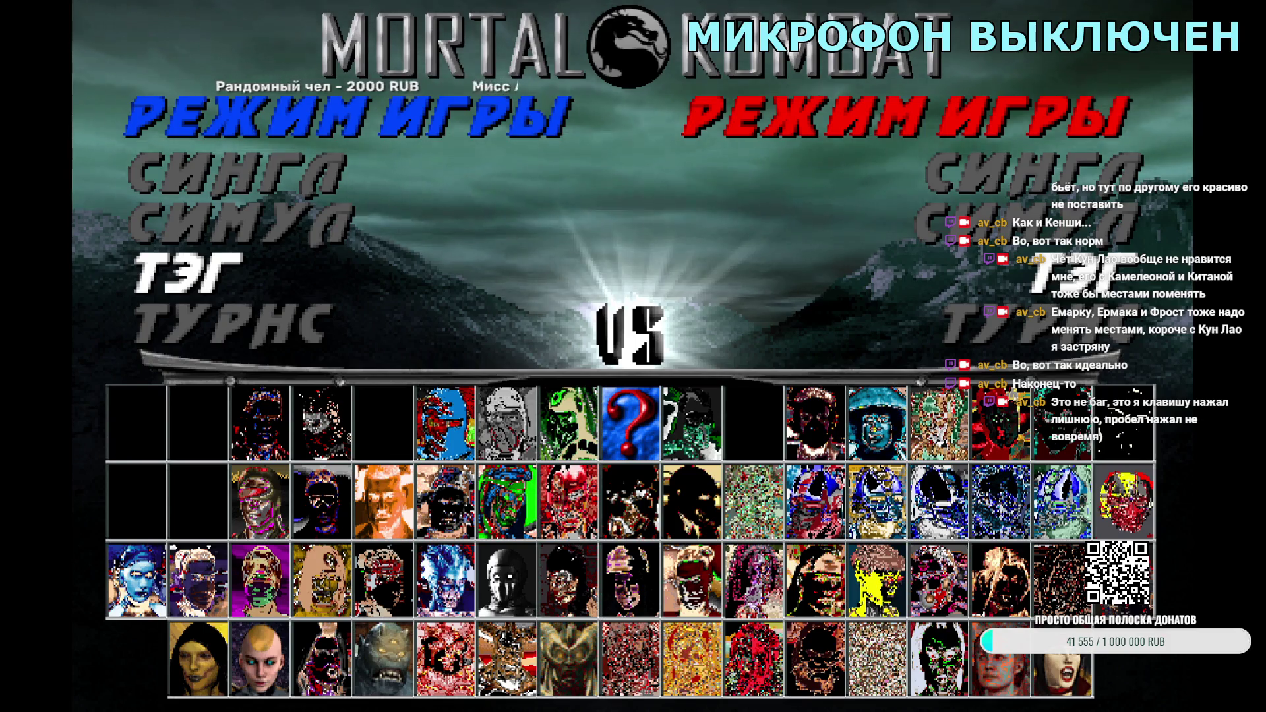
key("Escape")
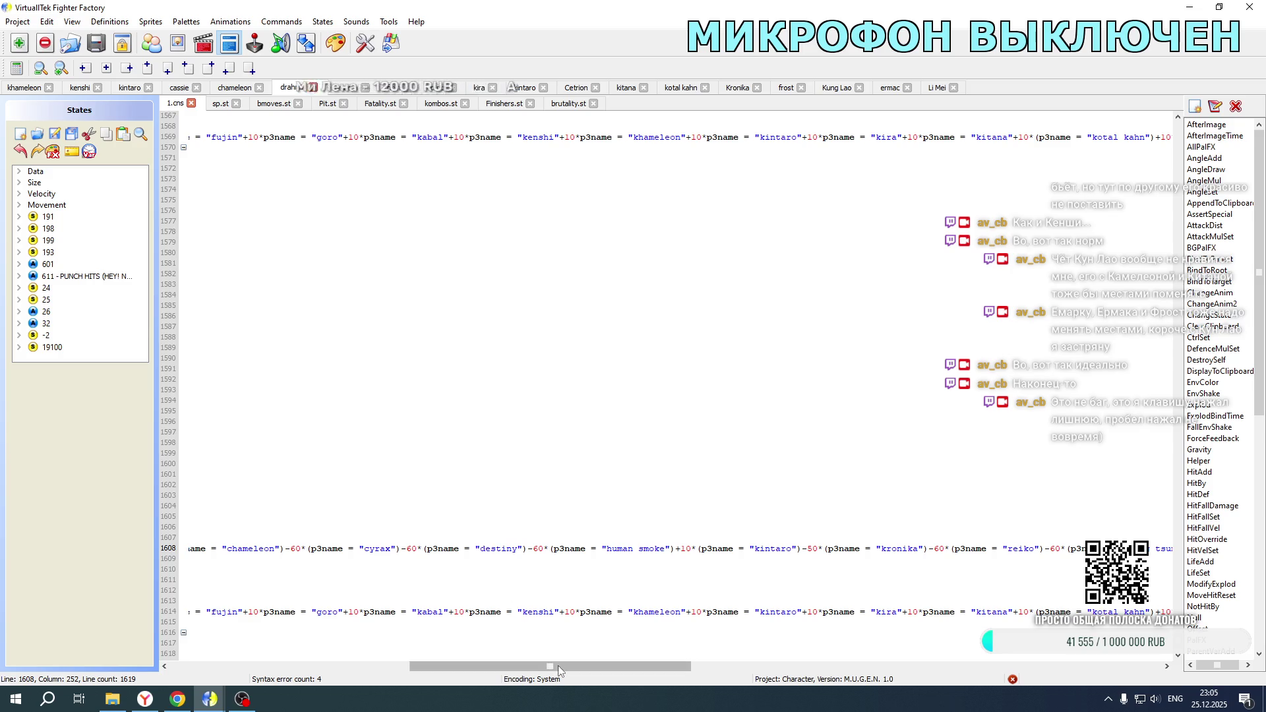
Step: Relaunch Mortal Kombat New Age from its development-folder shortcut and get past the title menu
mouse_move(558, 666)
left_mouse_down()
mouse_move(1097, 657)
mouse_move(244, 647)
left_mouse_up()
left_click(100, 703)
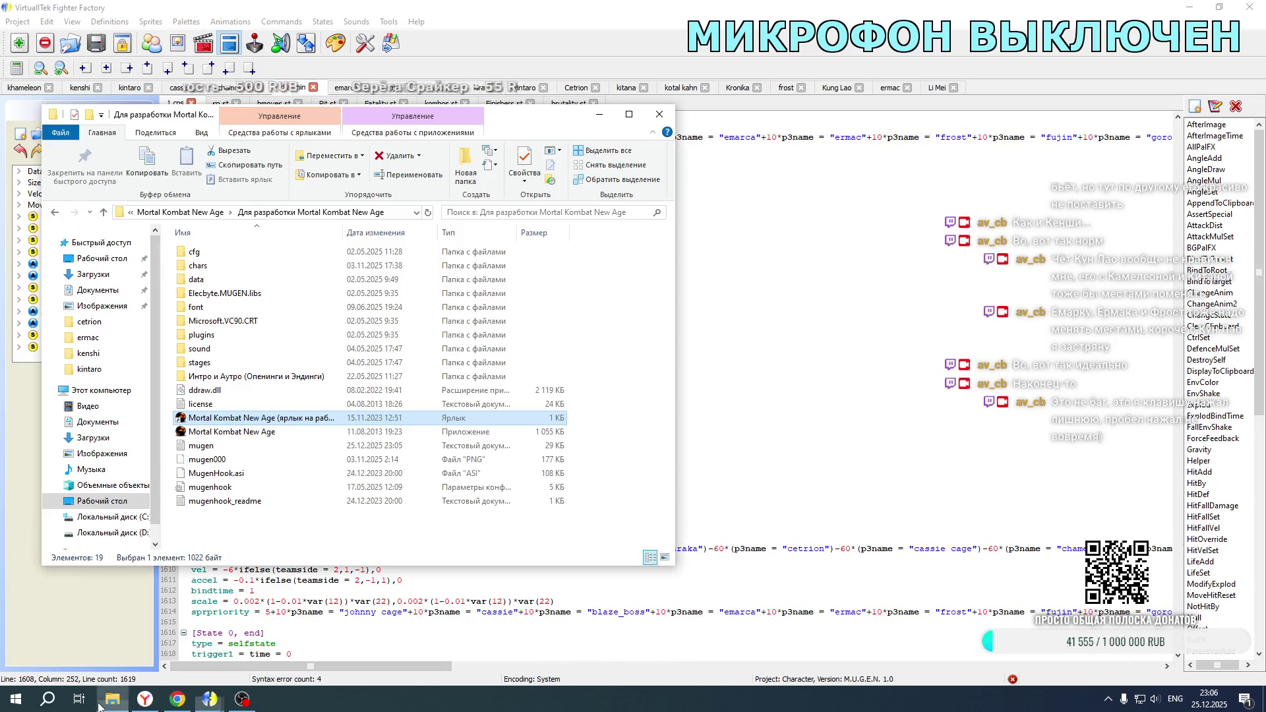
double_click(338, 420)
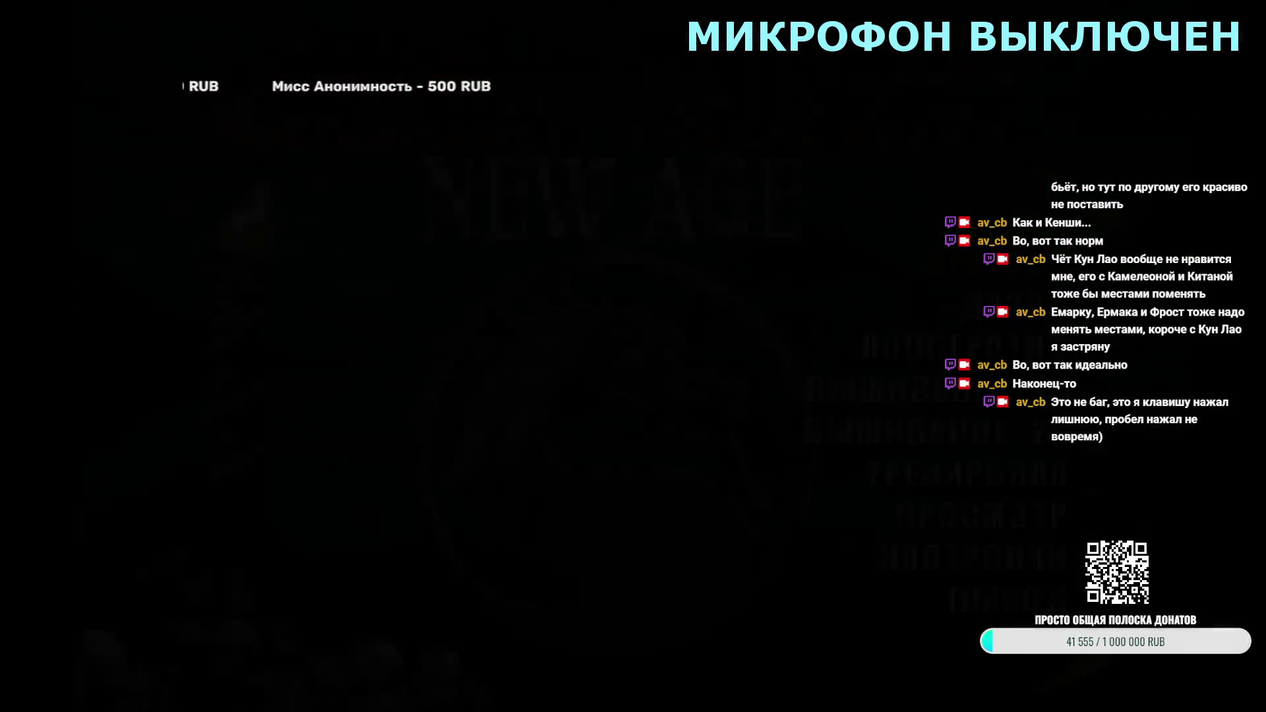
key("Return")
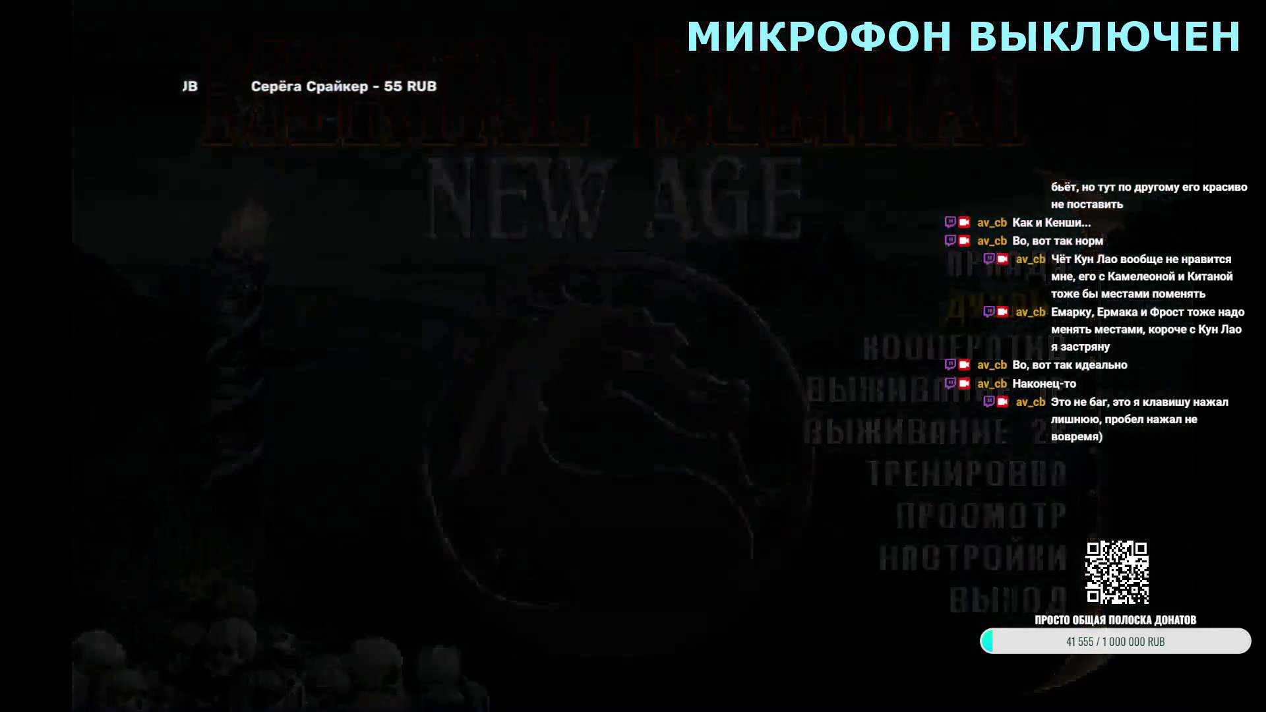
Step: Run a tag test pairing Li Mei with Emarka on Wind World, then back out to select
key("Right")
key("Right")
key("Right")
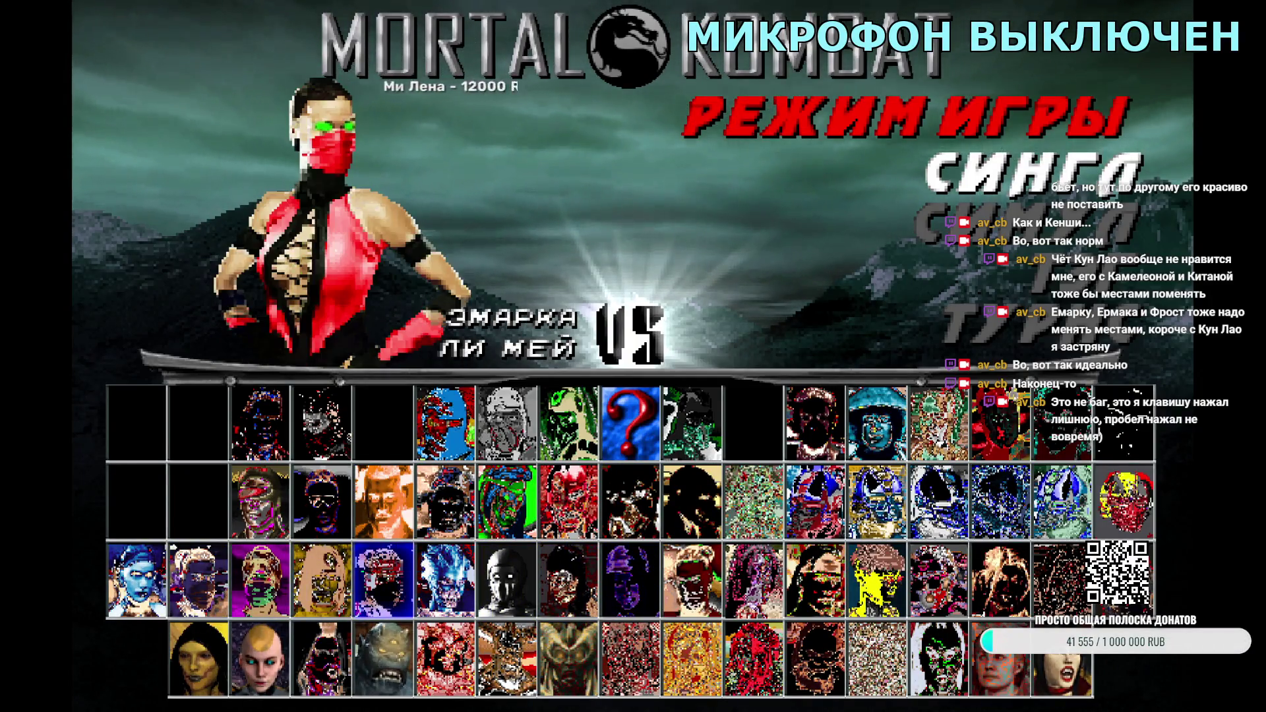
key("Return")
key("Return")
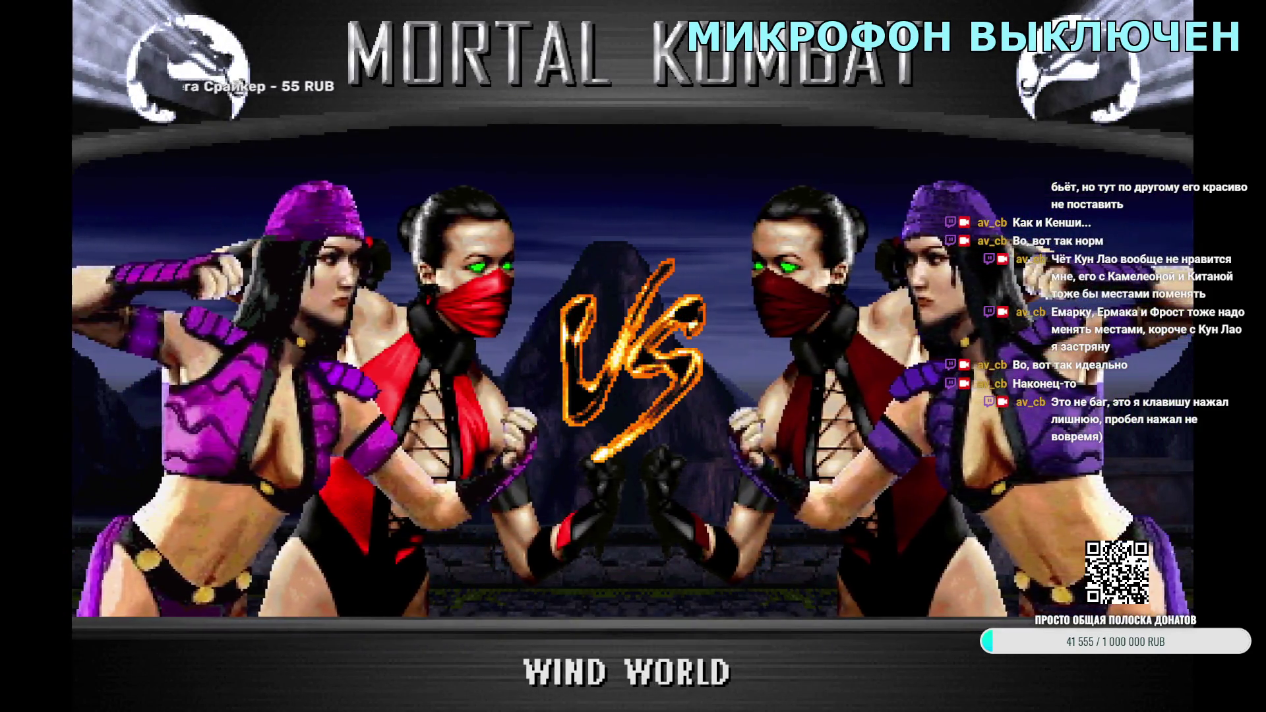
key("Escape")
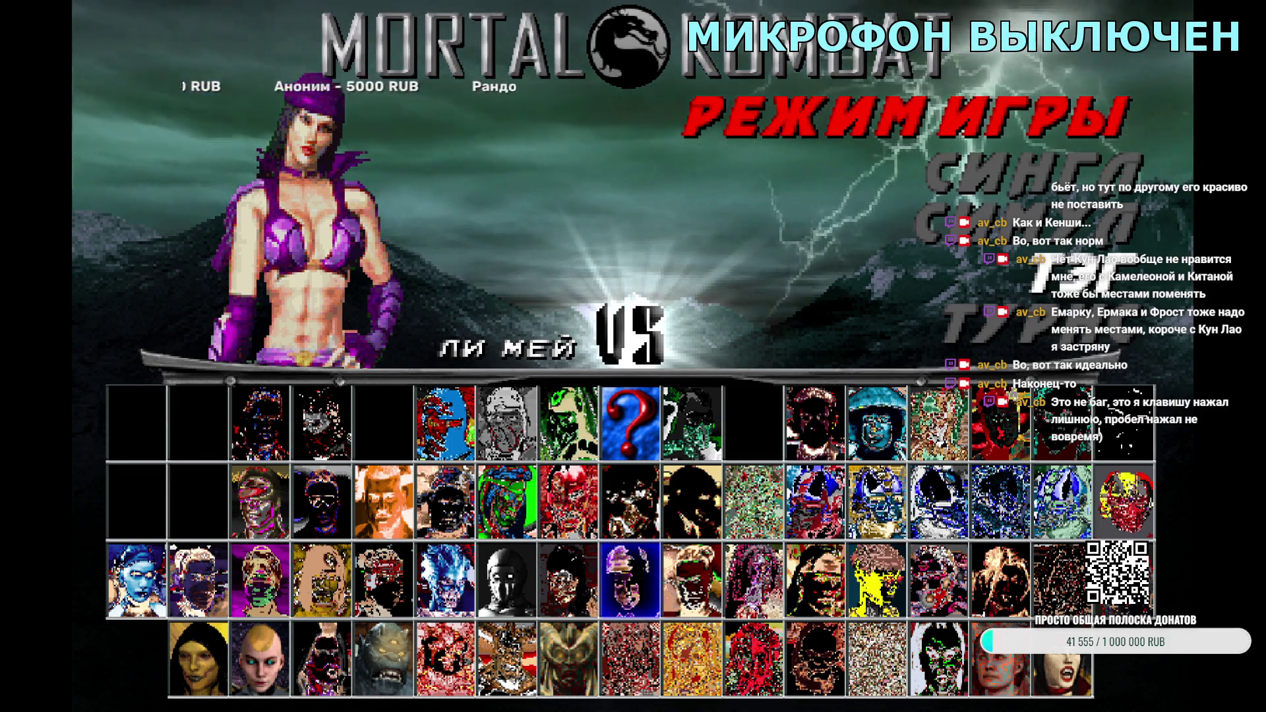
Step: Test Li Mei's tag intro with Fujin as partner, then return to character select
key("Return")
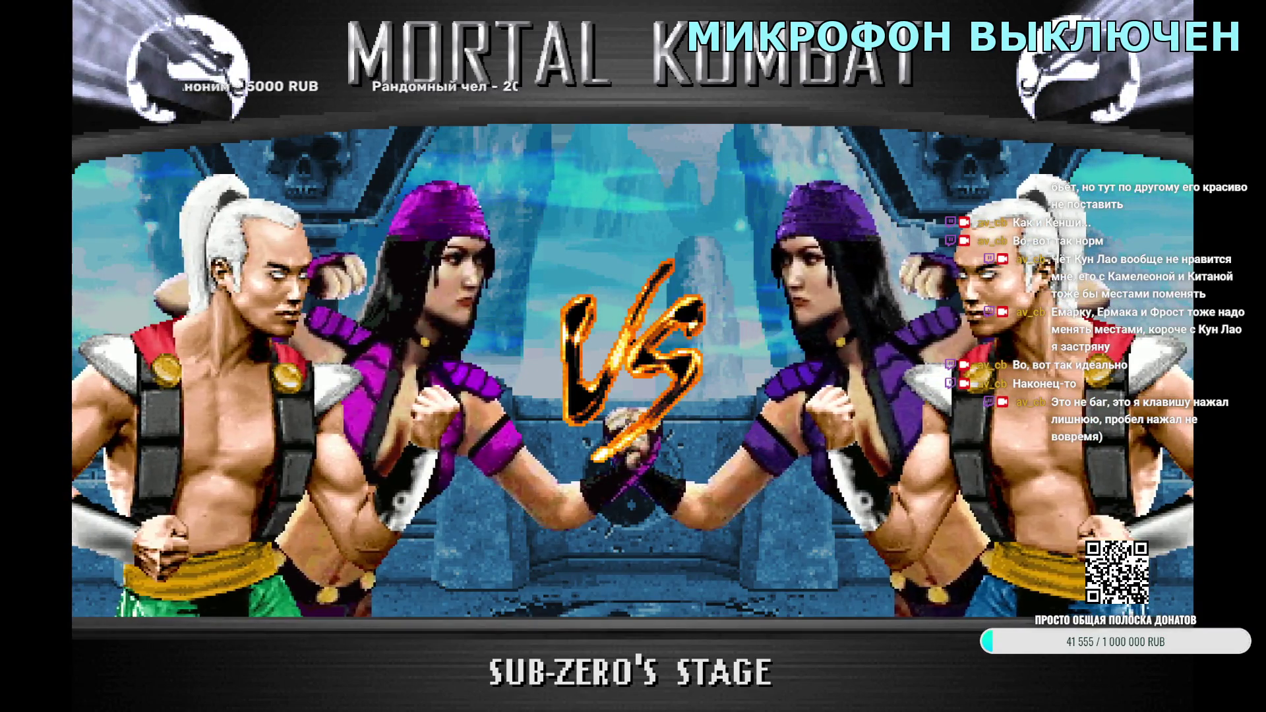
key("Escape")
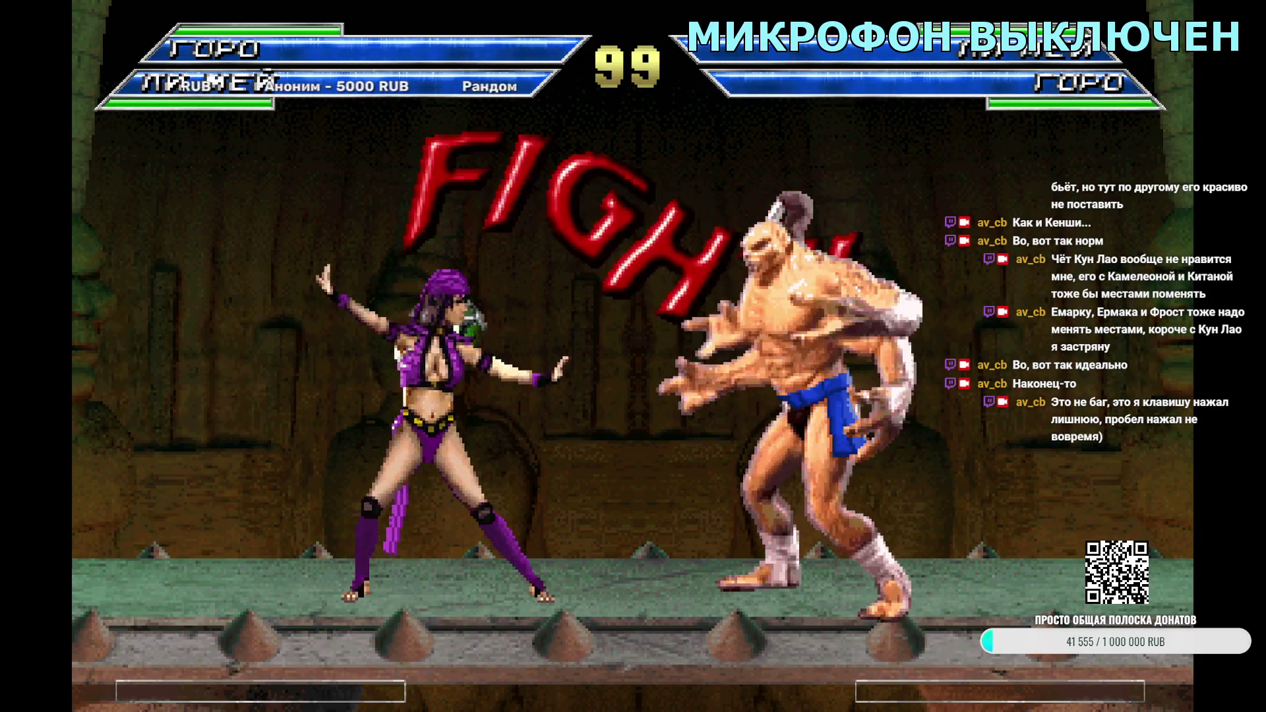
key("Escape")
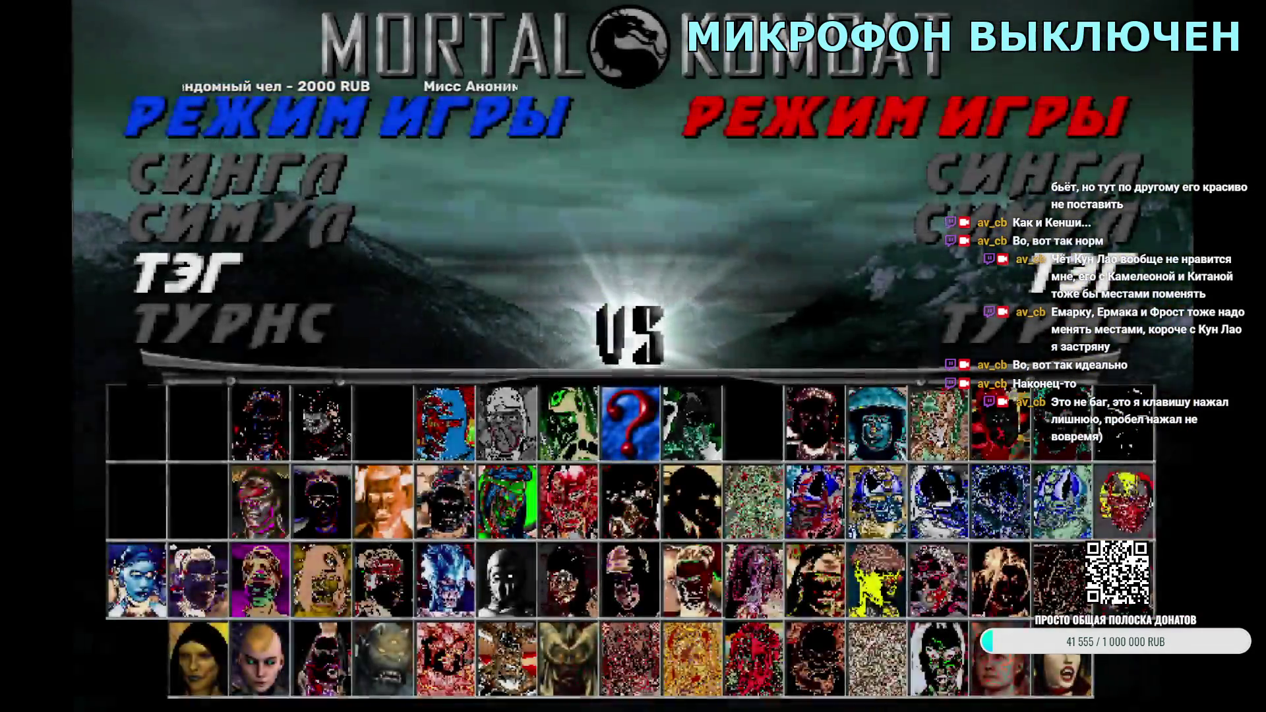
Step: Test Li Mei's tag intros with Goro and Smoke, returning to character select after each
key("Return")
key("Return")
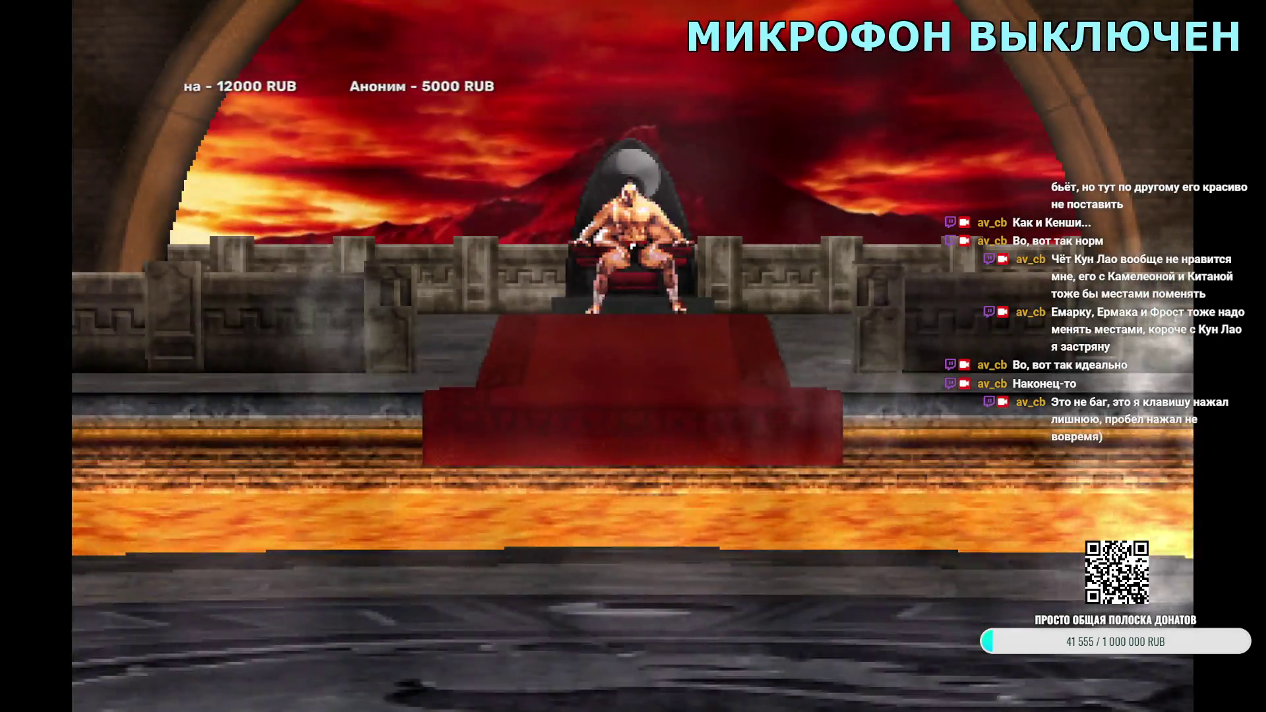
key("Escape")
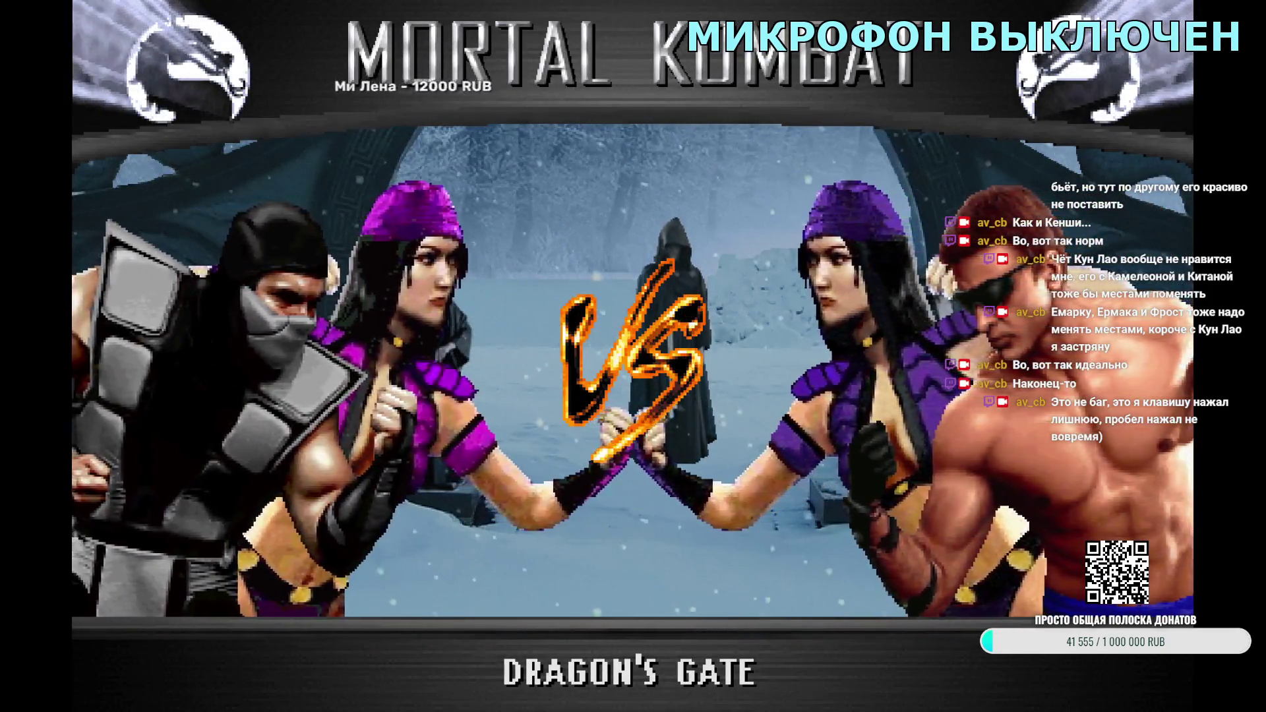
key("Escape")
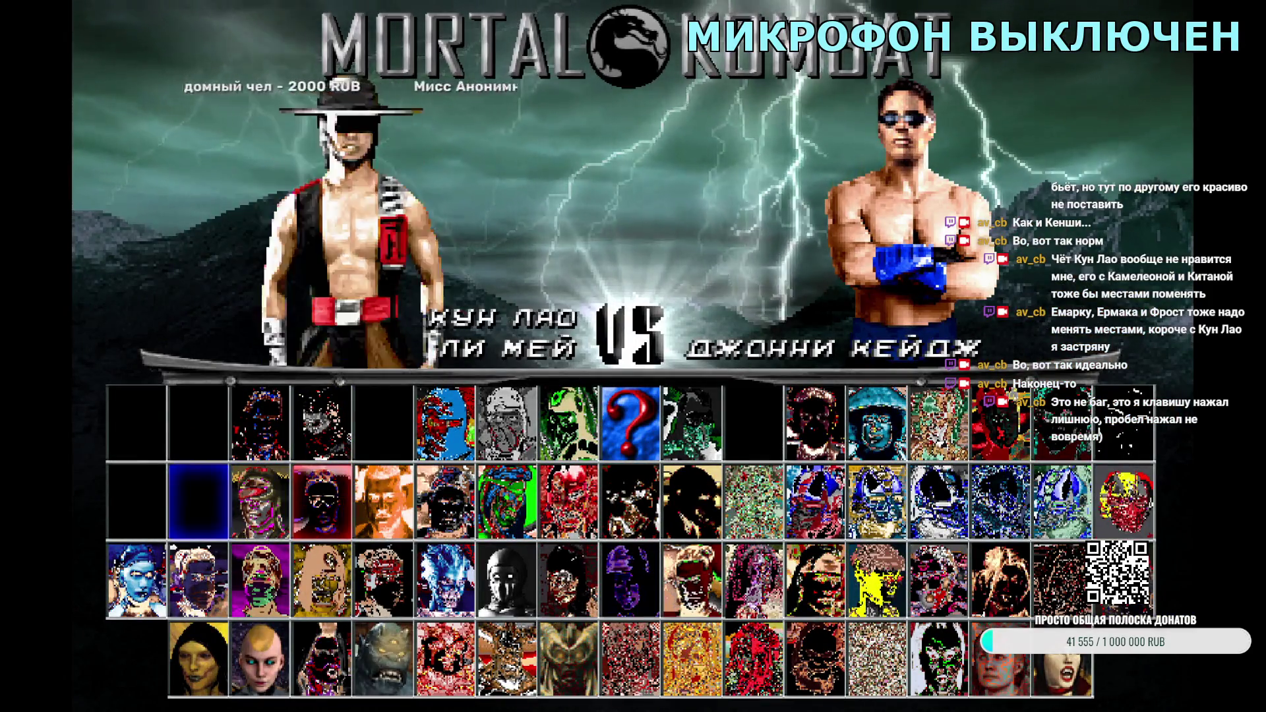
Step: Test Li Mei's tag intros with Hydro and Jade as partners
key("Return")
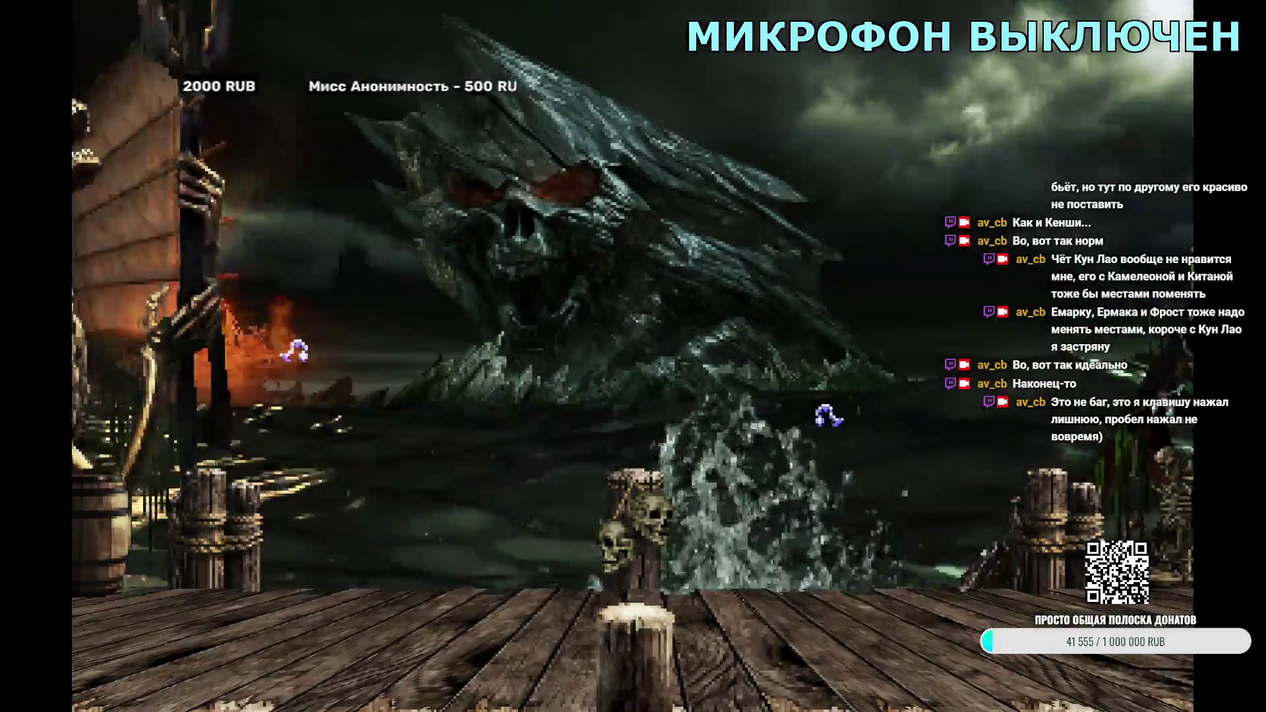
key("Return")
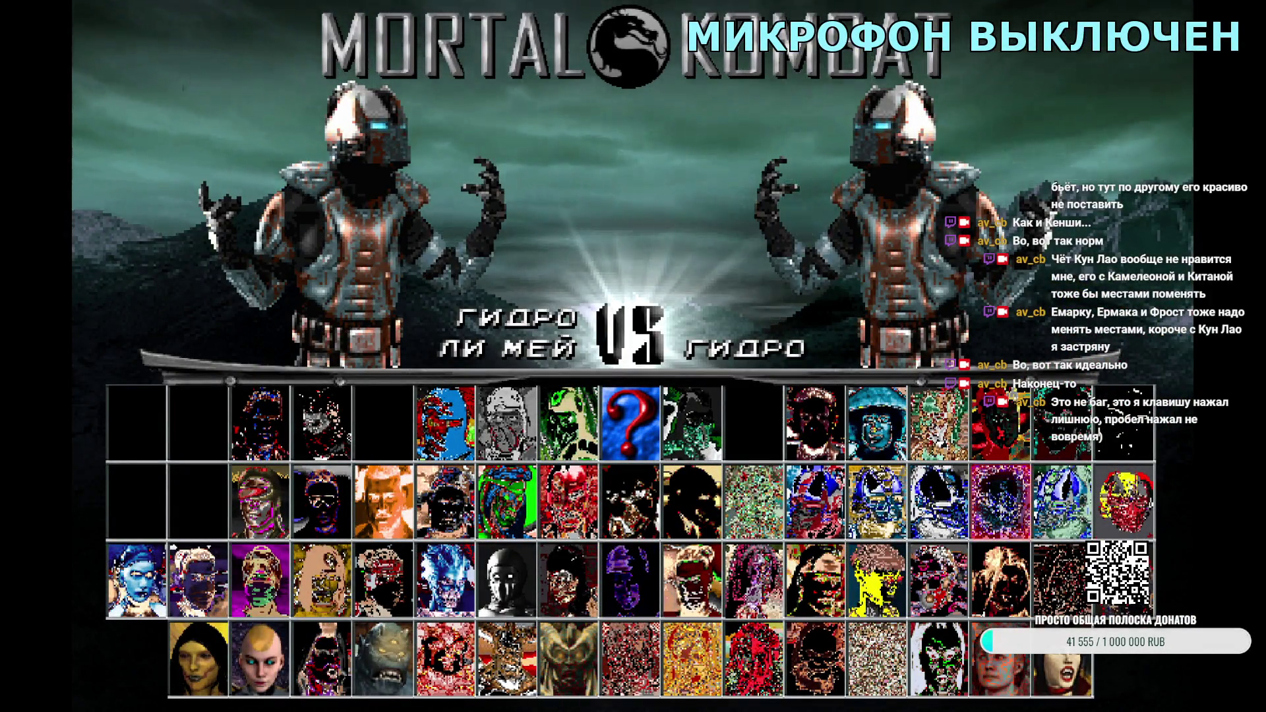
key("Right")
key("Right")
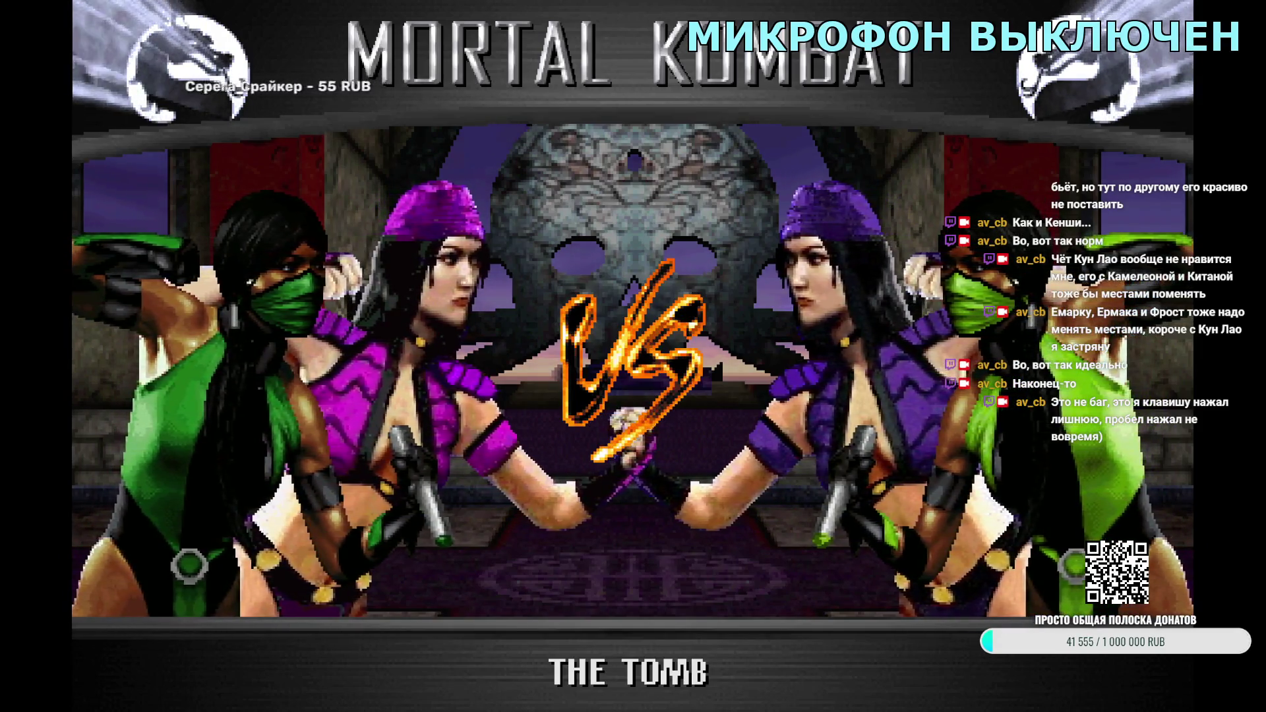
key("Escape")
Step: Continue tag tests with Jax, Kabal and Kano, returning to select after each intro
key("Return")
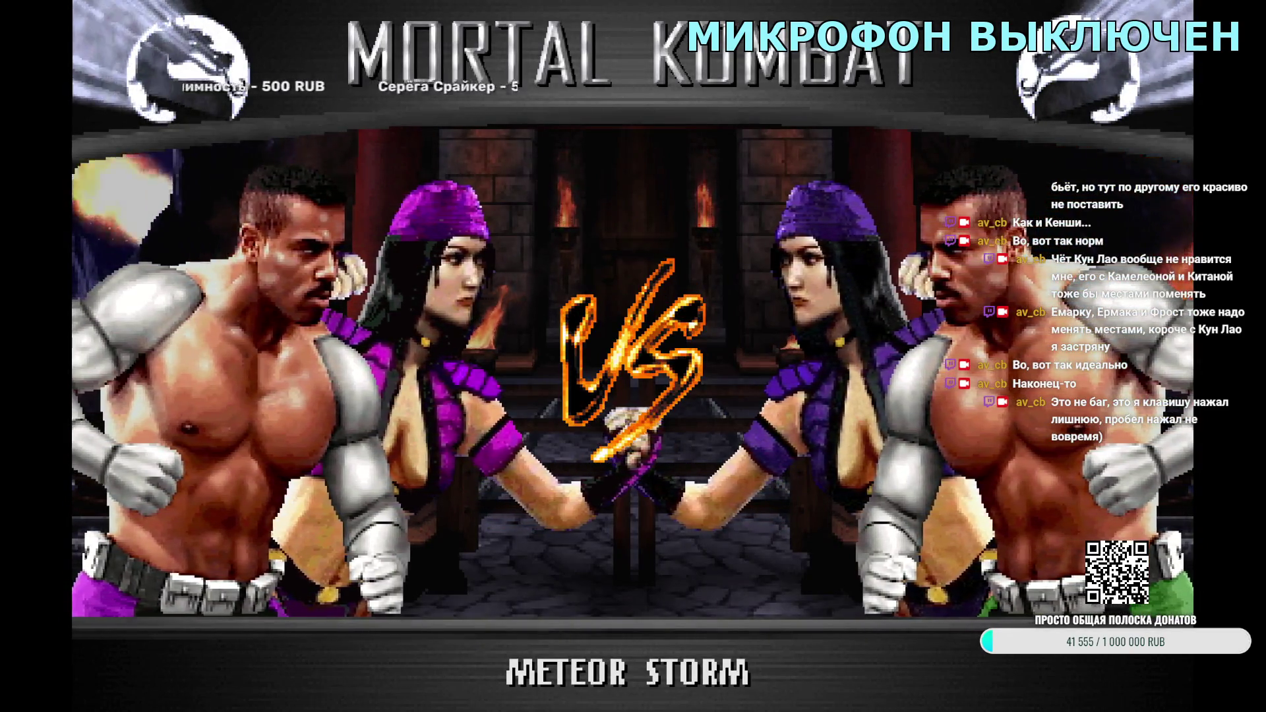
key("Escape")
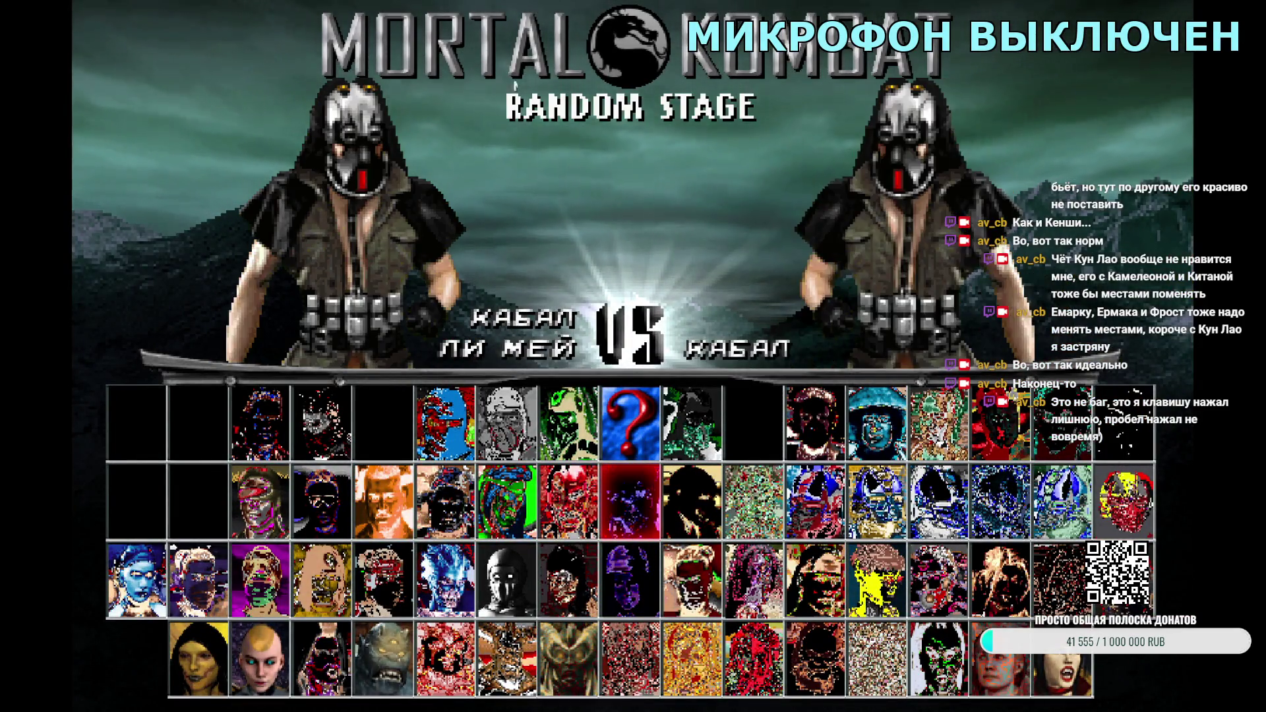
key("Return")
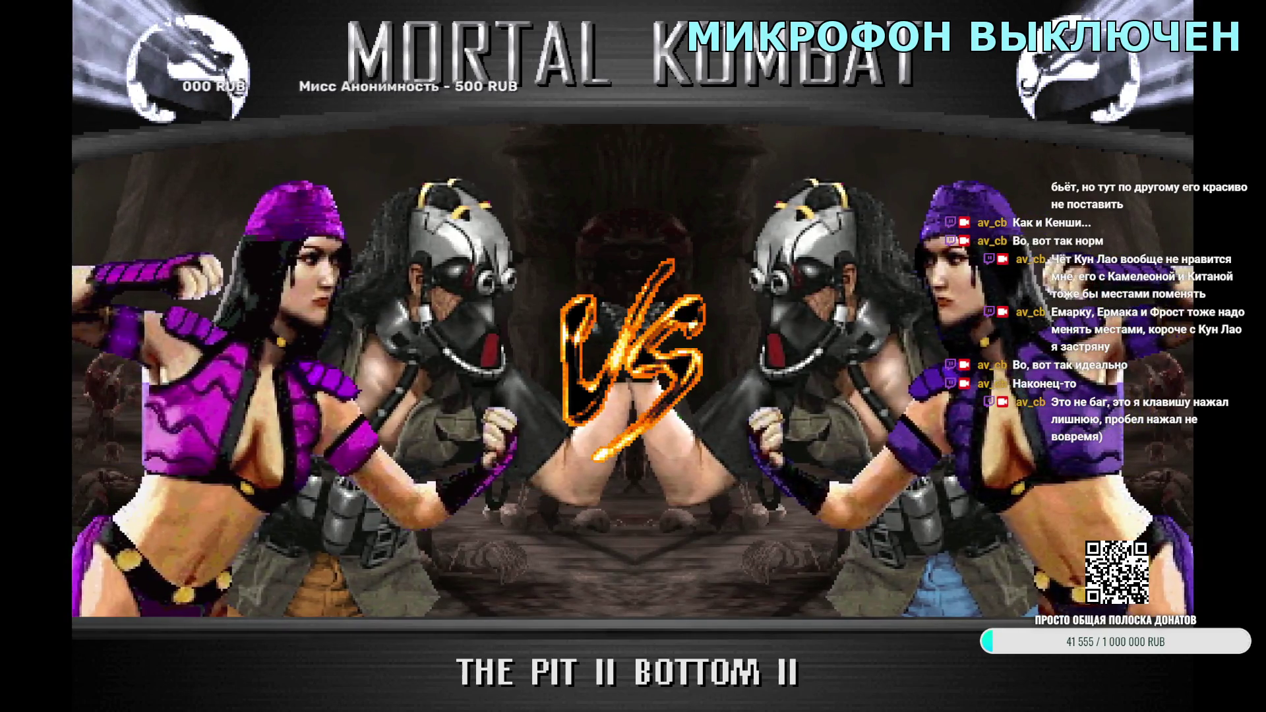
key("Escape")
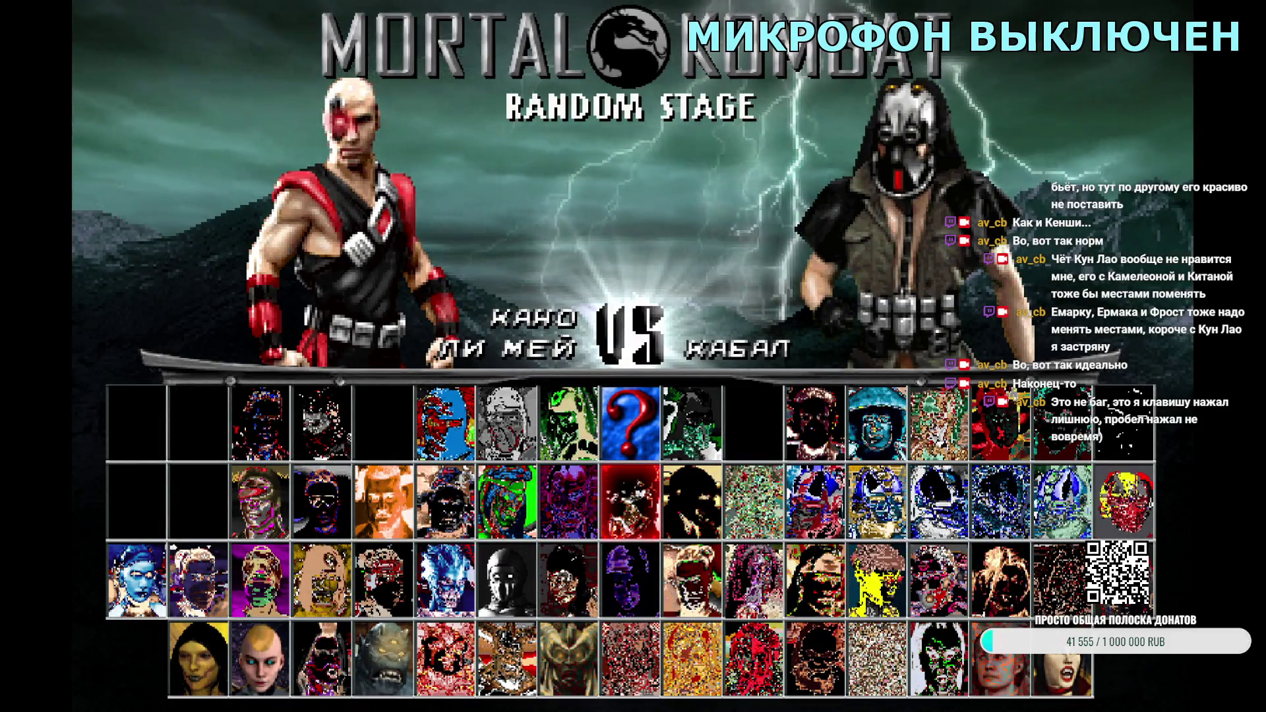
key("Return")
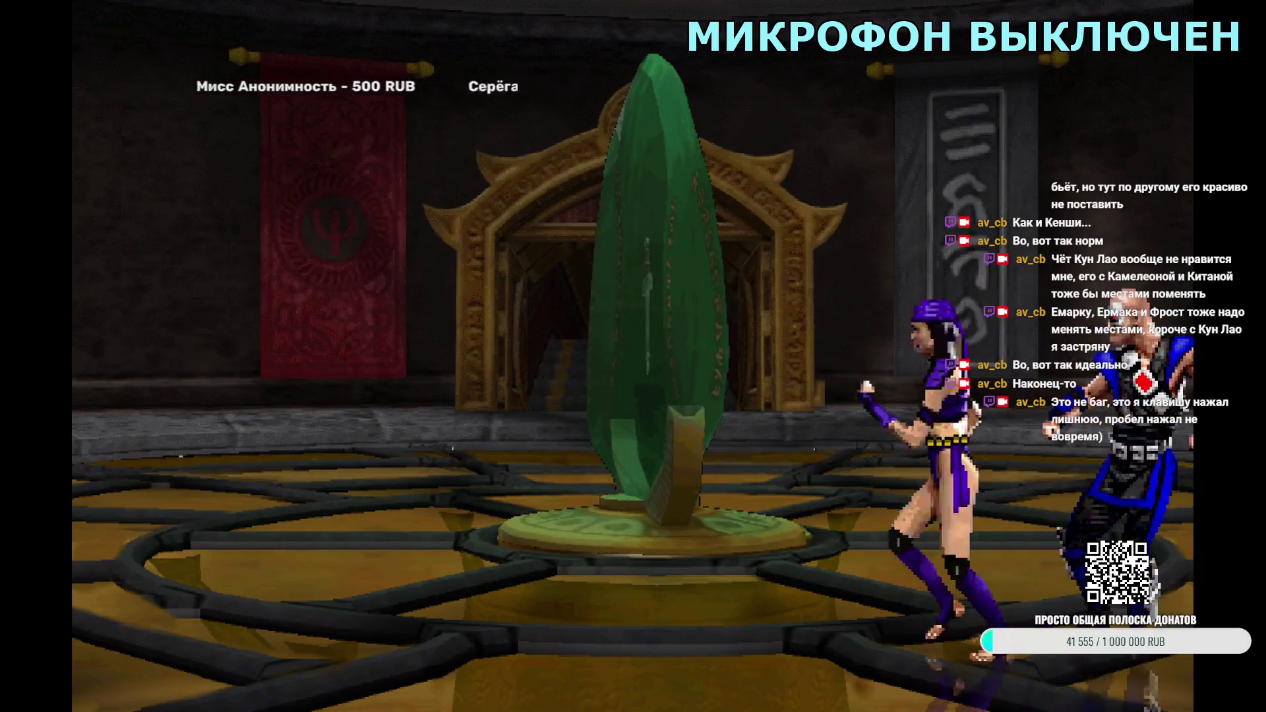
key("Escape")
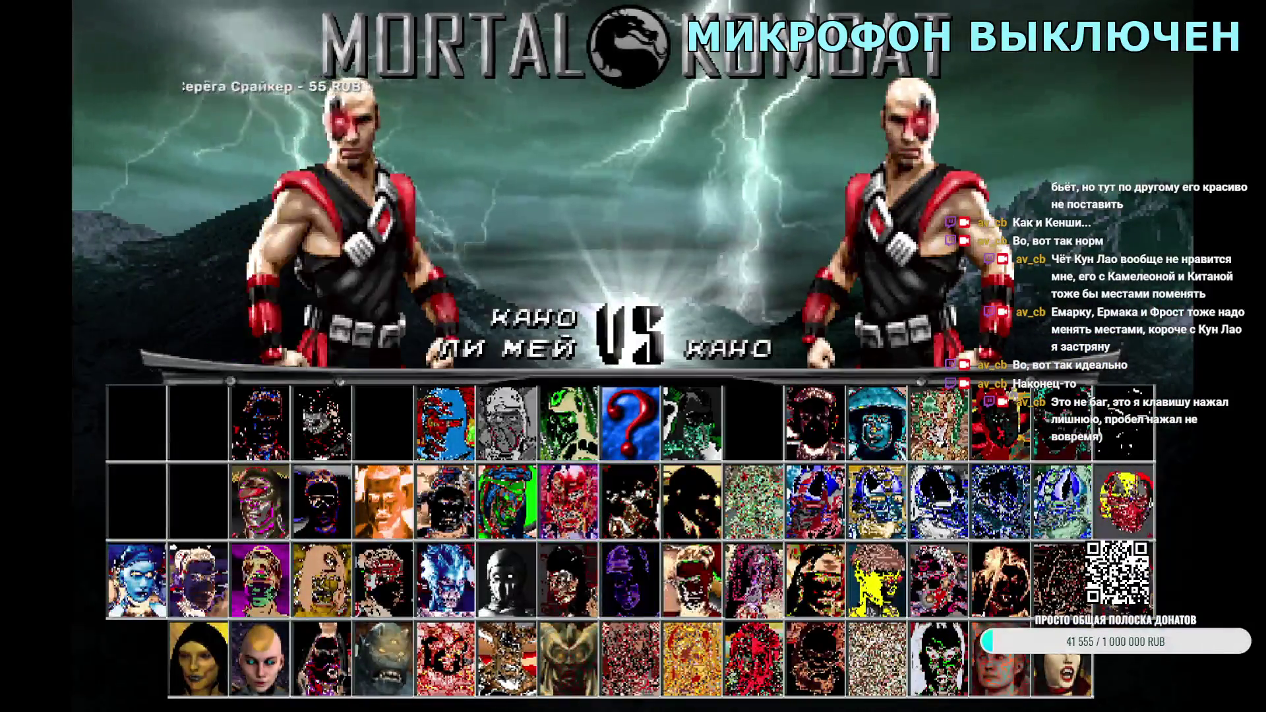
Step: Pit Kano and Li Mei against Kabal and Li Mei on Fire God Pit, then quit the game
key("Right")
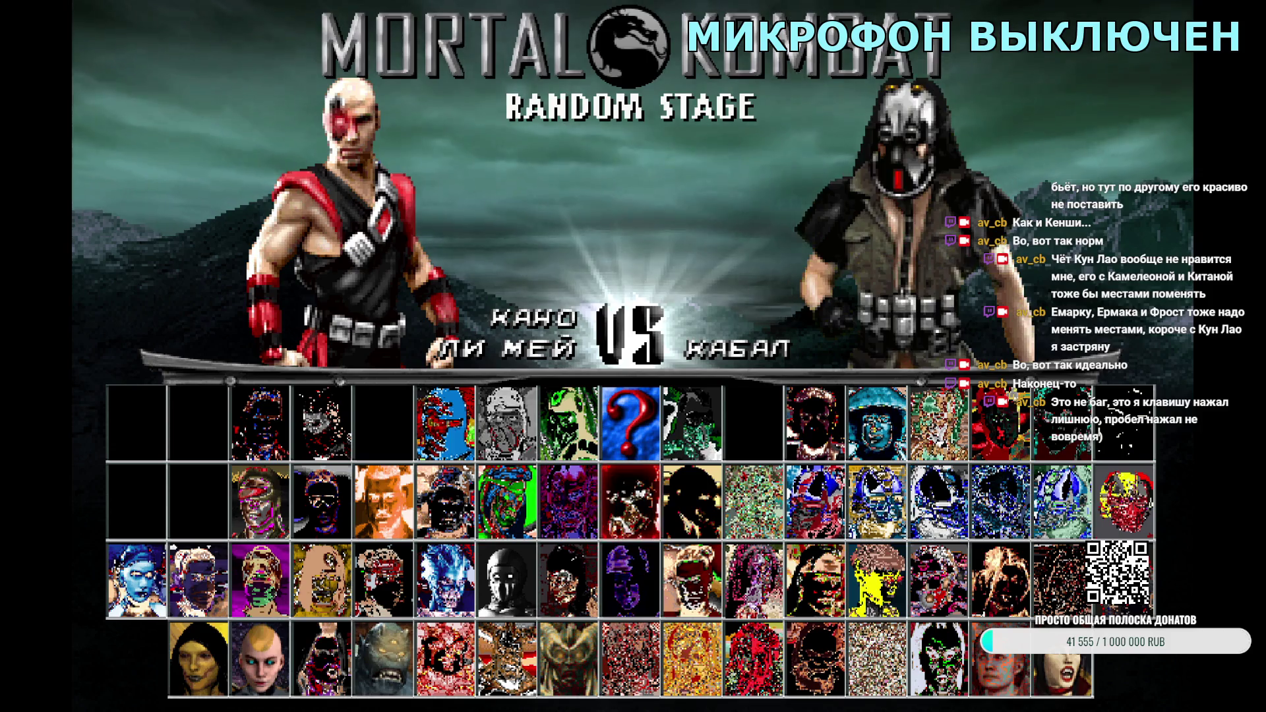
key("Return")
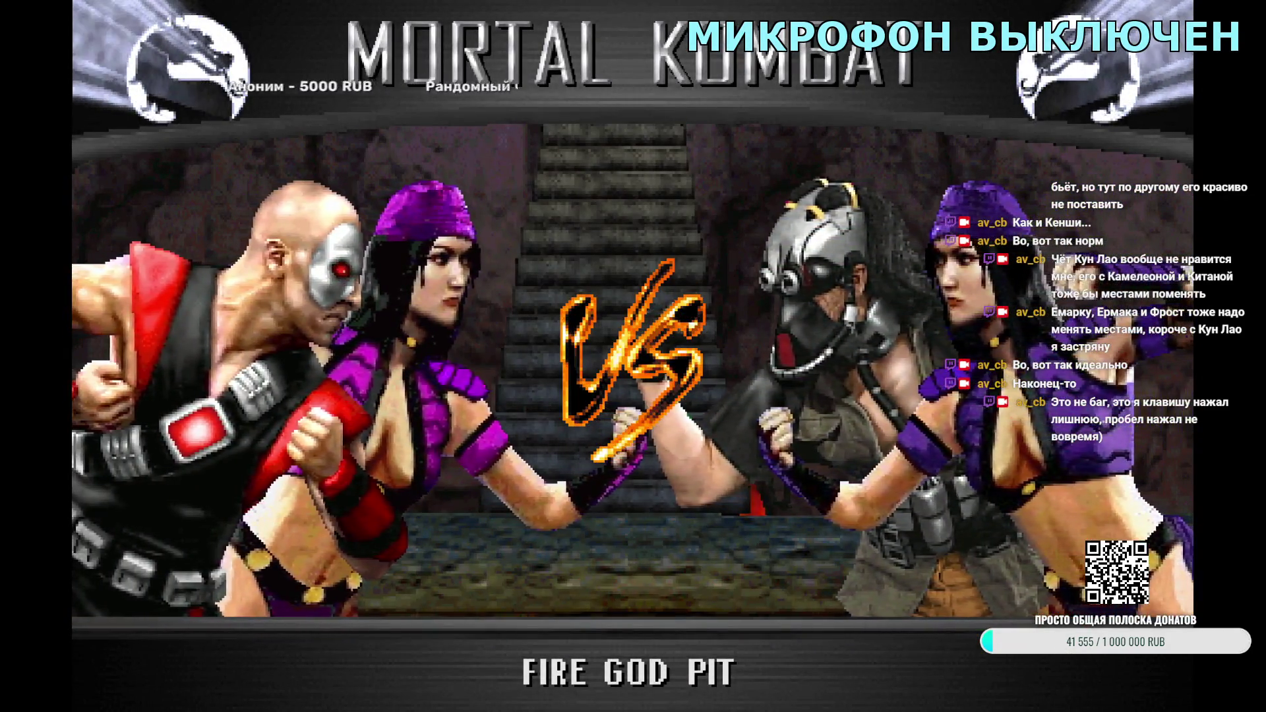
key("Escape")
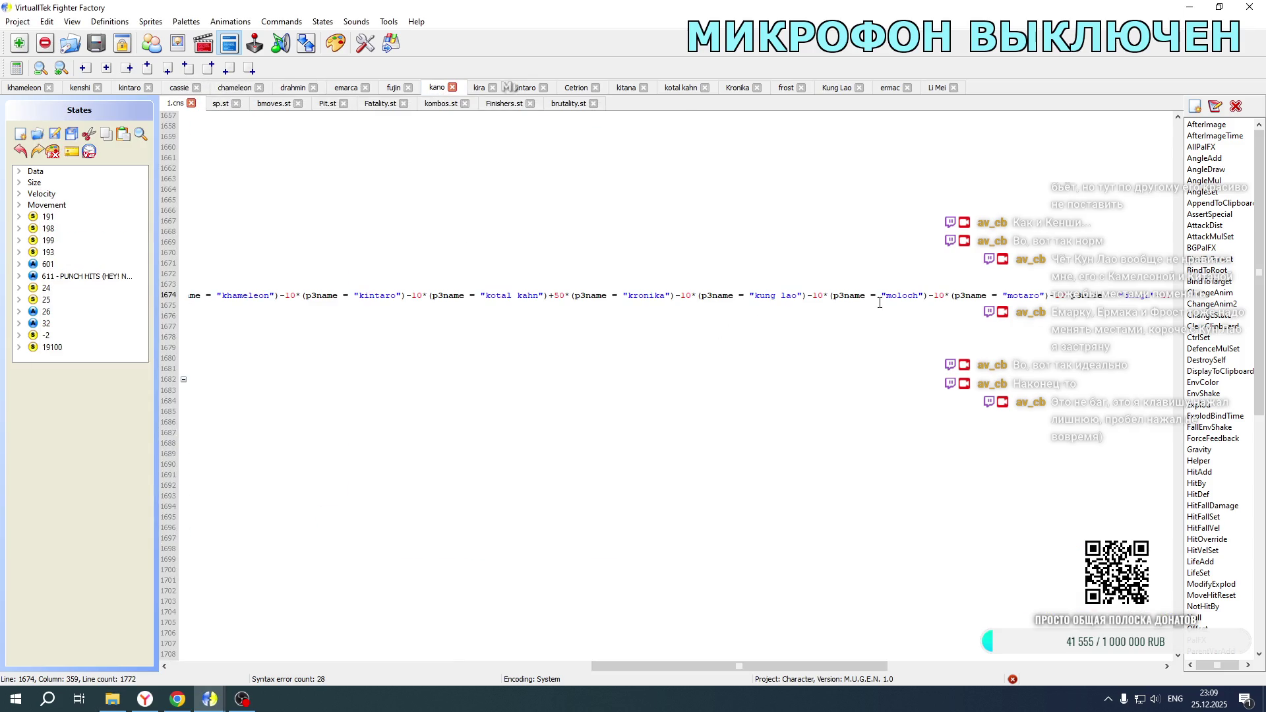
Step: Scroll Kano's .cns line 1674 back to column 1 and relaunch the game from Explorer
mouse_move(731, 666)
left_mouse_down()
mouse_move(1004, 666)
mouse_move(568, 665)
mouse_move(245, 636)
left_mouse_up()
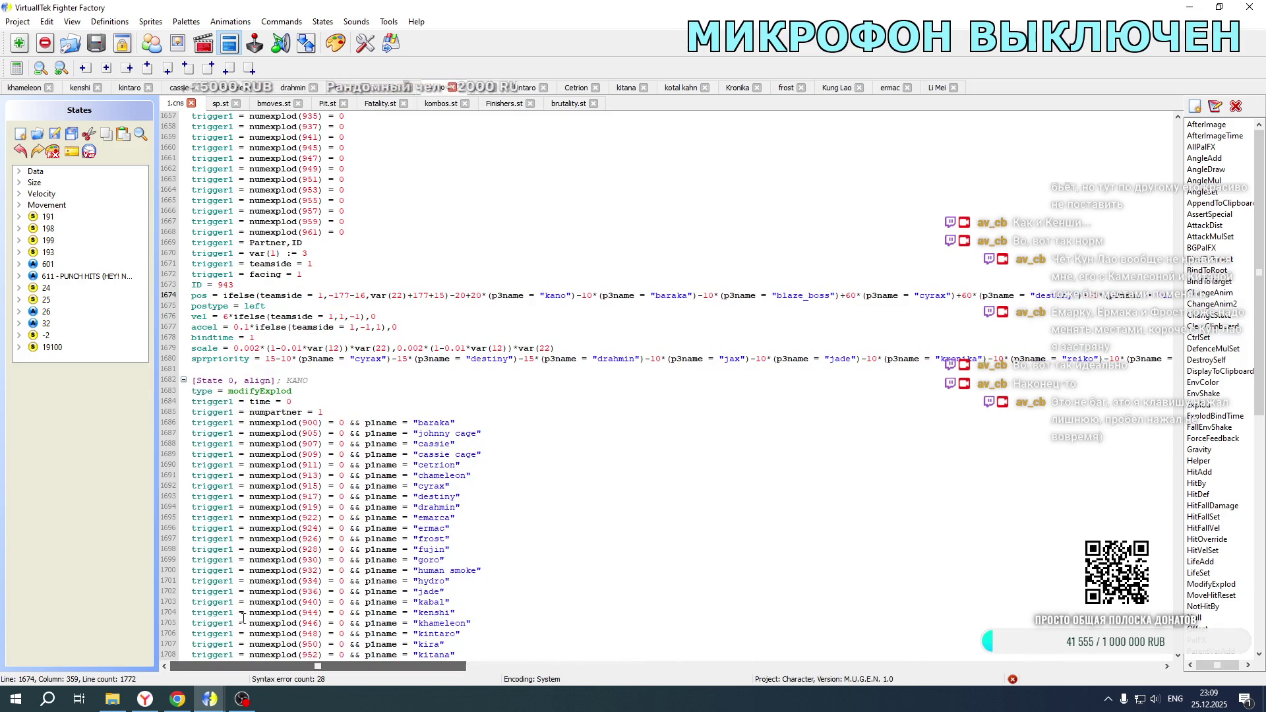
left_click(112, 699)
double_click(254, 425)
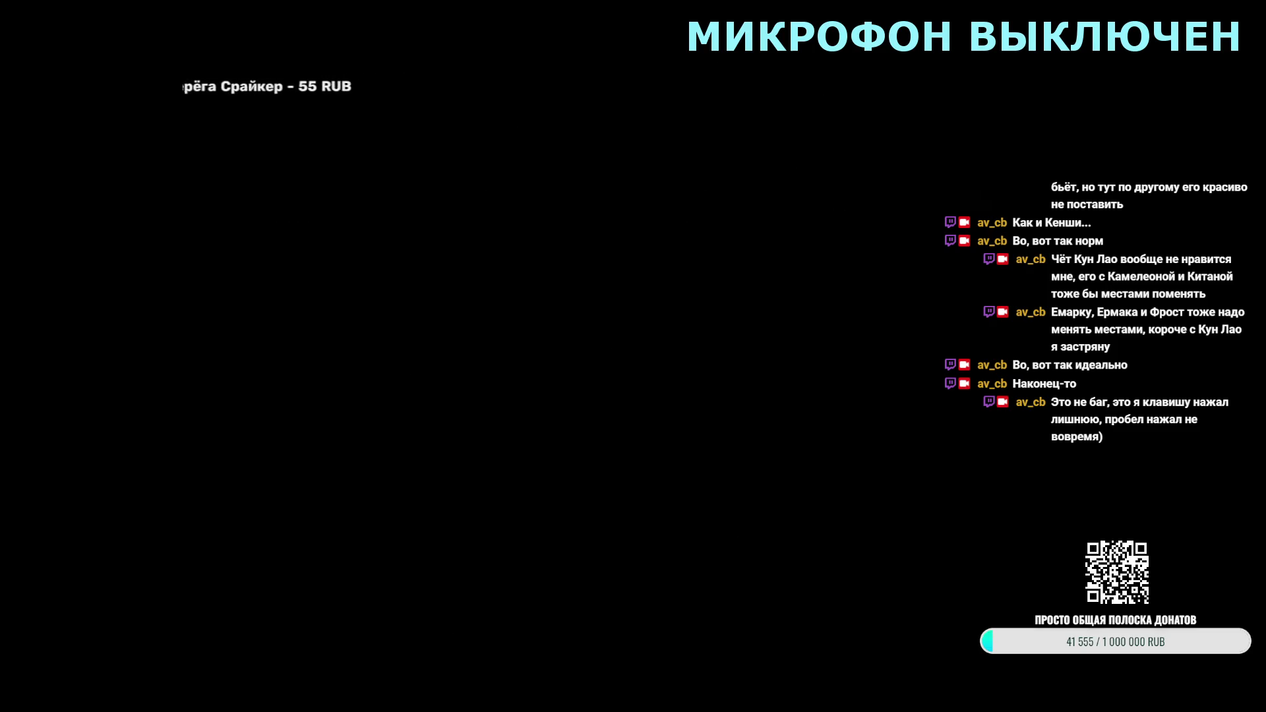
Step: Enter a match mode, pick Li Mei with Kenshi as her tag partner, and set up the opposing team
key("Down")
key("Return")
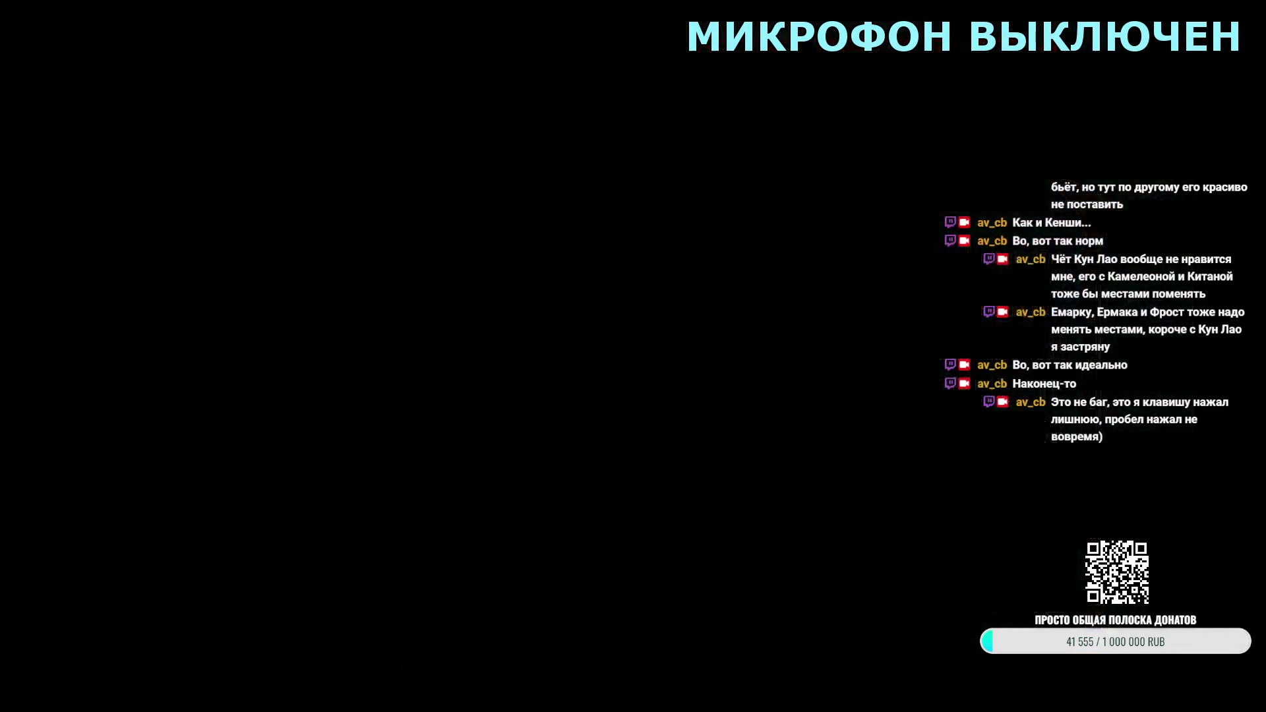
key("Right")
key("Right")
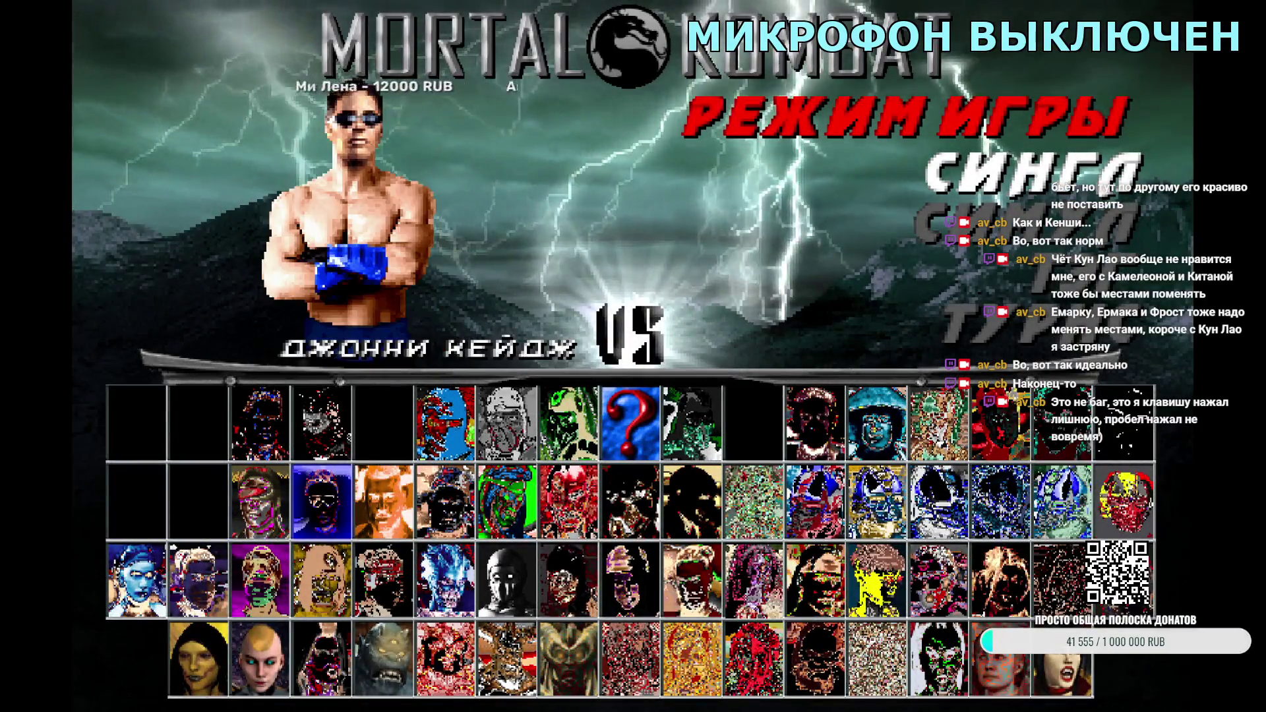
key("Right")
key("Right")
key("Right")
key("Return")
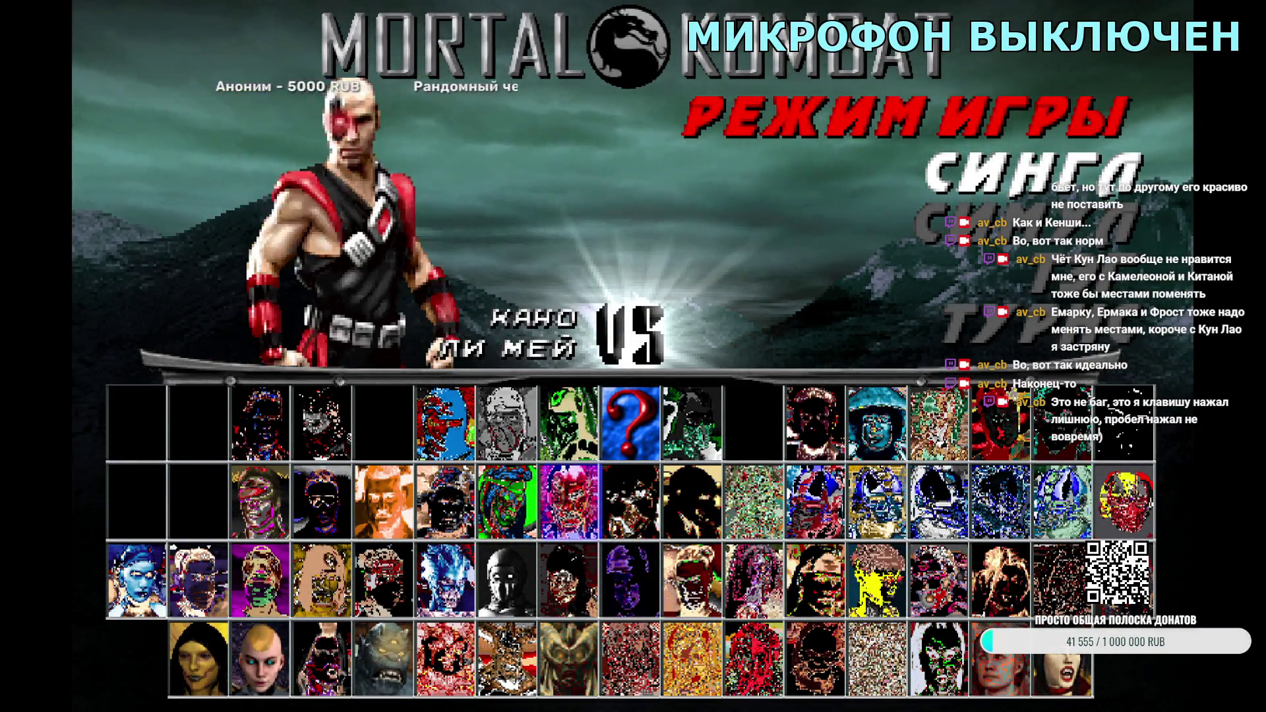
key("Right")
key("Right")
key("Return")
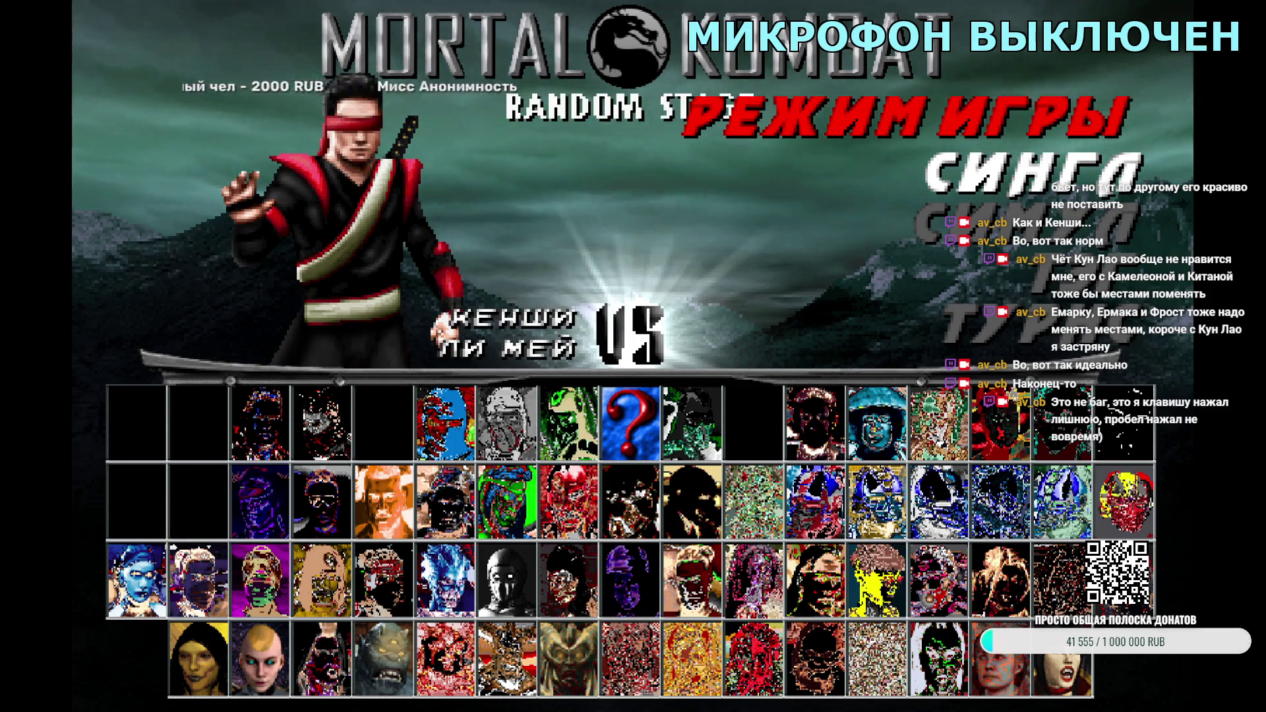
key("Down")
key("Return")
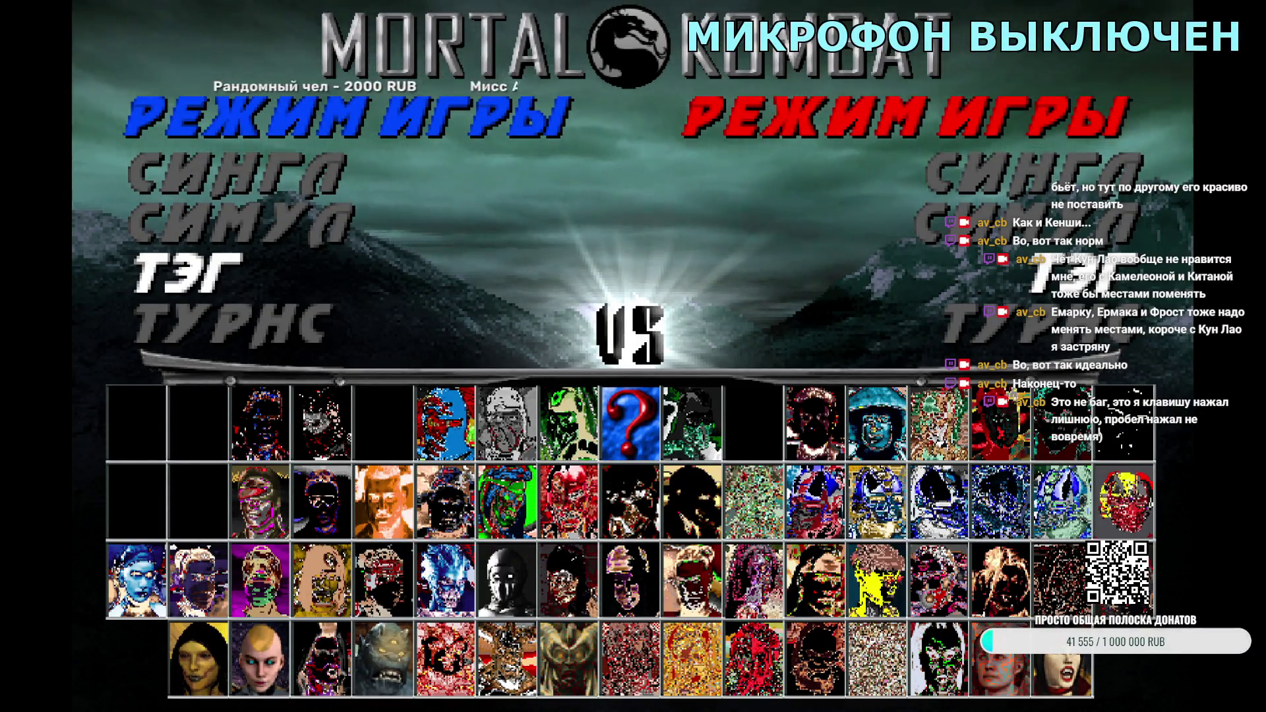
Step: Team Li Mei with Kano in tag mode, start the fight, then abandon it back to select
key("Return")
key("Left")
key("Left")
key("Left")
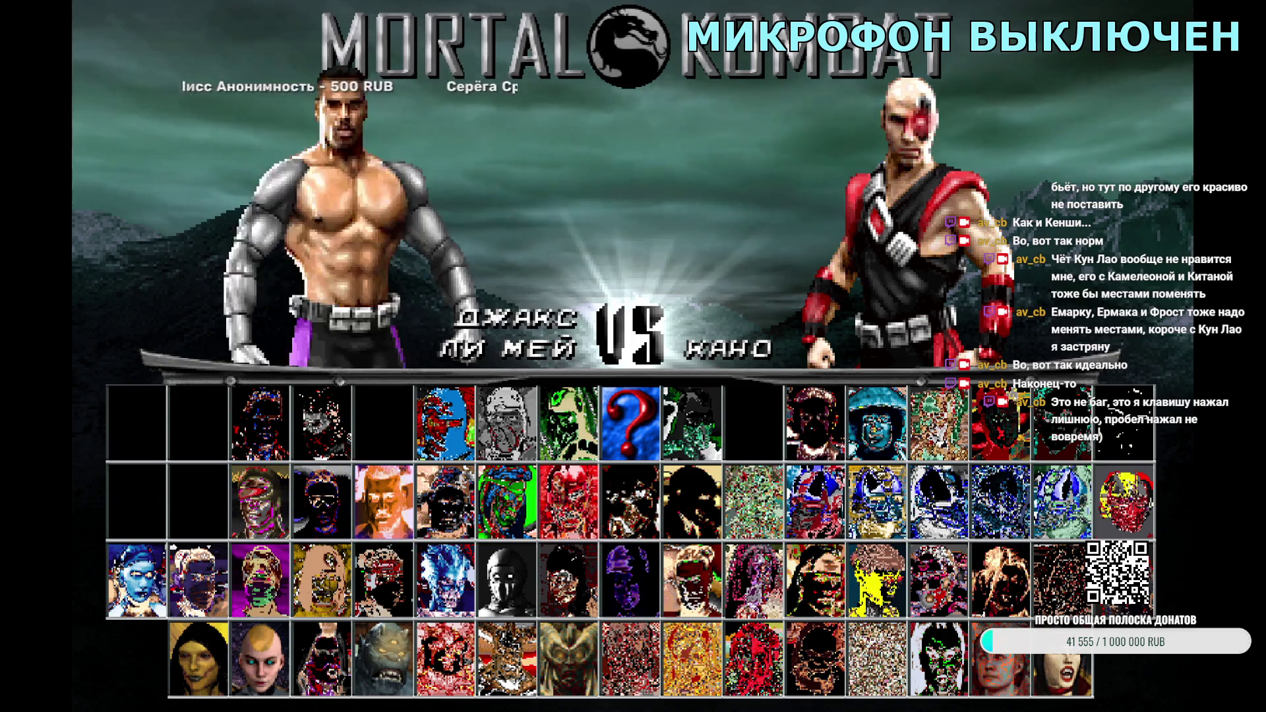
key("Return")
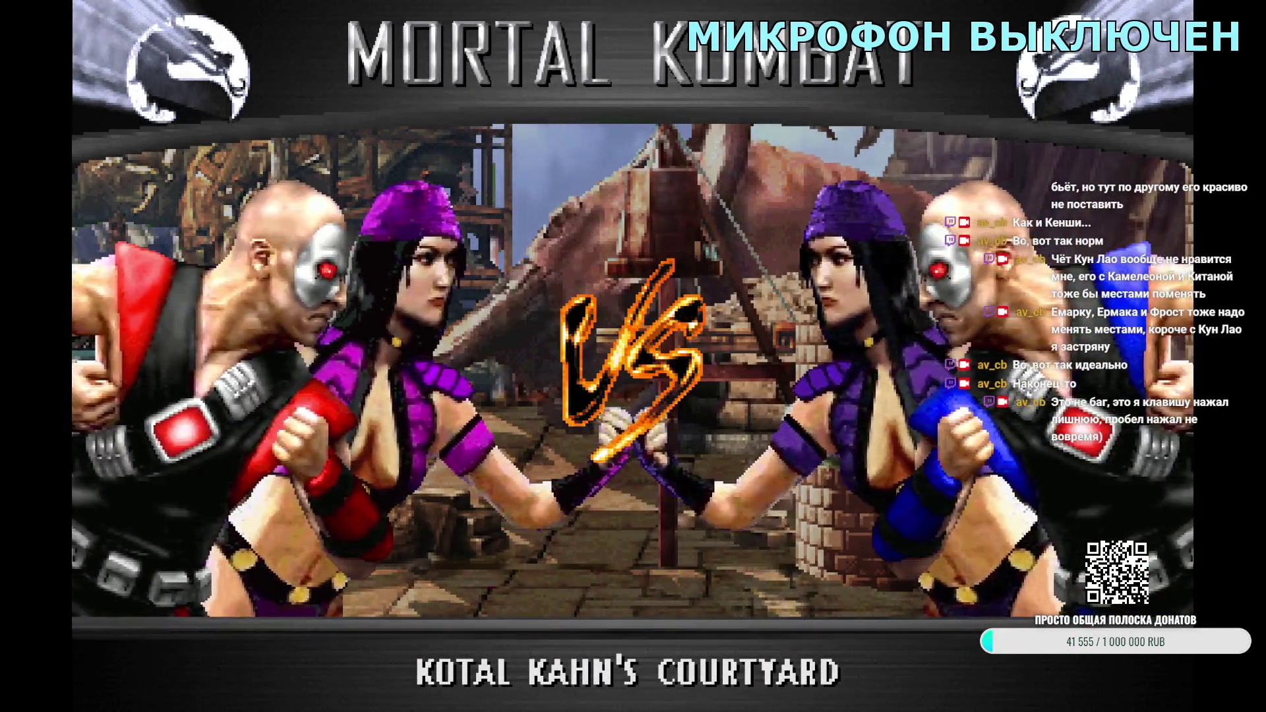
key("Escape")
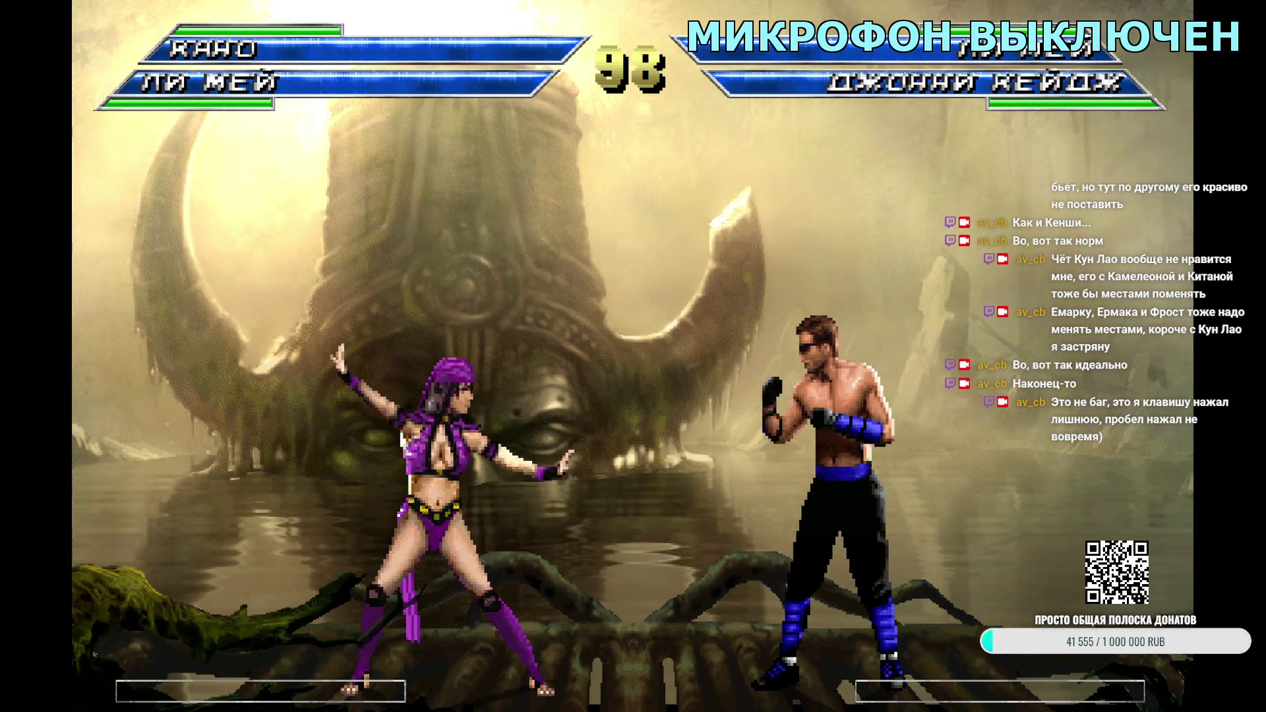
key("Escape")
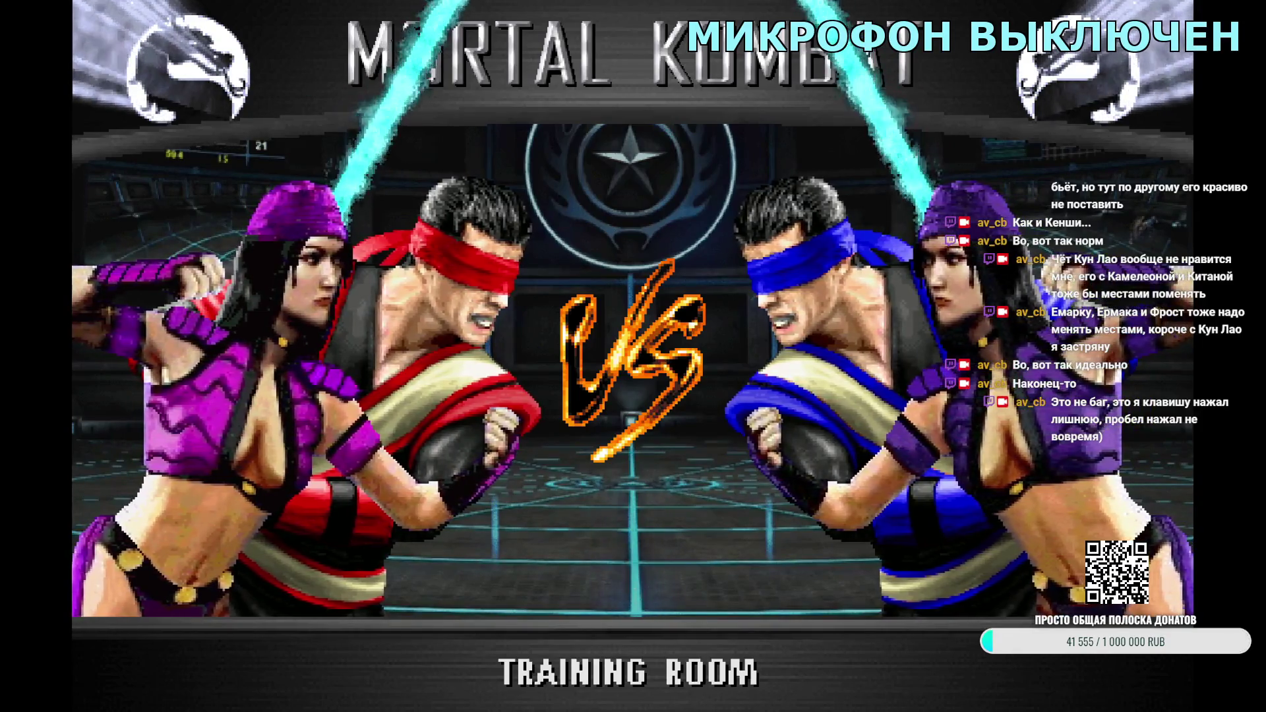
Step: Leave the tag intro, return to the mode menu and confirm tag mode for Li Mei versus Khameleon
key("Escape")
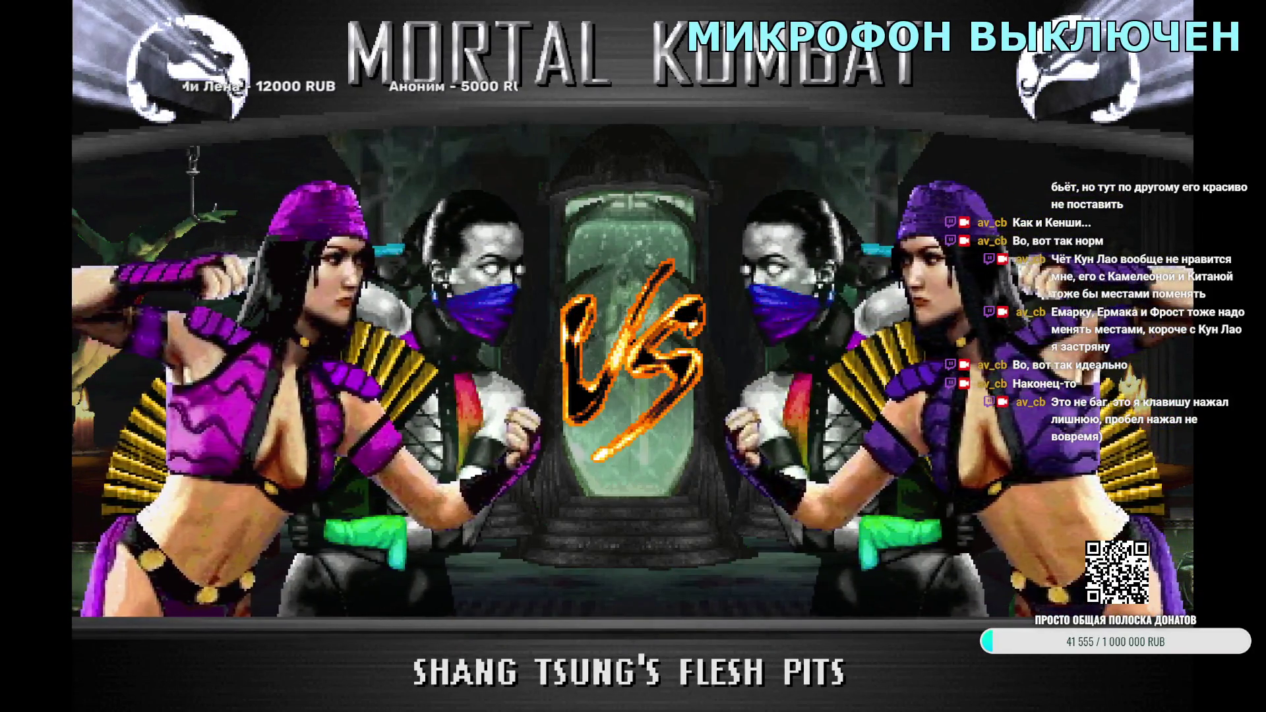
key("Escape")
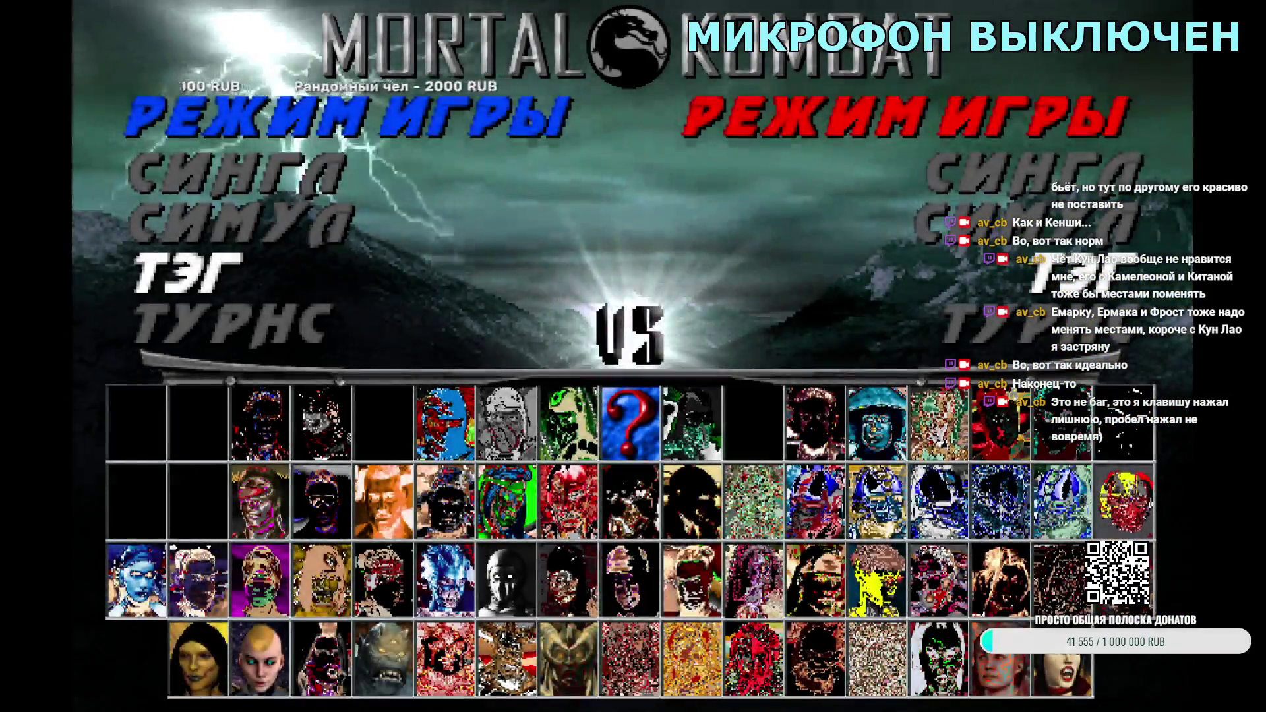
key("Return")
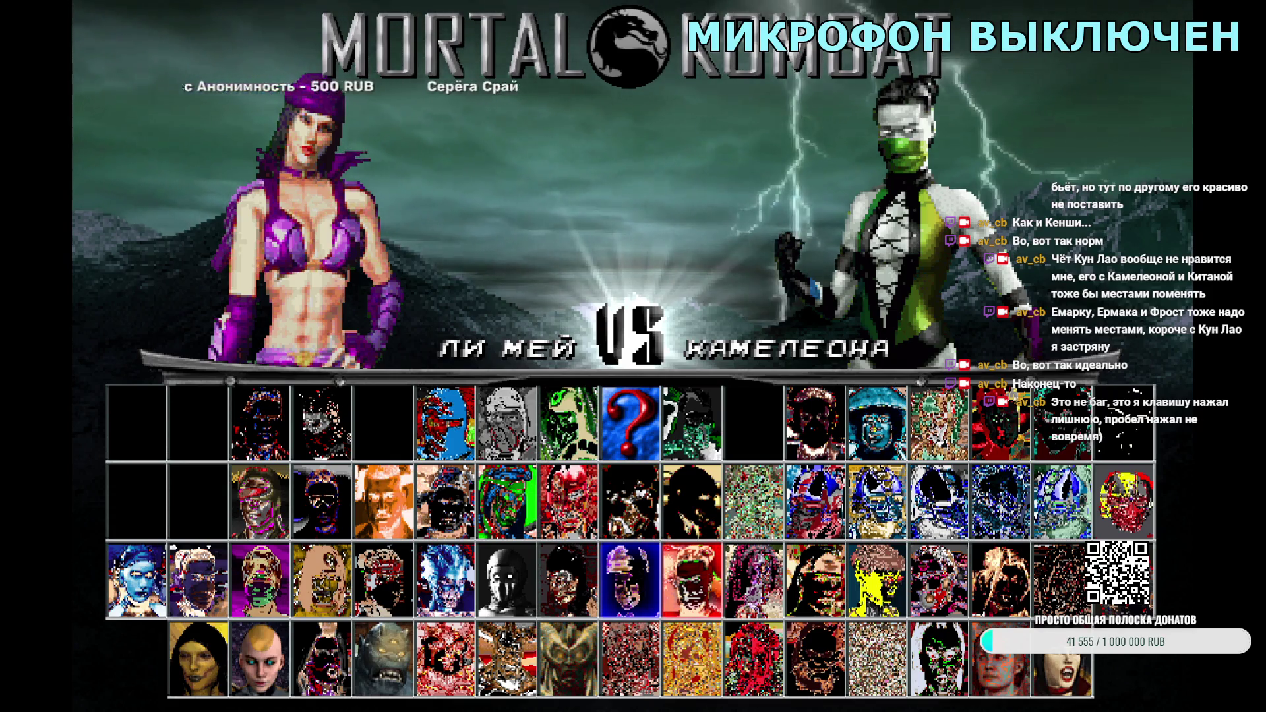
Step: Pair Li Mei with Kintaro on Moonlight Sonata, watch the intro and fight, then quit to select
key("Right")
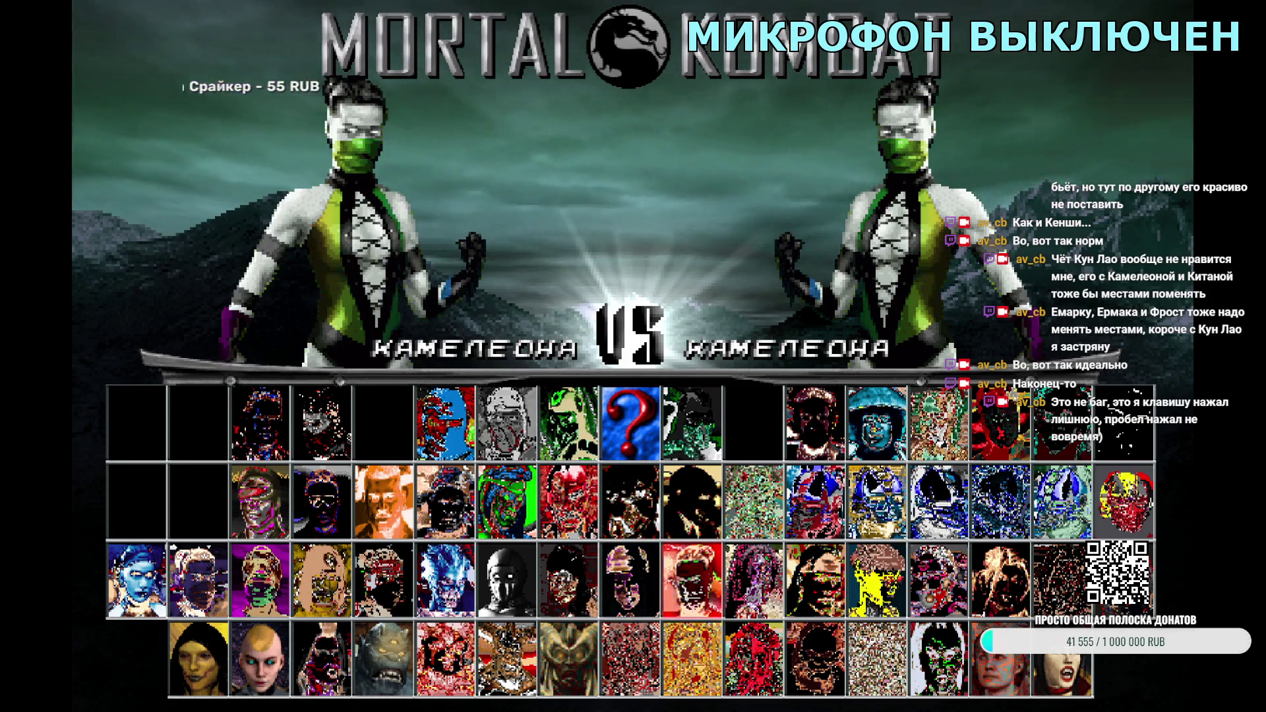
key("Left")
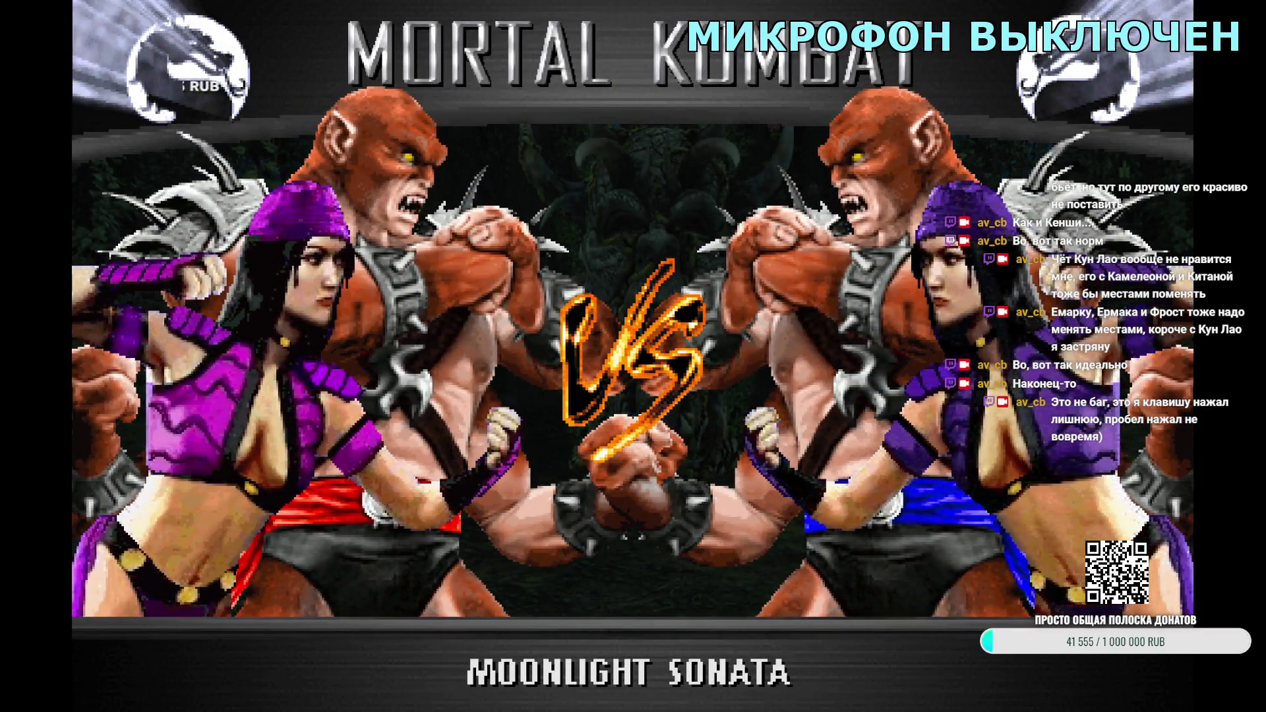
key("Escape")
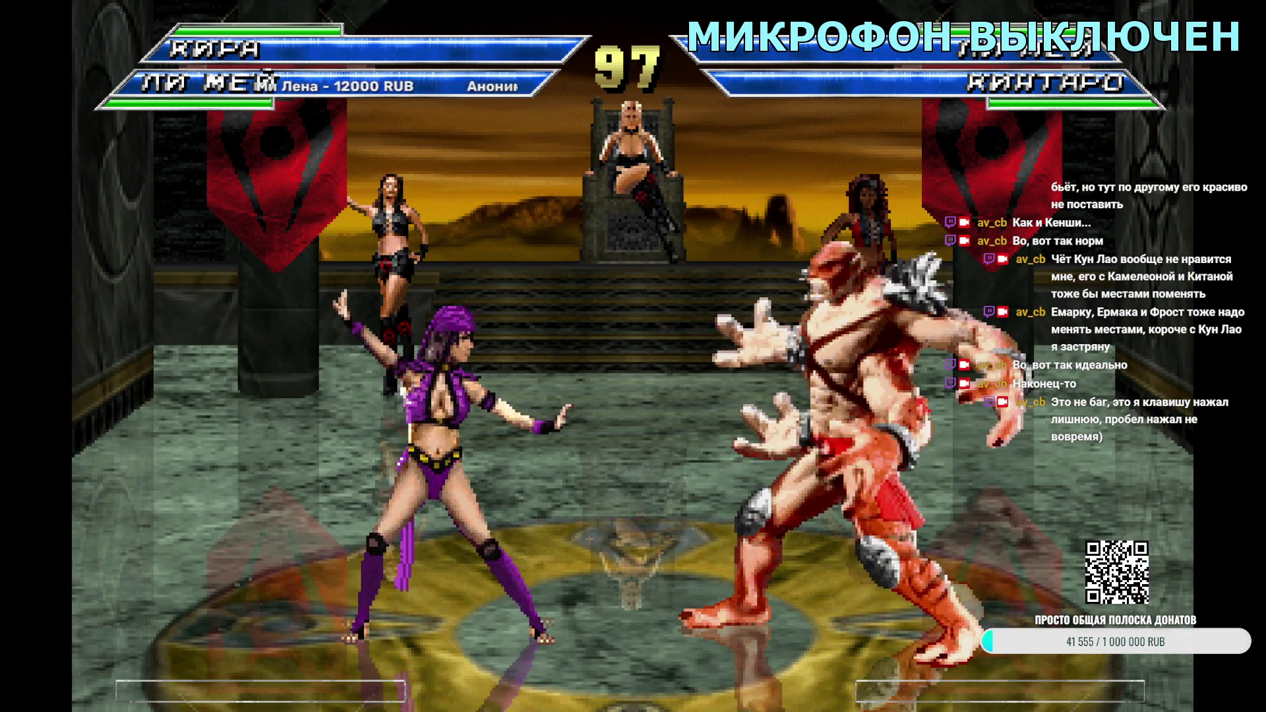
key("Escape")
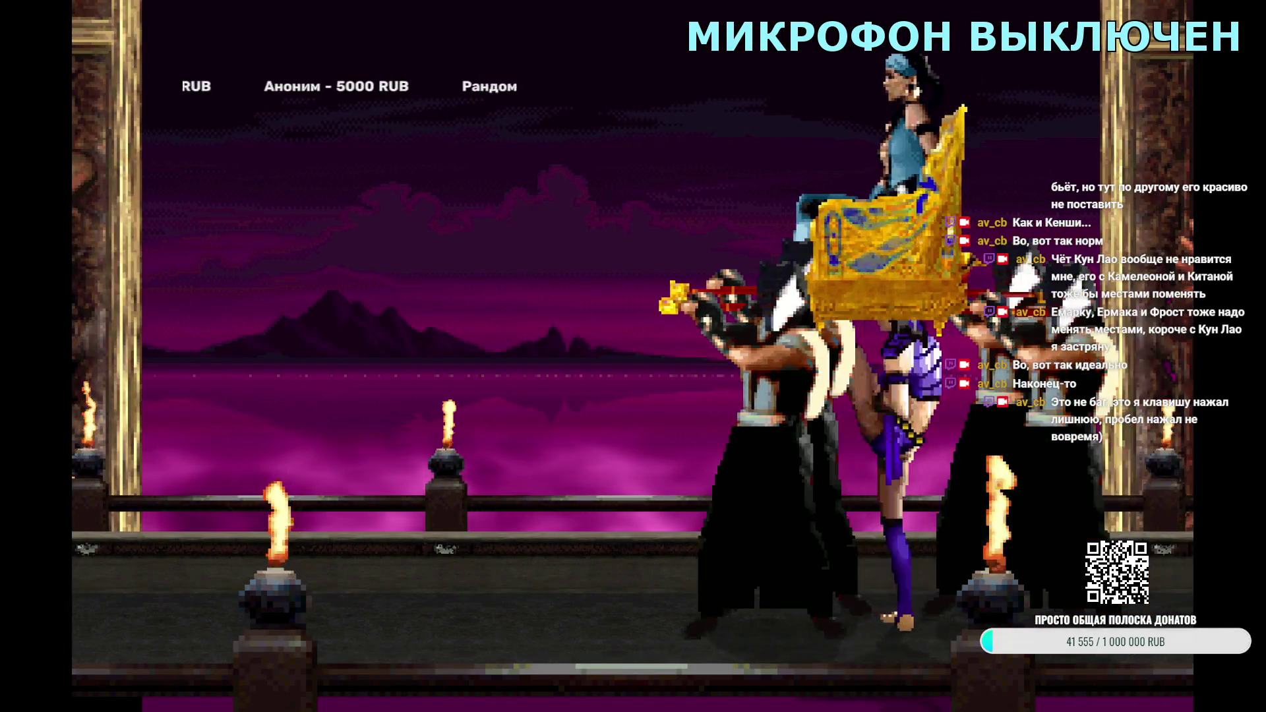
key("Escape")
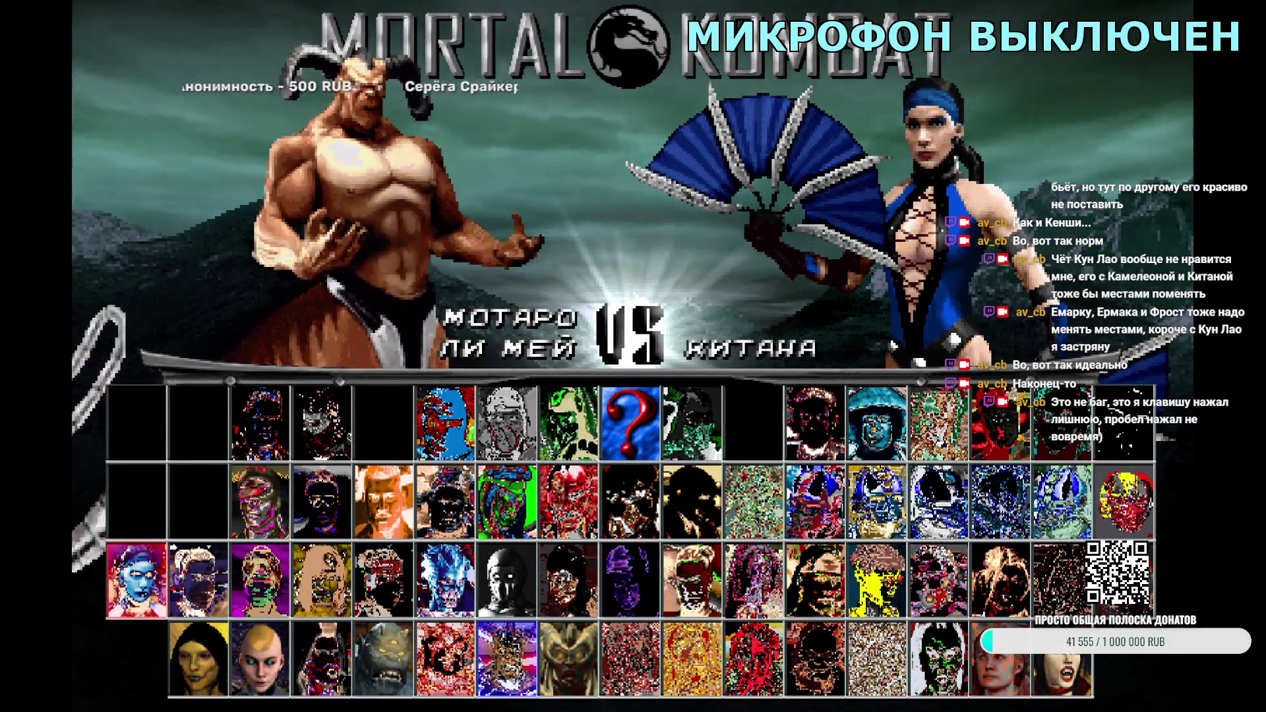
Step: Pair Li Mei with Kotal Kahn against Kotal Kahn, then quit the Beetle Lair tag intro
key("Right")
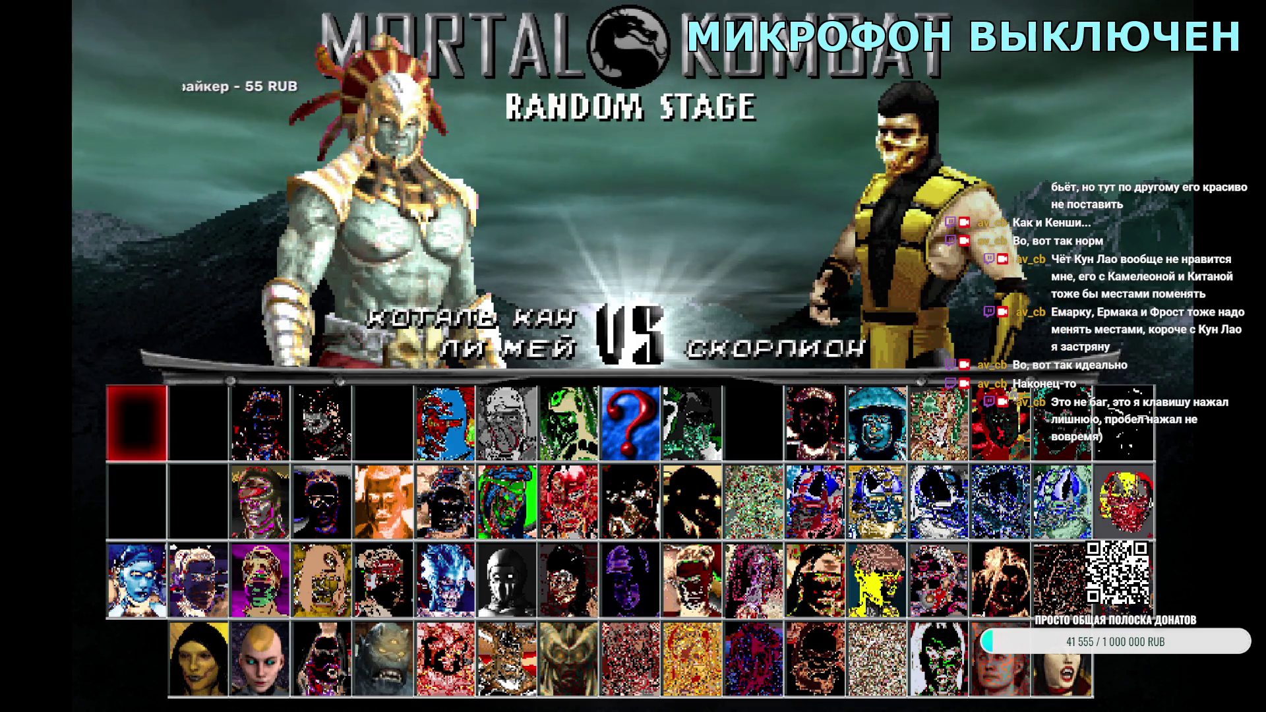
key("Down")
key("Down")
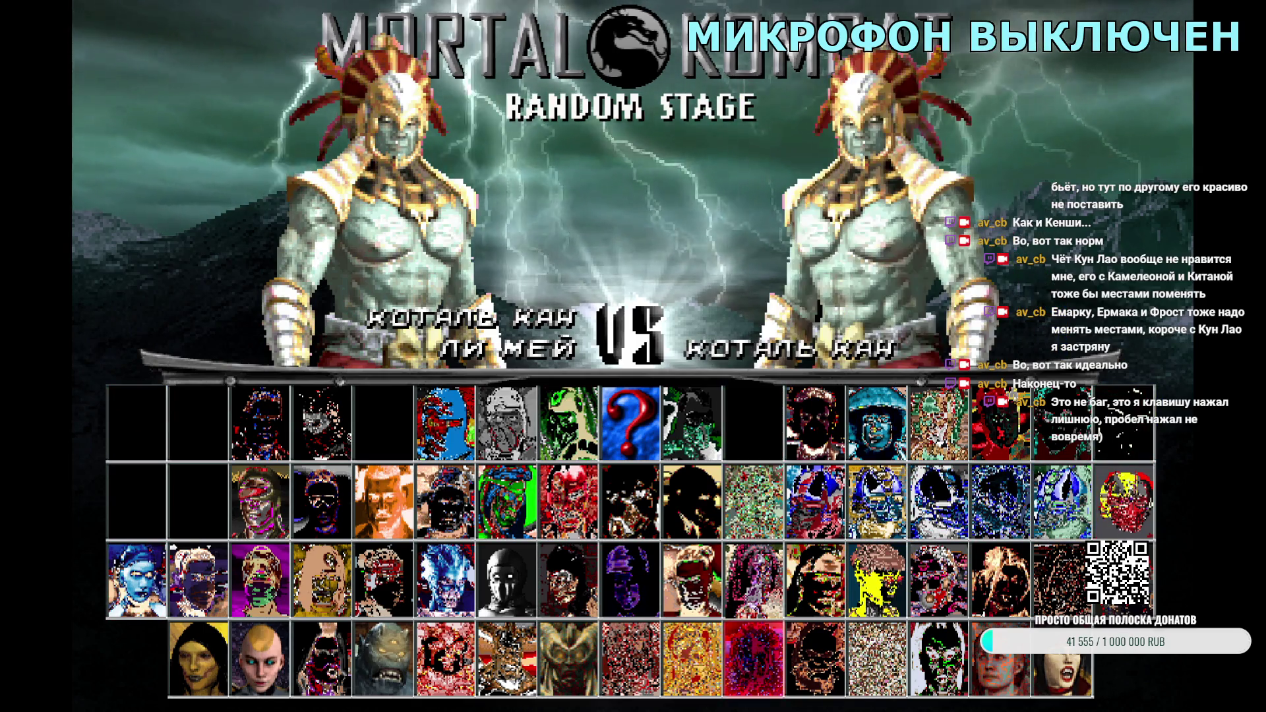
key("Return")
key("Up")
key("Left")
key("Left")
key("Return")
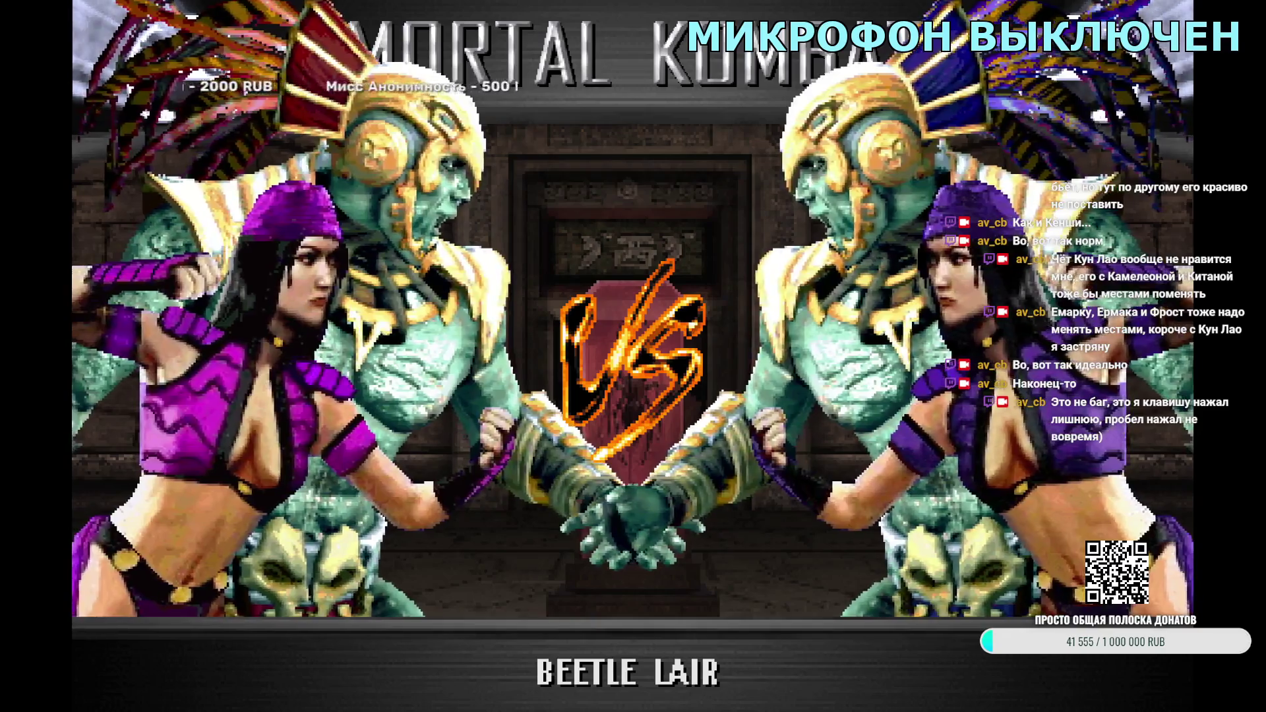
key("Escape")
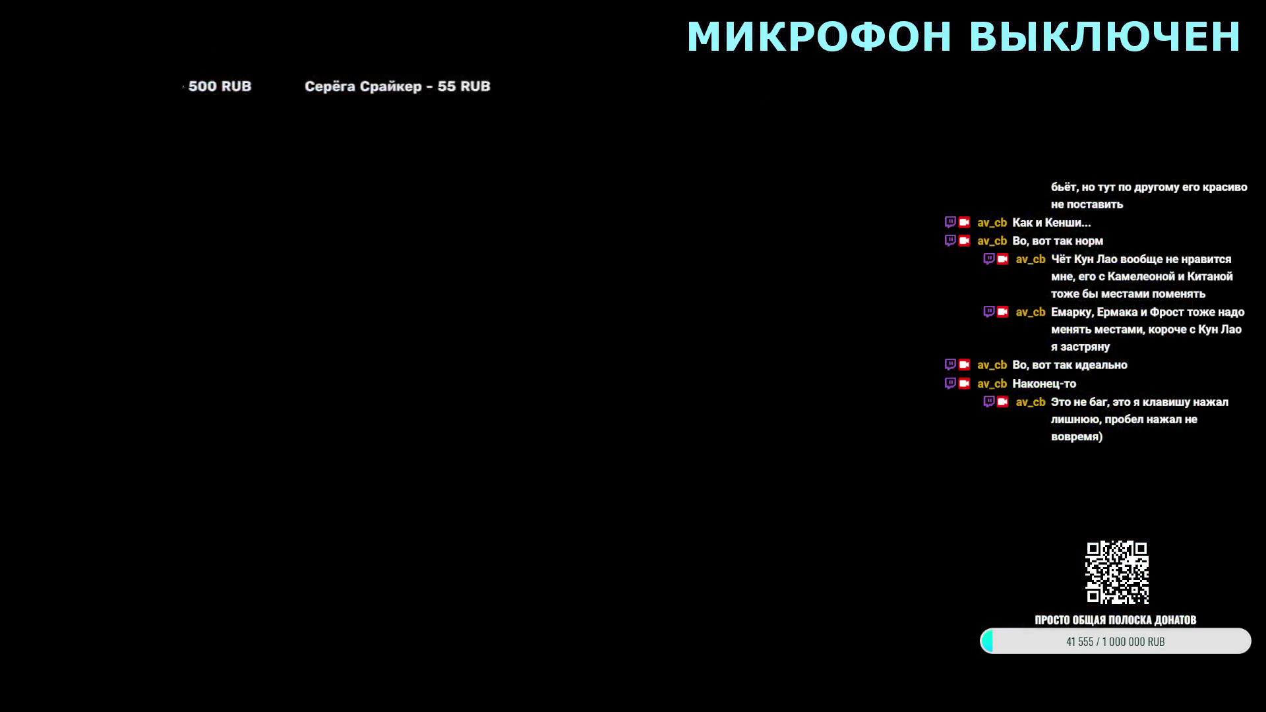
Step: Pair Li Mei with Kung Lao, quit the Scorpion's Lair intro, then highlight Kenshi as partner
key("Right")
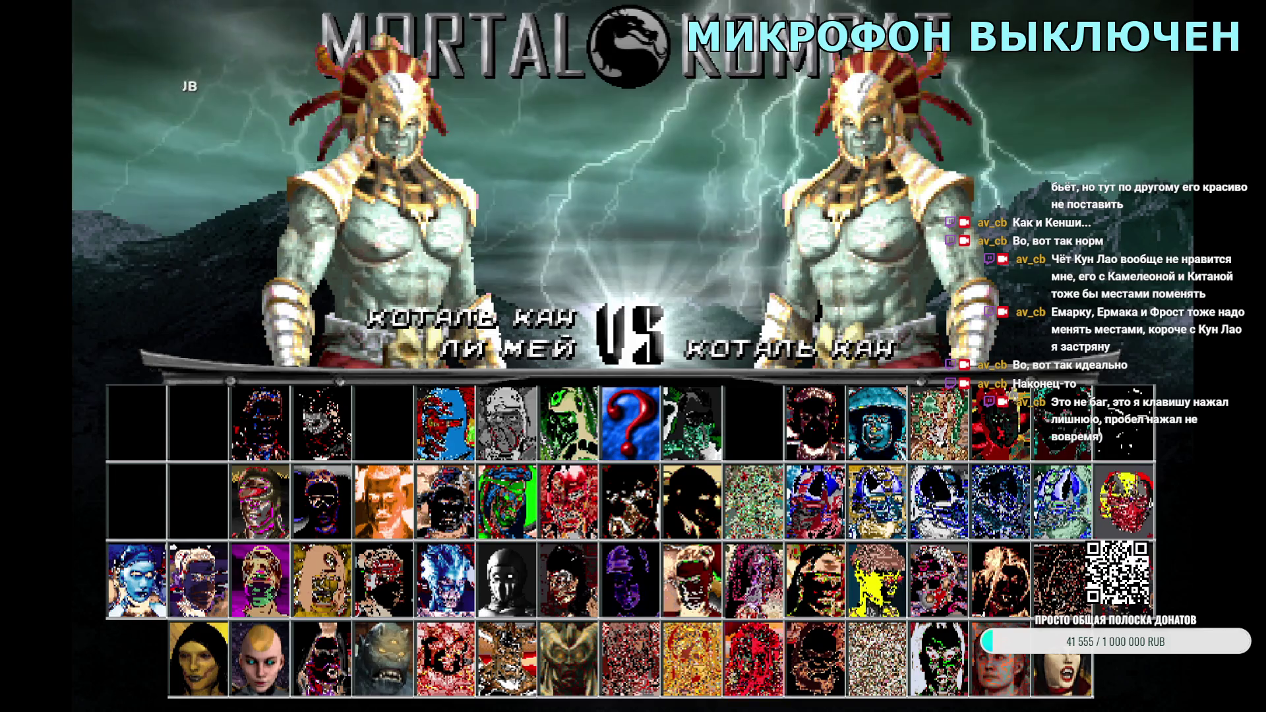
key("Left")
key("Left")
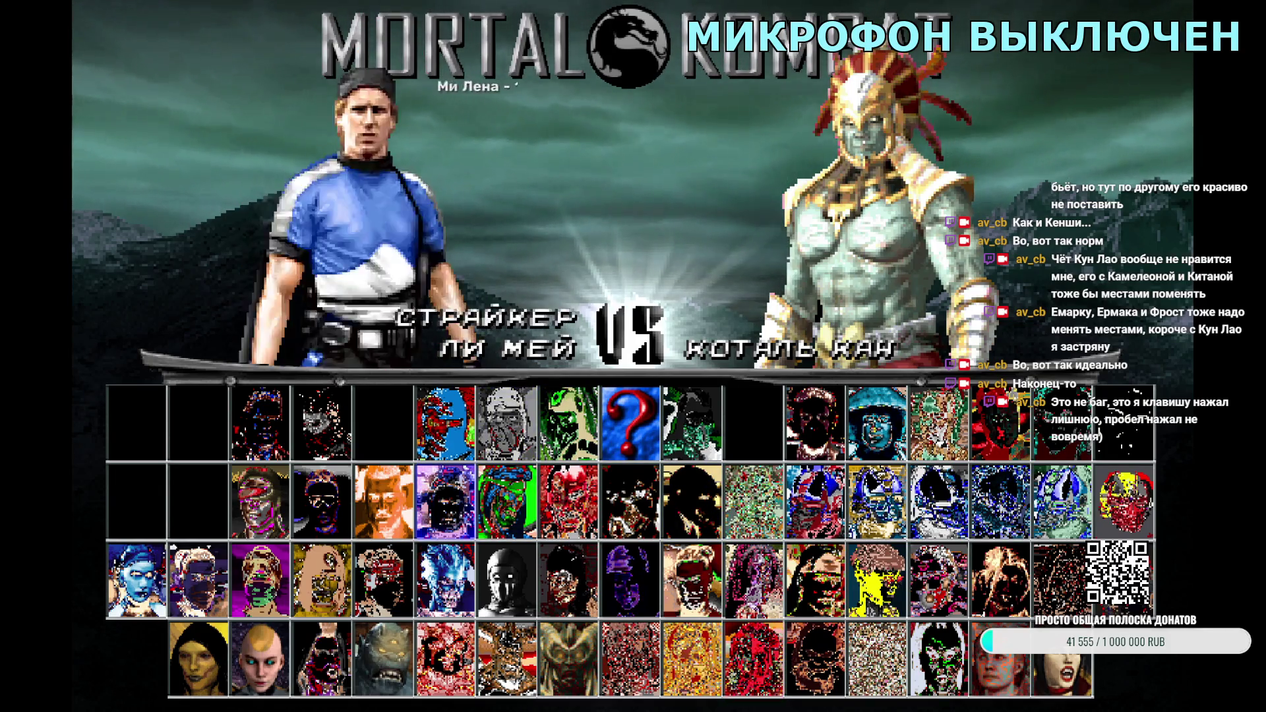
key("Return")
key("Return")
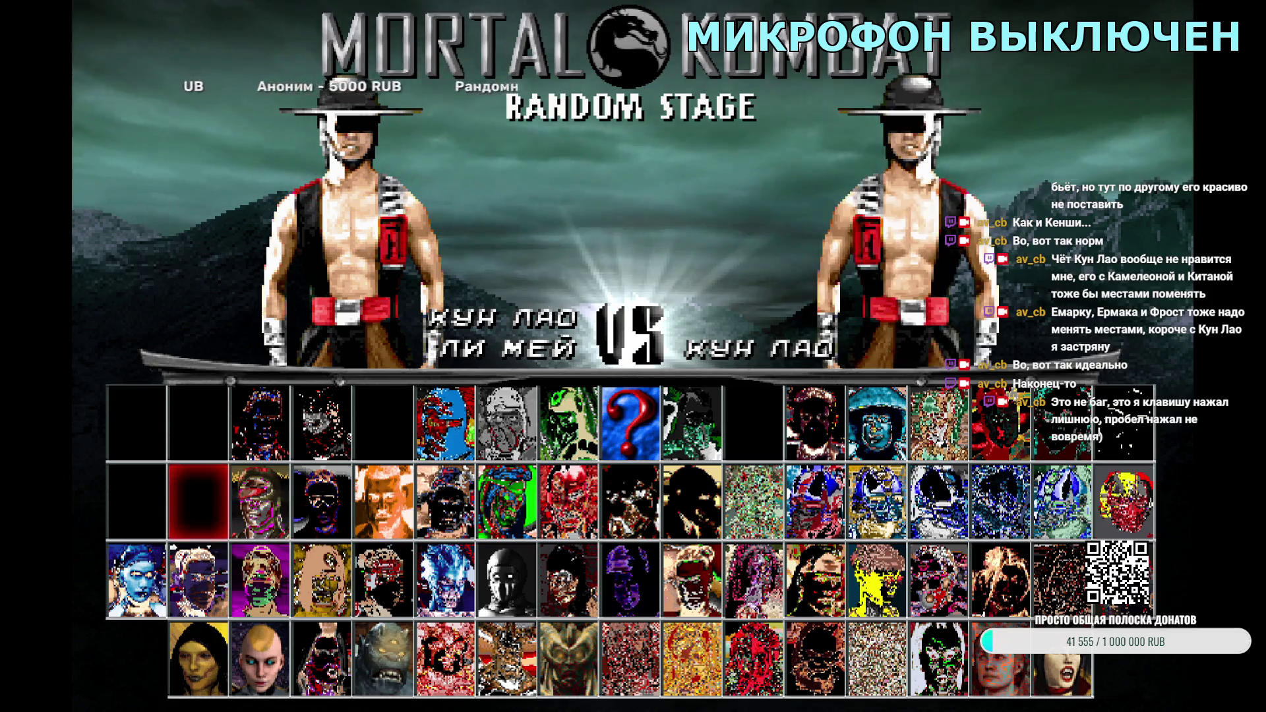
key("Return")
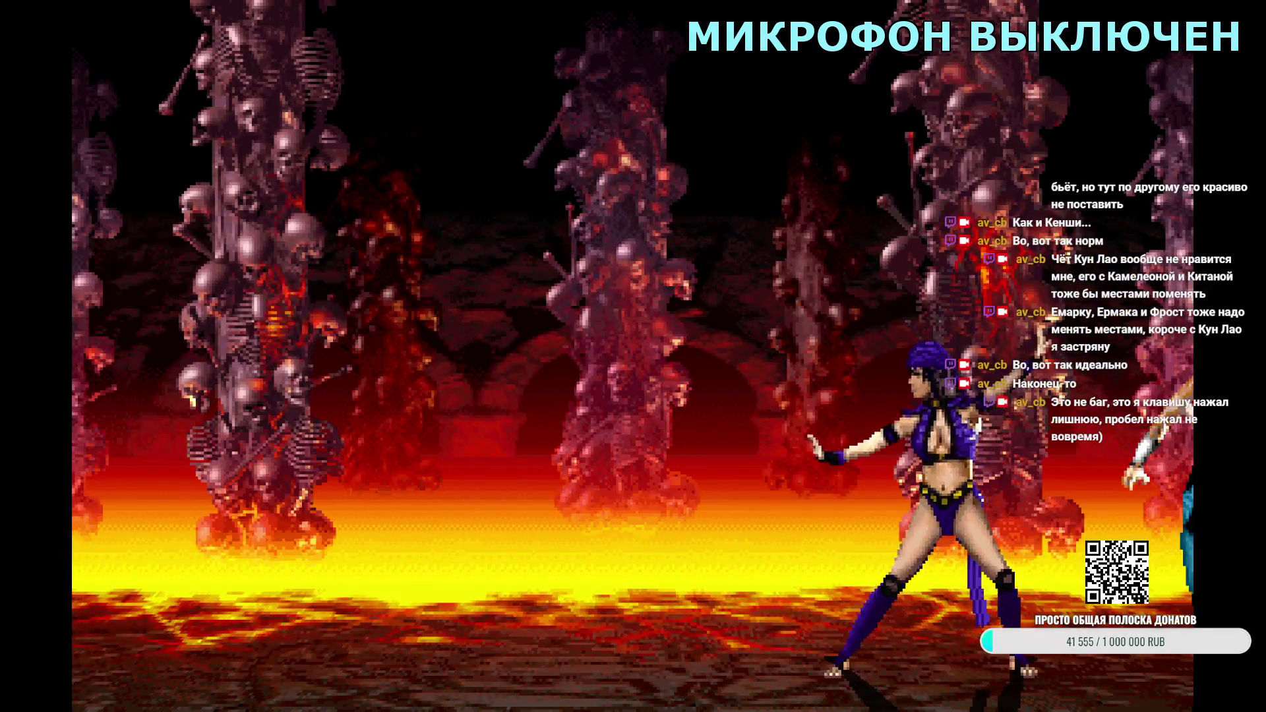
key("Escape")
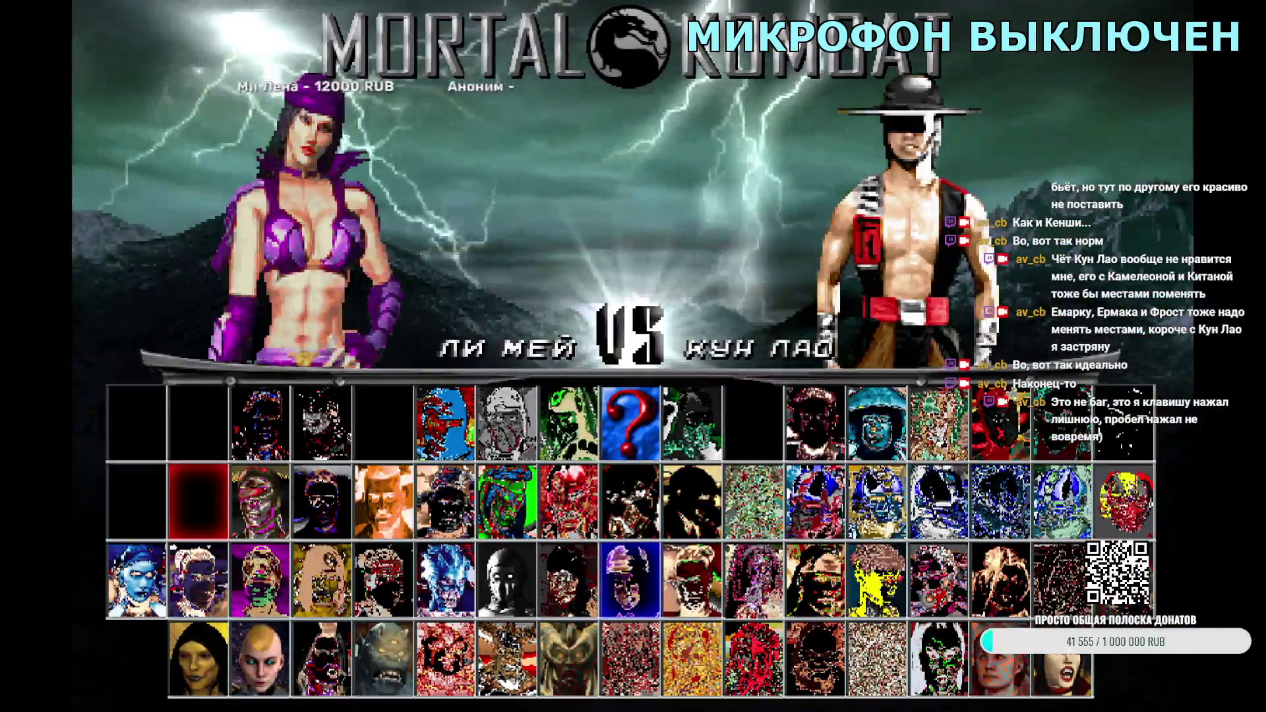
key("Right")
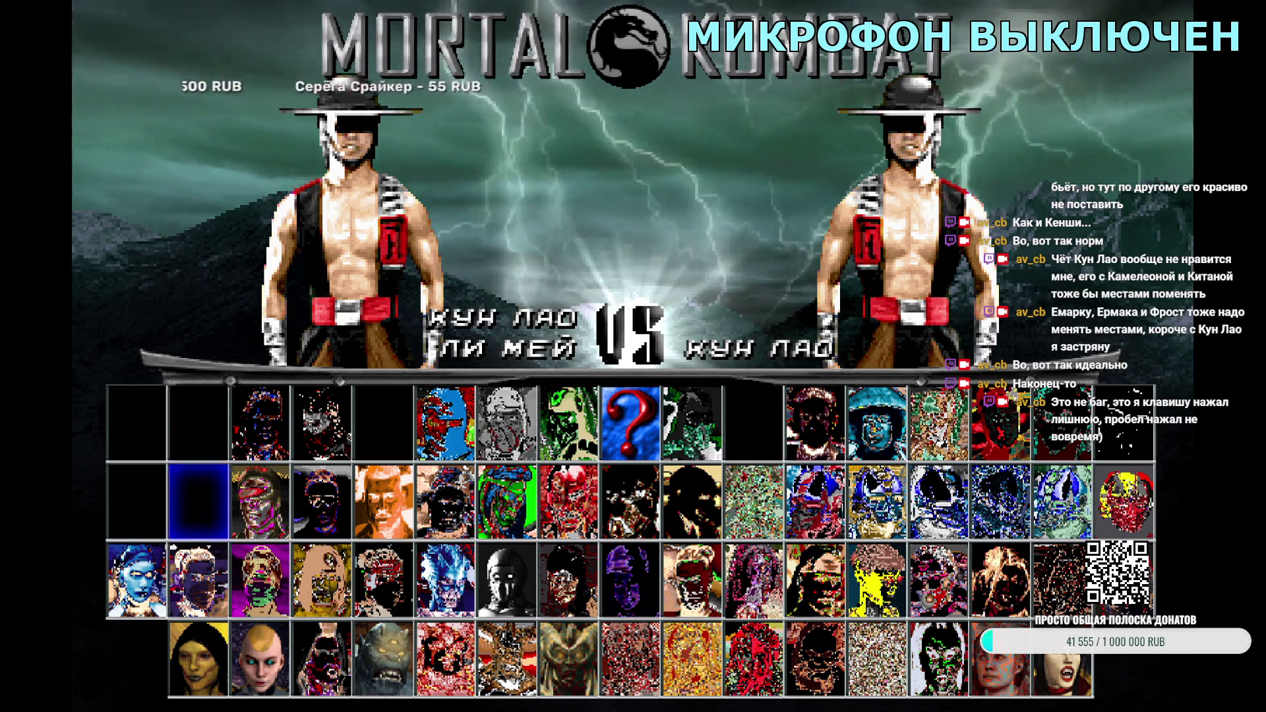
key("Down")
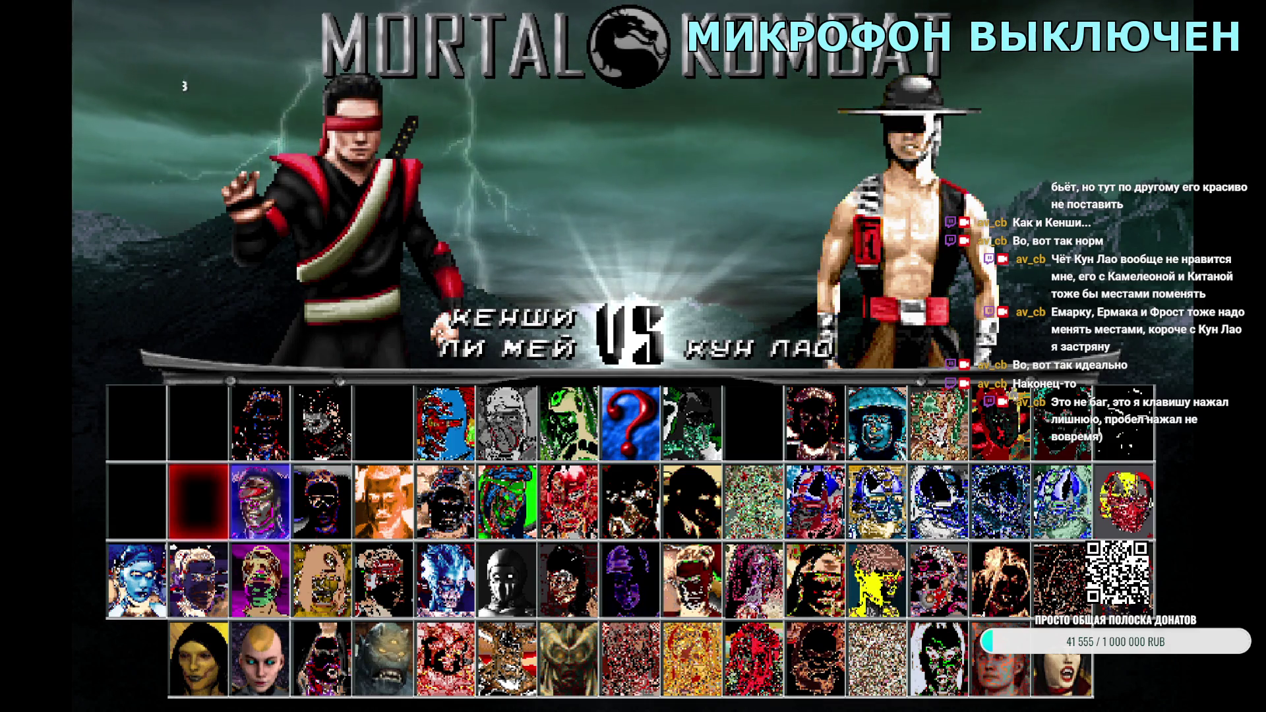
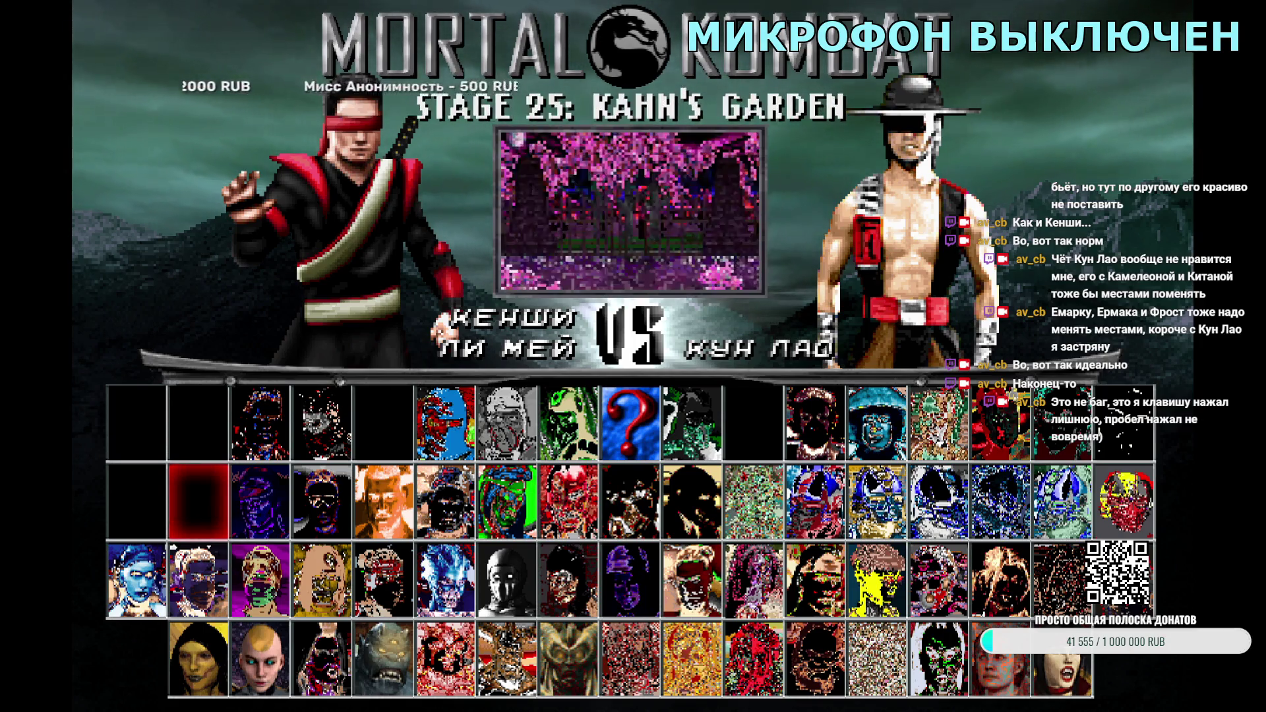
Step: Start a tag match on the stage after Prison of Agony, then quit back to character select
key("Right")
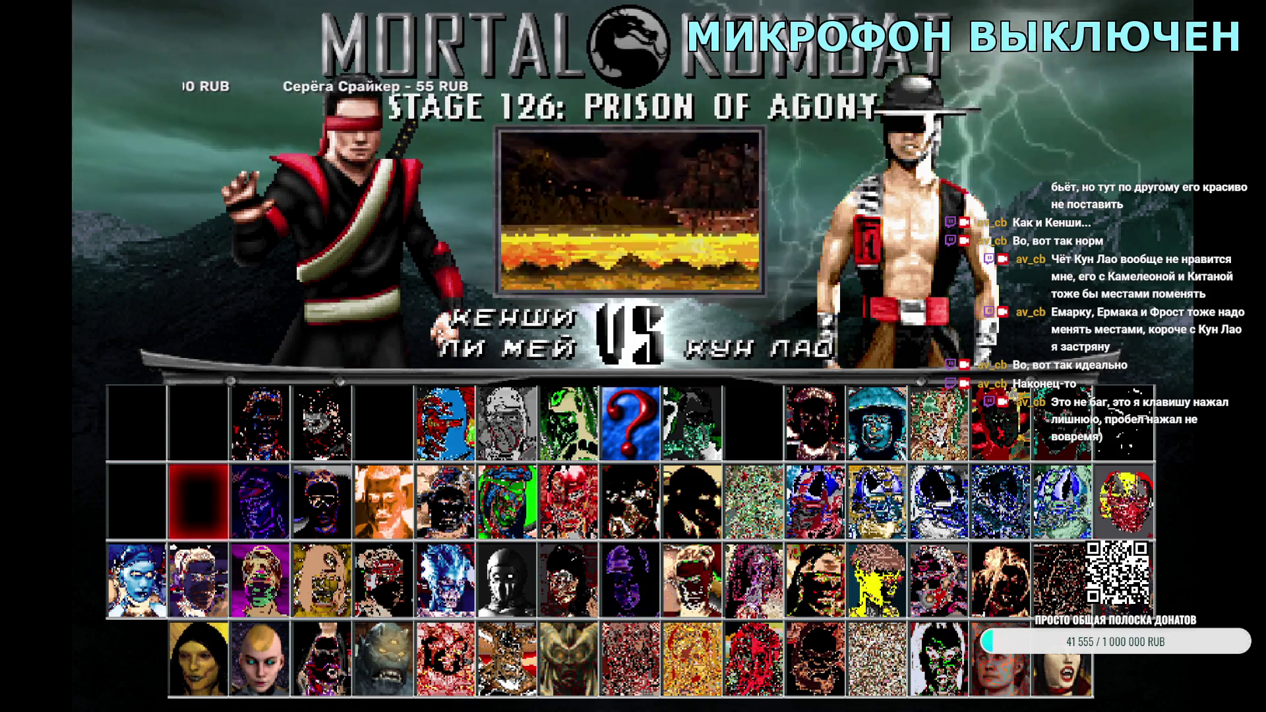
key("Right")
key("Return")
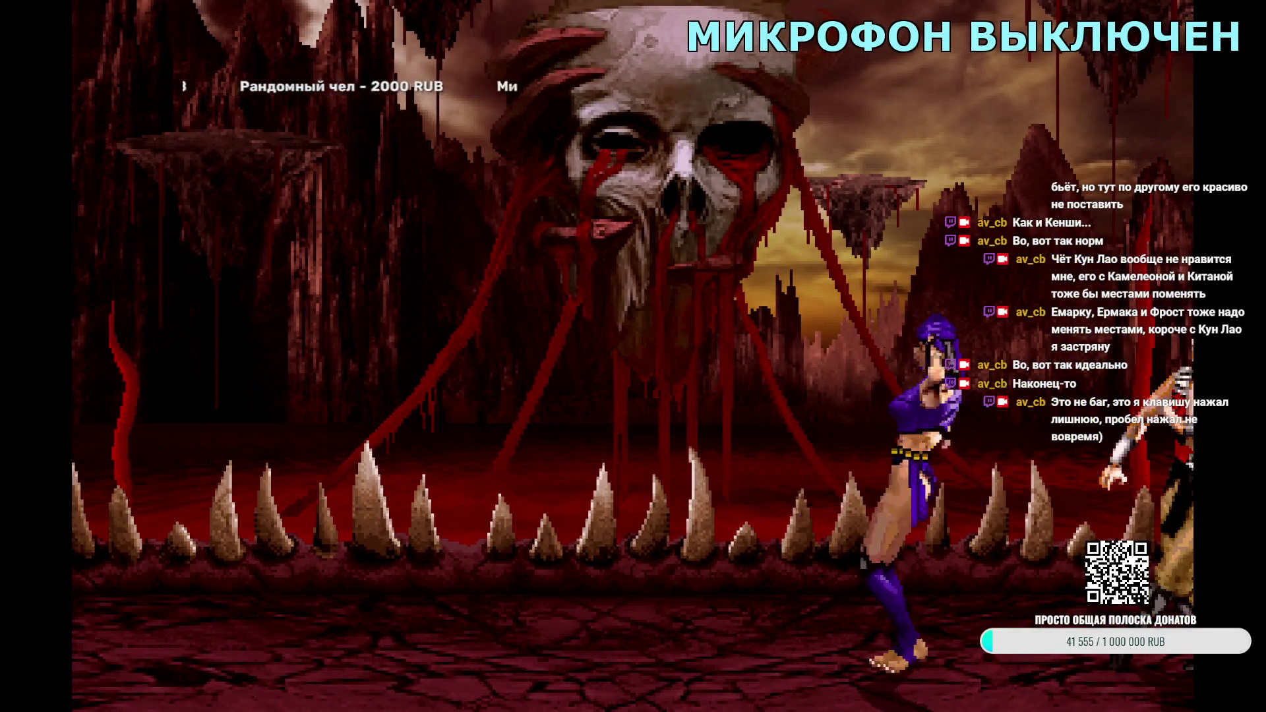
key("Escape")
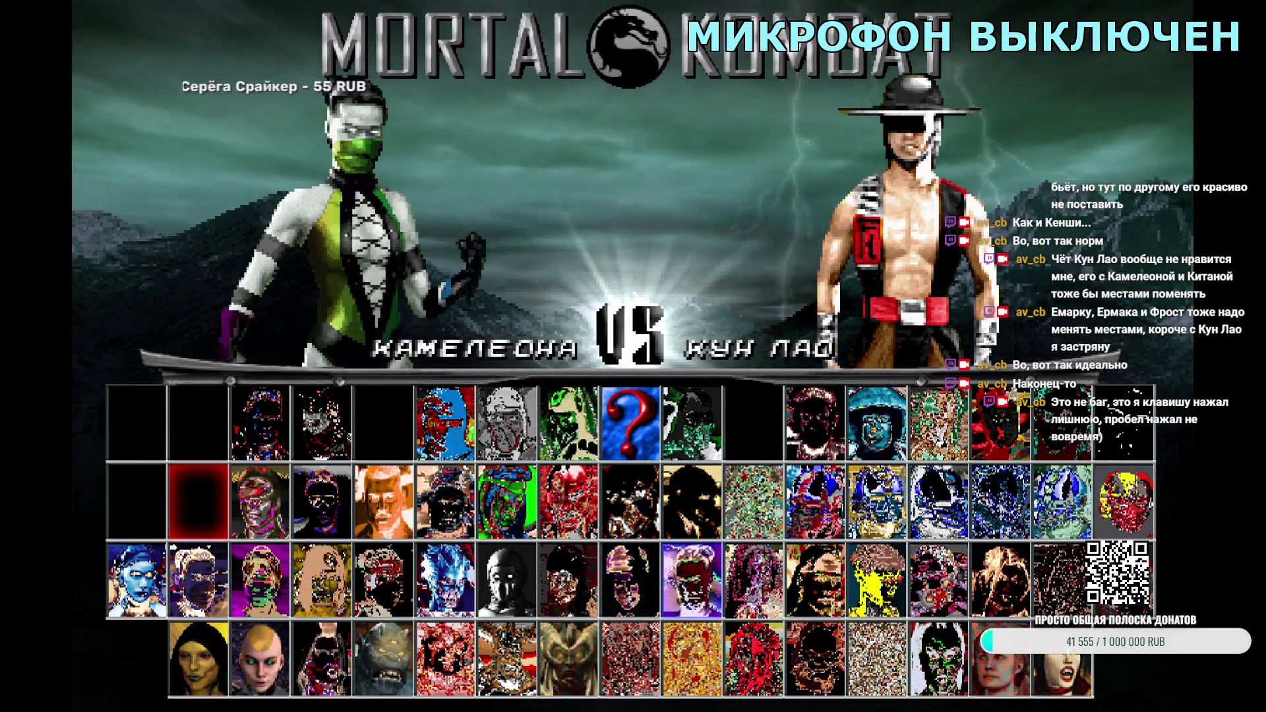
Step: Try other tag pairings against Kung Lao, adding Li Mei as a partner, and check each VS screen
left_click(260, 501)
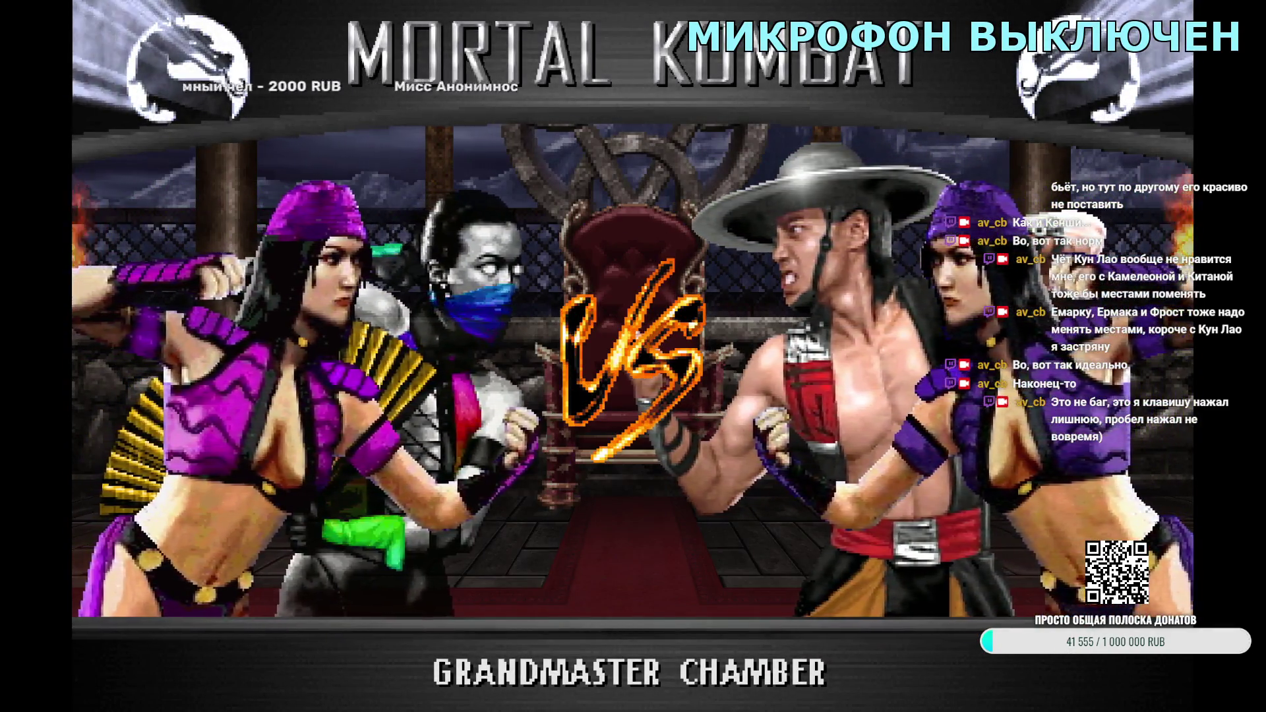
key("Escape")
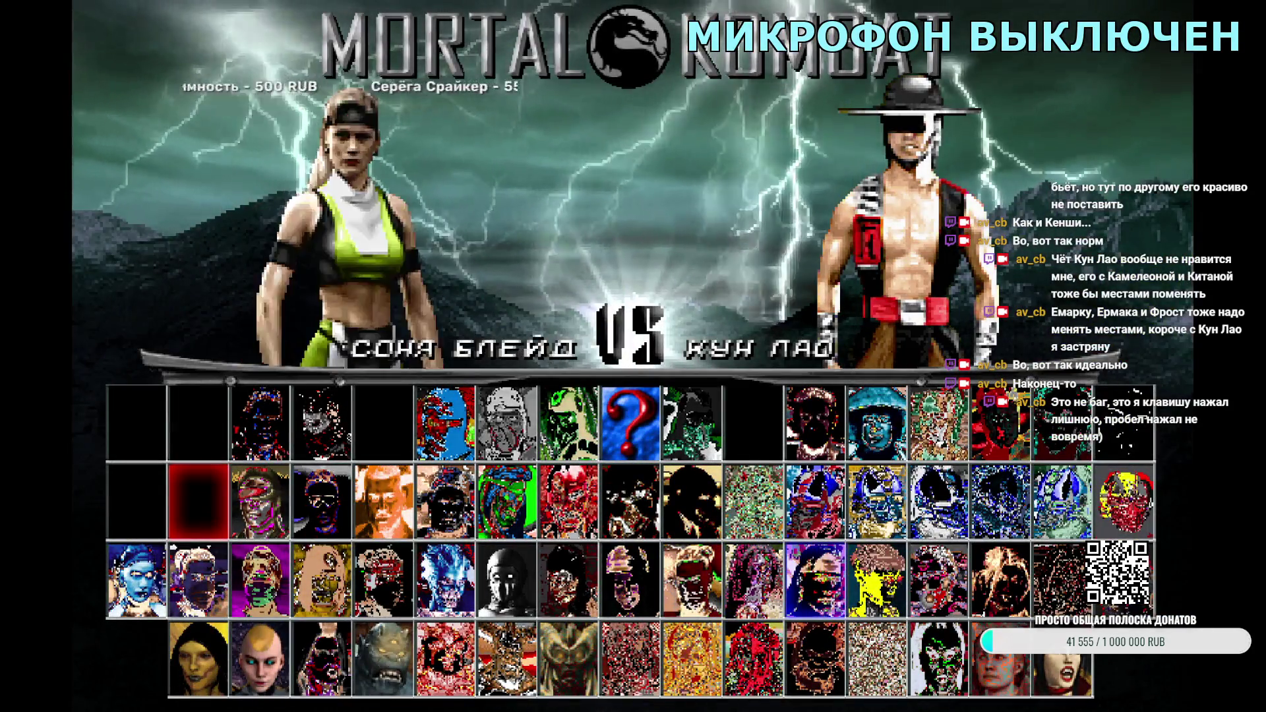
key("Return")
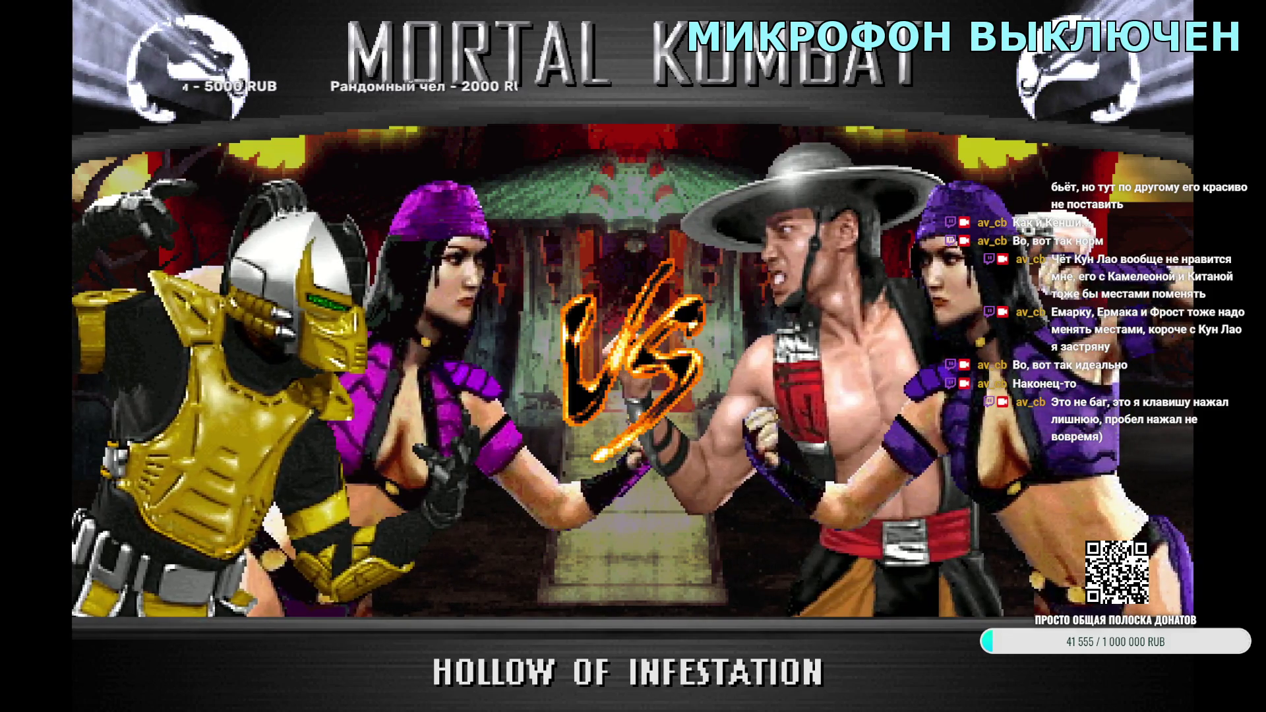
key("Escape")
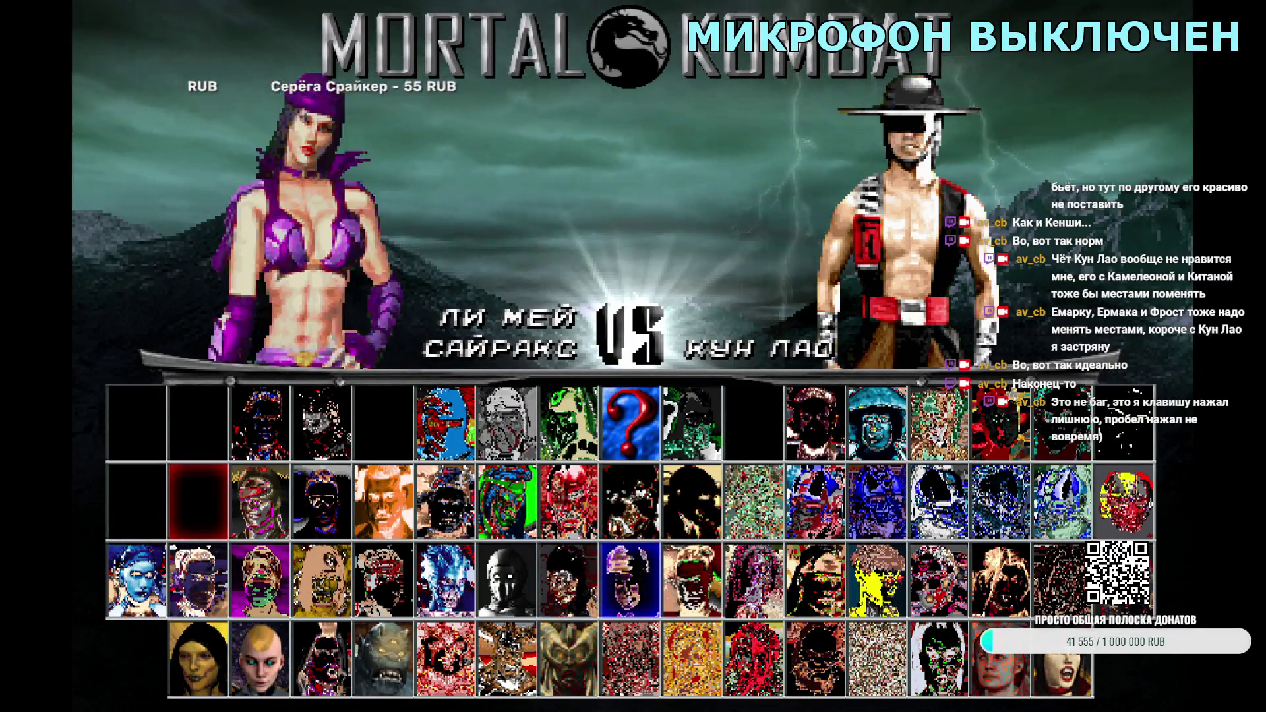
key("Return")
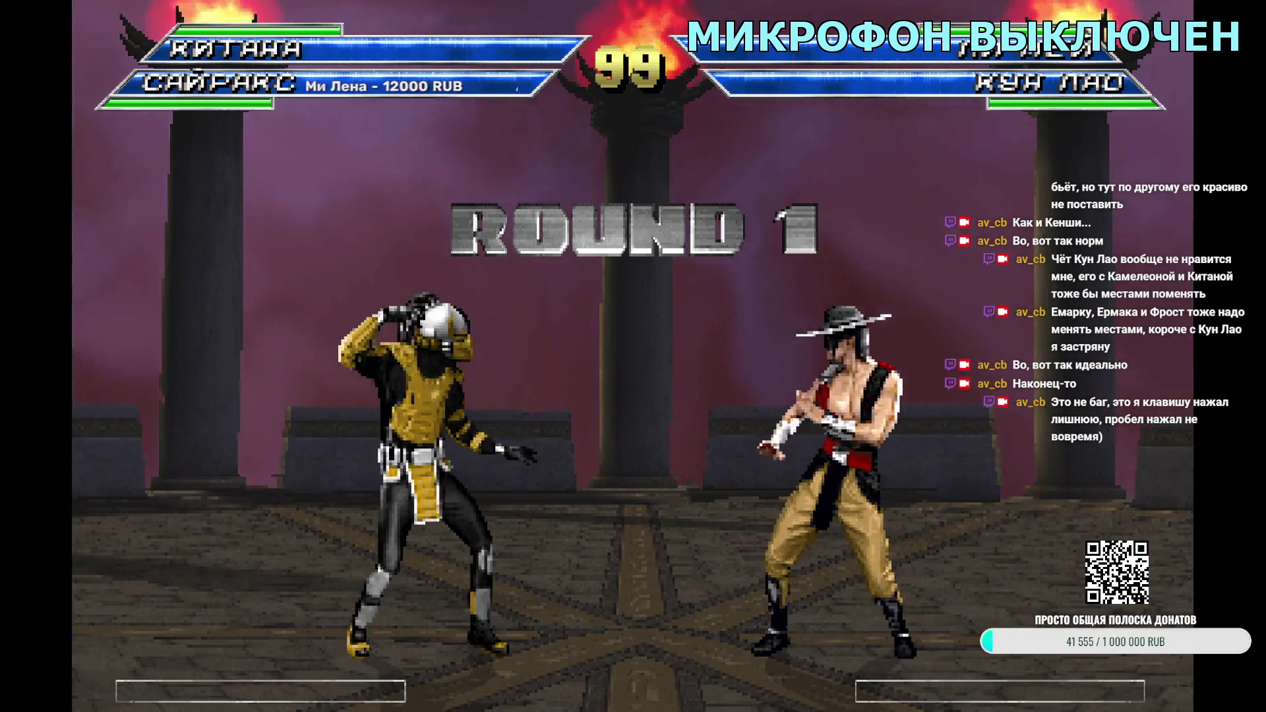
Step: View a Li Mei VS screen in TAG mode, then exit Mortal Kombat New Age from the main menu
key("Escape")
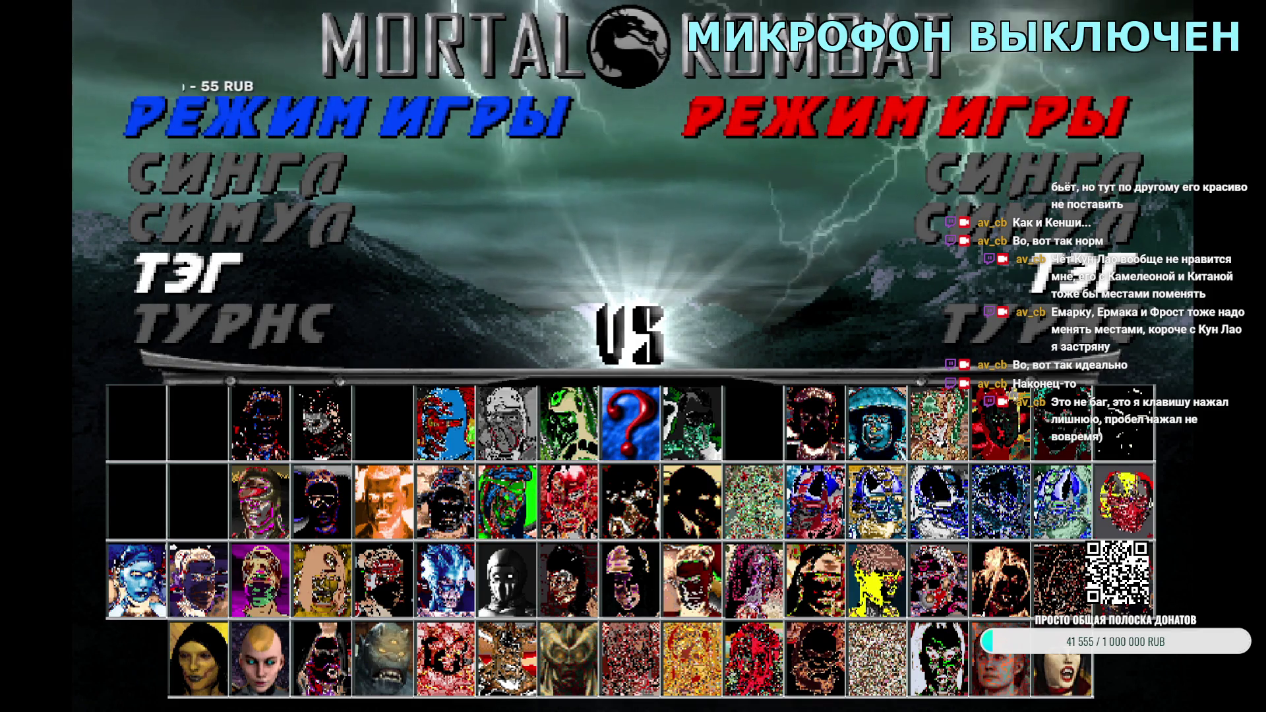
key("Return")
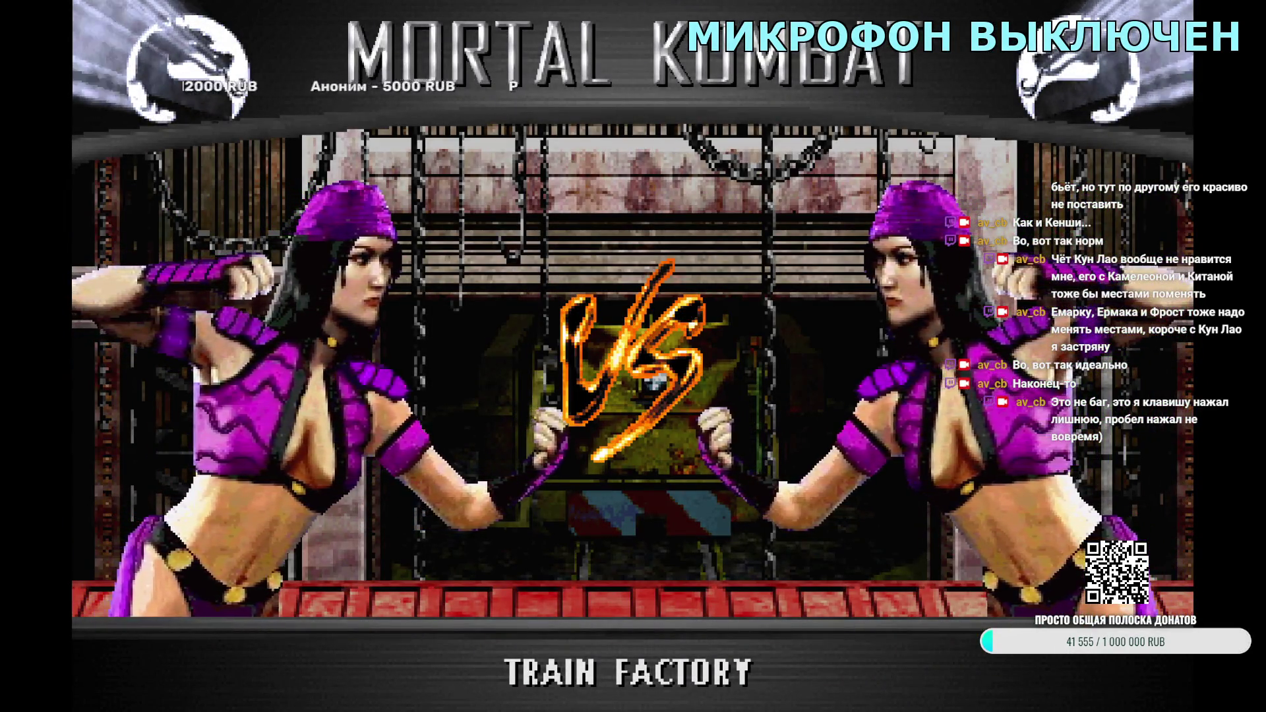
key("Escape")
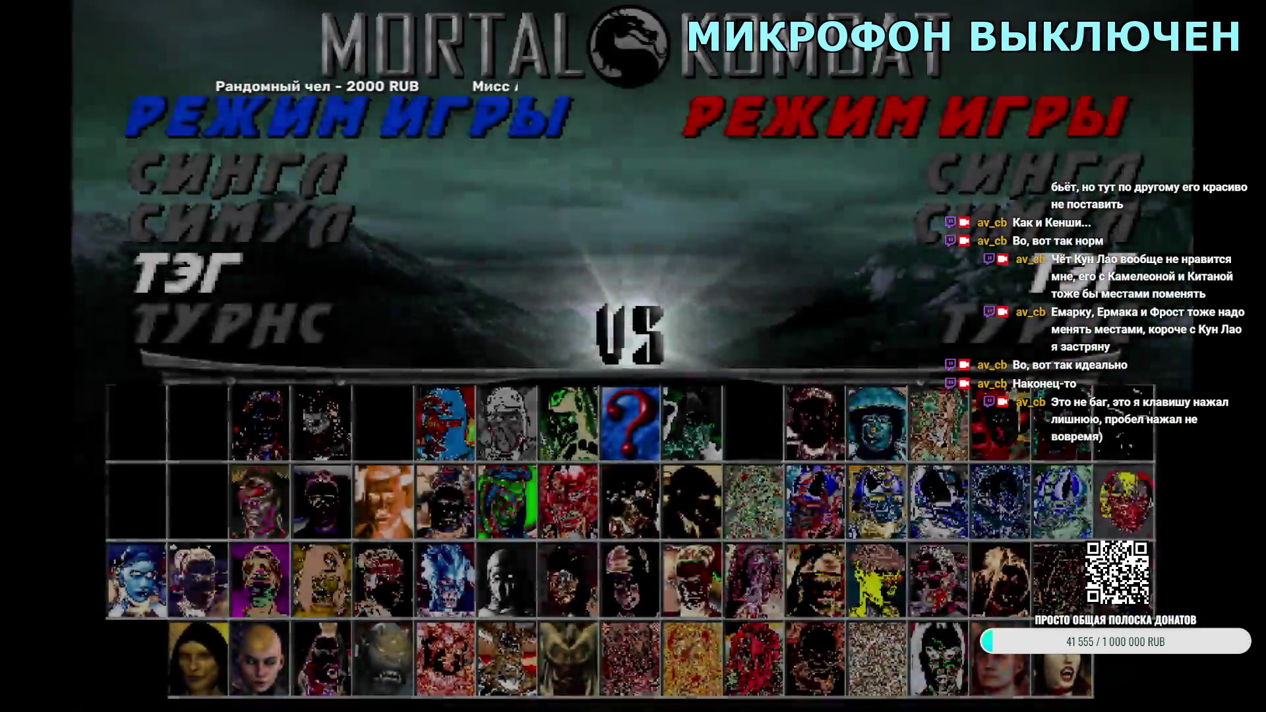
key("Escape")
key("Escape")
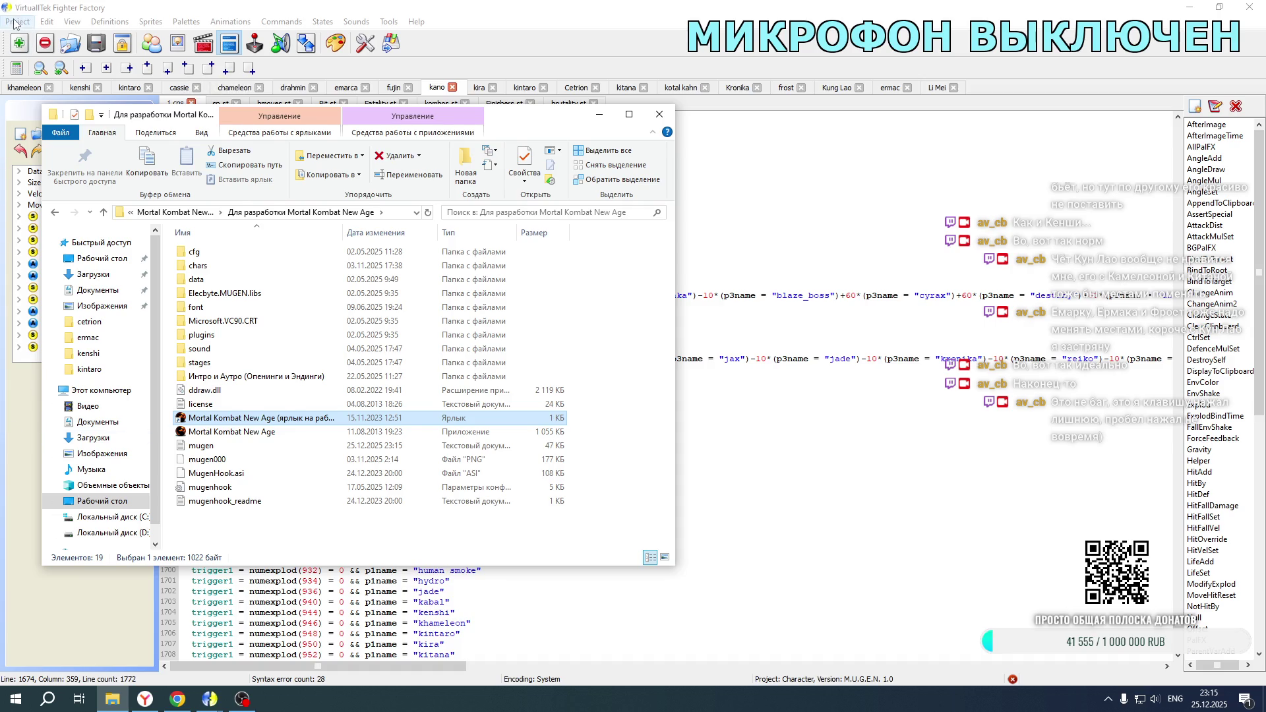
Step: Open chars\liu_kang\LIU_KANG.def as a project in Fighter Factory
left_click(17, 21)
left_click(29, 54)
left_click(373, 46)
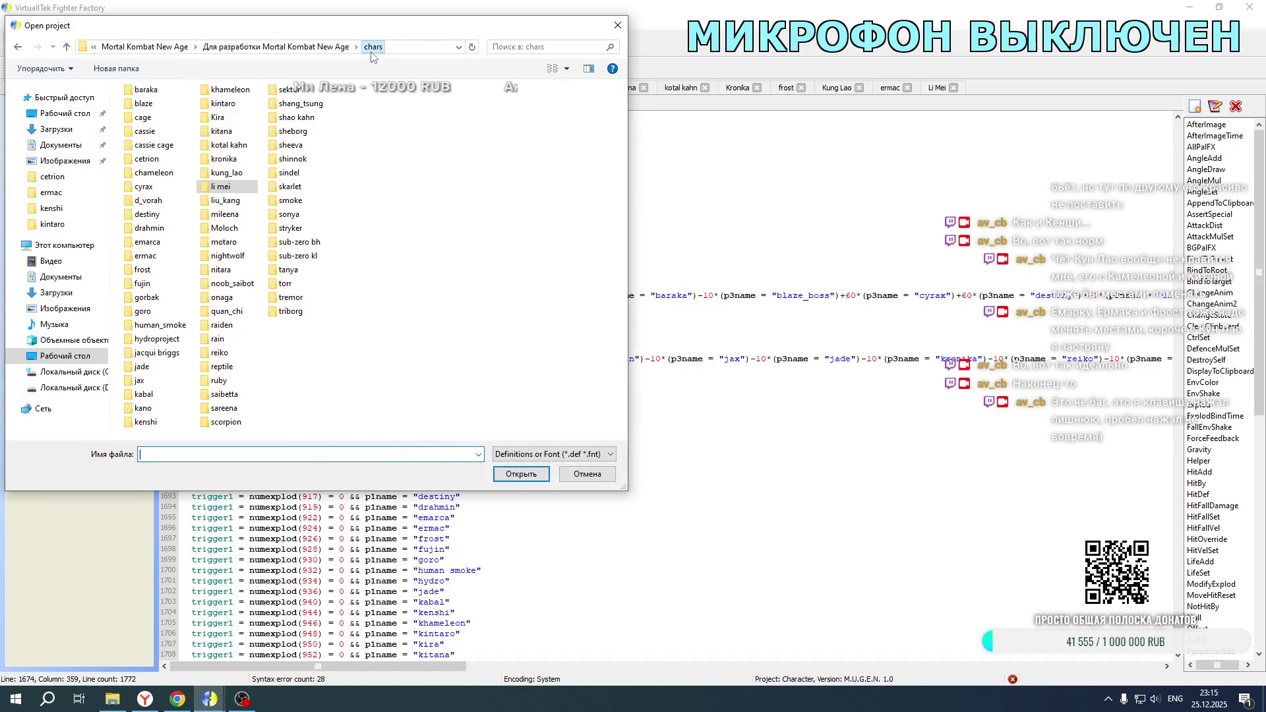
double_click(236, 201)
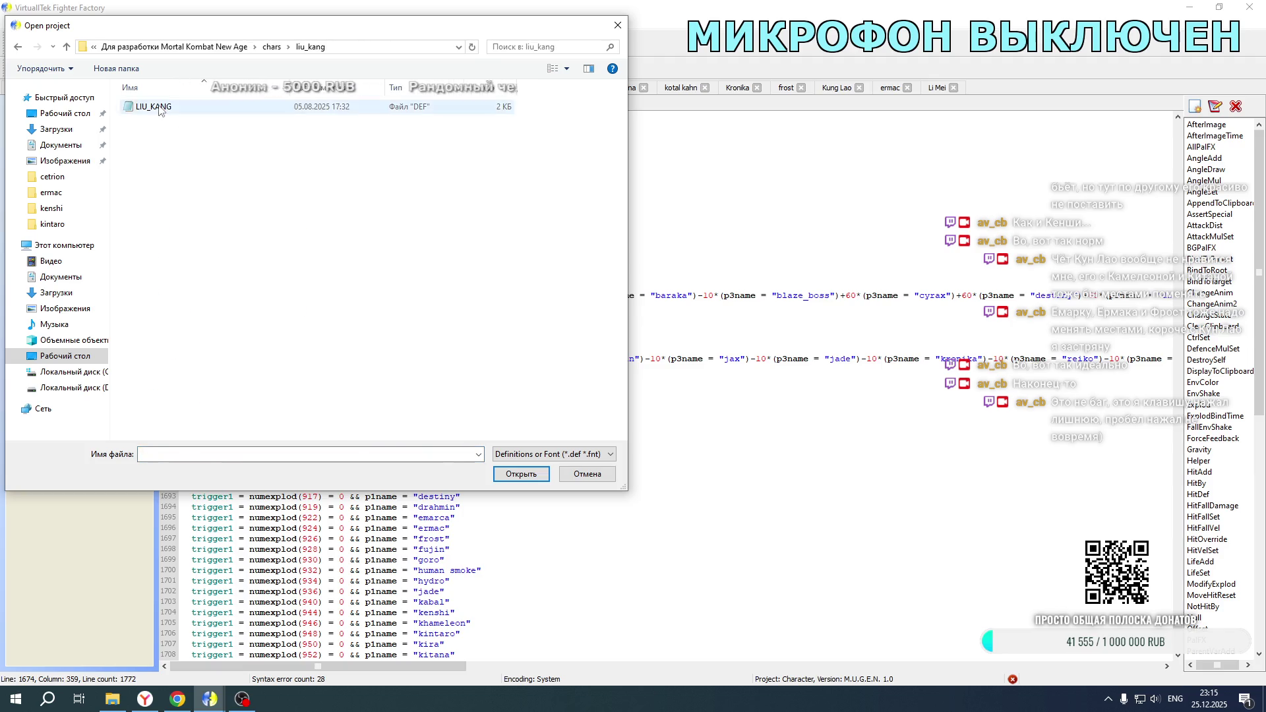
double_click(153, 107)
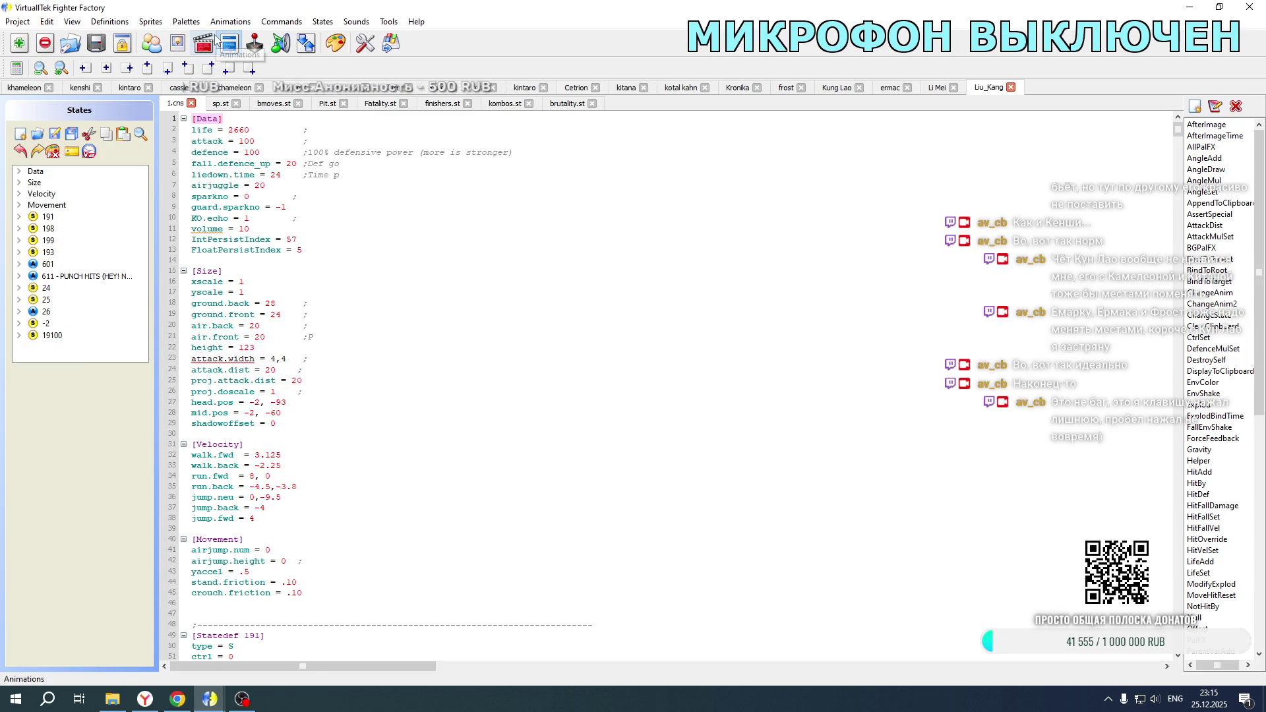
Step: In the Animations editor, browse Liu Kang's animations to the 9200 portrait animation
left_click(203, 42)
left_click_drag(92, 155, 116, 154)
left_click(36, 155)
left_click(36, 154)
left_click(36, 155)
left_click(36, 155)
left_click(36, 155)
left_click(36, 155)
left_click(37, 155)
left_click(36, 155)
left_click(36, 155)
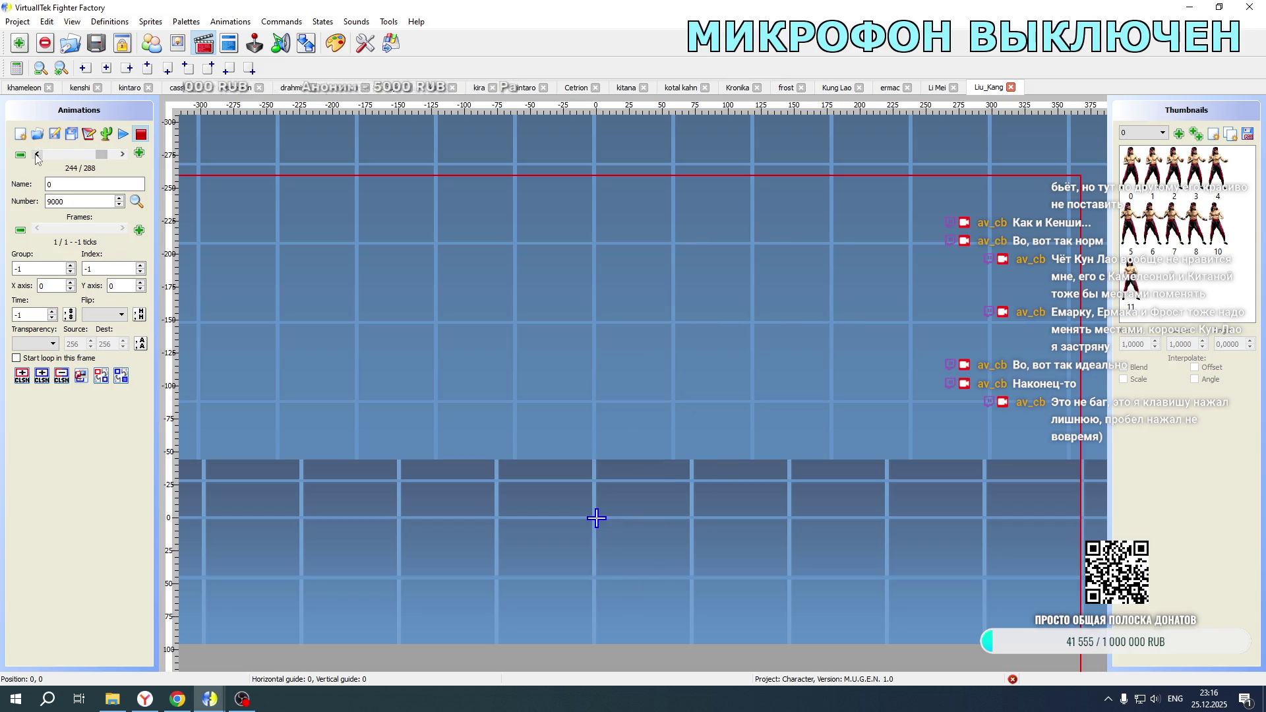
left_click(36, 155)
left_click(37, 155)
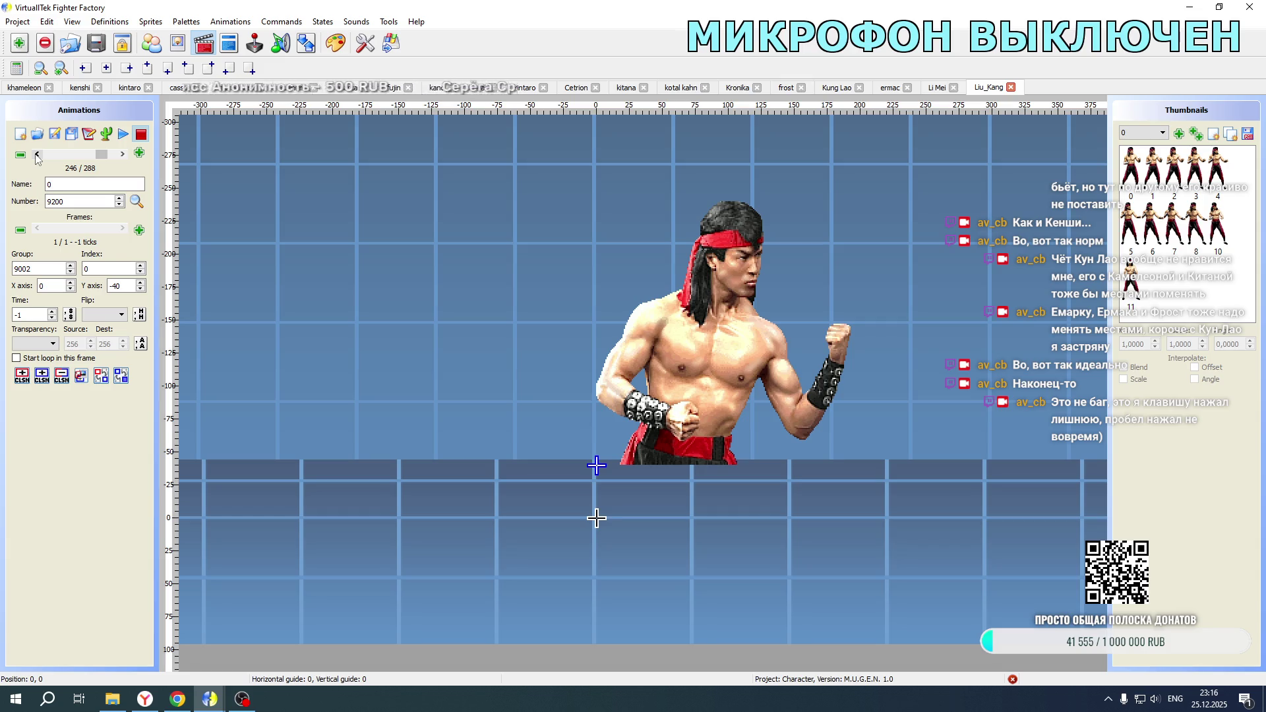
Step: Copy animation 9200's frame into 9210 with X offset 40, flipped horizontally
left_click(55, 133)
left_click_drag(644, 279, 535, 278)
key("ctrl+c")
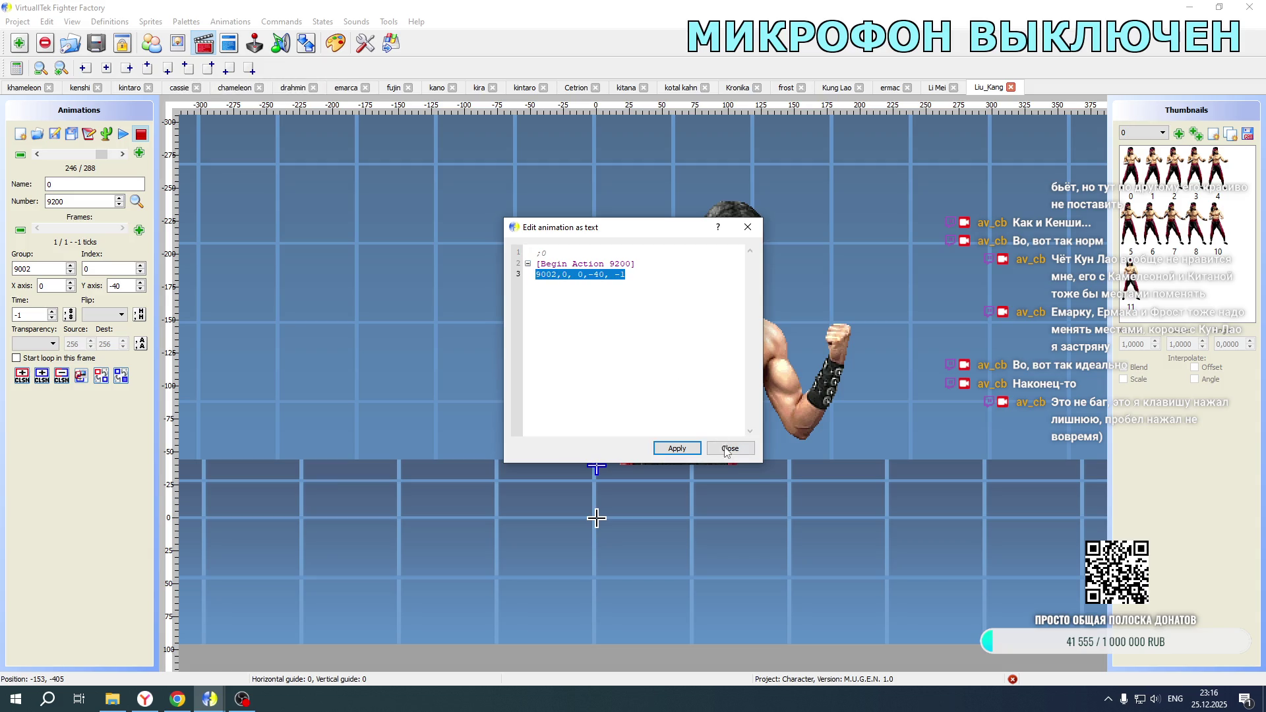
left_click(726, 451)
left_click(122, 154)
left_click(122, 154)
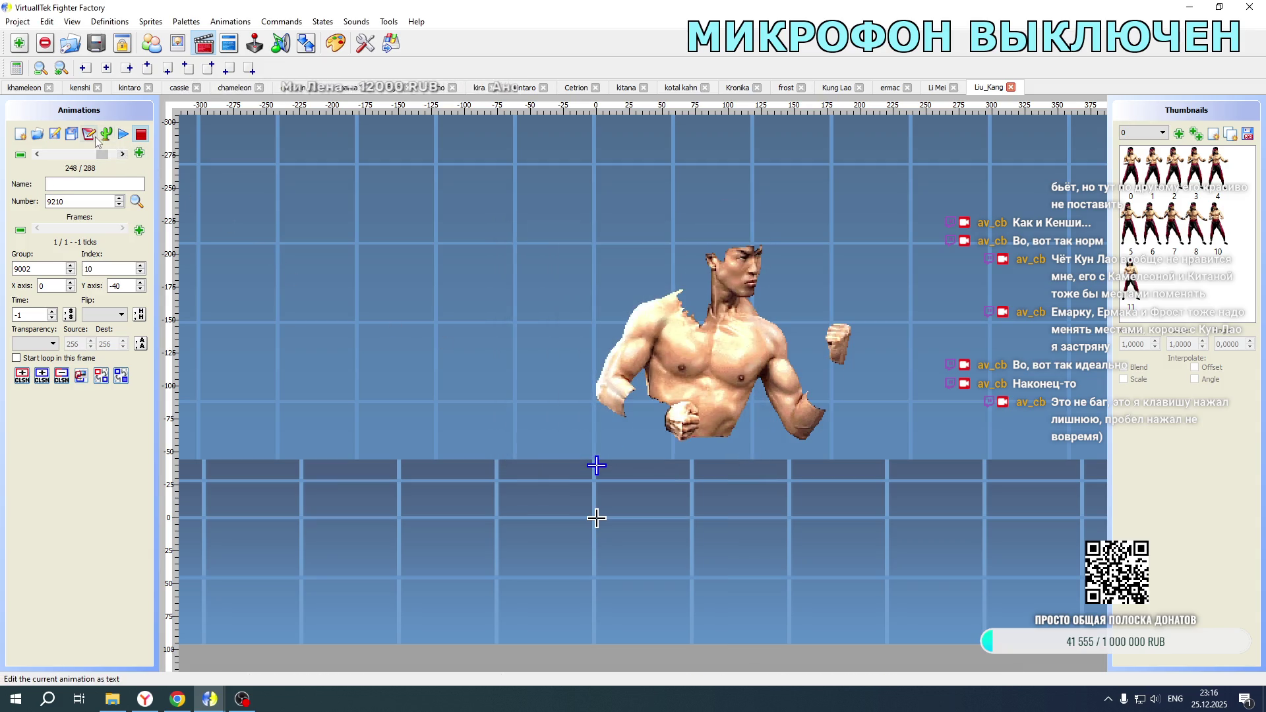
left_click(92, 136)
left_click_drag(639, 278, 535, 276)
key("ctrl+v")
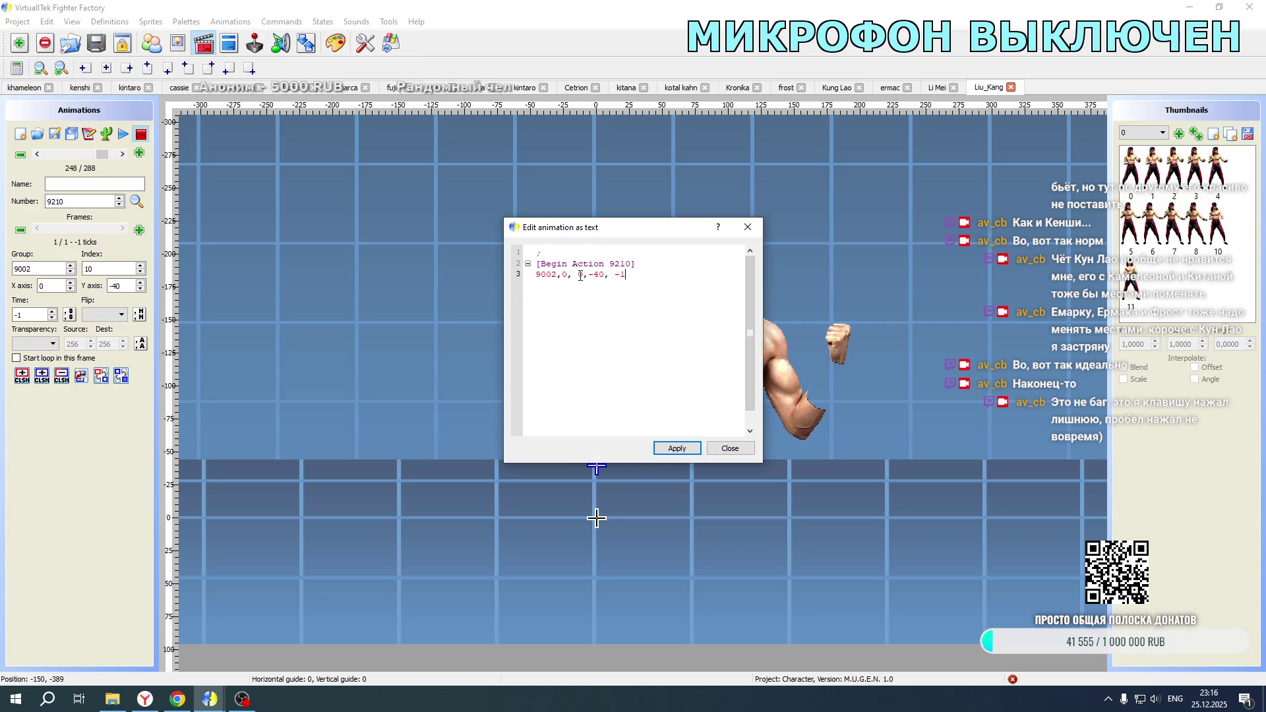
type("4")
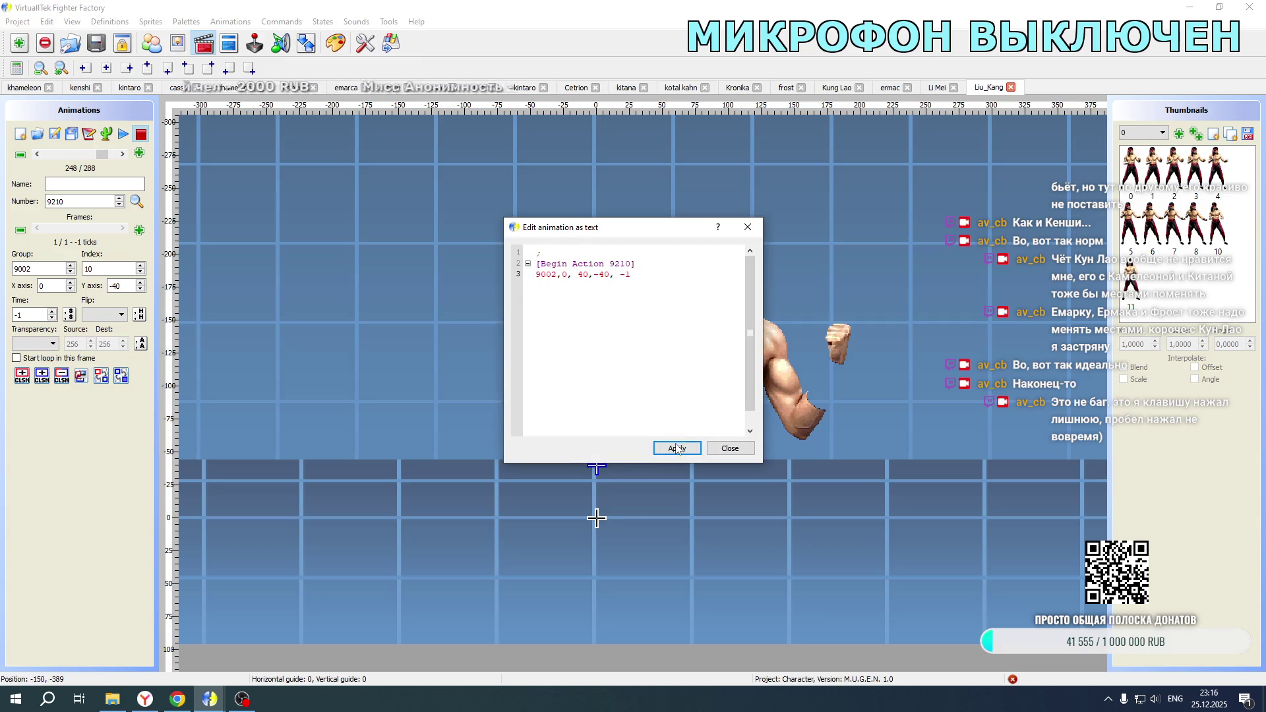
left_click(677, 448)
left_click(729, 448)
left_click(105, 315)
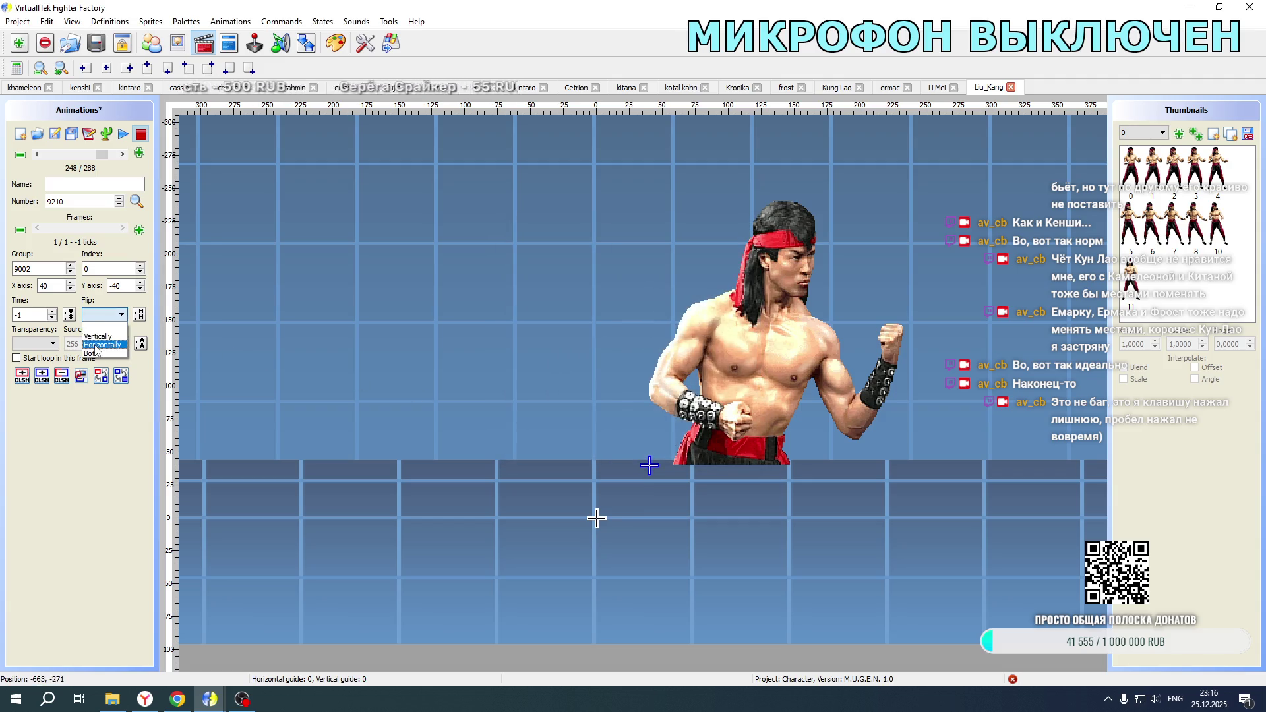
left_click(100, 334)
Step: Set animation 9211 to sprite 9002,1 at offset 40,-40, flip it horizontally, and save
left_click(122, 154)
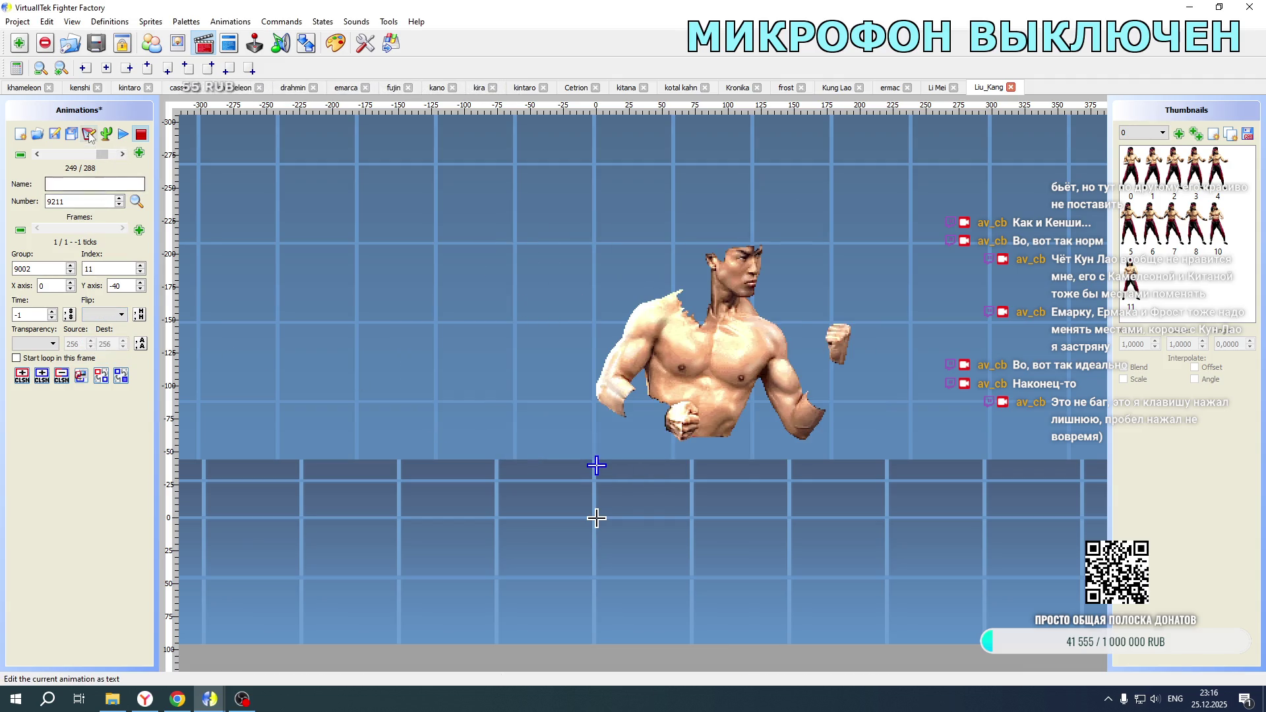
left_click(55, 134)
double_click(567, 274)
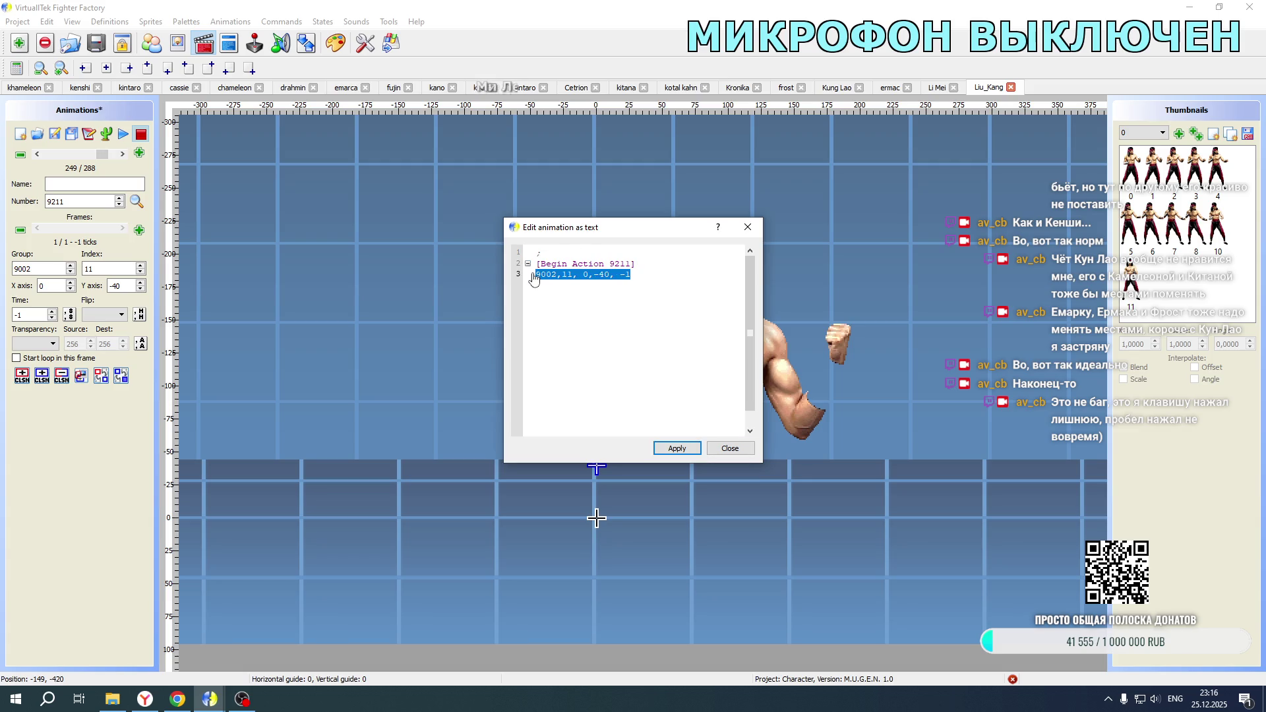
type("0")
key("BackSpace")
type("1")
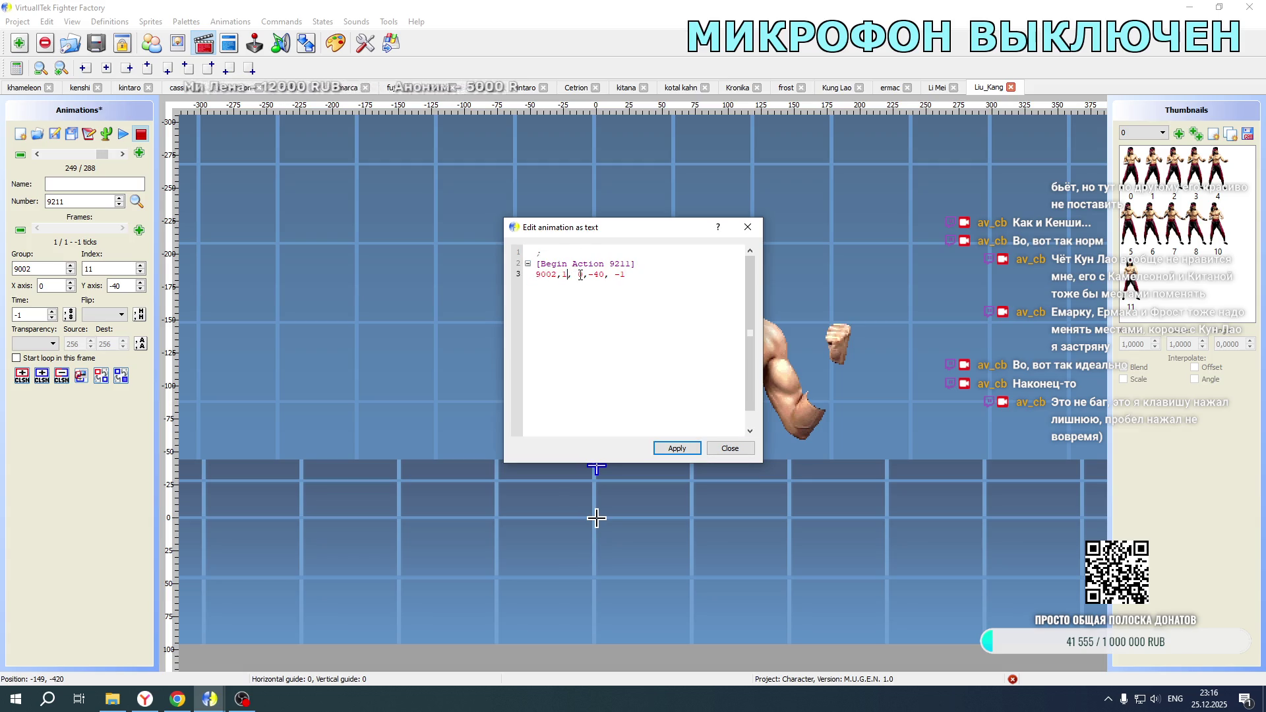
double_click(581, 274)
type("40")
left_click(677, 448)
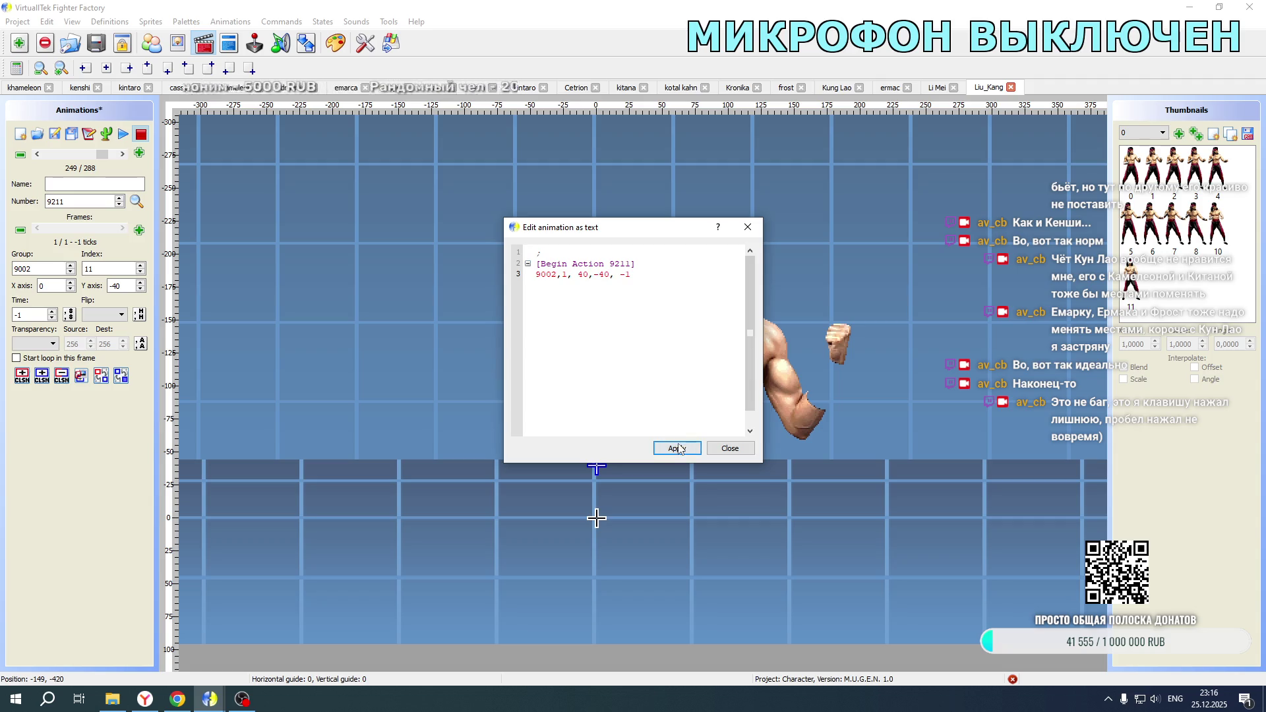
left_click(730, 448)
left_click(121, 314)
left_click(99, 335)
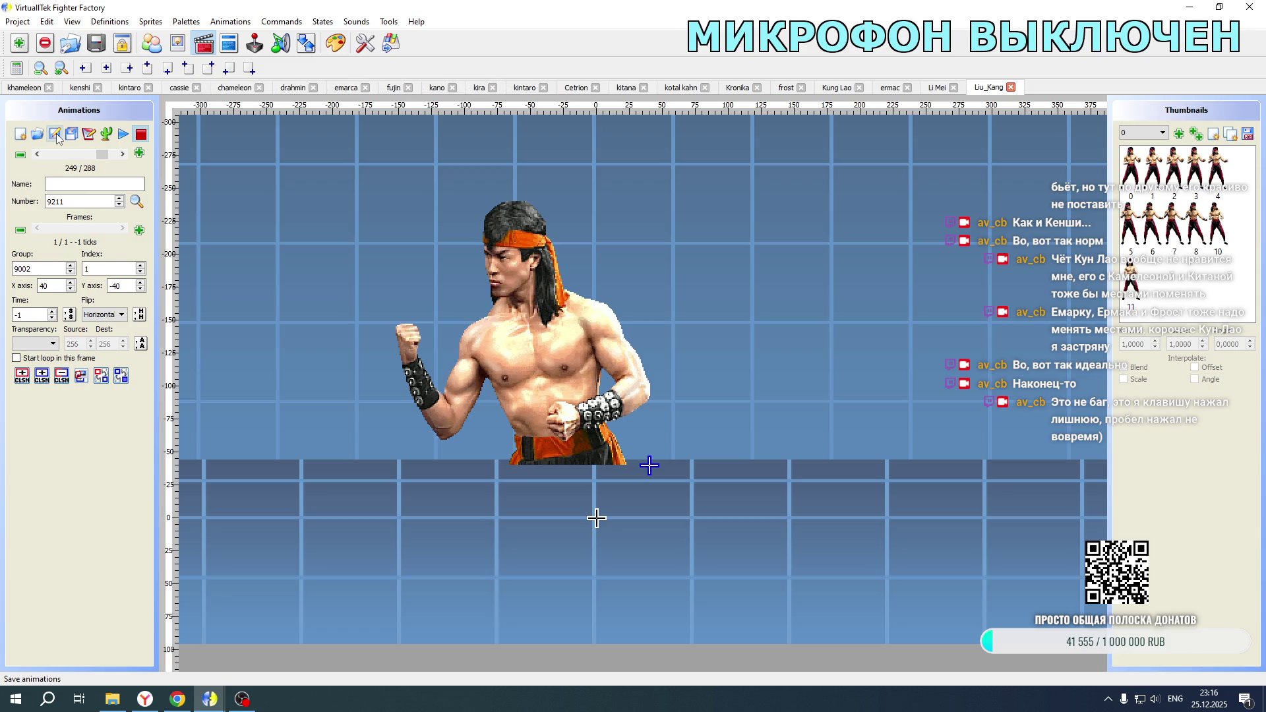
left_click(57, 133)
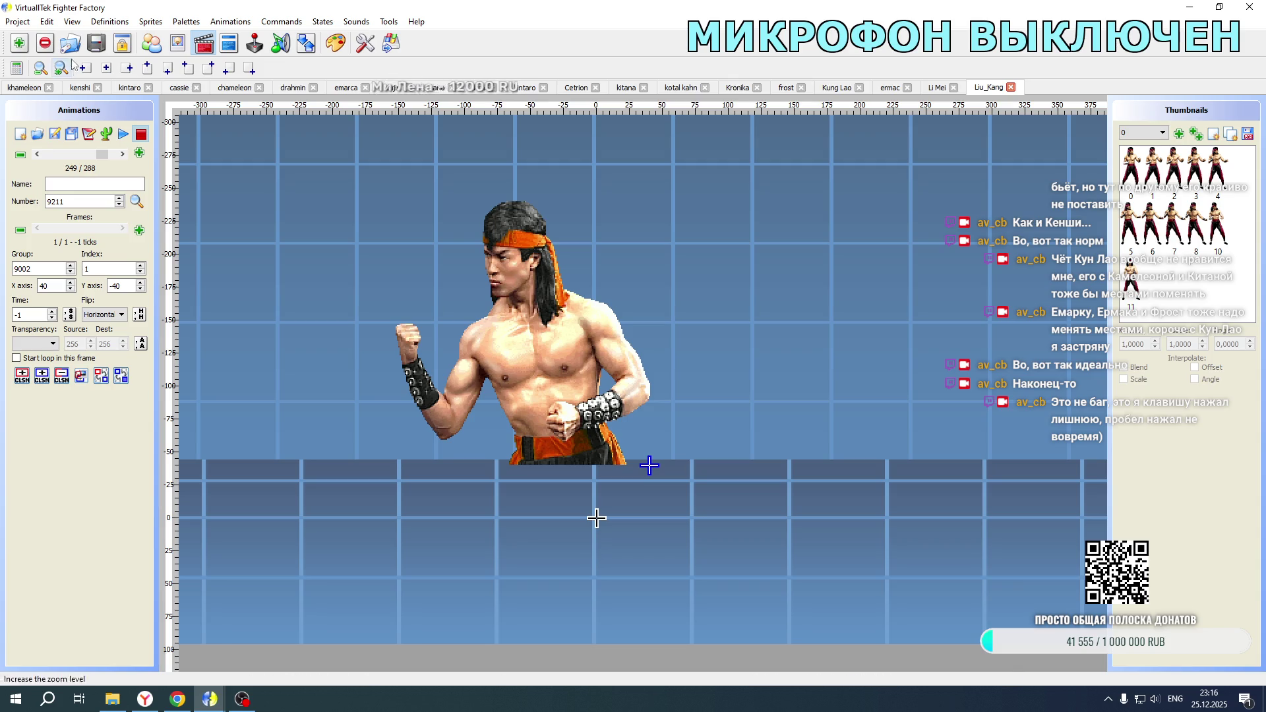
left_click(229, 42)
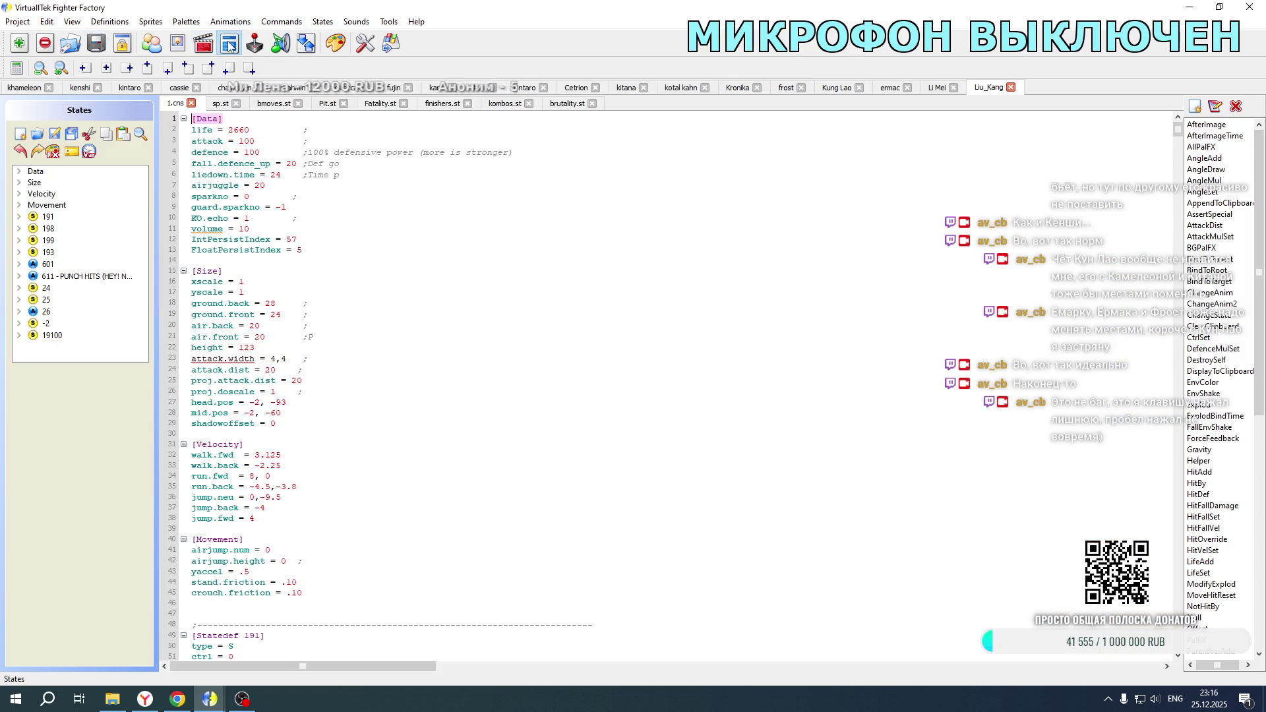
Step: Duplicate the two portrait Explod blocks in state 19100 and set the copies' anim to 9210
left_click(68, 336)
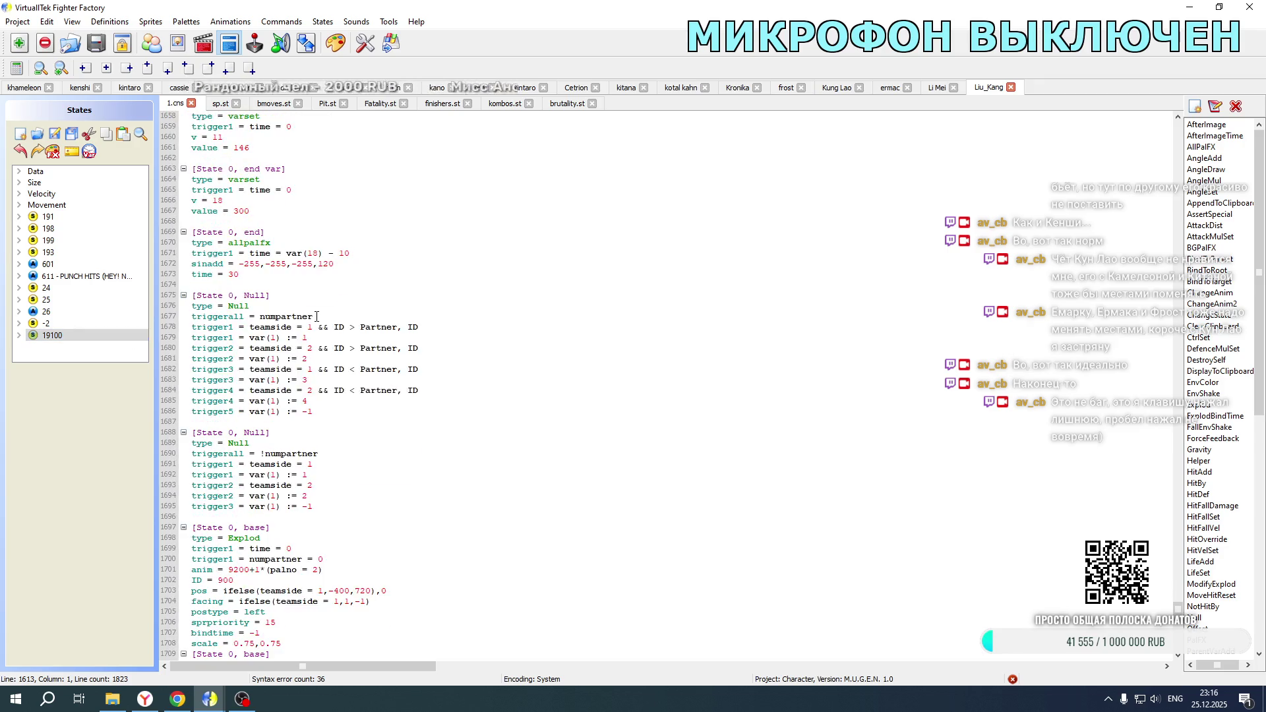
scroll(316, 316, "down", 7)
mouse_move(282, 495)
left_mouse_down()
mouse_move(178, 329)
mouse_move(162, 223)
left_mouse_up()
key("ctrl+c")
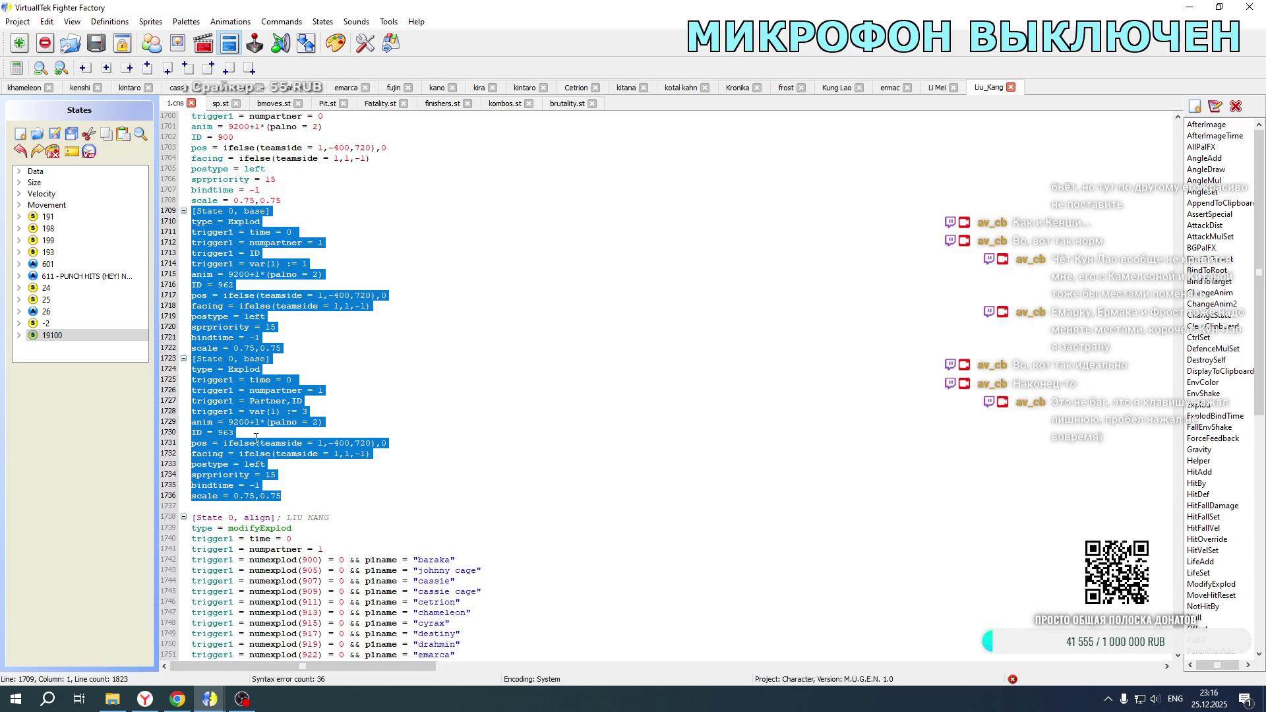
left_click(285, 497)
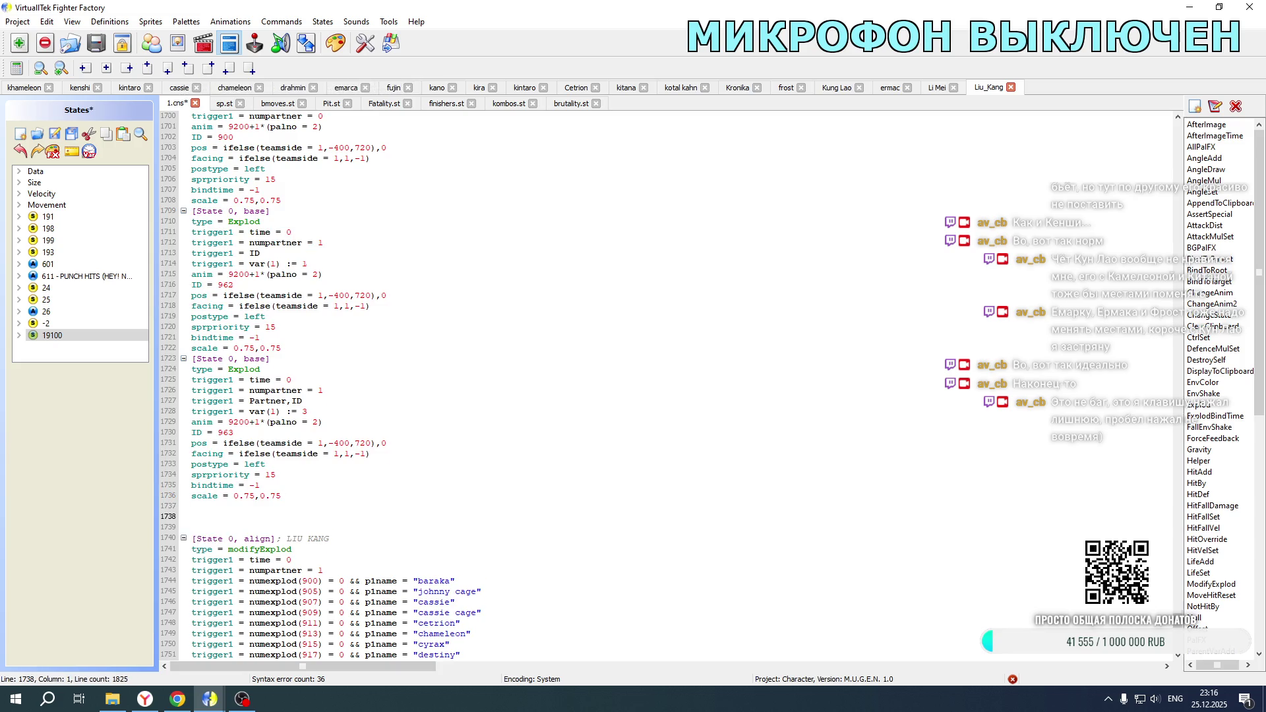
key("ctrl+v")
scroll(282, 474, "down", 2)
left_click(245, 369)
left_click(244, 517)
key("BackSpace")
type("1")
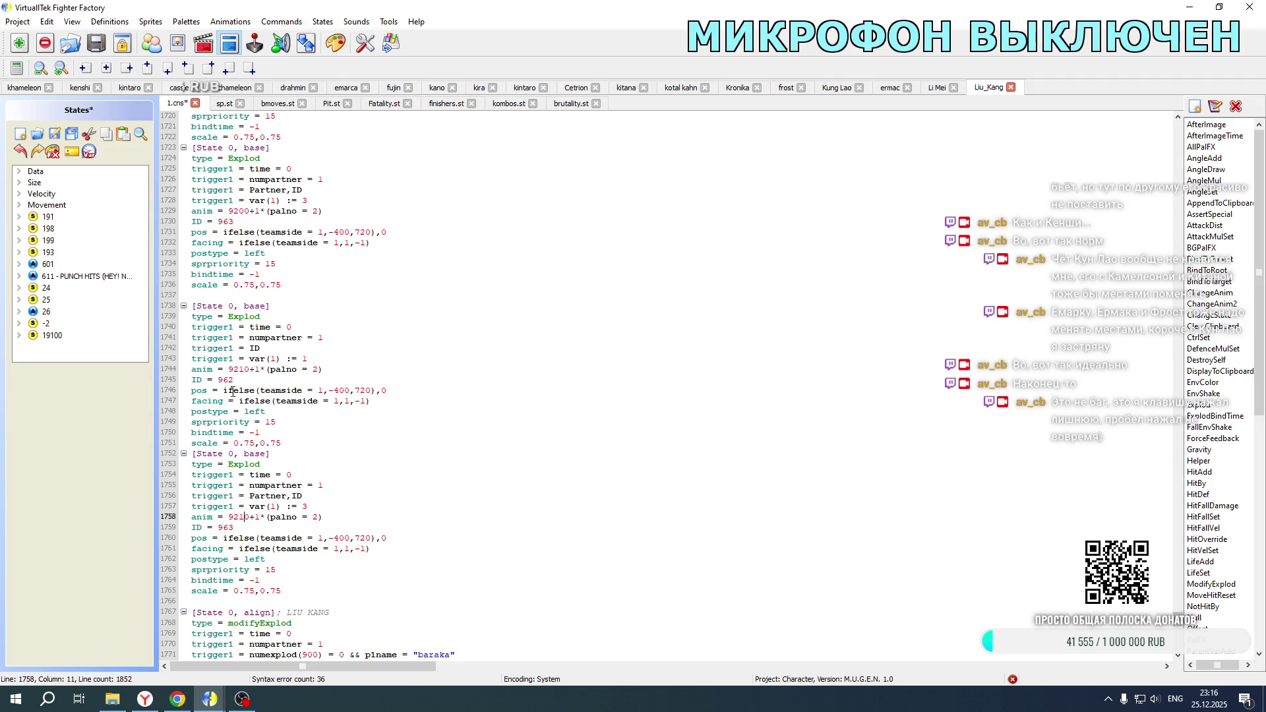
Step: Give the copied explods IDs 1088 and 1089, using Li Mei's file as reference
left_click(937, 87)
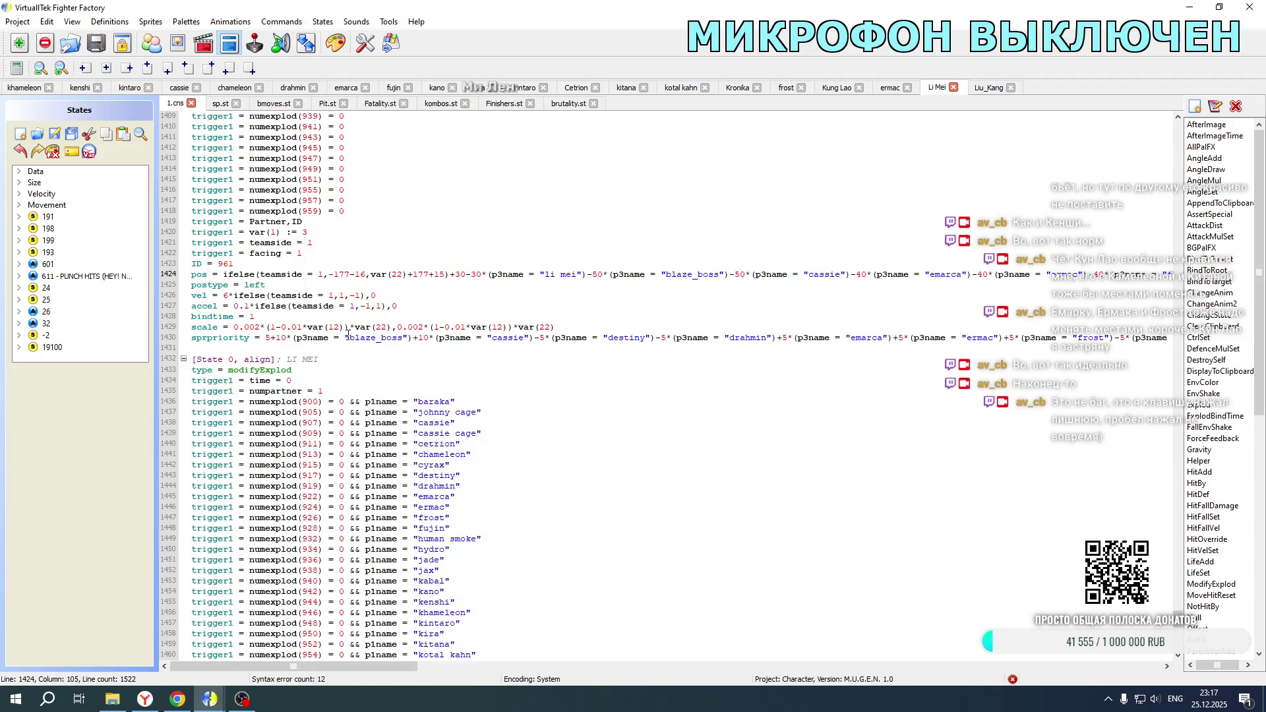
scroll(348, 333, "down", 20)
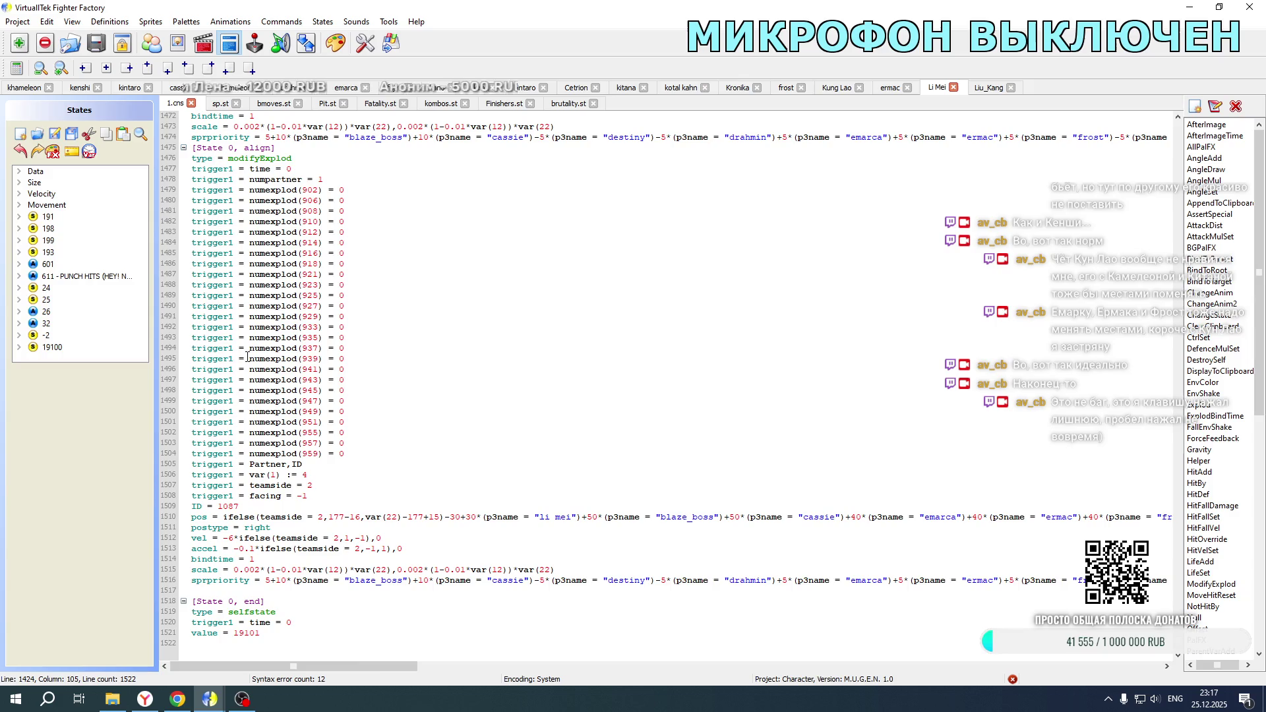
left_click(979, 88)
double_click(234, 380)
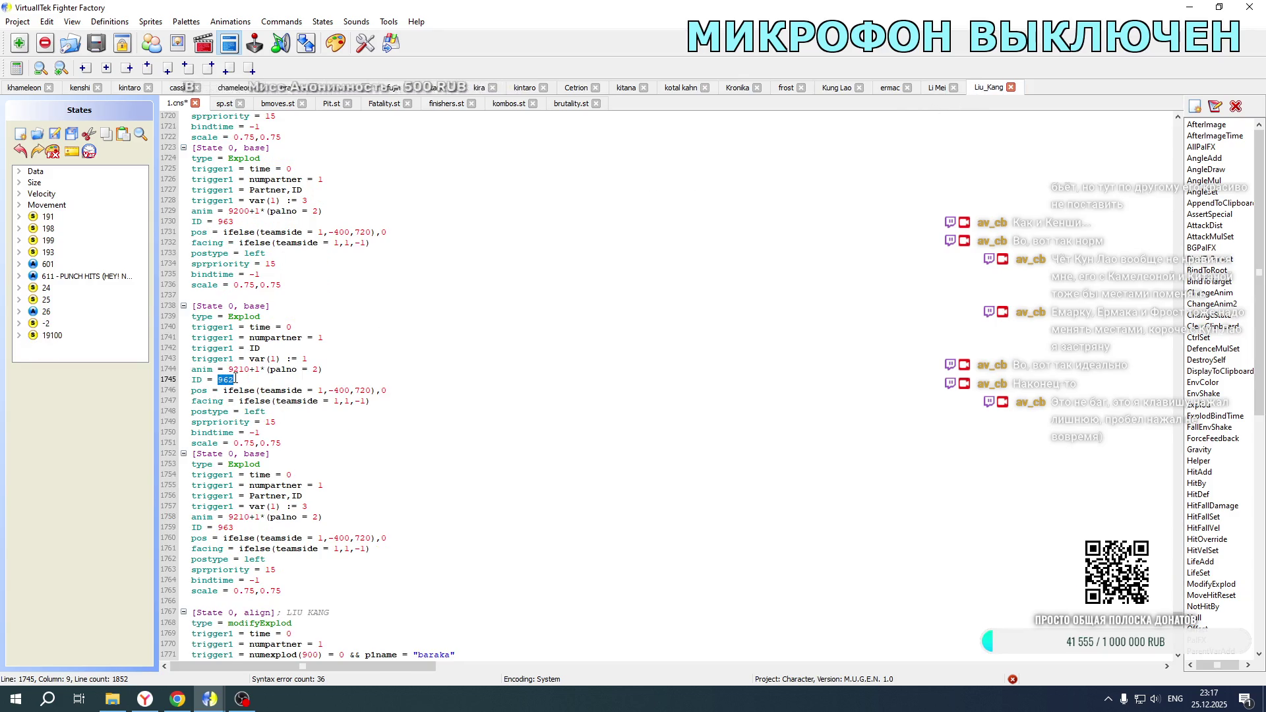
type("1088")
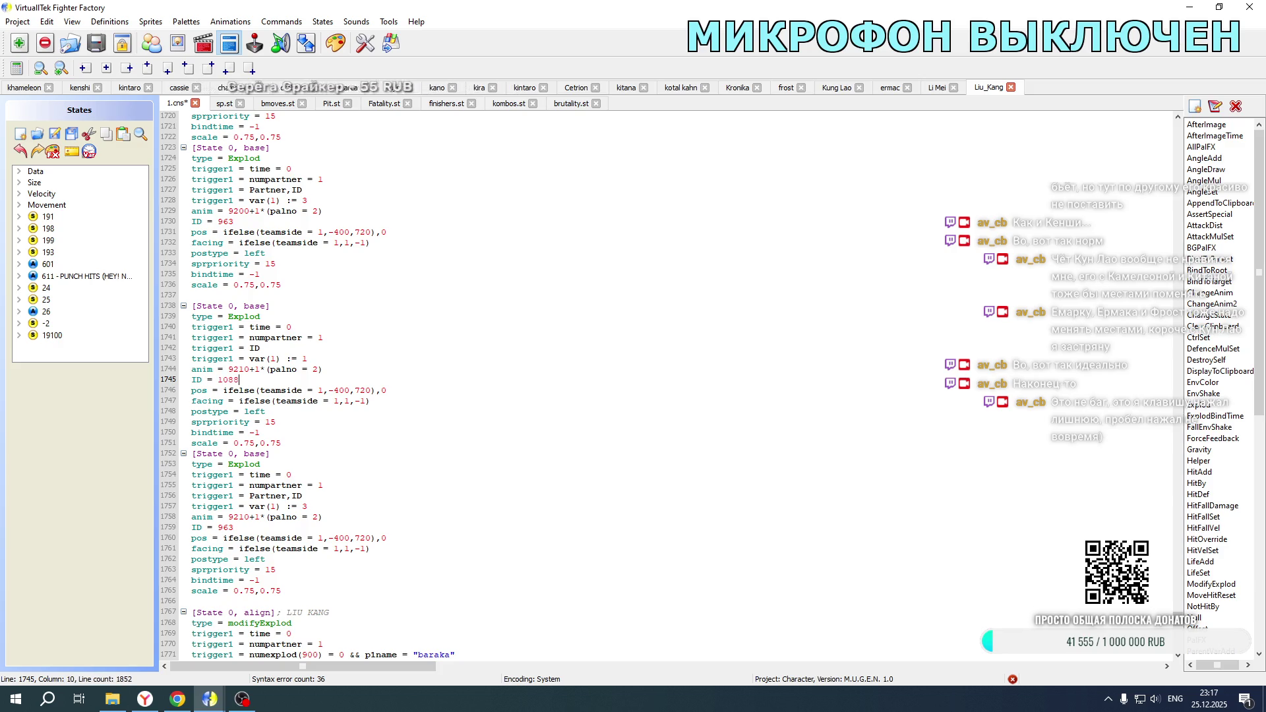
left_click(936, 87)
scroll(269, 586, "down", 6)
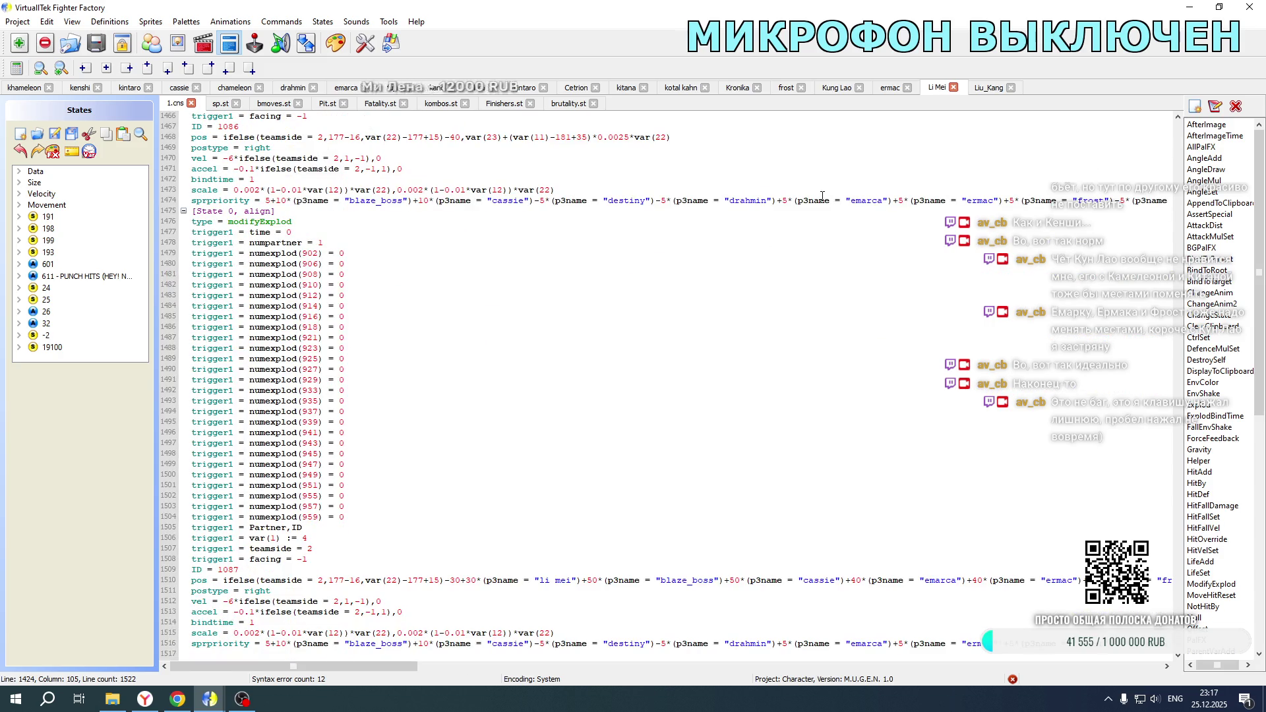
left_click(986, 89)
double_click(220, 373)
type("1089")
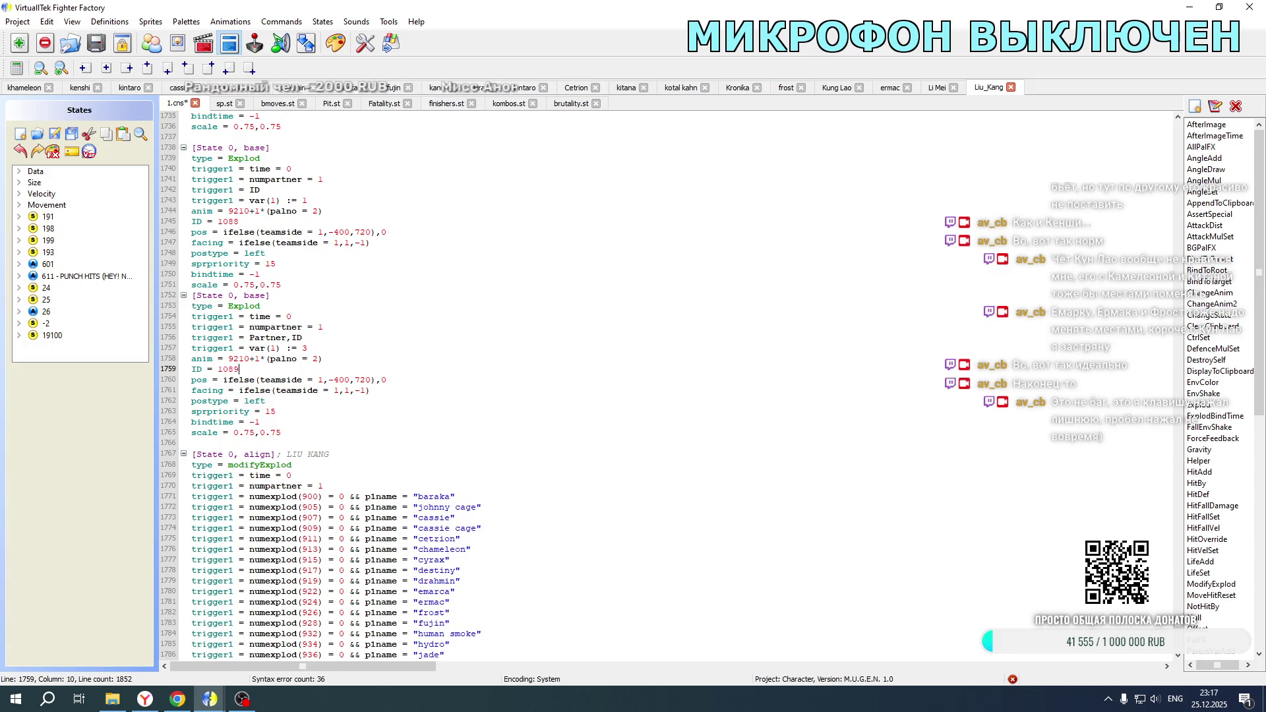
Step: Copy Li Mei's teamside and facing trigger lines into the portrait Explod blocks
scroll(252, 361, "up", 2)
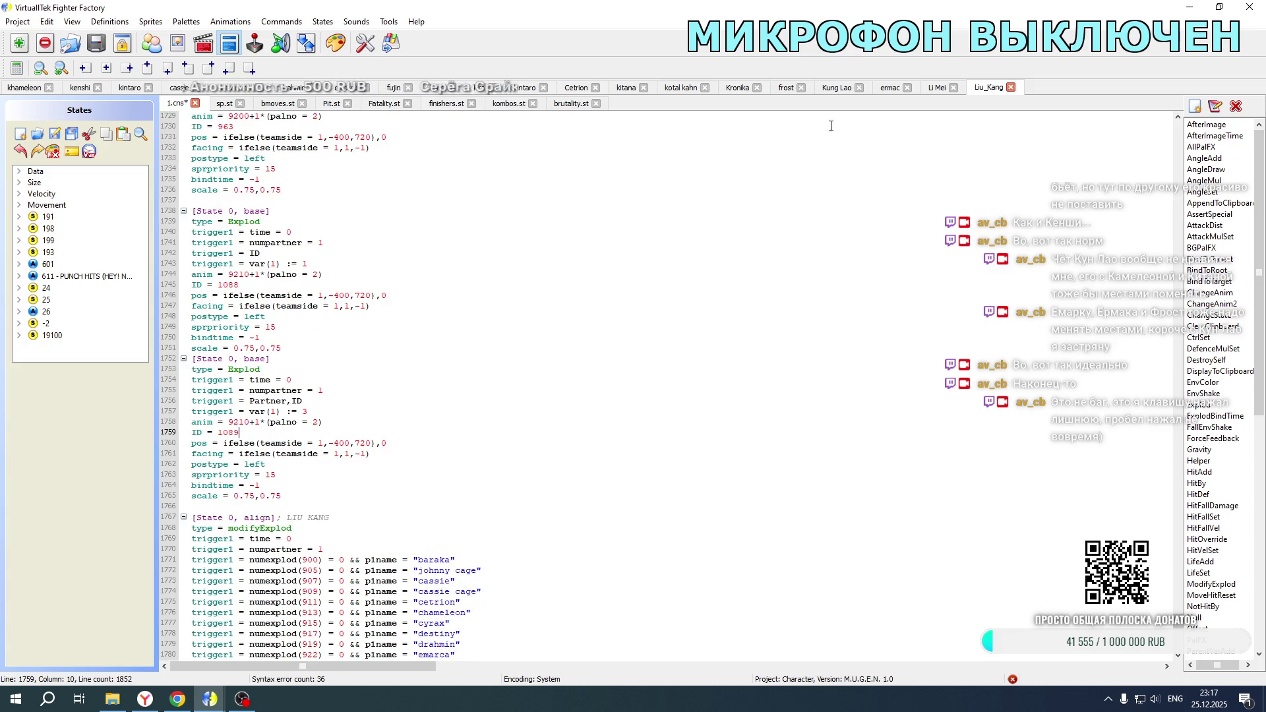
left_click(937, 88)
left_click_drag(333, 259, 323, 236)
key("ctrl+c")
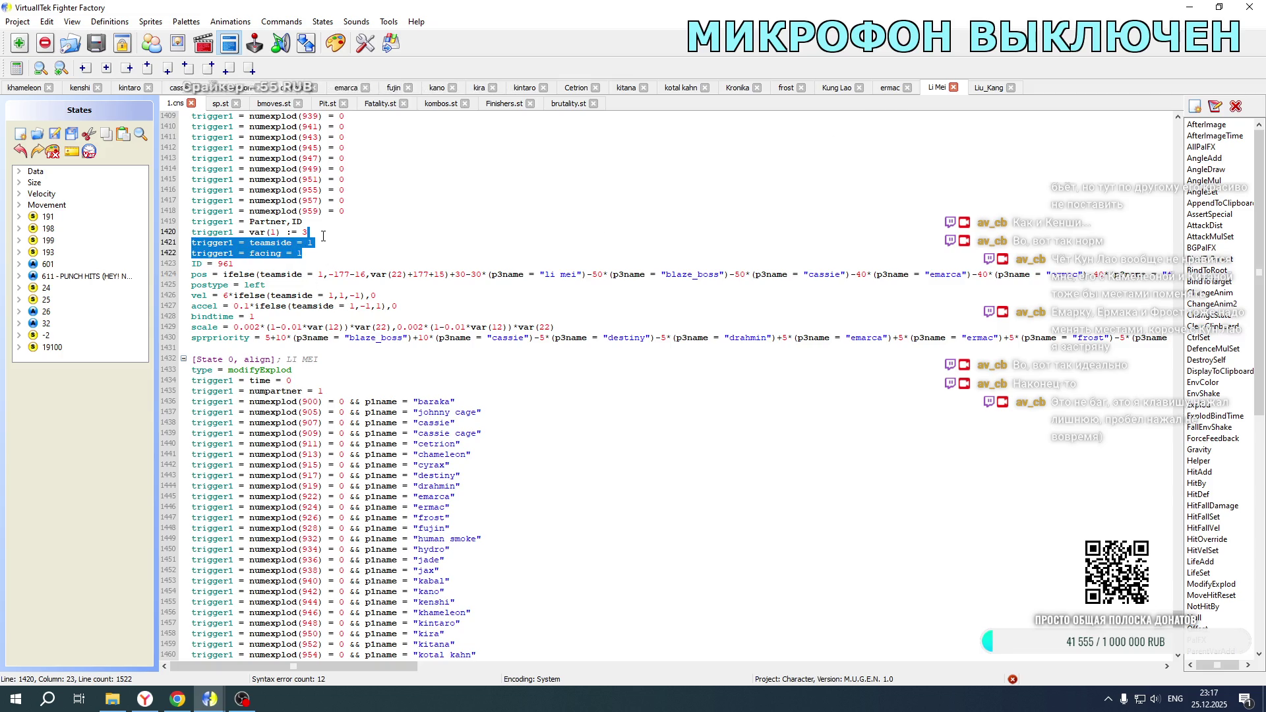
left_click(988, 88)
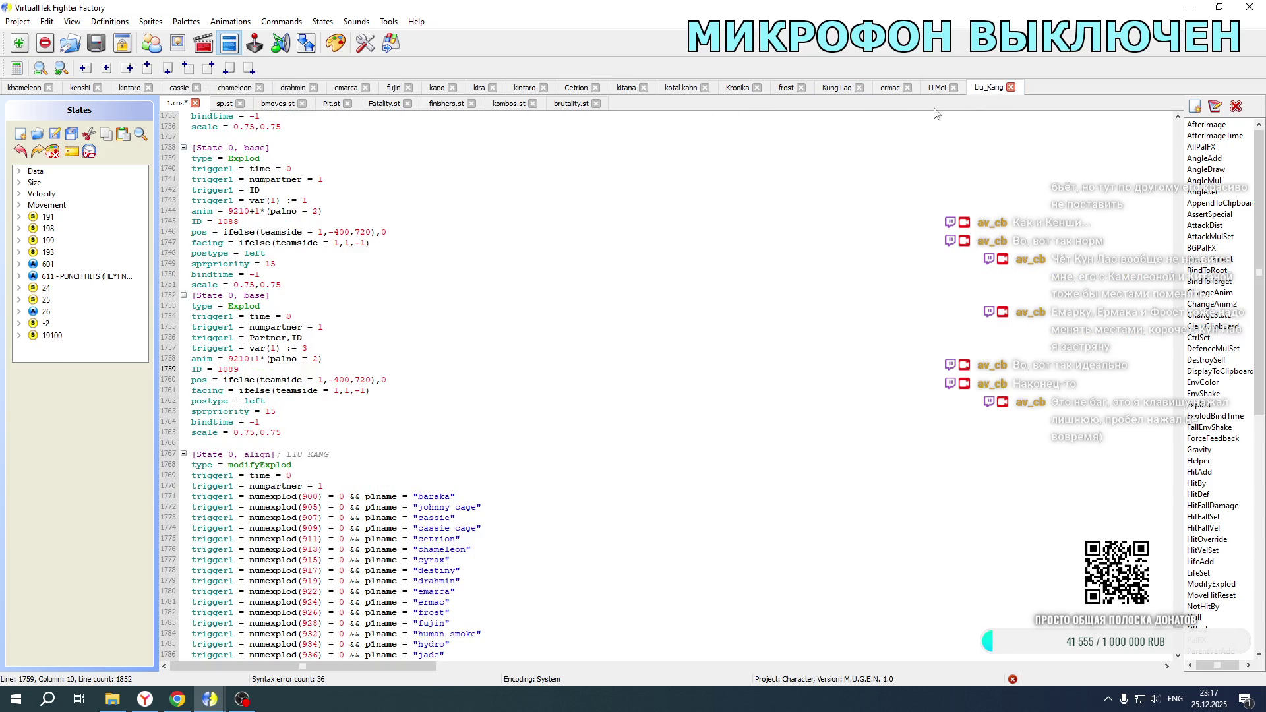
scroll(392, 282, "up", 10)
left_click(326, 254)
key("ctrl+v")
left_click(327, 422)
key("ctrl+v")
scroll(348, 365, "down", 5)
scroll(347, 365, "down", 3)
left_click(330, 348)
key("ctrl+v")
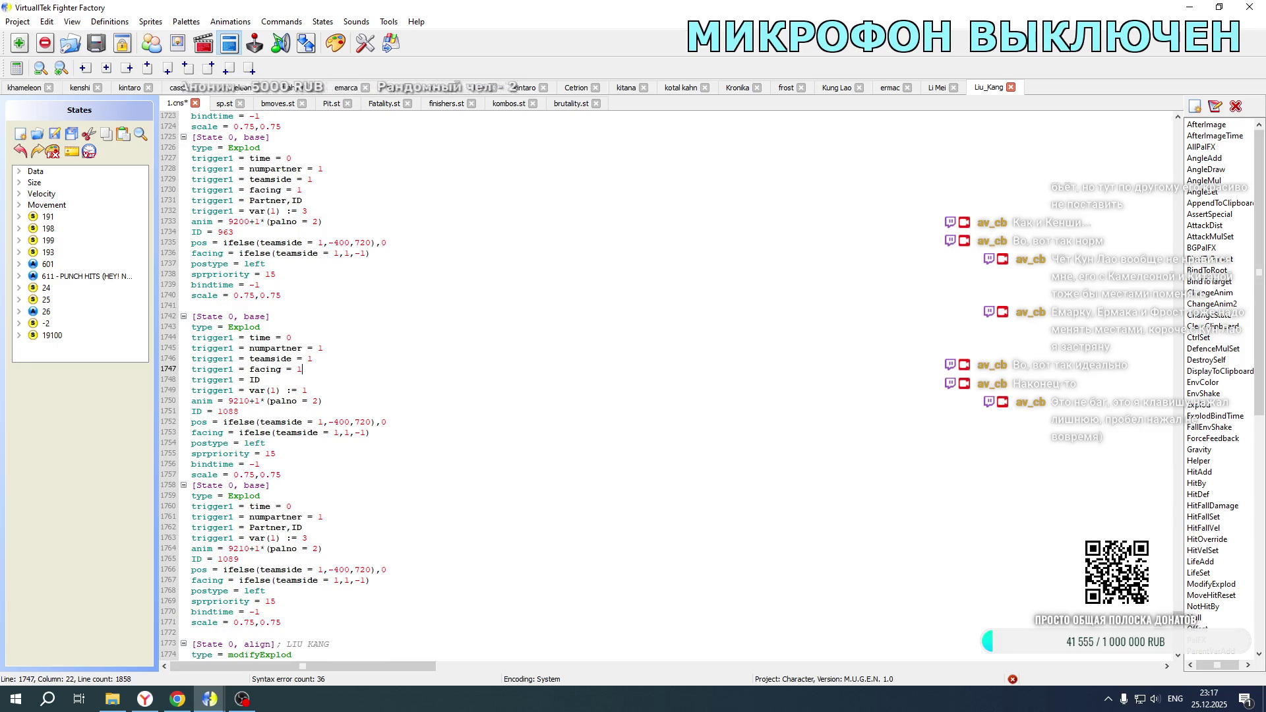
Step: Set the 1088 and 1089 triggers to teamside 2 with negated facing
left_click(312, 359)
key("BackSpace")
type("2")
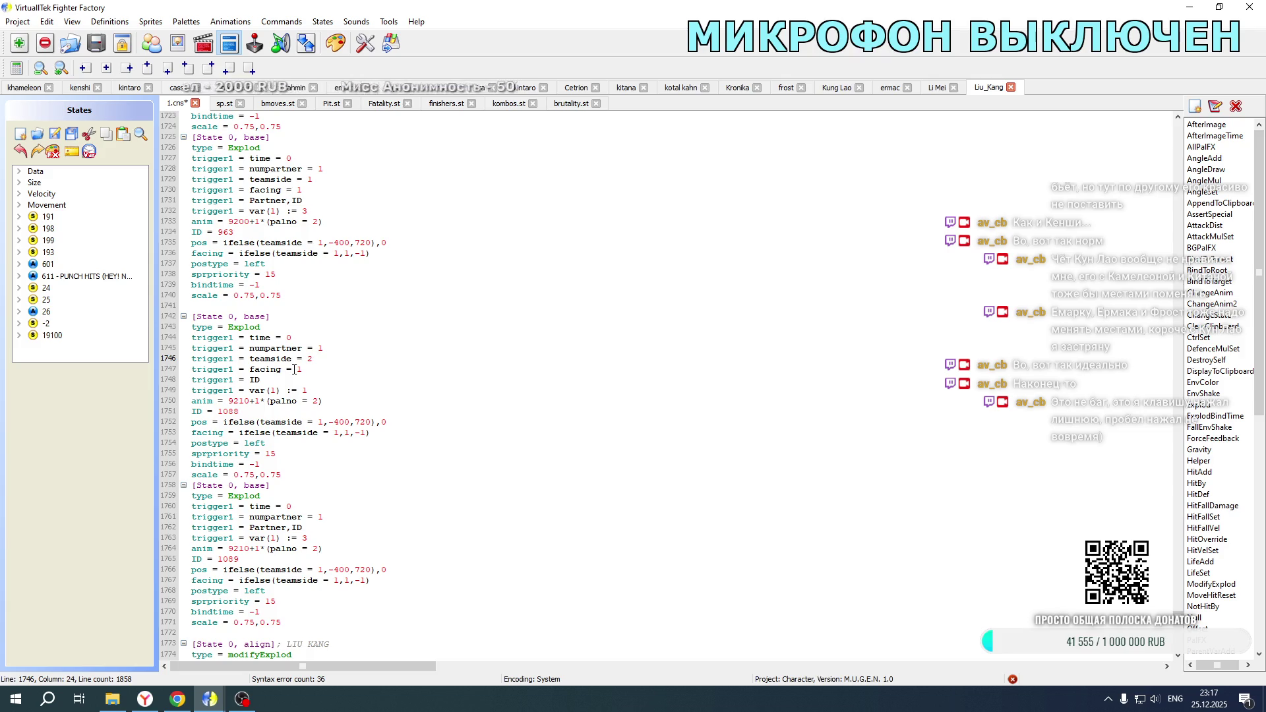
left_click(297, 370)
type("-")
scroll(303, 369, "down", 5)
left_click(326, 359)
key("ctrl+v")
double_click(311, 369)
type("2")
left_click(298, 380)
type("-")
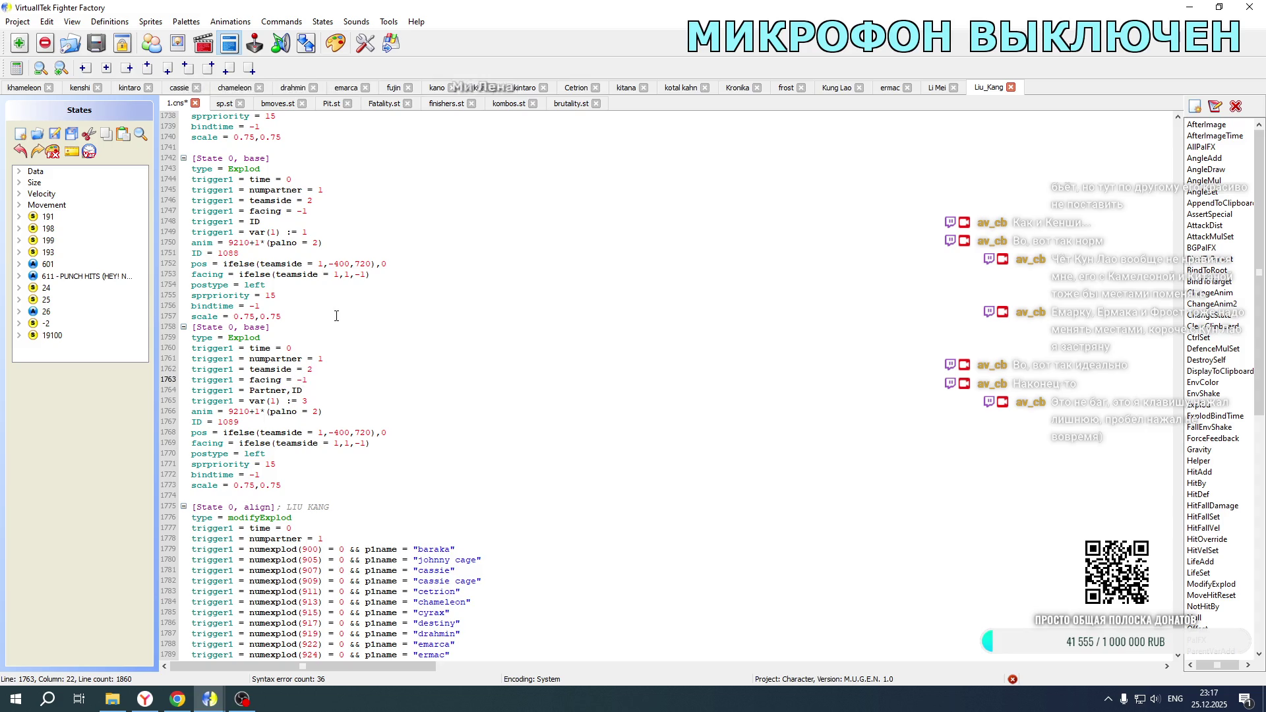
Step: Paste the teamside and facing triggers into the align explod's trigger groups
scroll(336, 316, "down", 16)
left_click(312, 334)
key("ctrl+v")
scroll(320, 349, "down", 8)
left_click(316, 506)
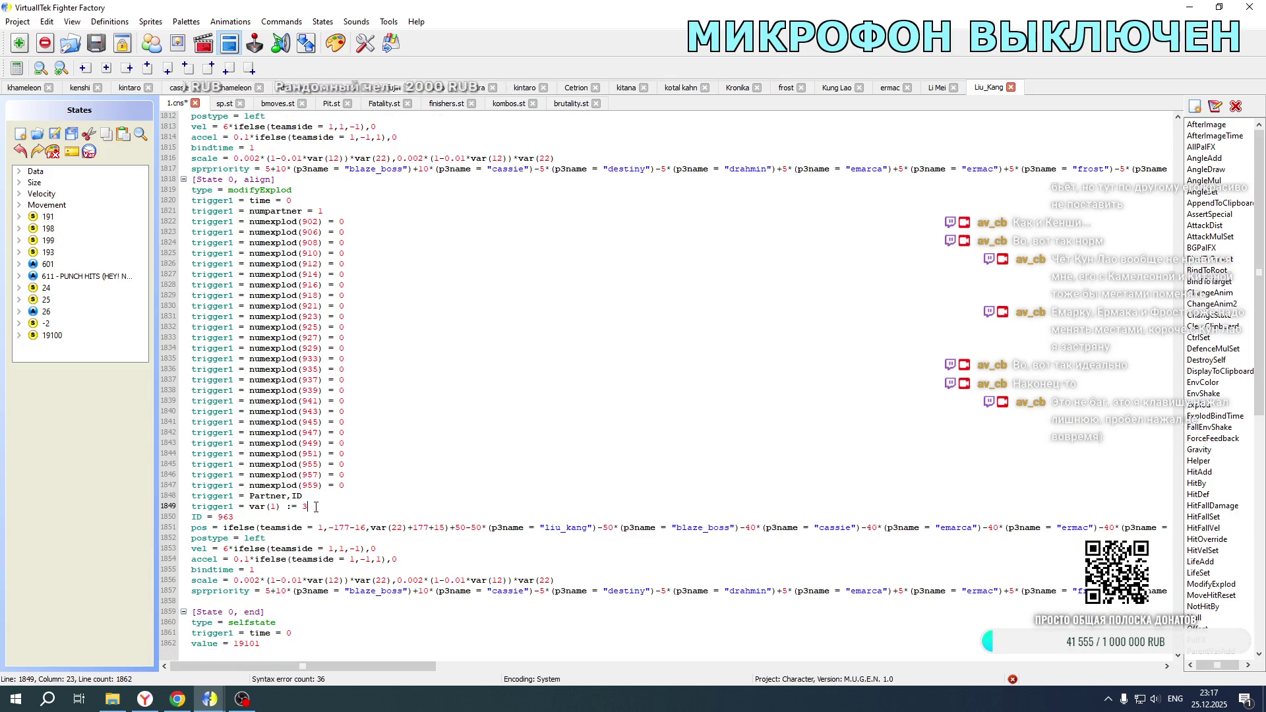
key("ctrl+v")
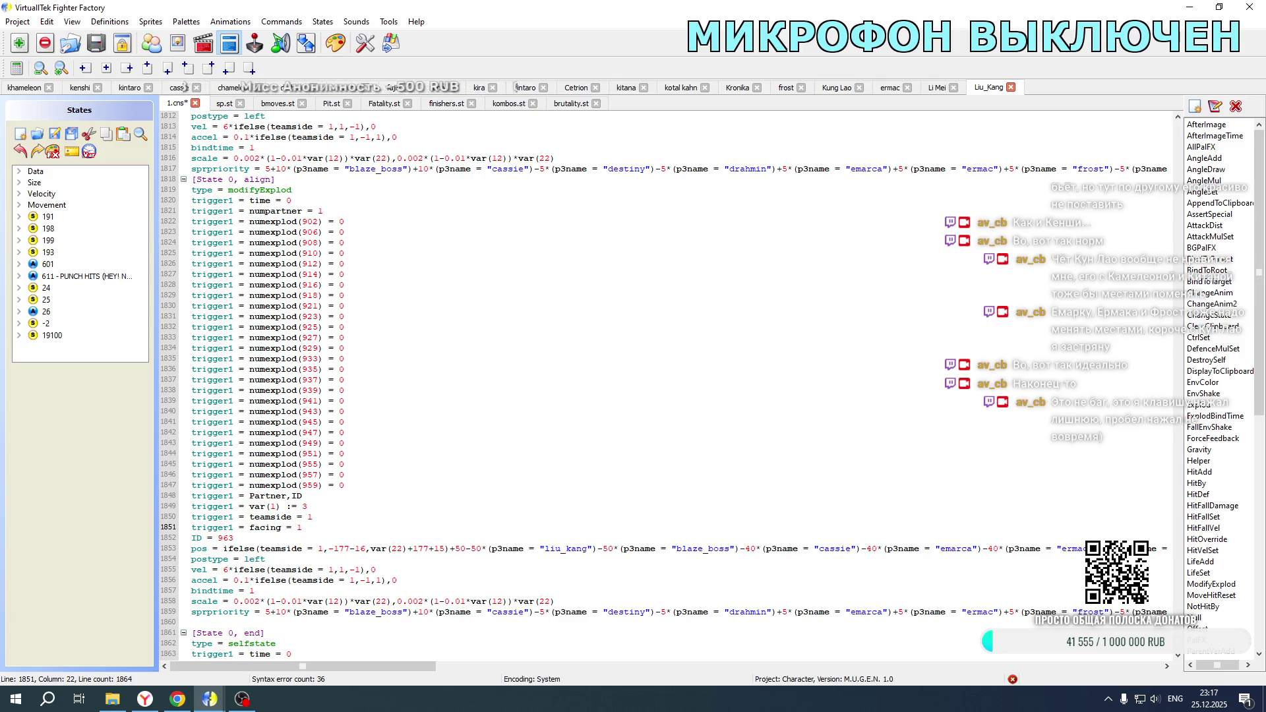
Step: Change 1088 and 1089's pos and facing teamside values to 2, and var(1) to 2 and 4
scroll(338, 397, "up", 20)
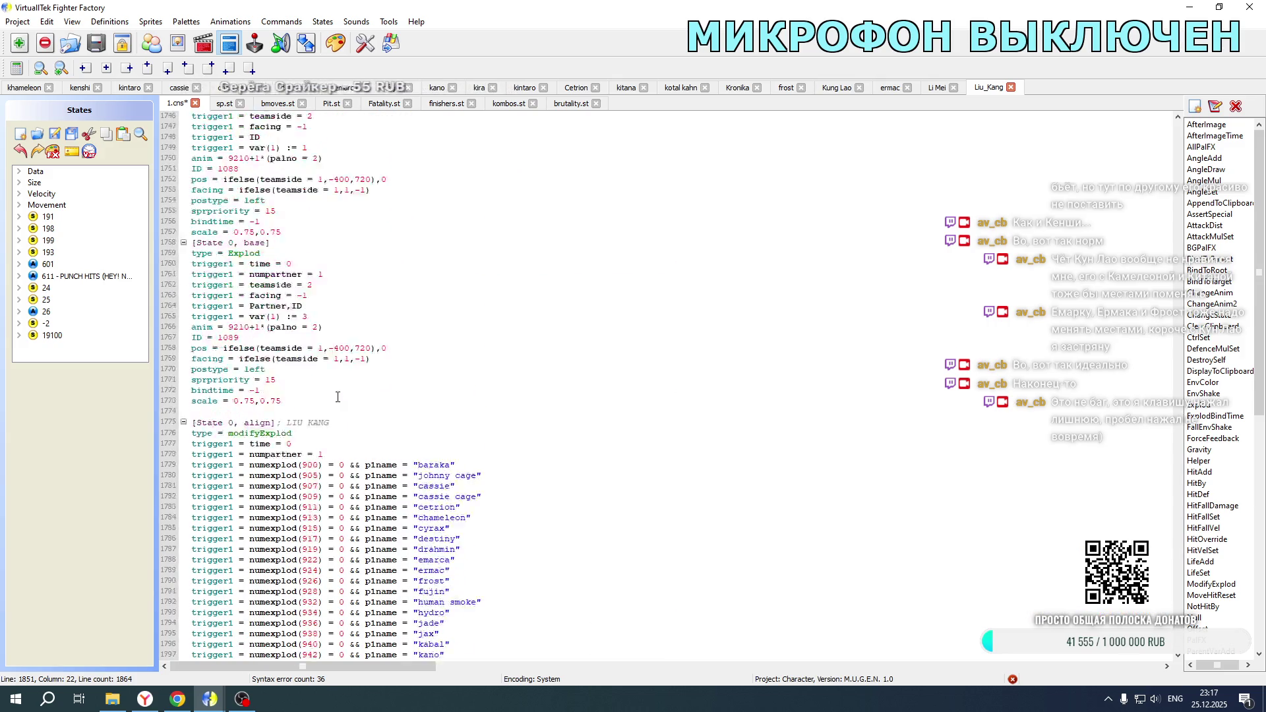
double_click(321, 337)
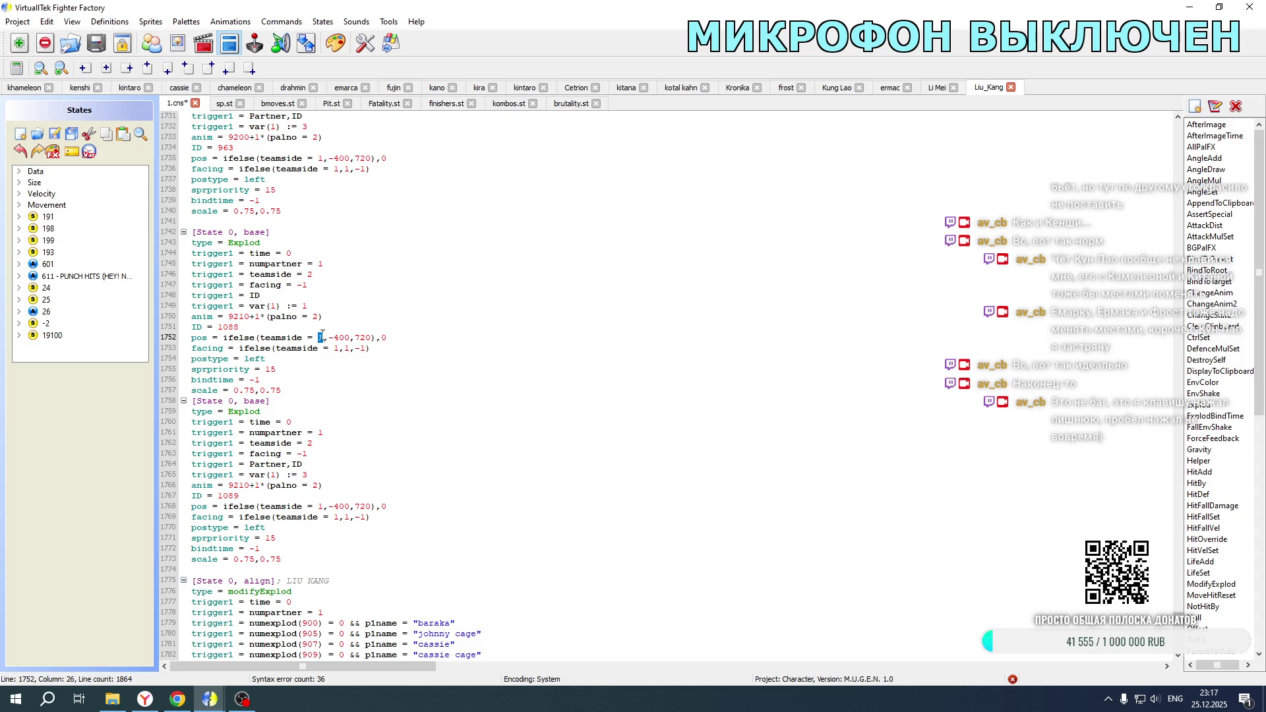
type("2")
double_click(337, 349)
type("2")
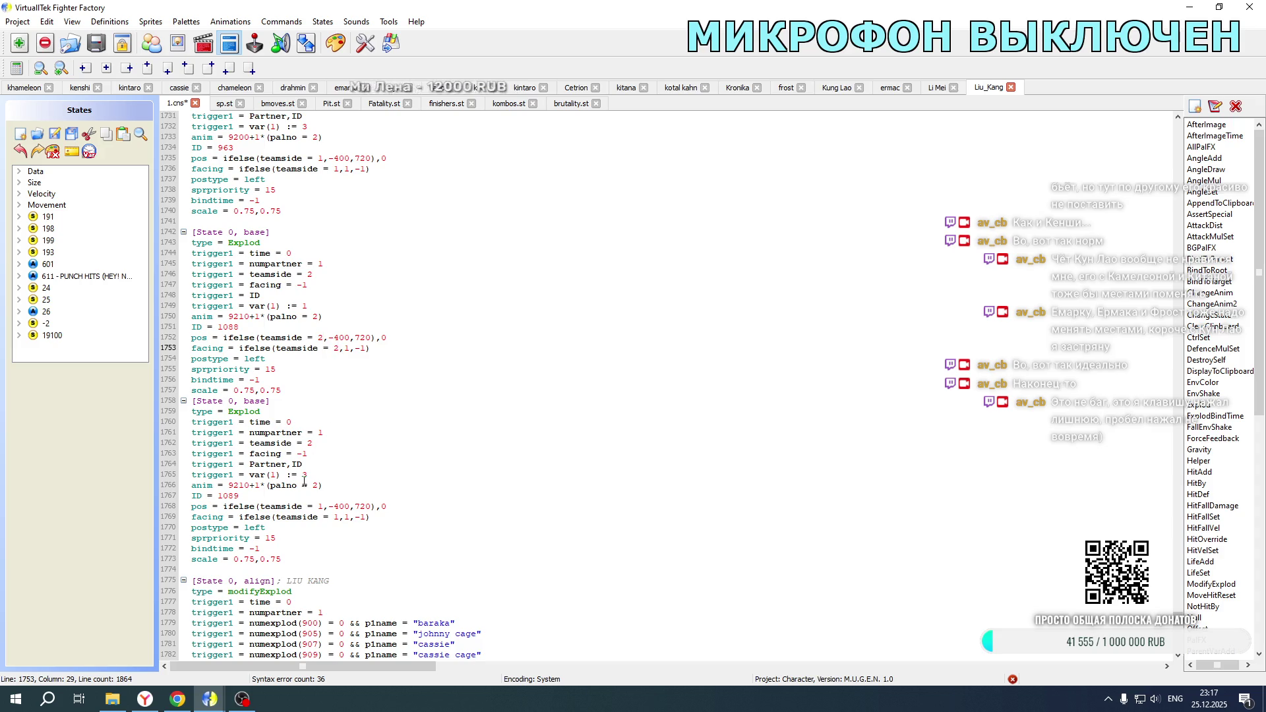
double_click(321, 506)
type("2")
double_click(337, 516)
type("2")
double_click(316, 485)
double_click(304, 474)
type("4")
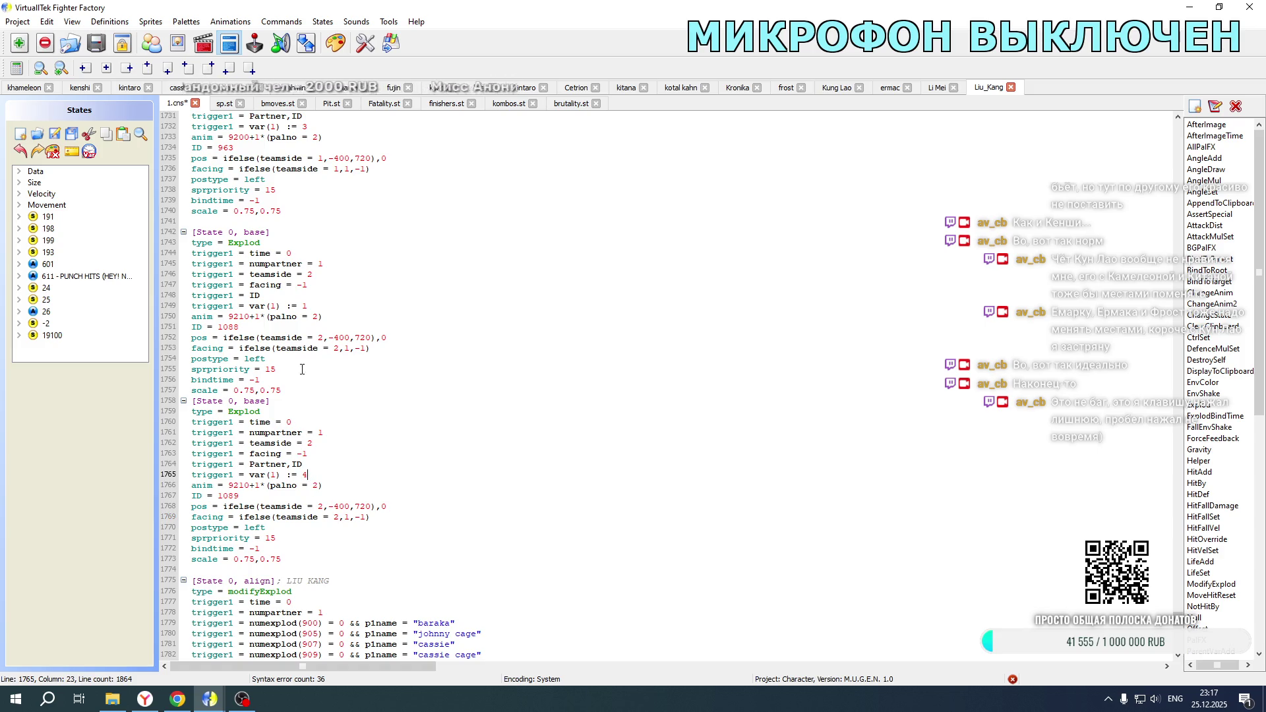
double_click(304, 305)
type("2")
Step: Set postype = right on explods 1088 and 1089
double_click(253, 358)
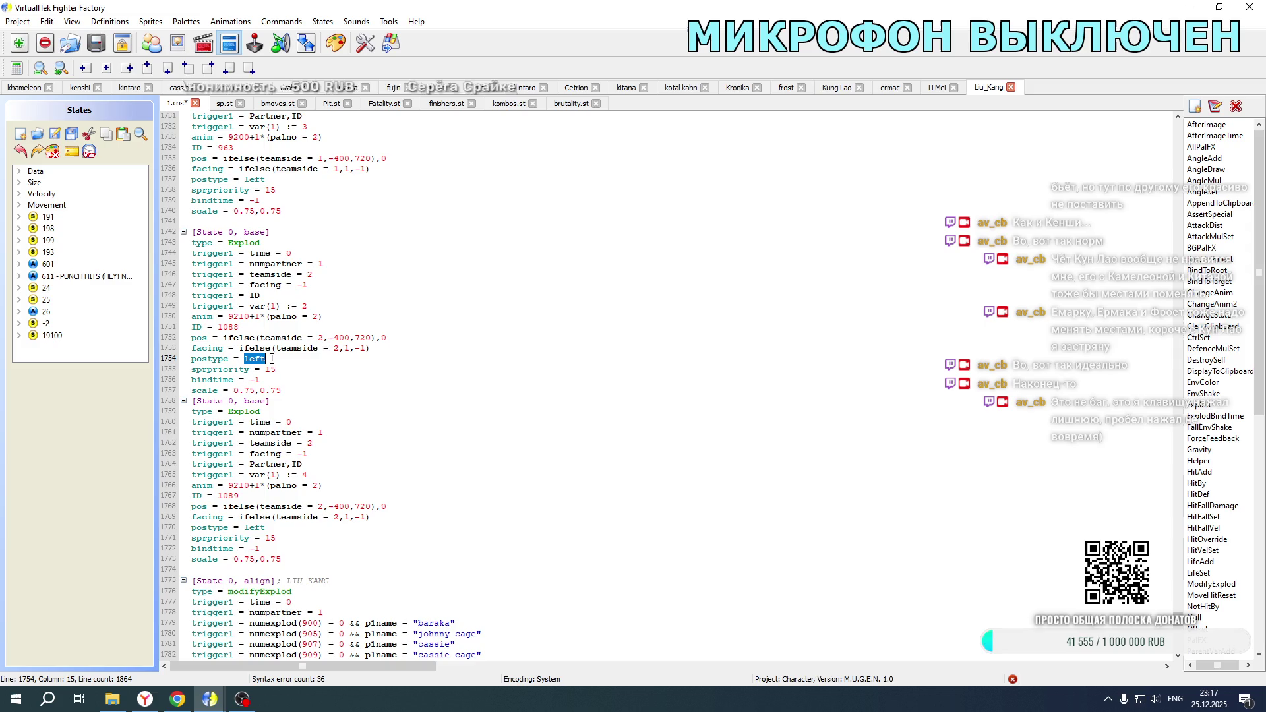
type("right")
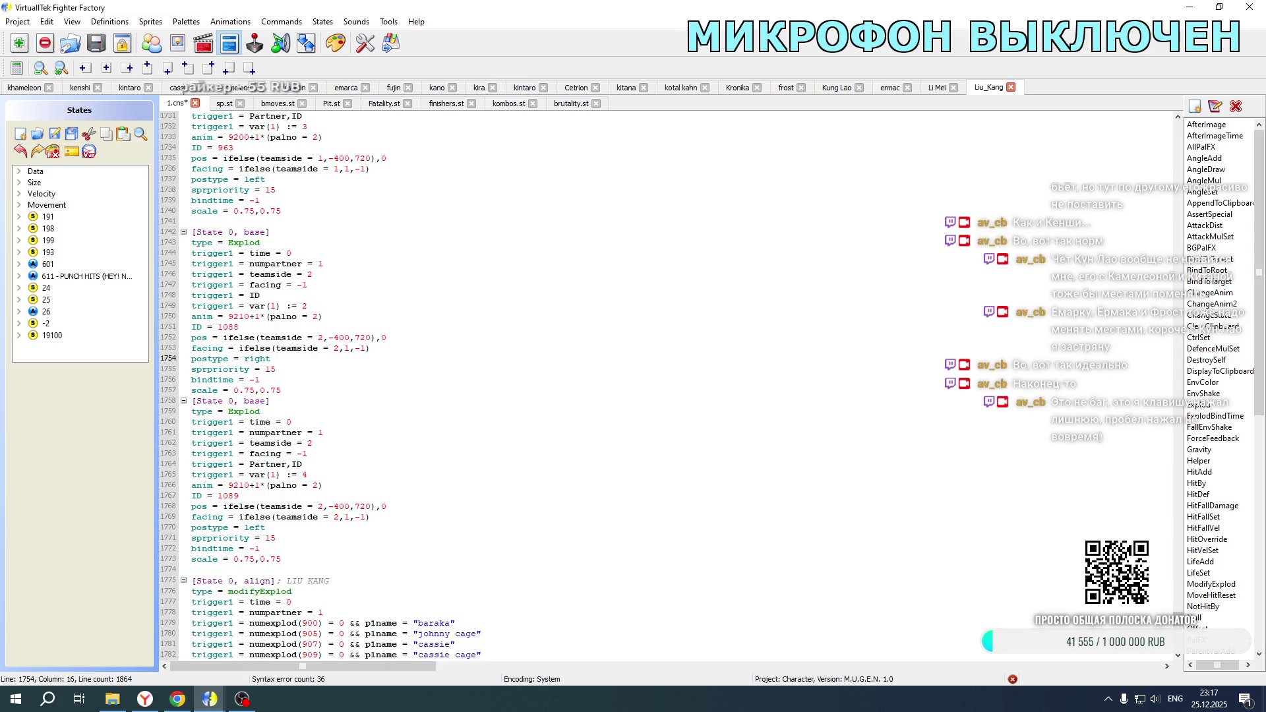
double_click(252, 527)
type("right")
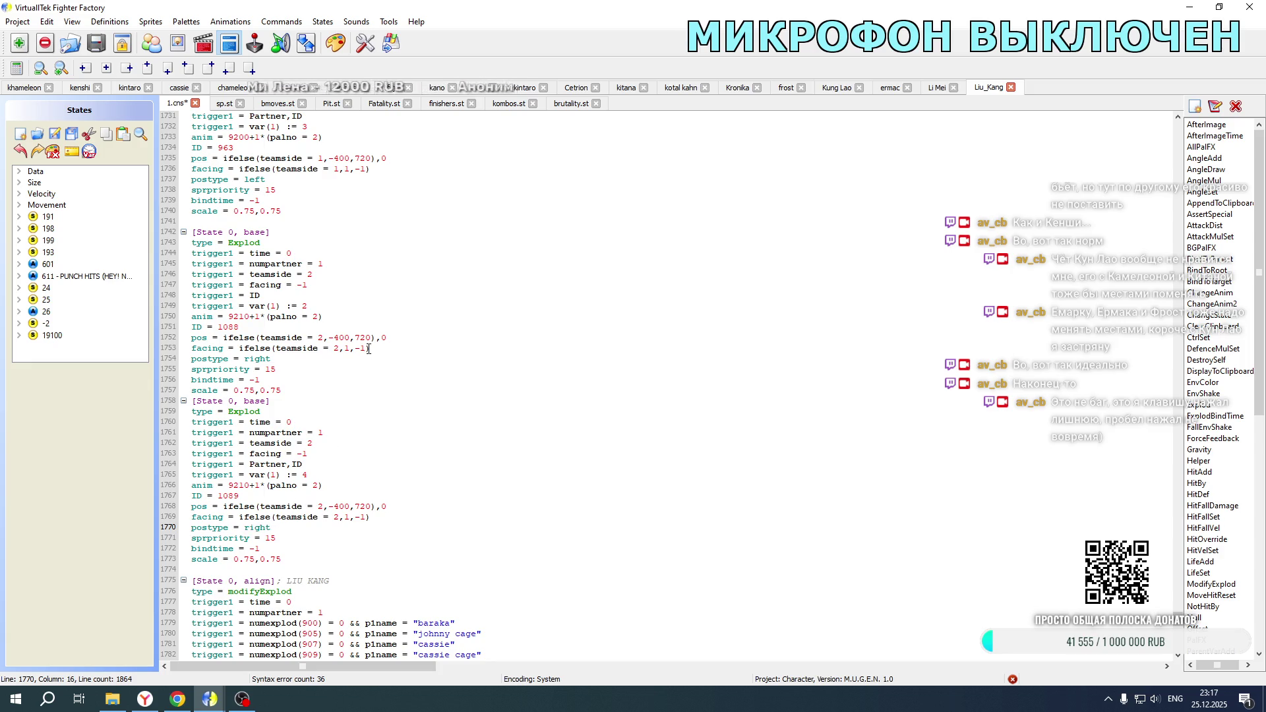
scroll(319, 270, "down", 11)
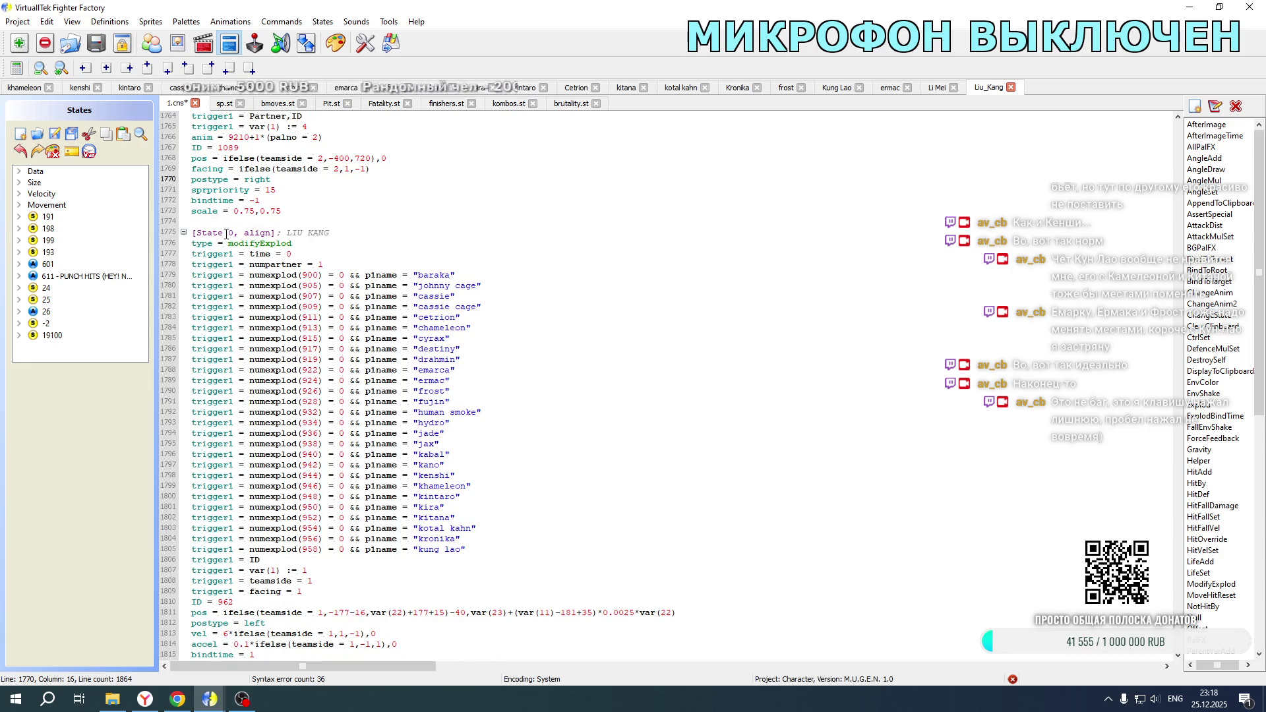
mouse_move(192, 233)
left_mouse_down()
mouse_move(343, 490)
mouse_move(396, 656)
mouse_move(430, 690)
mouse_move(192, 601)
left_mouse_up()
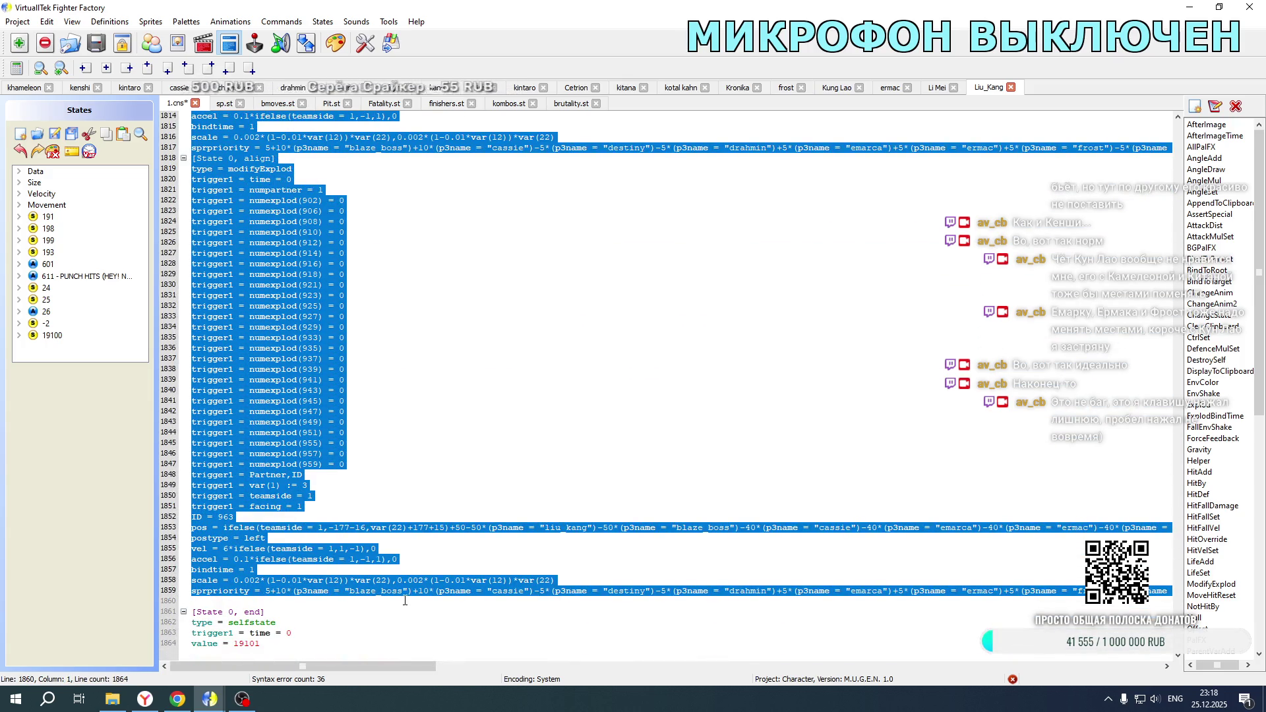
Step: Paste the copied explod blocks below the originals and renumber IDs 962/963 to 1088/1089
left_click(286, 603)
key("Return")
key("ctrl+v")
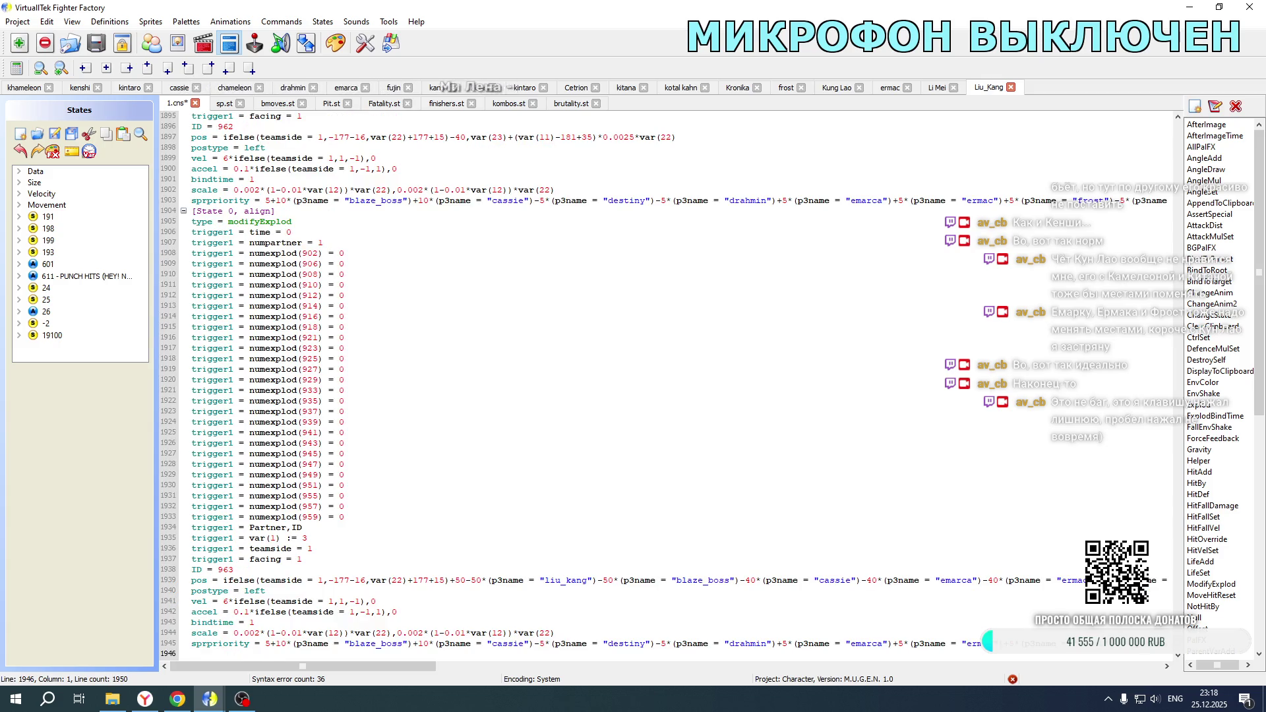
scroll(352, 474, "up", 17)
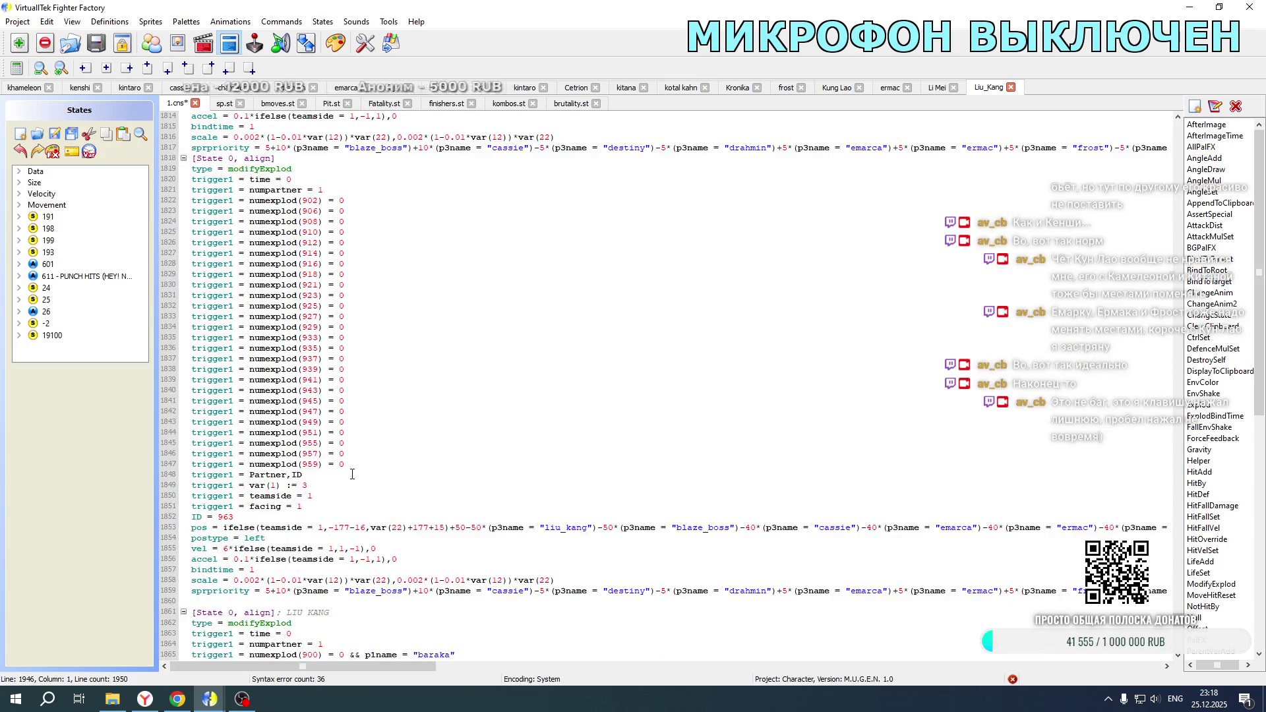
scroll(352, 474, "down", 7)
scroll(352, 474, "up", 4)
scroll(241, 337, "down", 6)
double_click(219, 379)
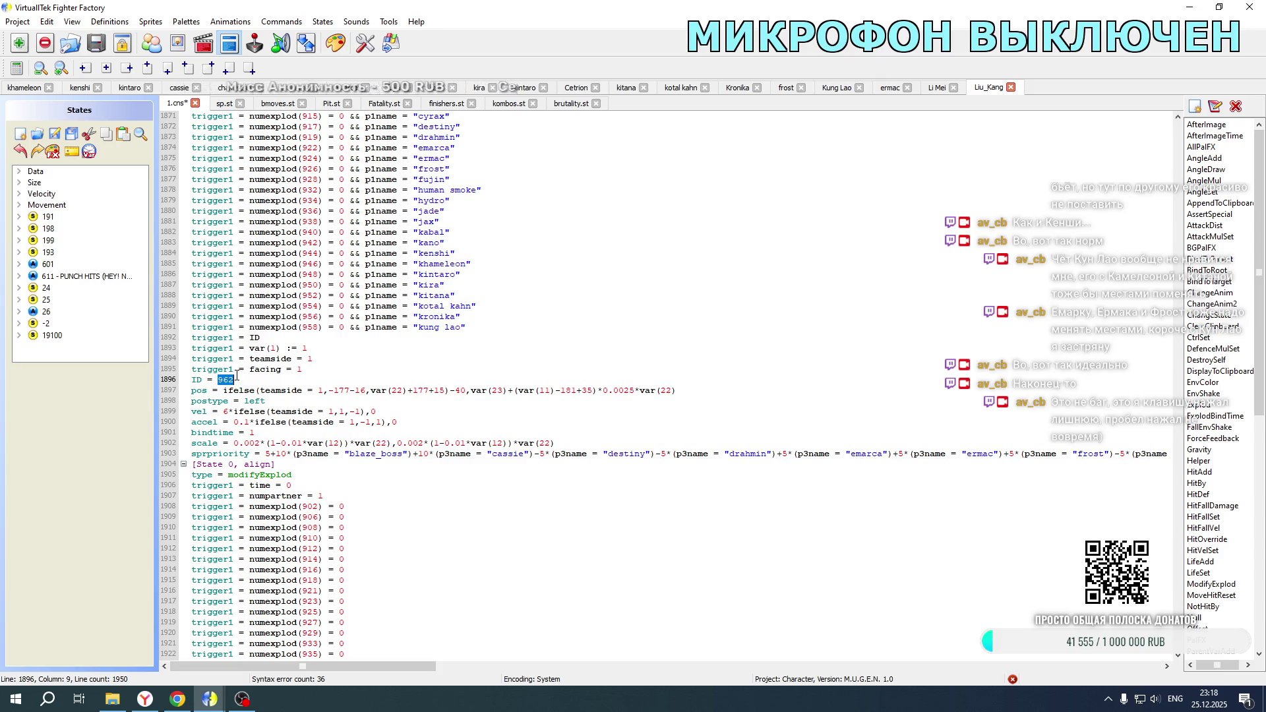
type("1088")
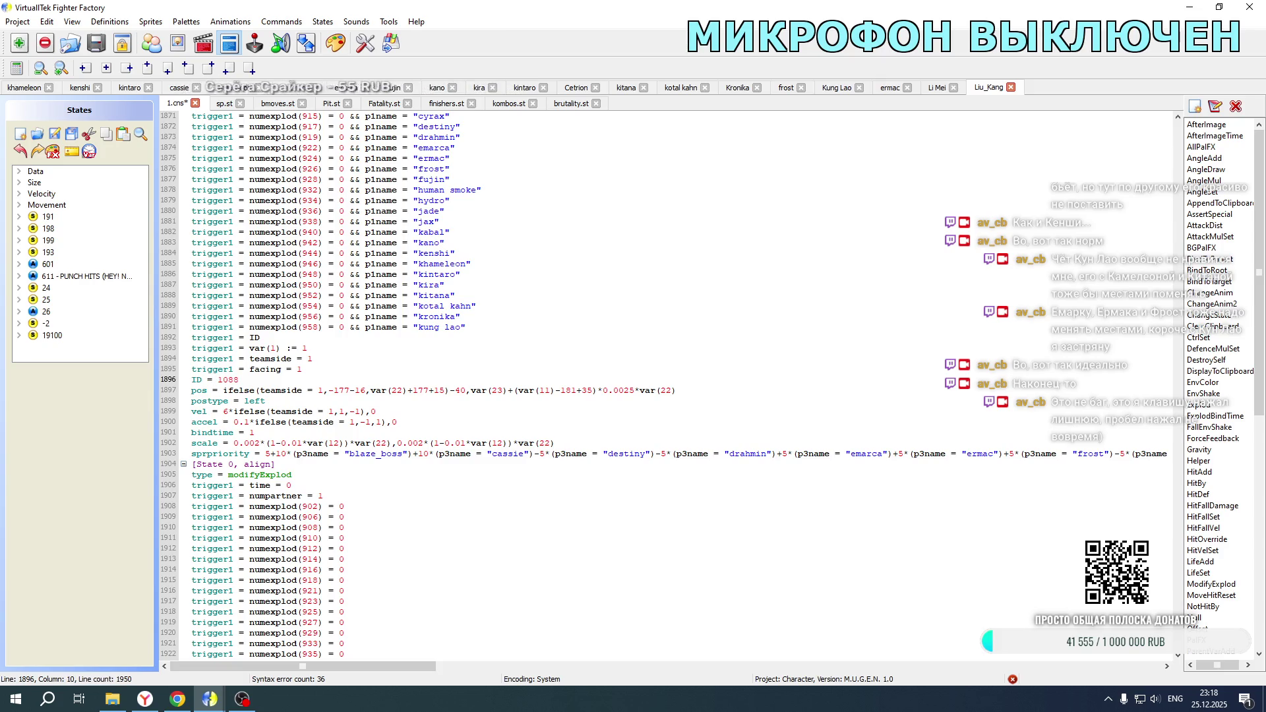
scroll(241, 461, "down", 10)
double_click(225, 516)
type("1089")
Step: In the 1088 block, set postype to right and teamside to 2 in the pos, vel and accel lines
scroll(660, 382, "up", 13)
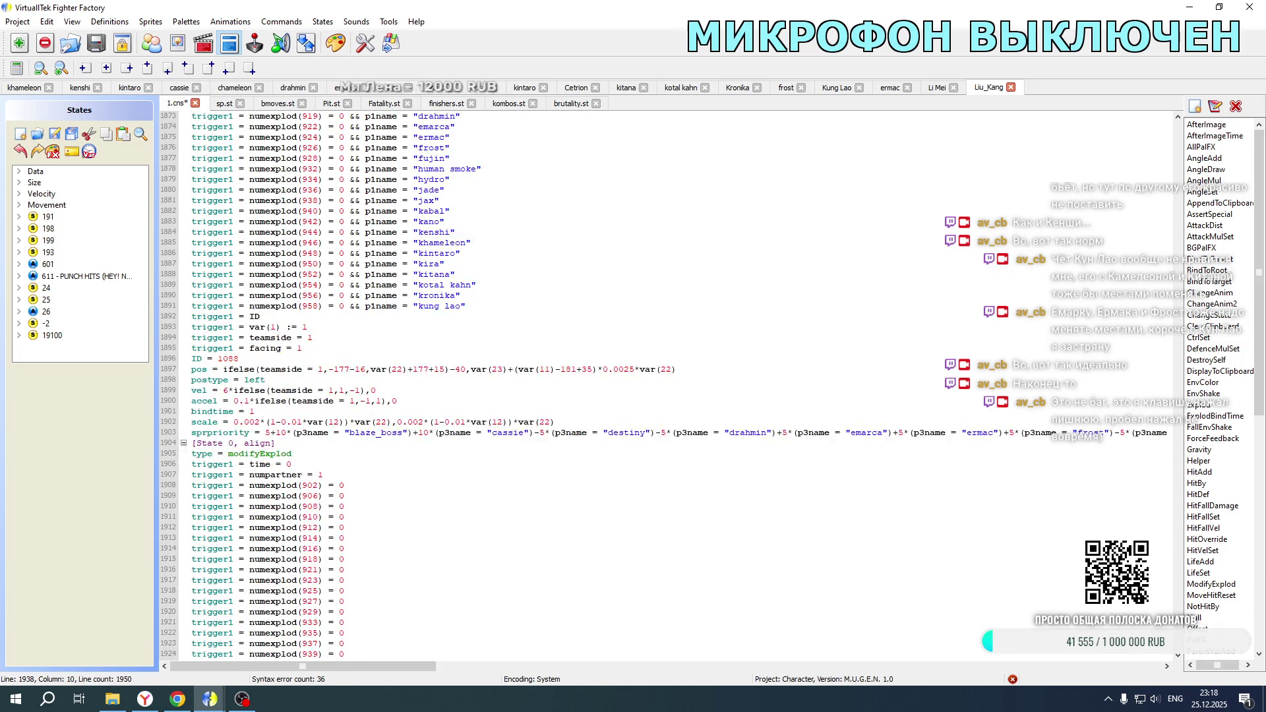
left_click_drag(246, 506, 269, 506)
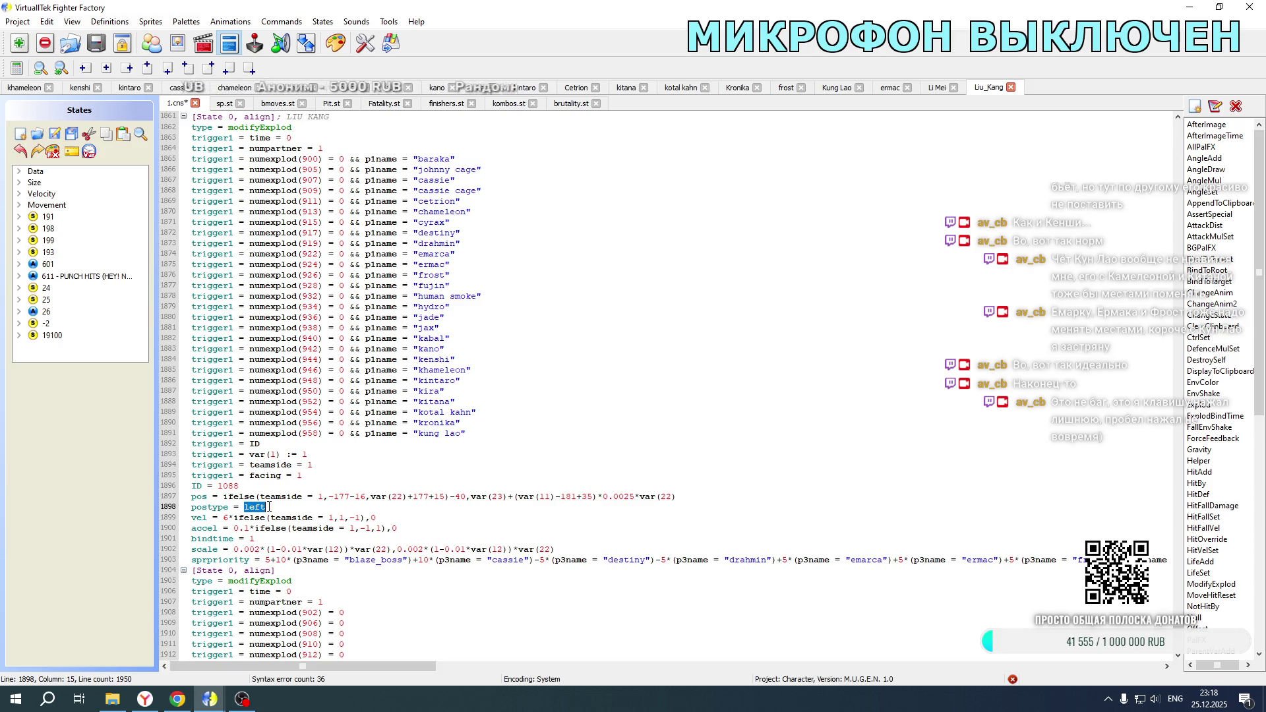
type("right")
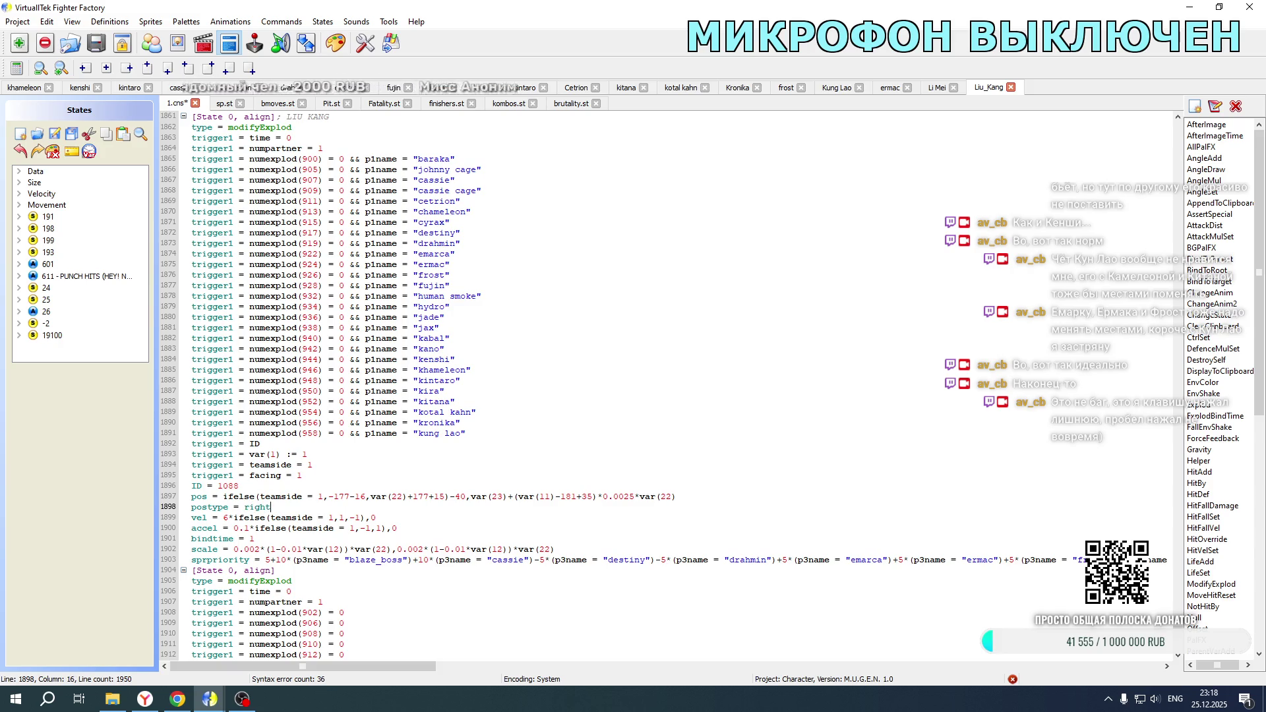
double_click(320, 496)
type("2")
double_click(331, 518)
type("2")
double_click(351, 528)
type("2")
Step: Negate the 1088 block's vel 6 and accel 0.1, and flip the sign of the 177 pos offset
left_click(225, 517)
type("-")
left_click(233, 528)
type("-")
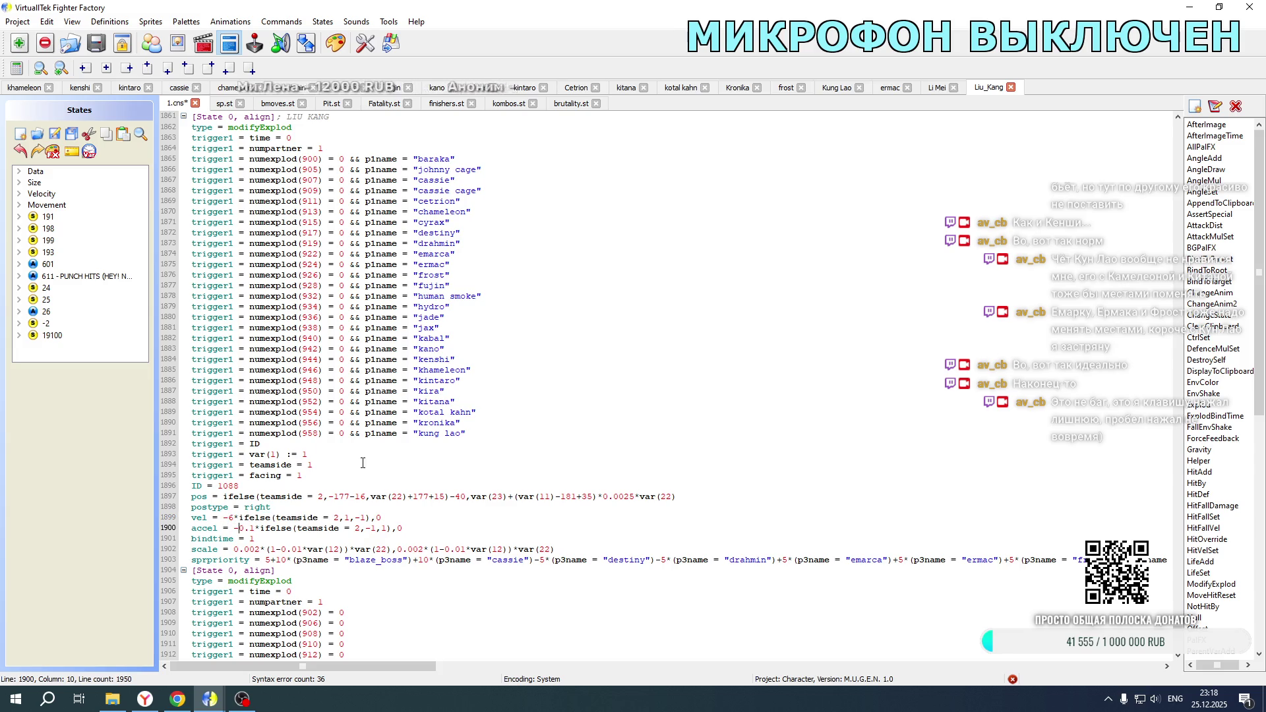
left_click(334, 497)
key("BackSpace")
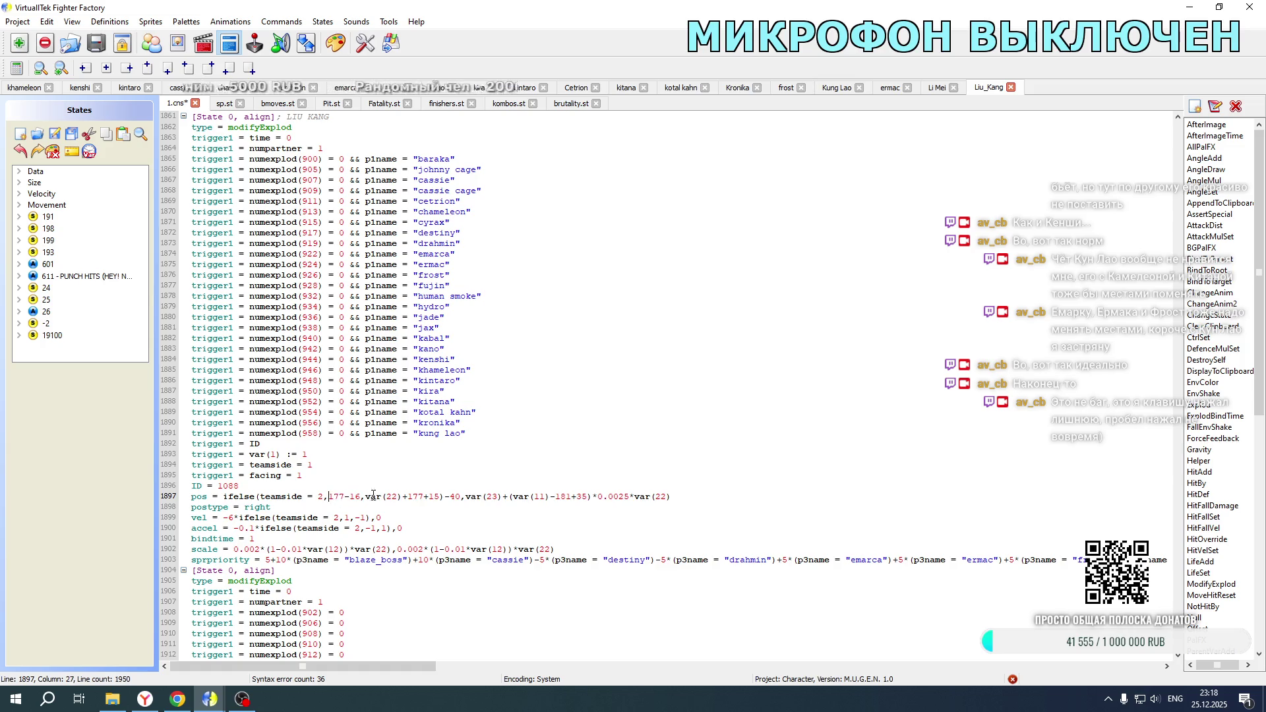
left_click(404, 496)
type("+")
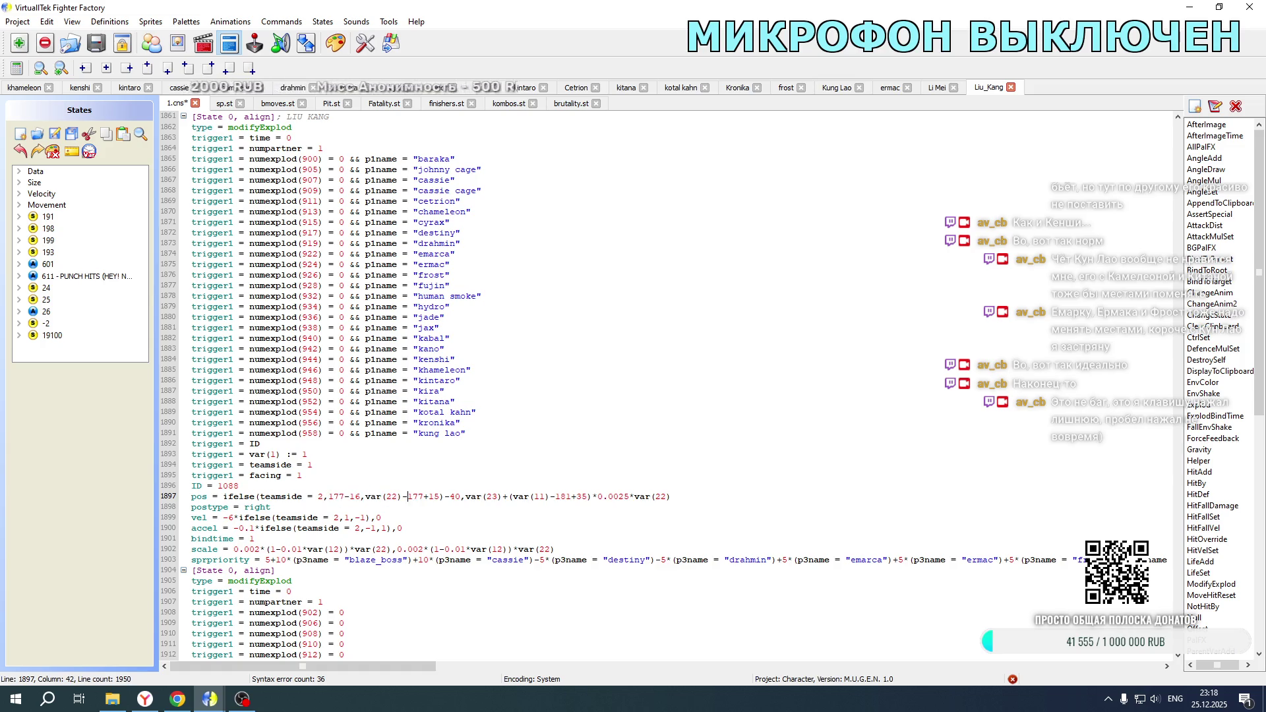
Step: Set the 1089 block's postype to right
scroll(350, 325, "down", 13)
double_click(256, 538)
type("right")
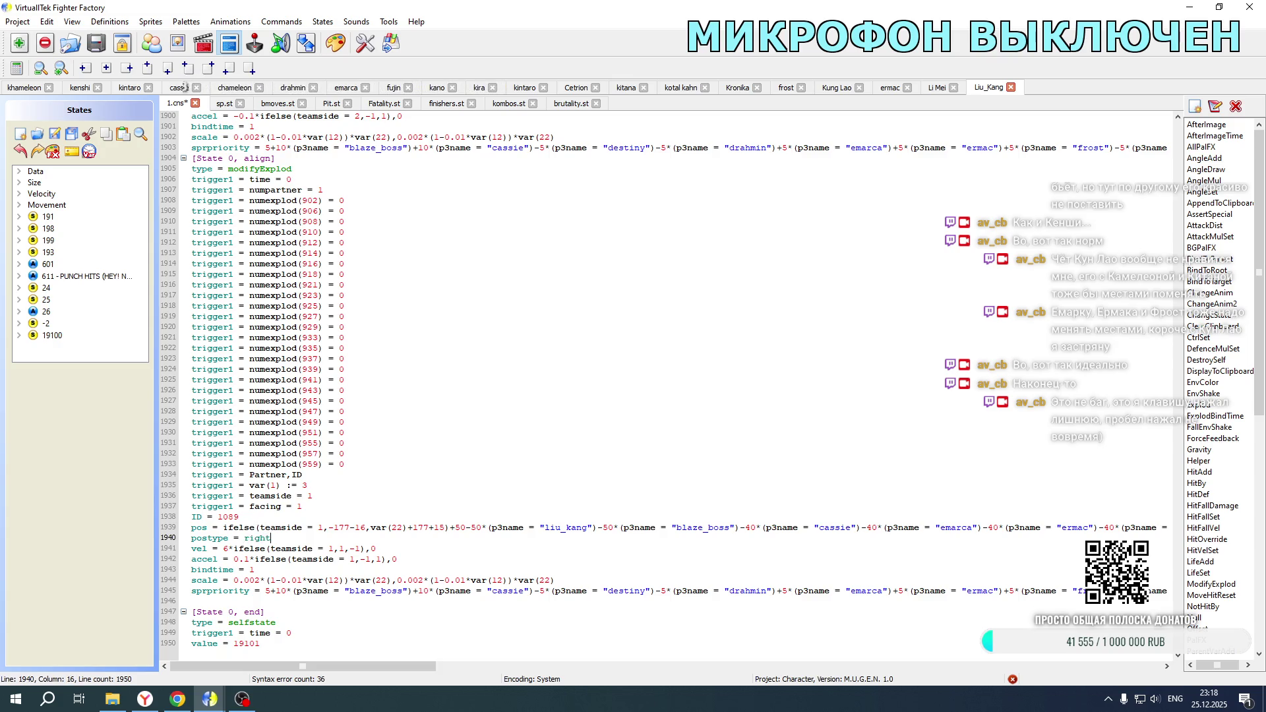
left_click(225, 548)
Step: Negate the 1089 block's vel and accel and remove the minus before 177 on line 1939
type("-")
left_click(234, 559)
type("-")
left_click(336, 528)
key("BackSpace")
left_click(407, 528)
Step: Change the var(1) value on line 1935 from 3 to 2, and edit the matching line 1893
scroll(399, 474, "up", 8)
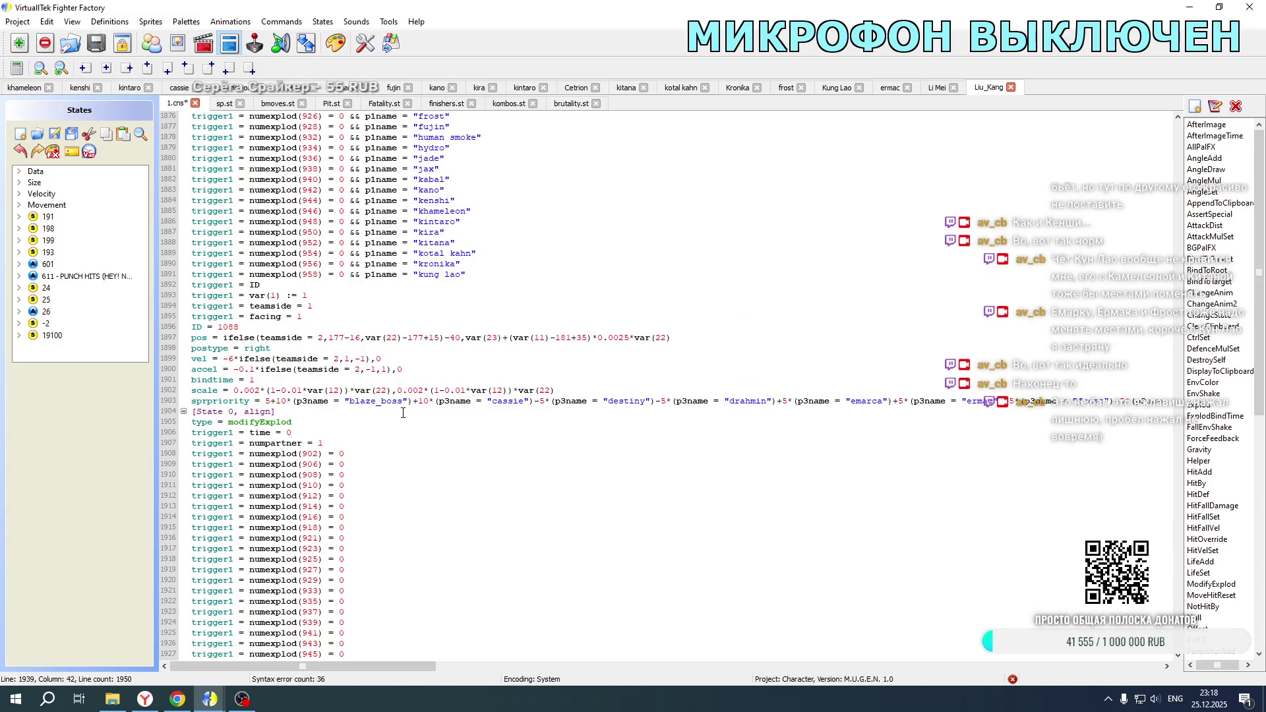
scroll(375, 394, "down", 7)
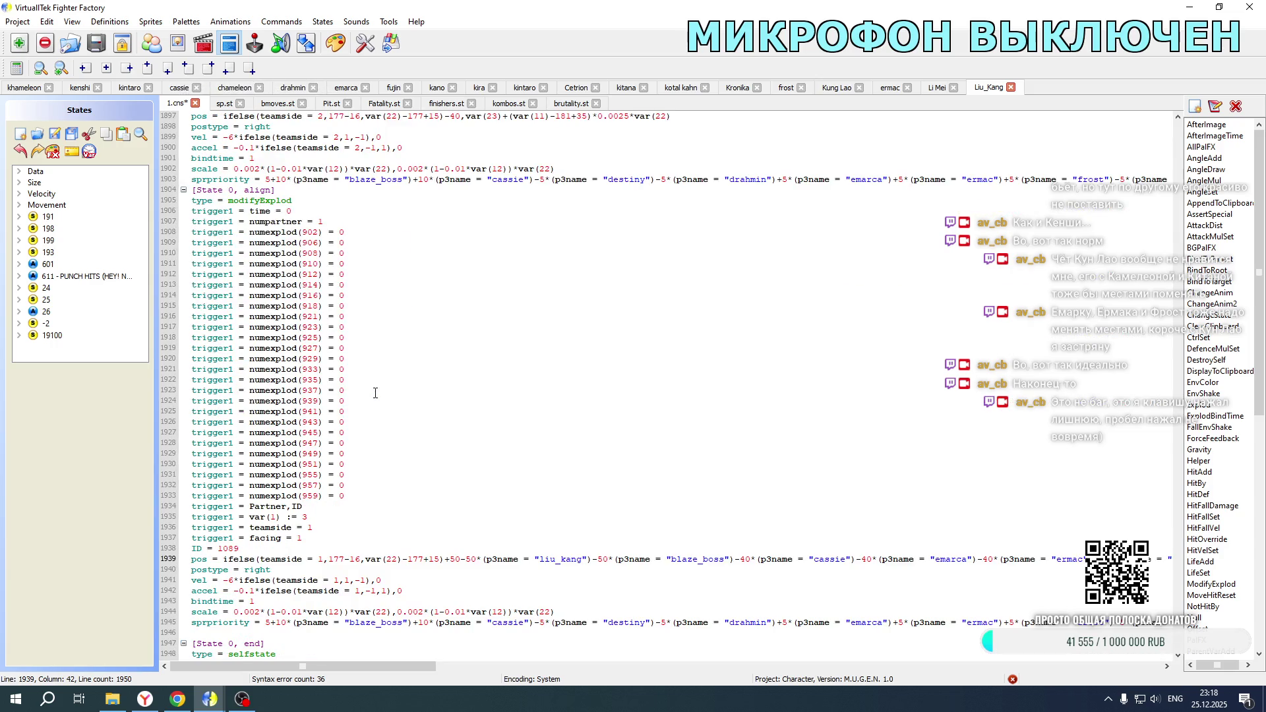
double_click(305, 517)
type("2")
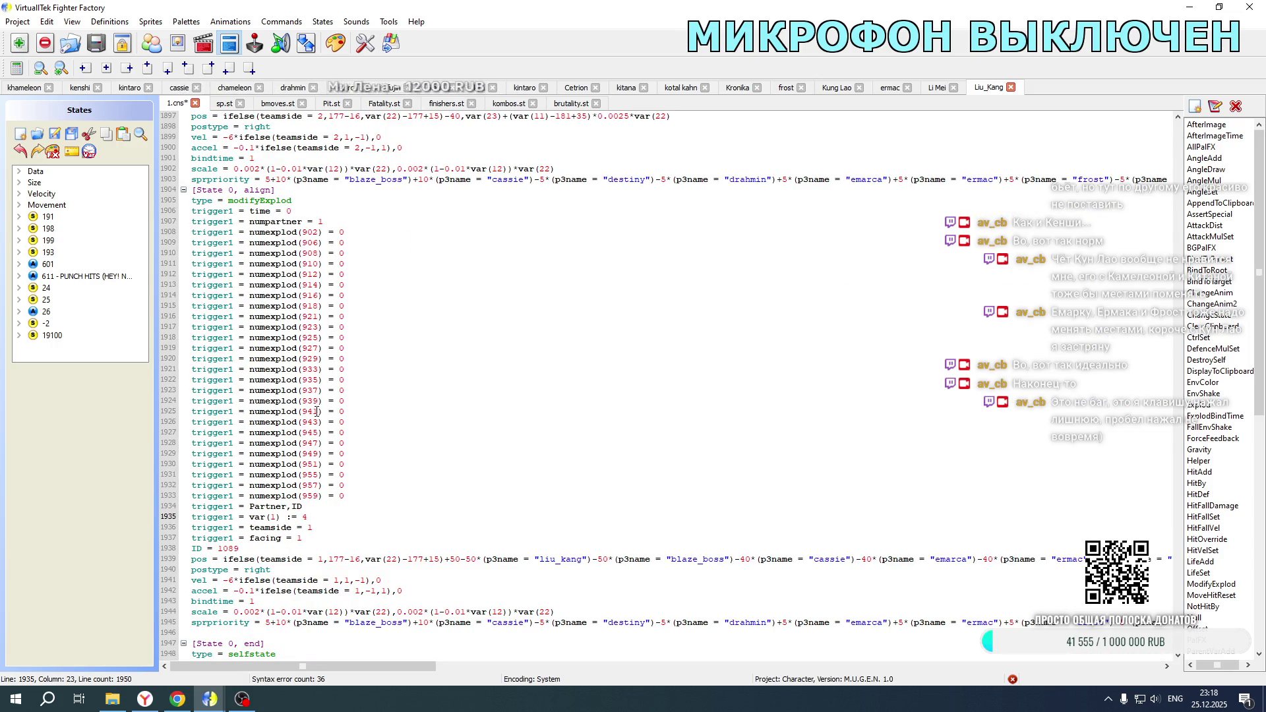
scroll(305, 462, "up", 7)
left_click(308, 295)
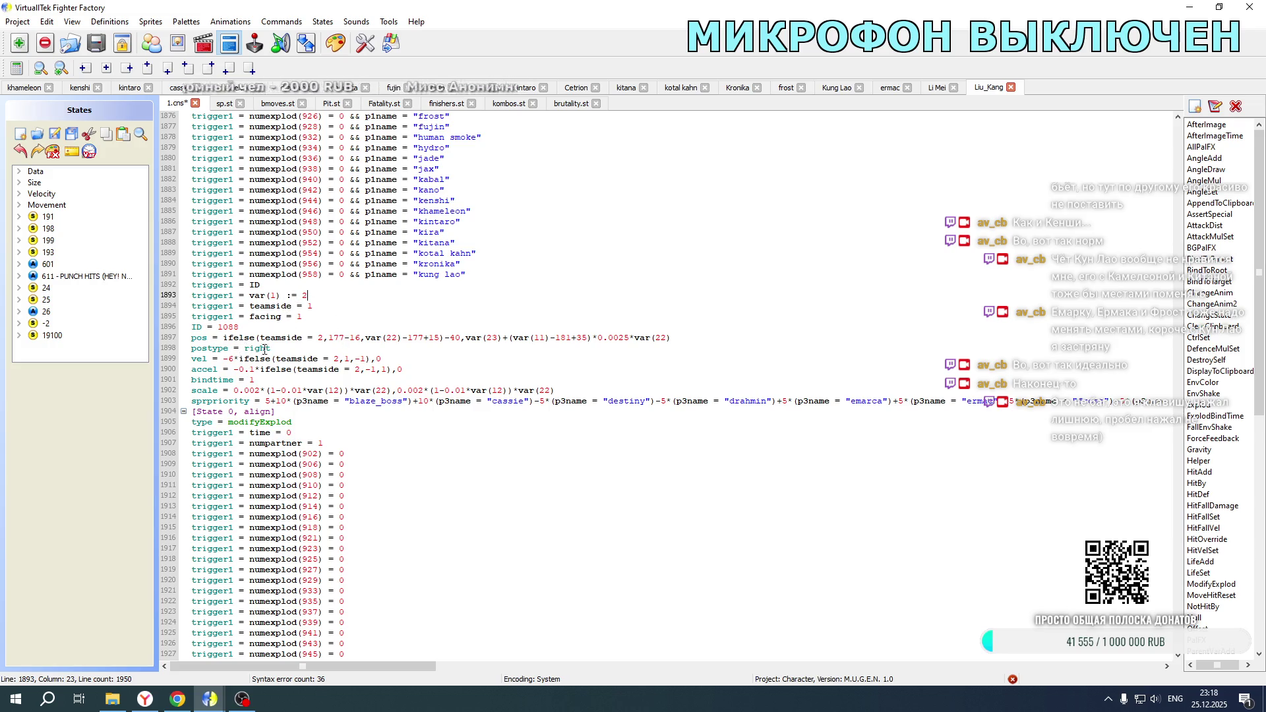
Step: Set teamside to 2 on lines 1939, 1941, 1942 and the 1936 trigger, and negate facing on line 1937
scroll(343, 370, "down", 8)
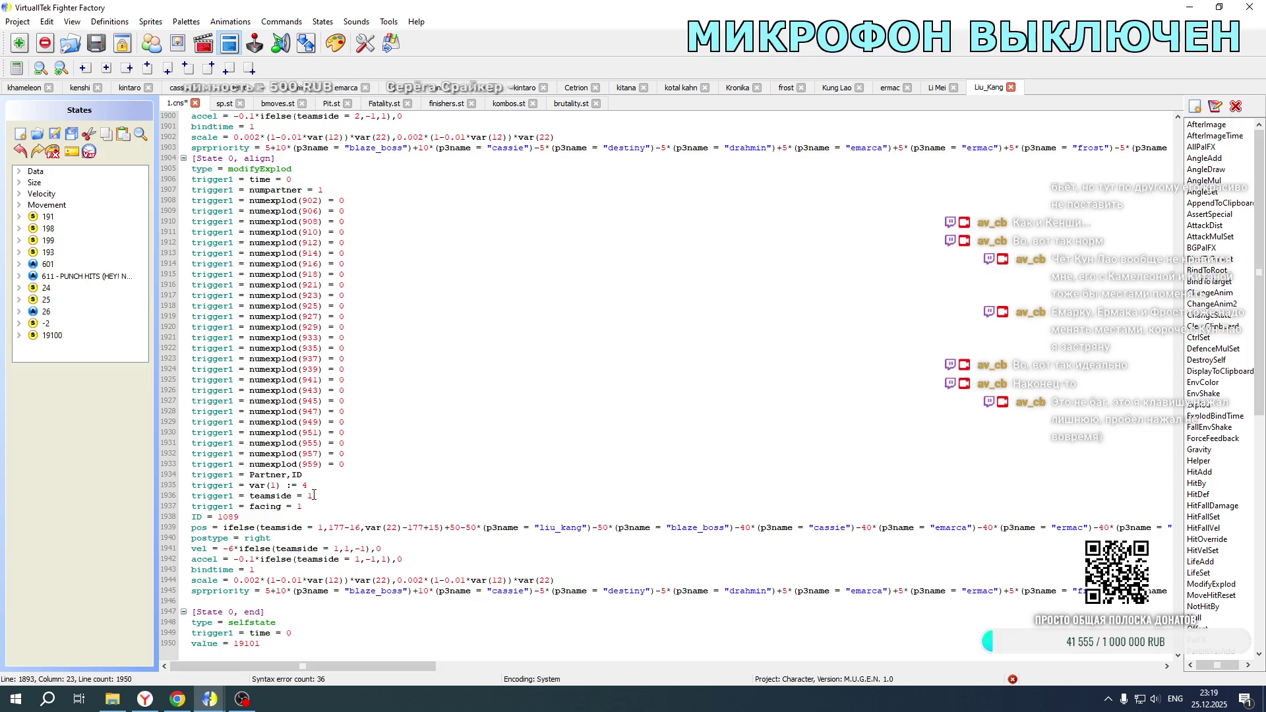
double_click(320, 527)
type("2")
double_click(336, 548)
type("2")
double_click(356, 559)
type("2")
double_click(309, 499)
type("2")
left_click(300, 506)
type("-")
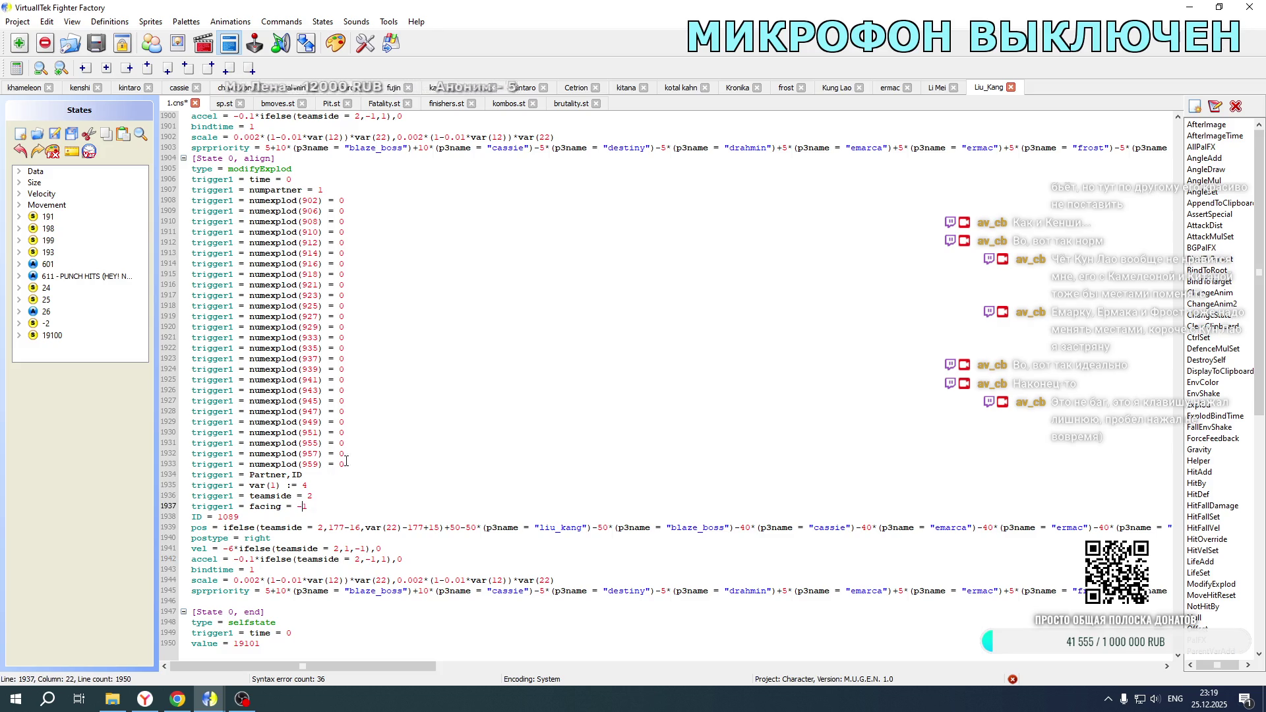
Step: Set the teamside trigger on line 1894 to 2
scroll(376, 417, "up", 7)
double_click(316, 276)
type("2")
left_click(300, 284)
scroll(301, 285, "down", 5)
scroll(342, 290, "up", 12)
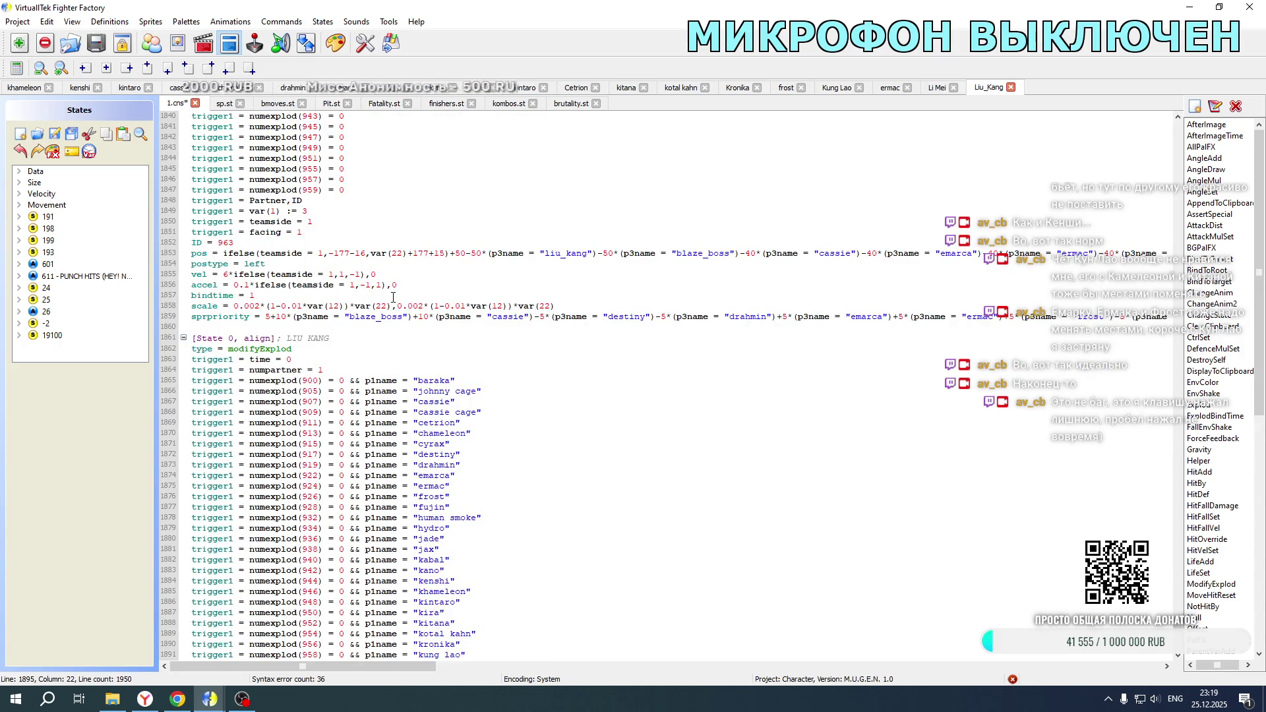
scroll(394, 297, "down", 9)
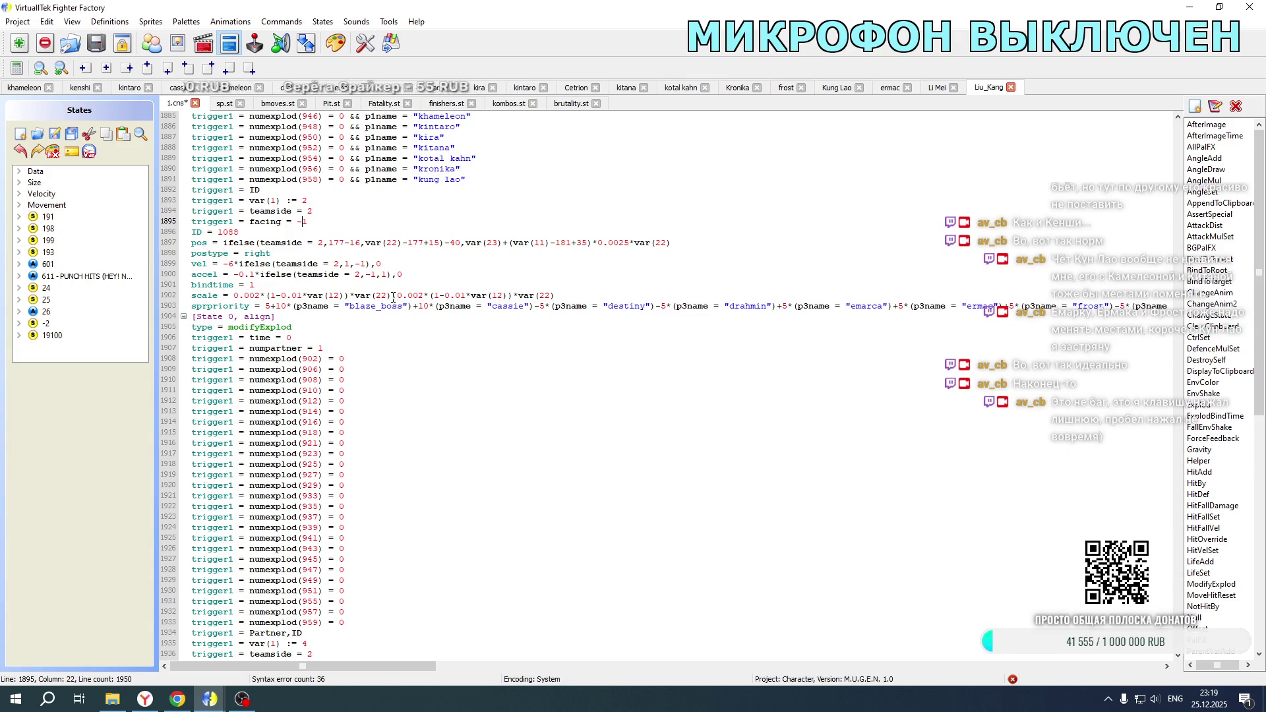
scroll(394, 296, "down", 5)
Step: On line 1939, flip offsets from -50 to +50 for blaze_boss, cassie, emarca, ermac, frost, goro and kabal
left_click(446, 528)
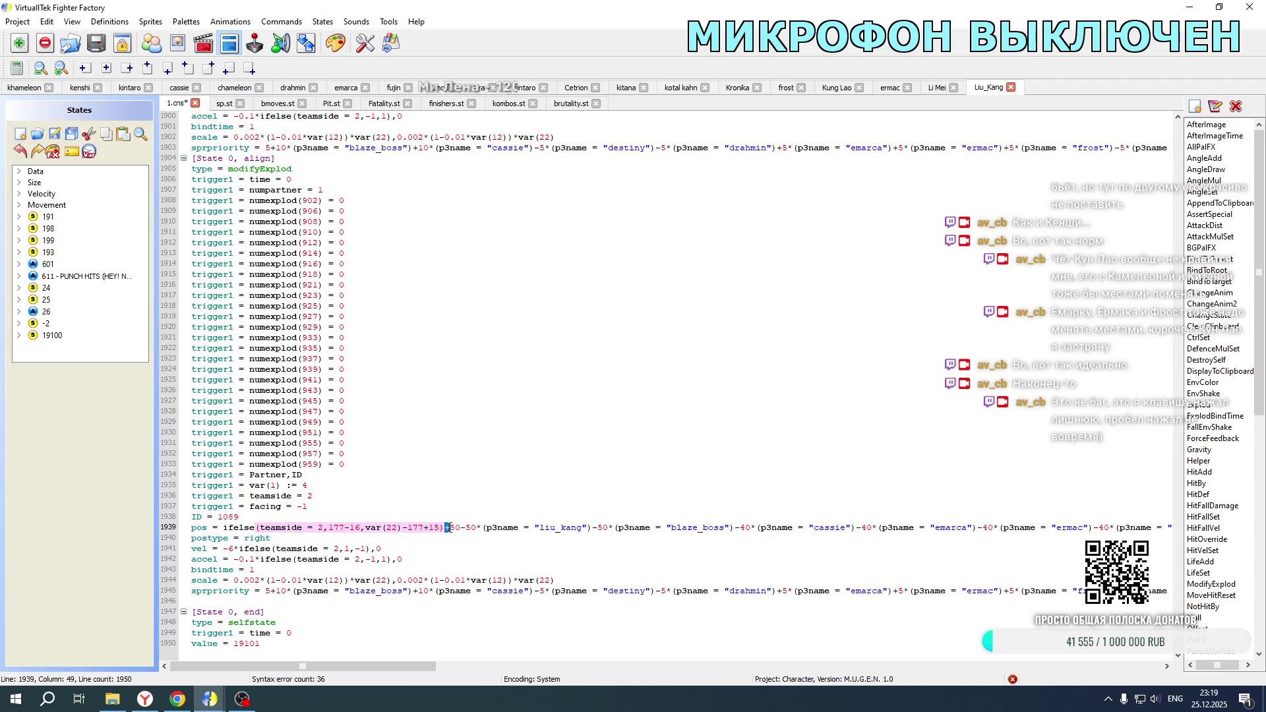
type("-")
double_click(464, 528)
type("+")
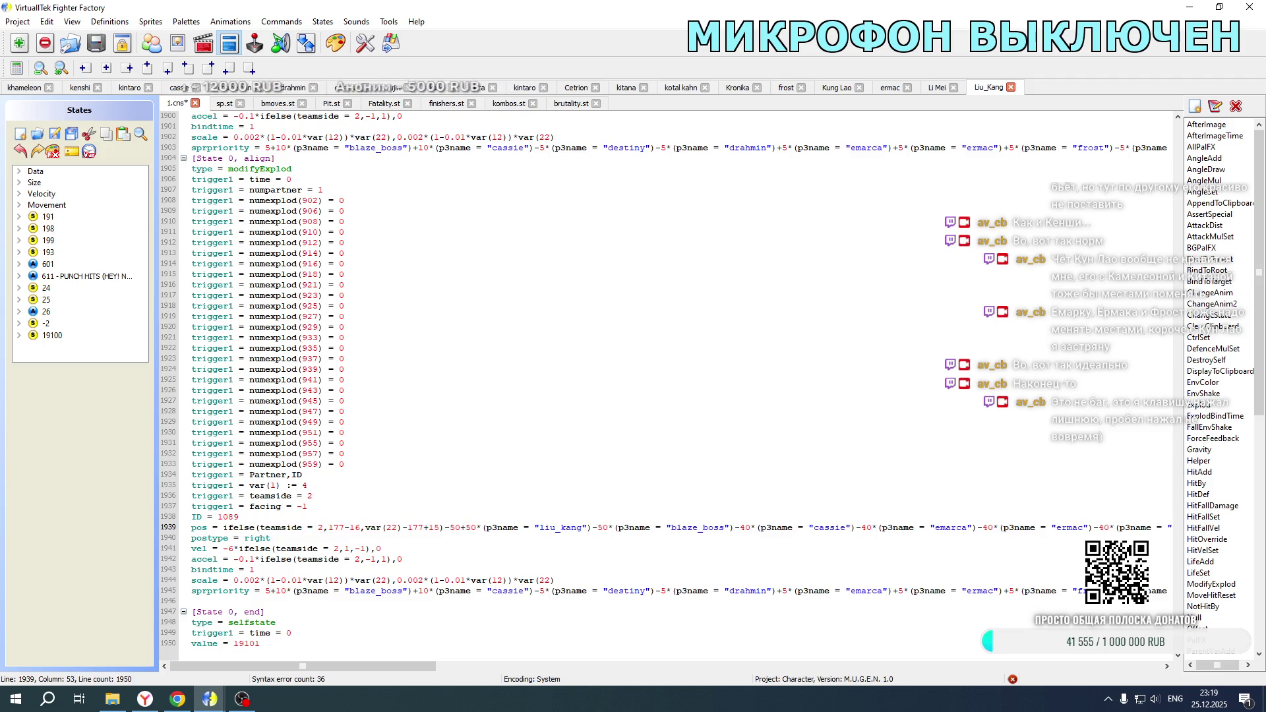
double_click(597, 526)
type("+")
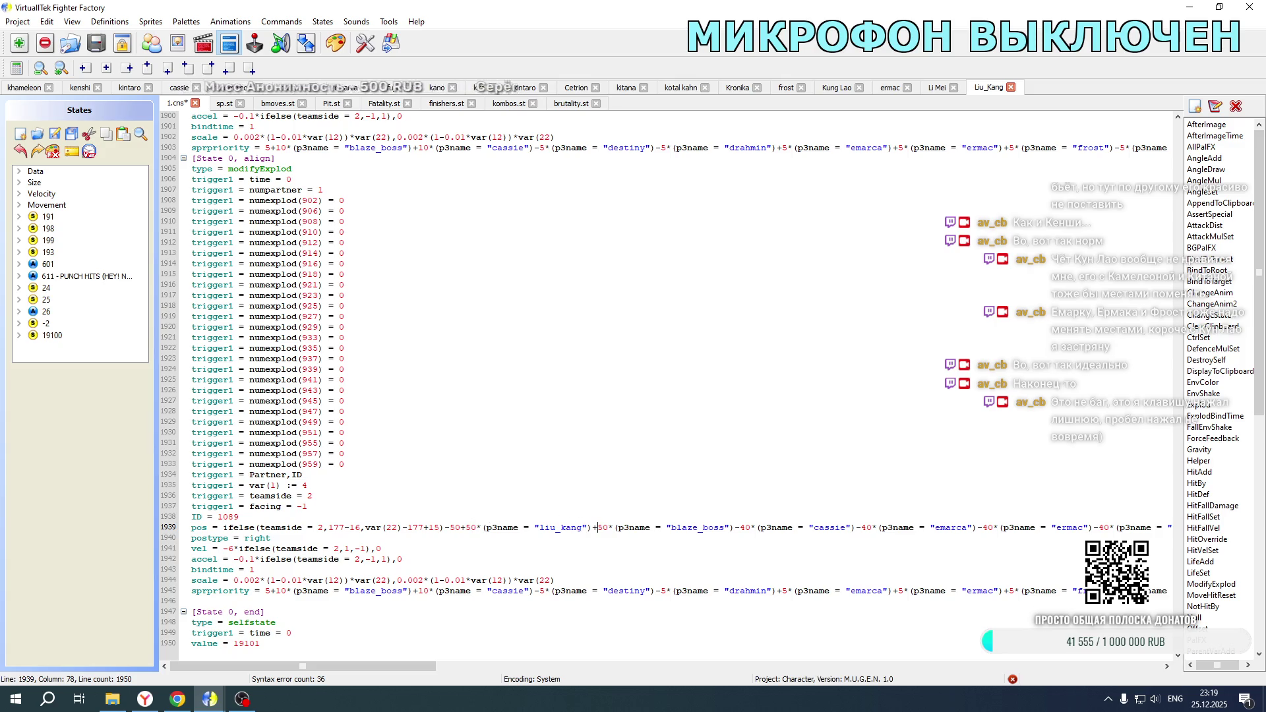
mouse_move(596, 526)
left_mouse_down()
mouse_move(482, 527)
mouse_move(599, 527)
left_mouse_up()
key("ctrl+c")
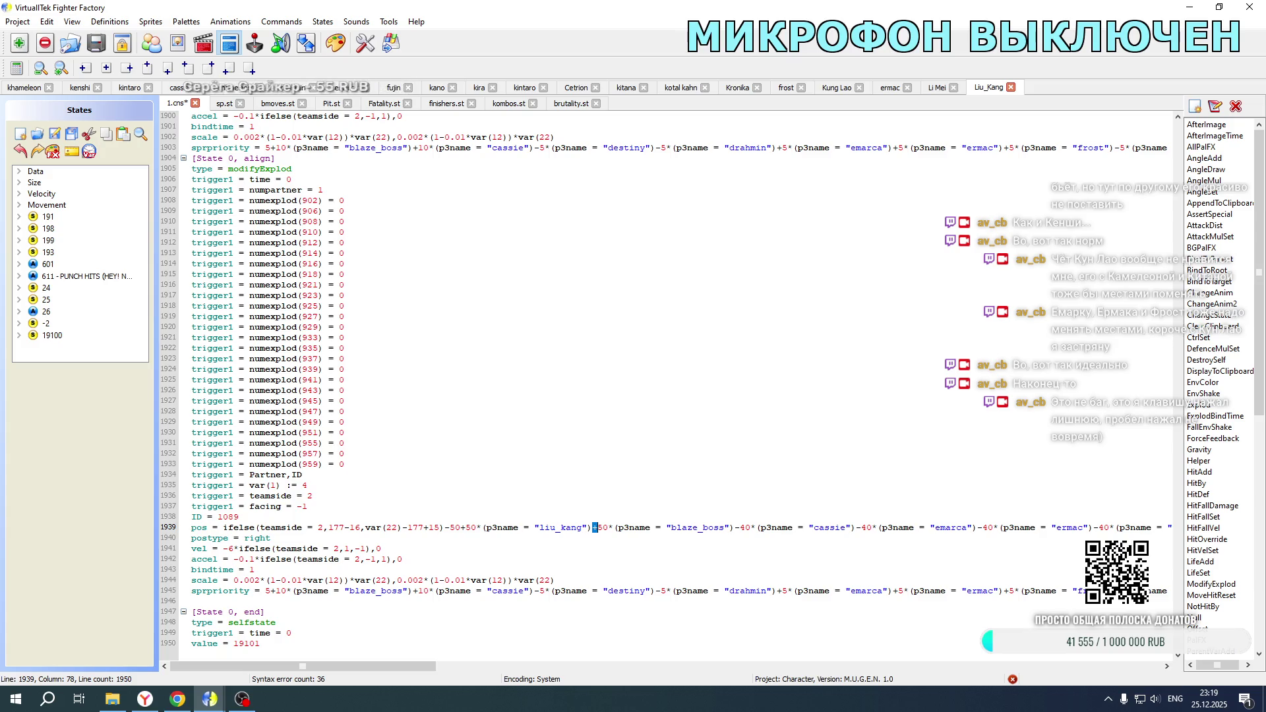
double_click(739, 527)
key("ctrl+v")
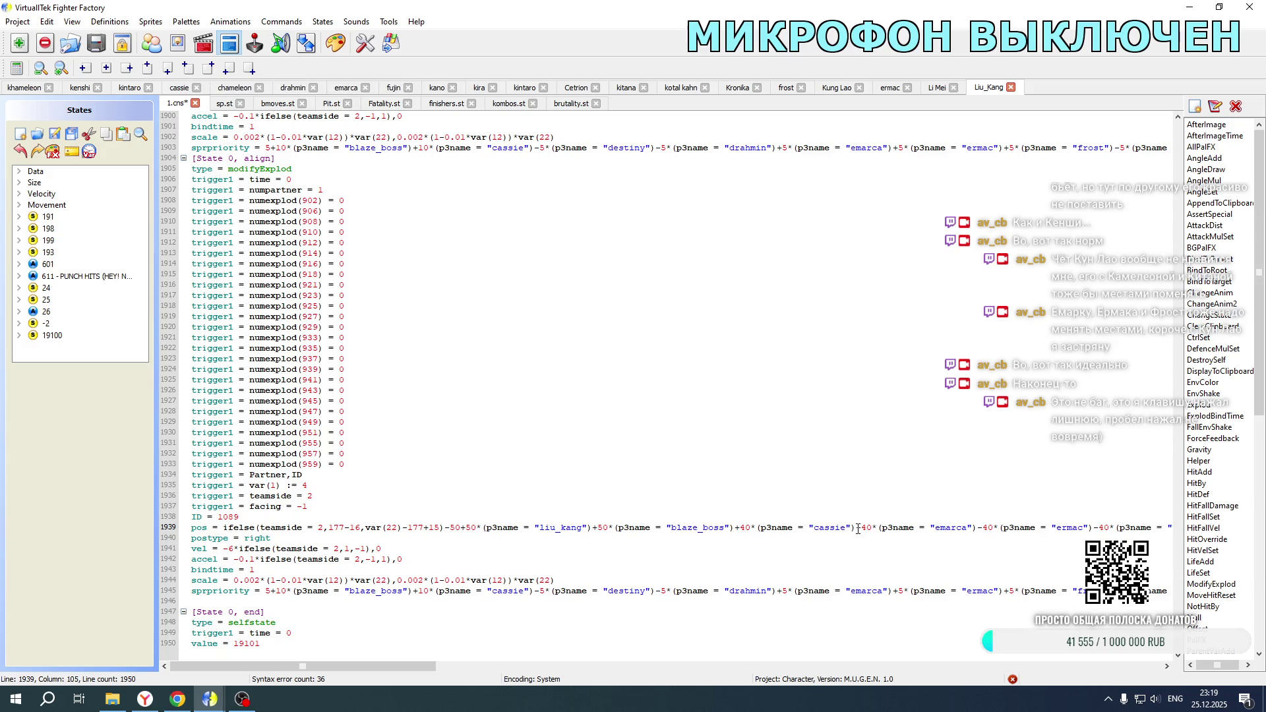
double_click(985, 528)
key("ctrl+v")
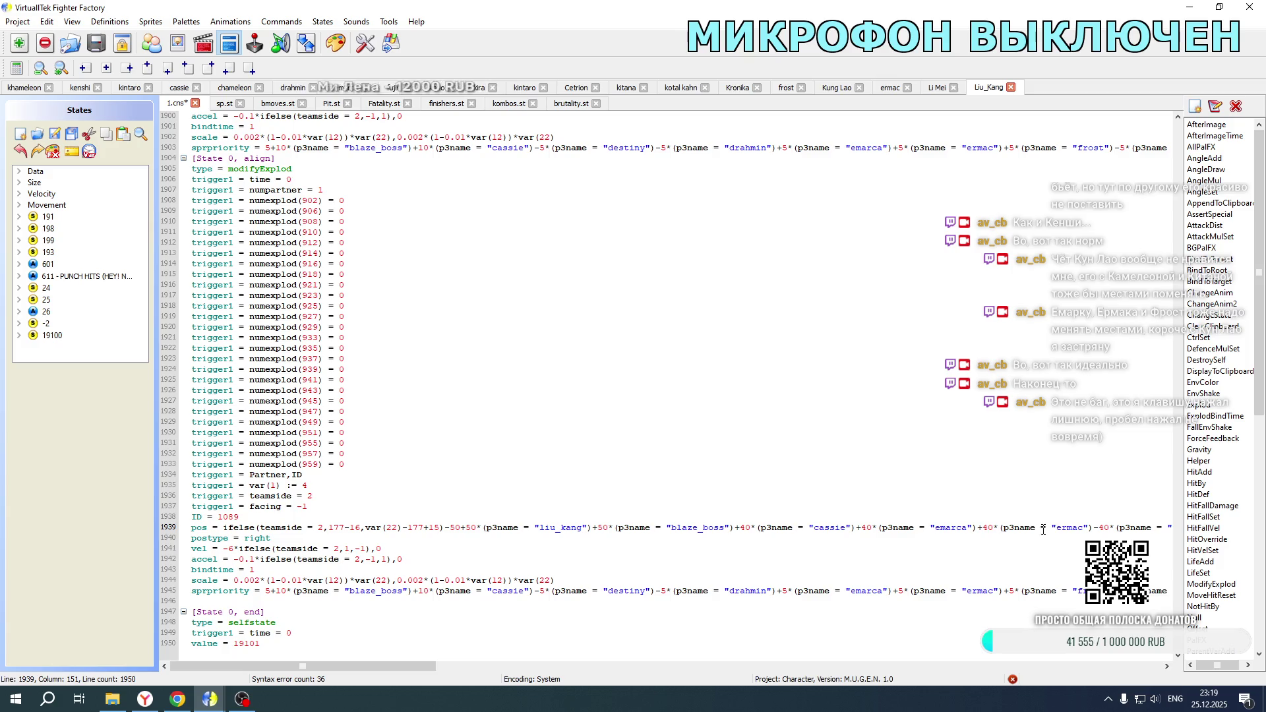
double_click(1095, 527)
key("ctrl+v")
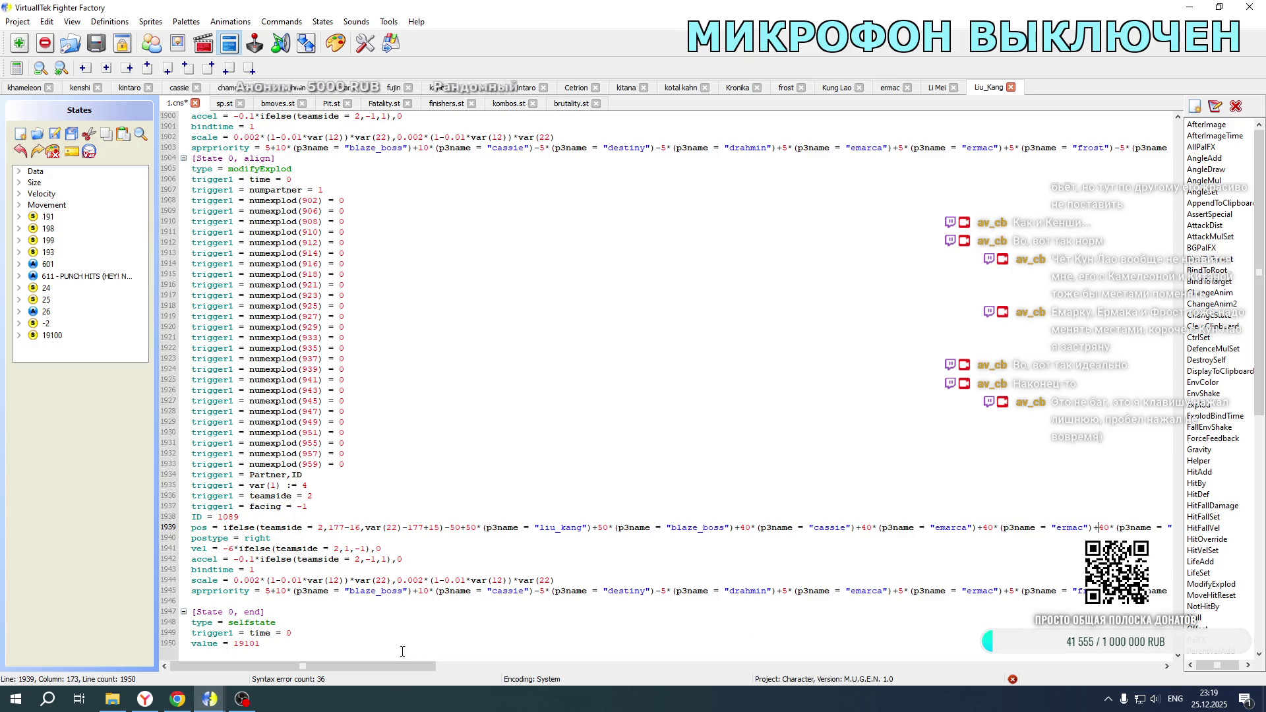
left_click_drag(342, 667, 579, 670)
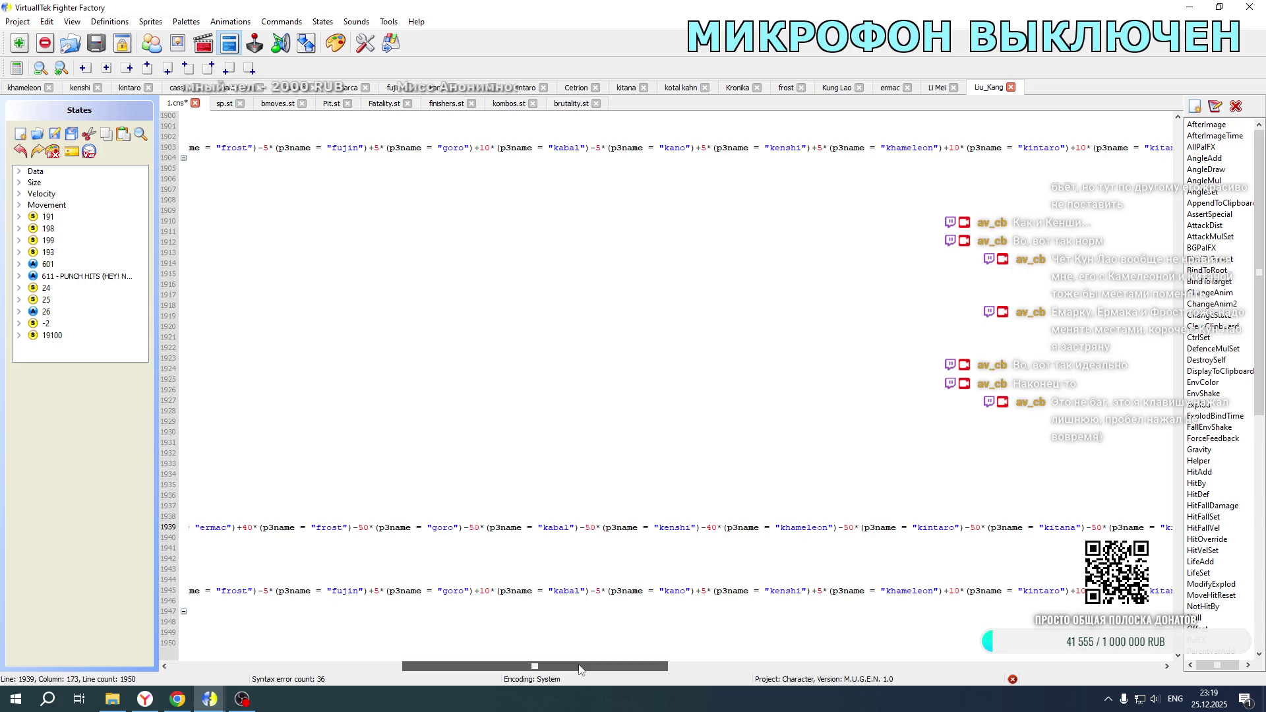
left_click_drag(259, 527, 354, 525)
left_click(356, 527)
key("Delete")
type("+")
left_click(464, 527)
key("Delete")
type("+")
left_click_drag(486, 528, 580, 528)
left_click(581, 528)
key("Delete")
type("+")
Step: Flip line 1939 offsets to plus for kenshi, khameleon, kintaro, kitana, kotal kahn, kung lao, moloch and motaro
left_click_drag(706, 527, 718, 527)
type("+4")
left_click_drag(838, 527, 844, 527)
type("+")
left_click_drag(960, 527, 967, 528)
type("+")
left_click_drag(1086, 528, 1092, 528)
type("+")
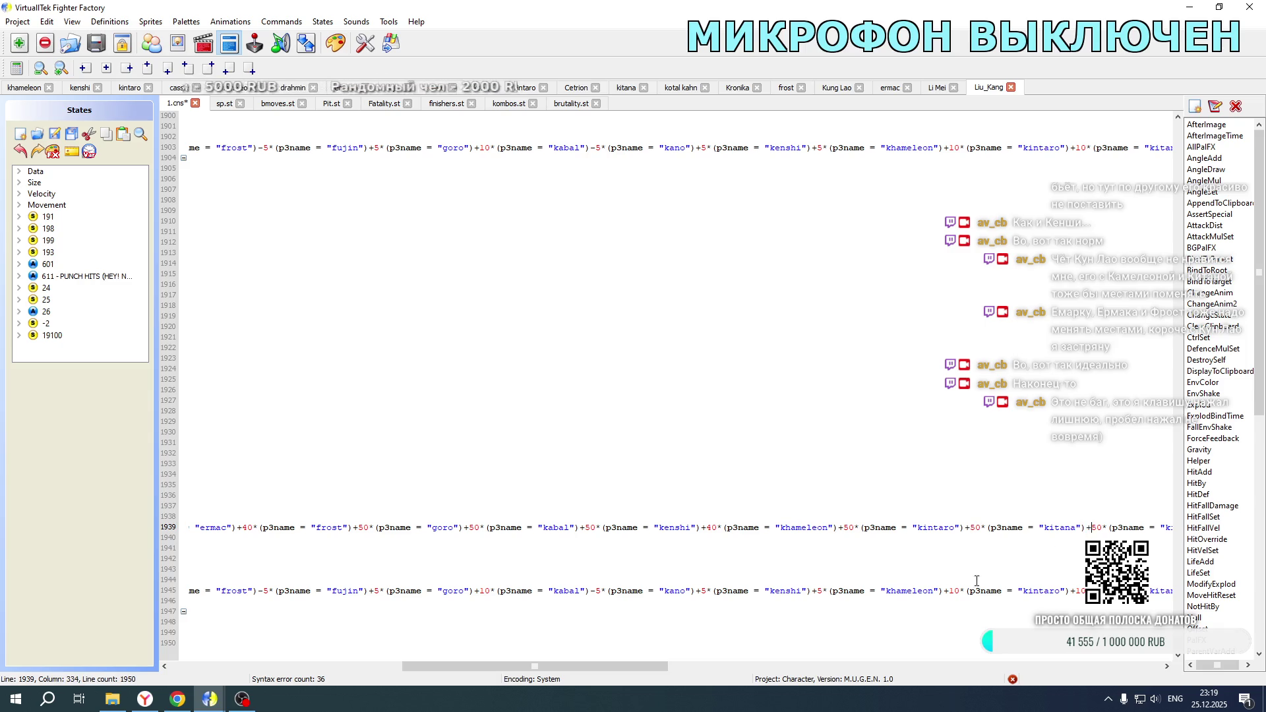
left_click_drag(540, 662, 739, 662)
mouse_move(466, 527)
left_mouse_down()
mouse_move(368, 527)
mouse_move(459, 528)
left_mouse_up()
type("+")
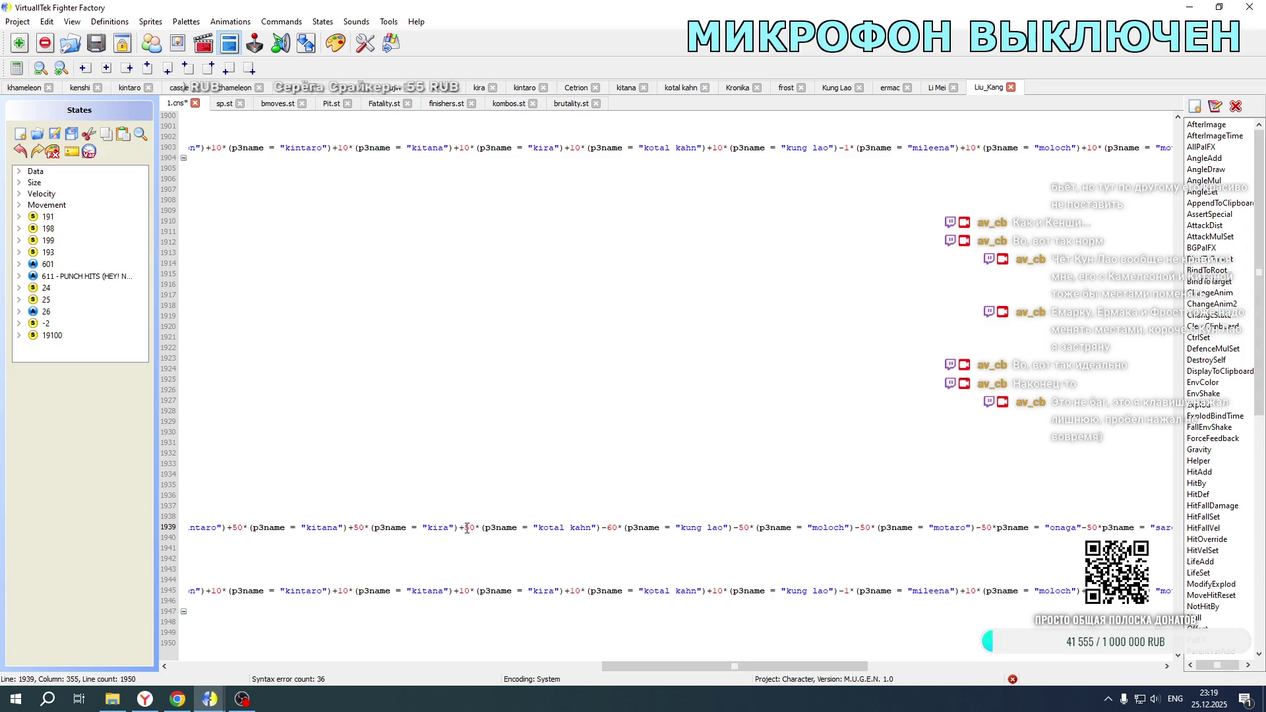
left_click_drag(608, 527, 602, 528)
type("+")
left_click_drag(734, 527, 740, 527)
type("+")
left_click_drag(847, 527, 856, 527)
type("+")
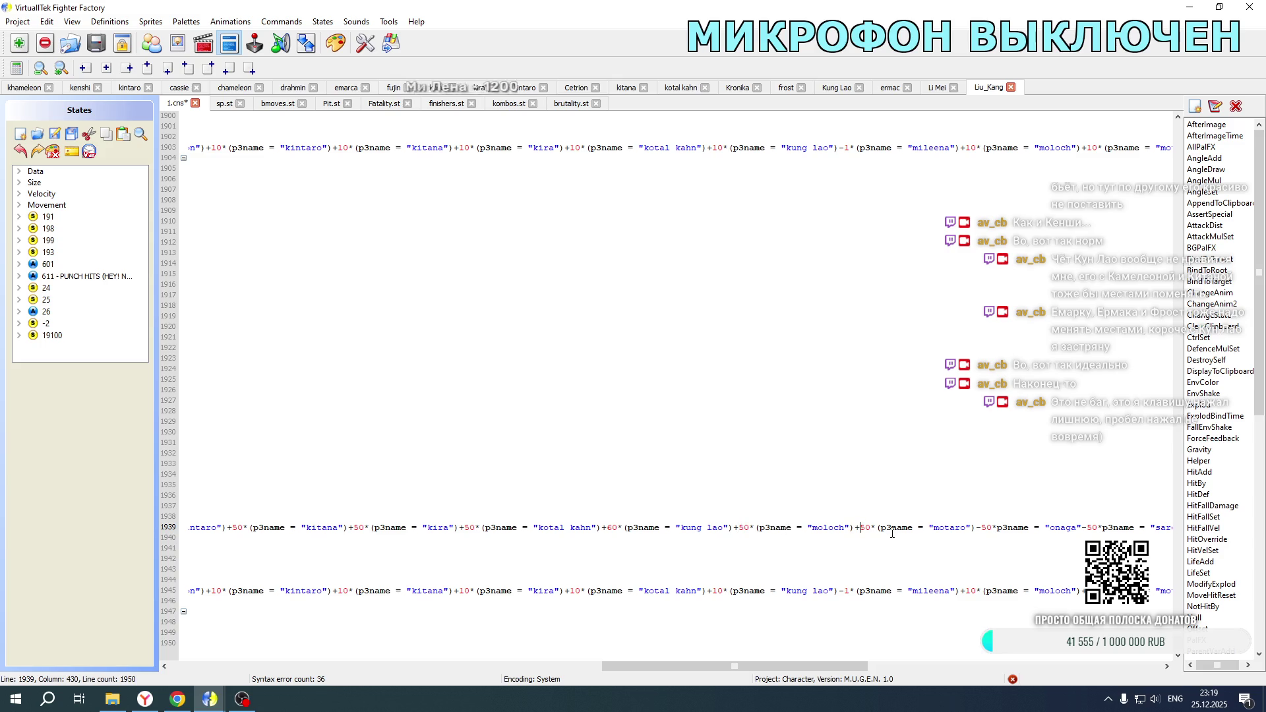
type("+")
left_click(1051, 527)
left_click(1083, 527)
mouse_move(748, 666)
left_mouse_down()
mouse_move(1007, 661)
mouse_move(979, 661)
left_mouse_up()
type("+")
Step: Give scorpion, sektor, shao kahn and smoke +50, sindel -10 and torr +60 on line 1939
left_click_drag(486, 527, 477, 527)
type("+")
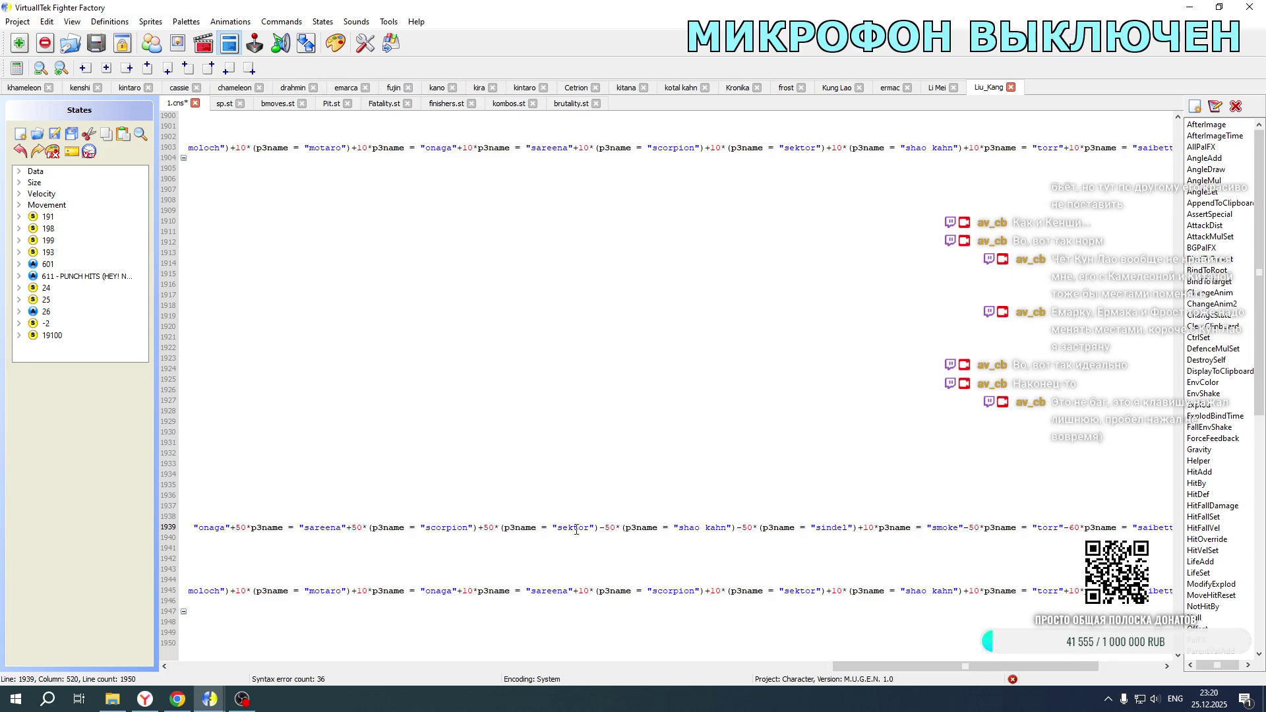
left_click_drag(598, 527, 604, 528)
left_click_drag(734, 527, 742, 528)
type("+")
left_click_drag(865, 526, 858, 527)
type("-")
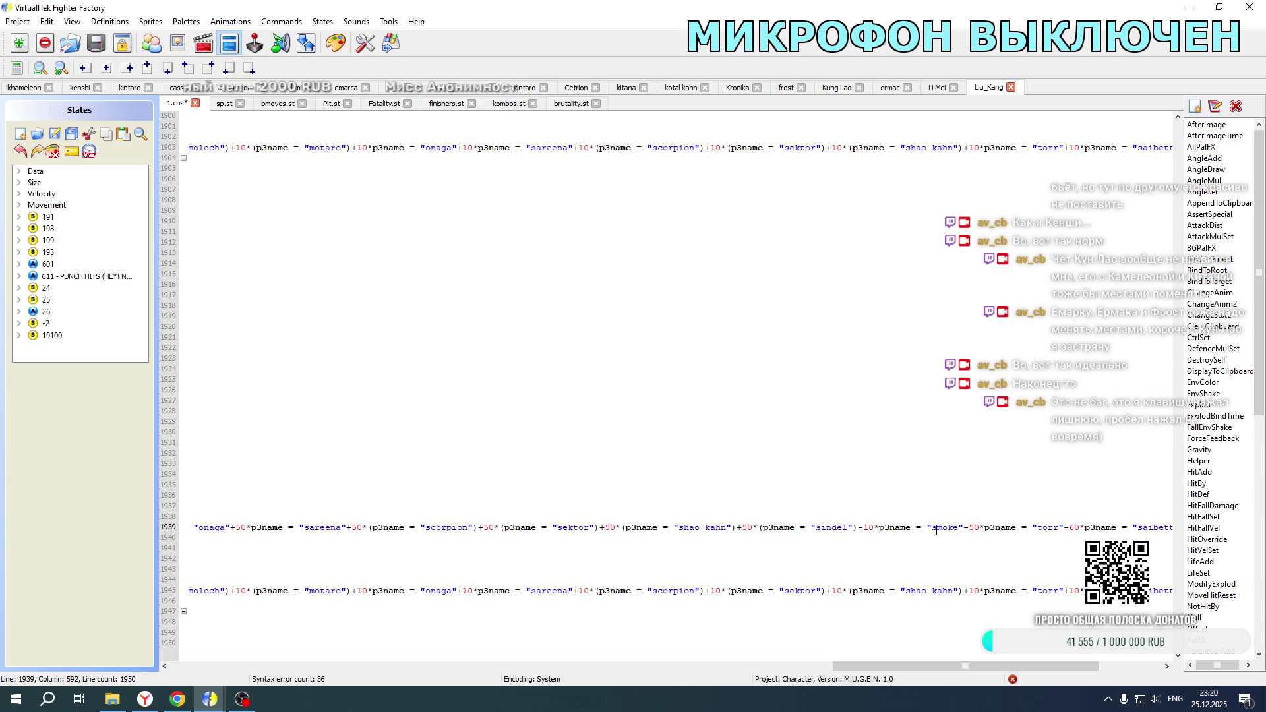
left_click(966, 528)
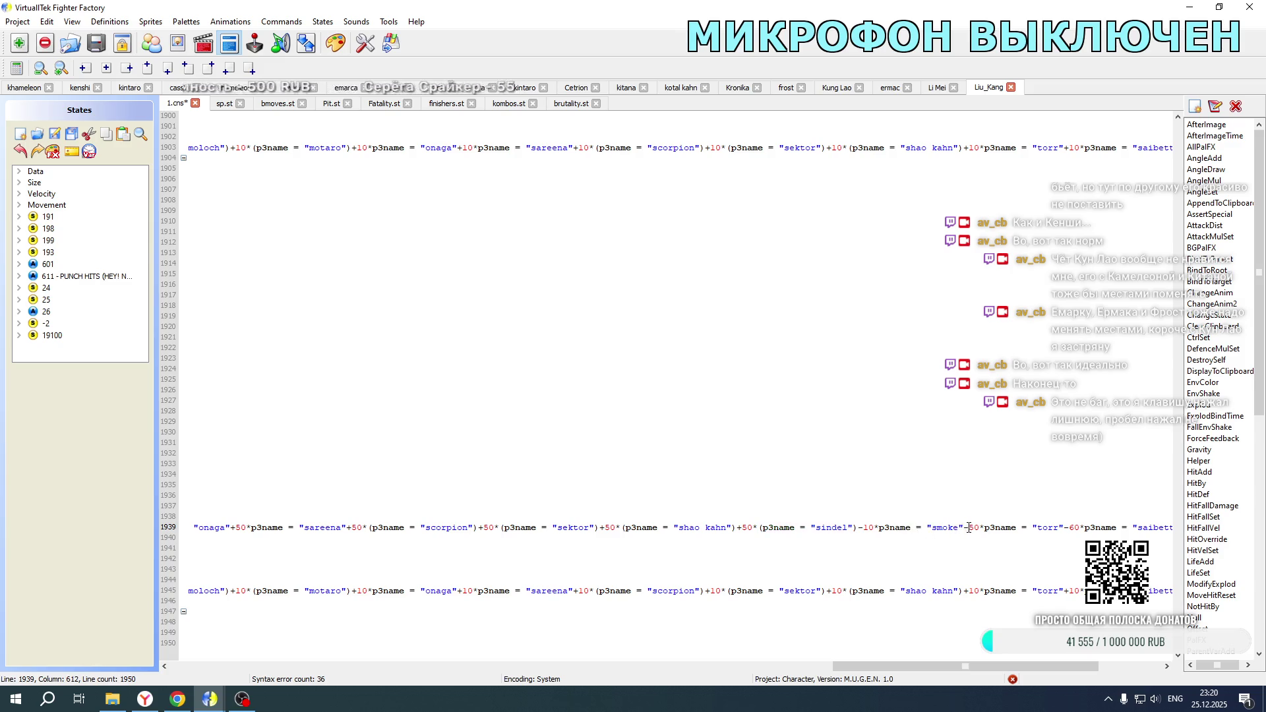
type("+")
left_click_drag(1064, 527, 1071, 529)
type("+")
left_click_drag(982, 666, 1043, 666)
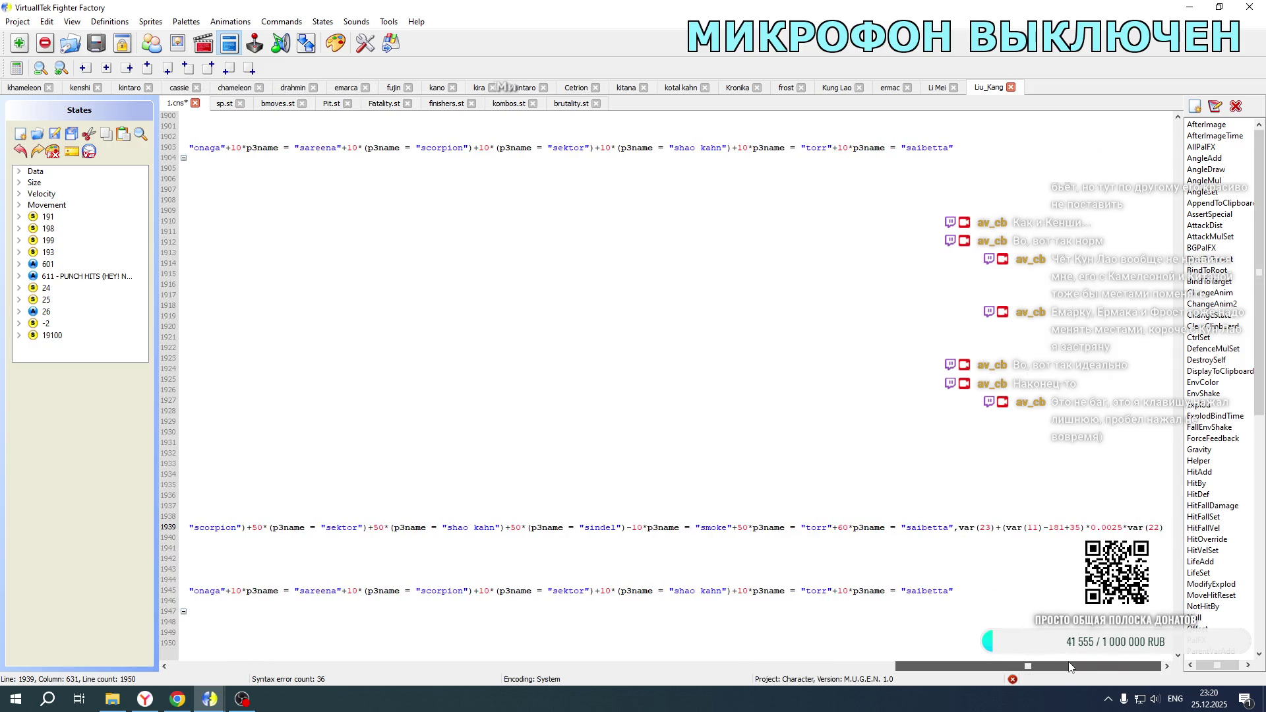
left_click(13, 88)
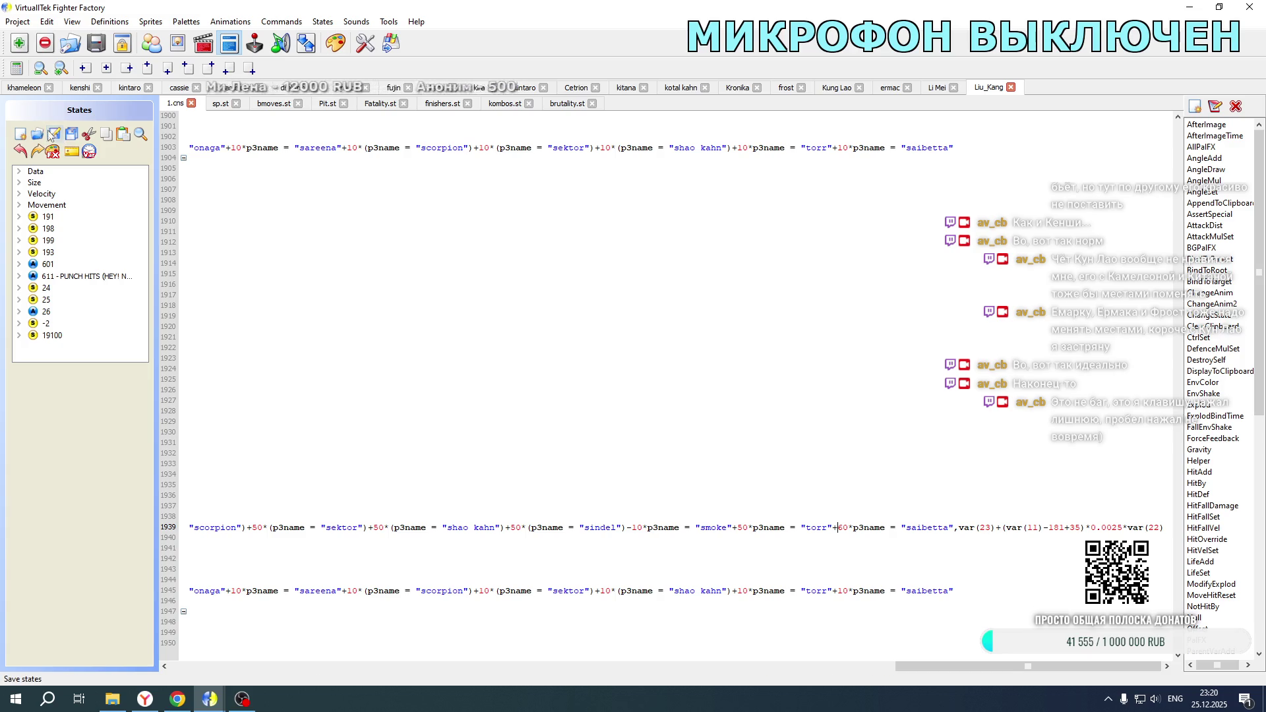
Step: Duplicate Kameleon's portrait explod block in Fatality.st
scroll(266, 302, "down", 20)
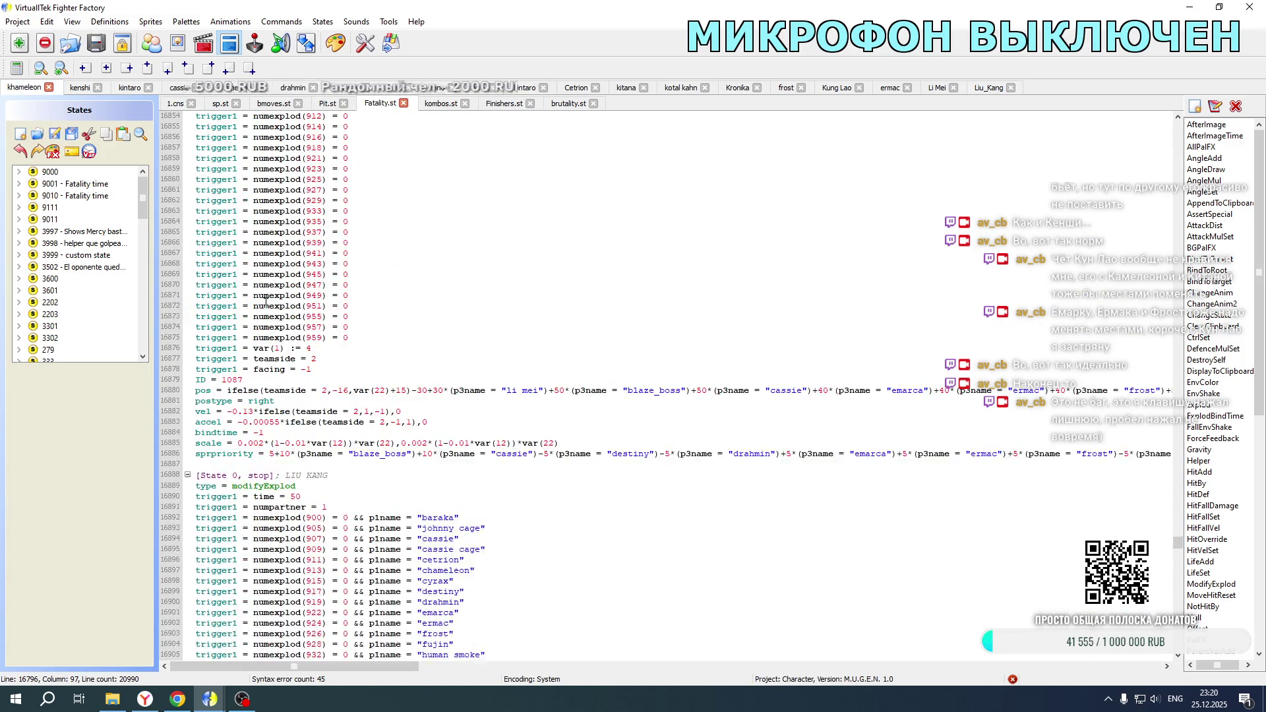
mouse_move(197, 255)
left_mouse_down()
mouse_move(211, 262)
mouse_move(264, 616)
mouse_move(316, 672)
mouse_move(365, 678)
mouse_move(527, 659)
mouse_move(989, 326)
mouse_move(1088, 366)
mouse_move(1120, 349)
mouse_move(1205, 346)
mouse_move(1161, 362)
mouse_move(805, 371)
left_mouse_up()
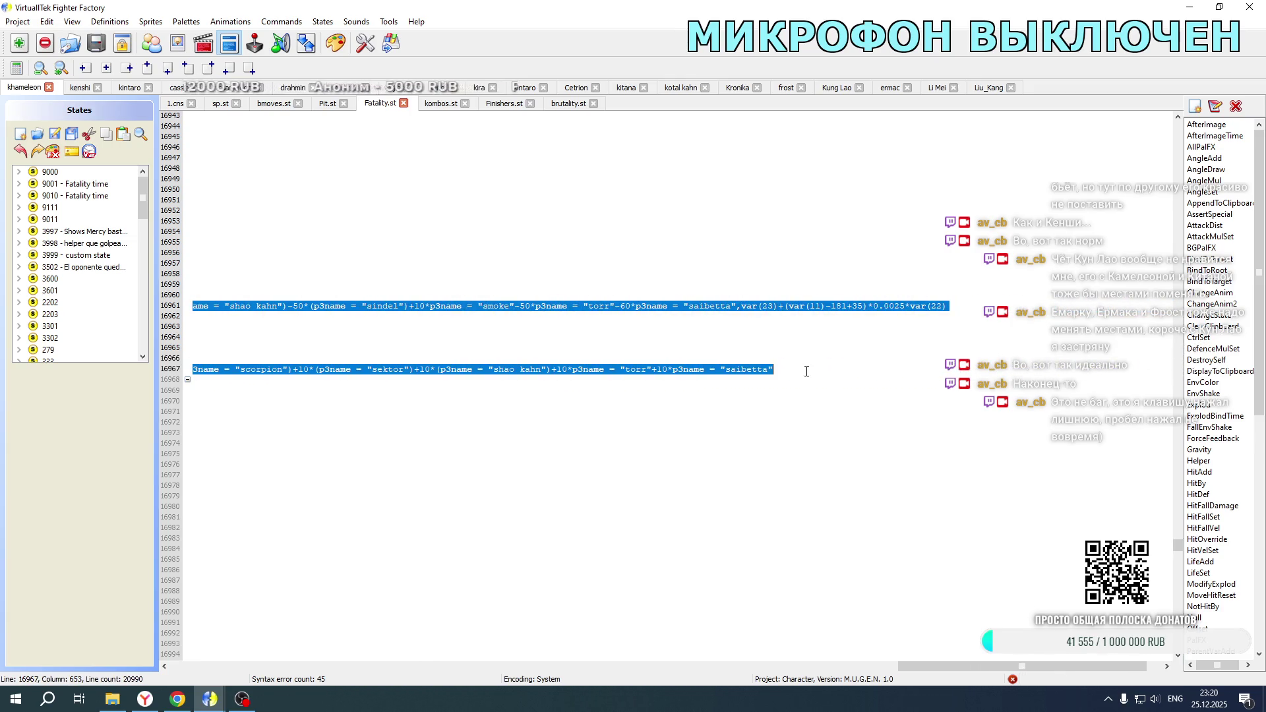
key("Right")
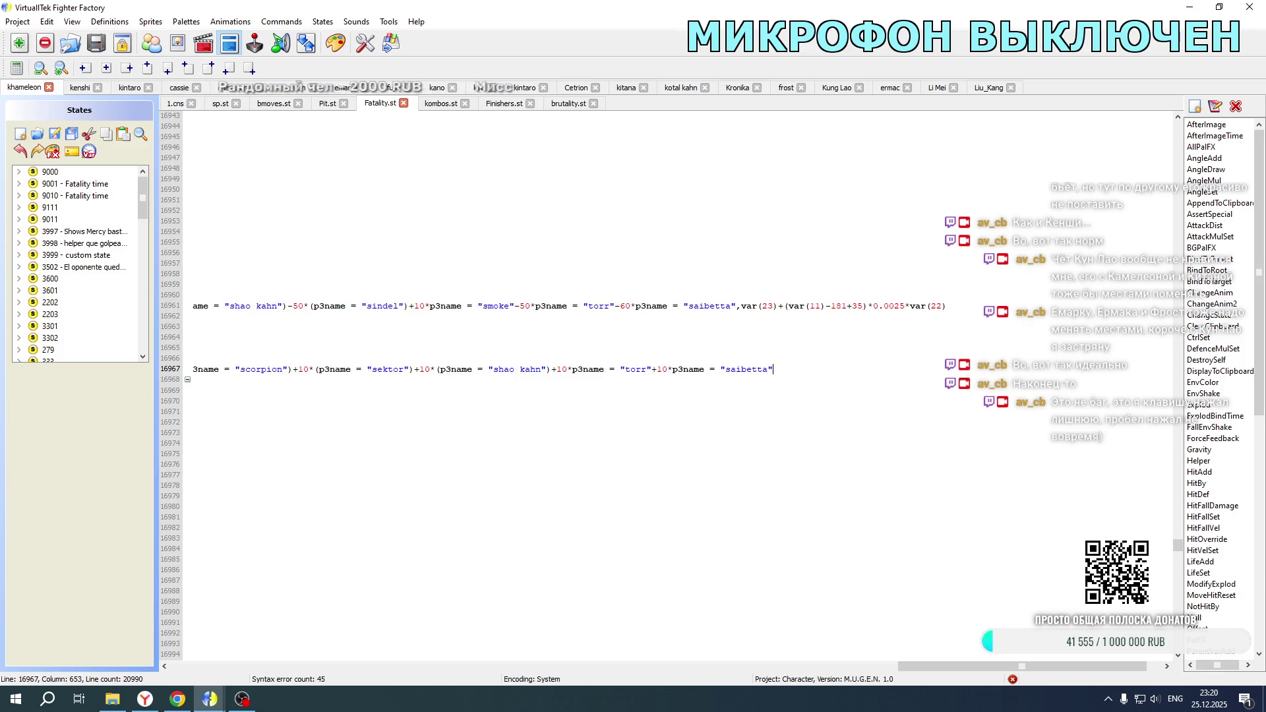
key("ctrl+v")
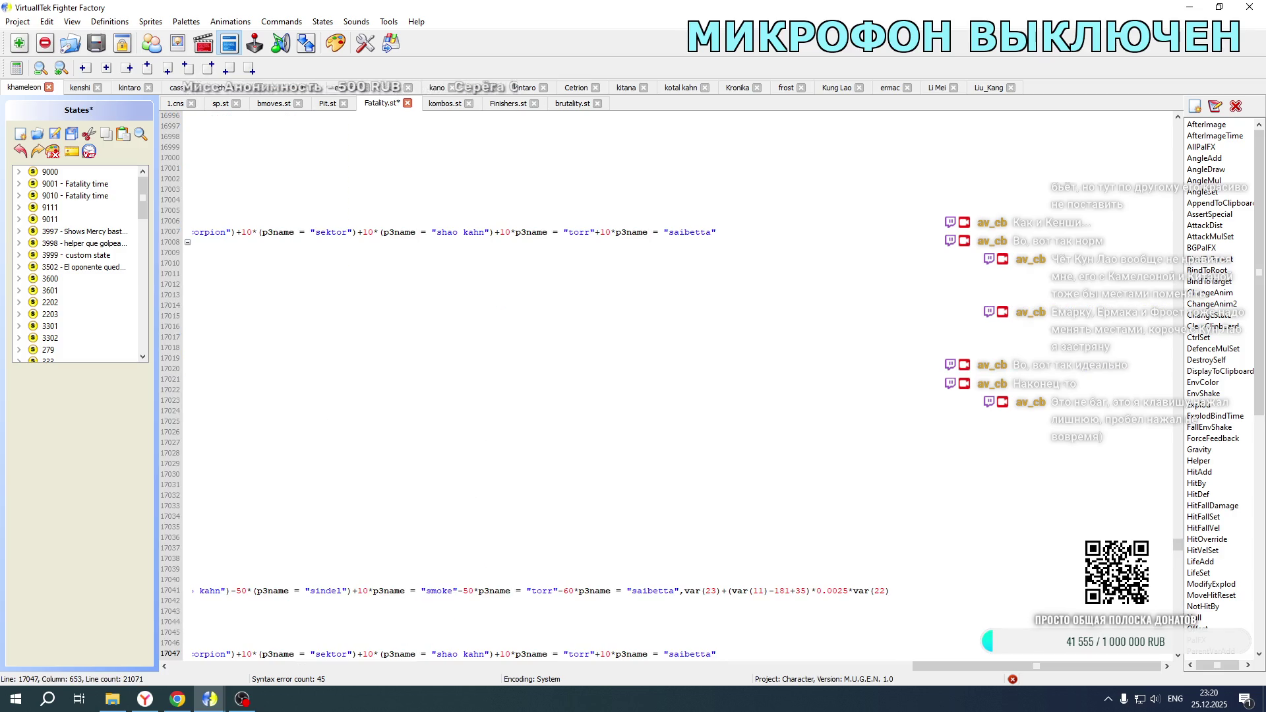
left_click_drag(989, 666, 246, 665)
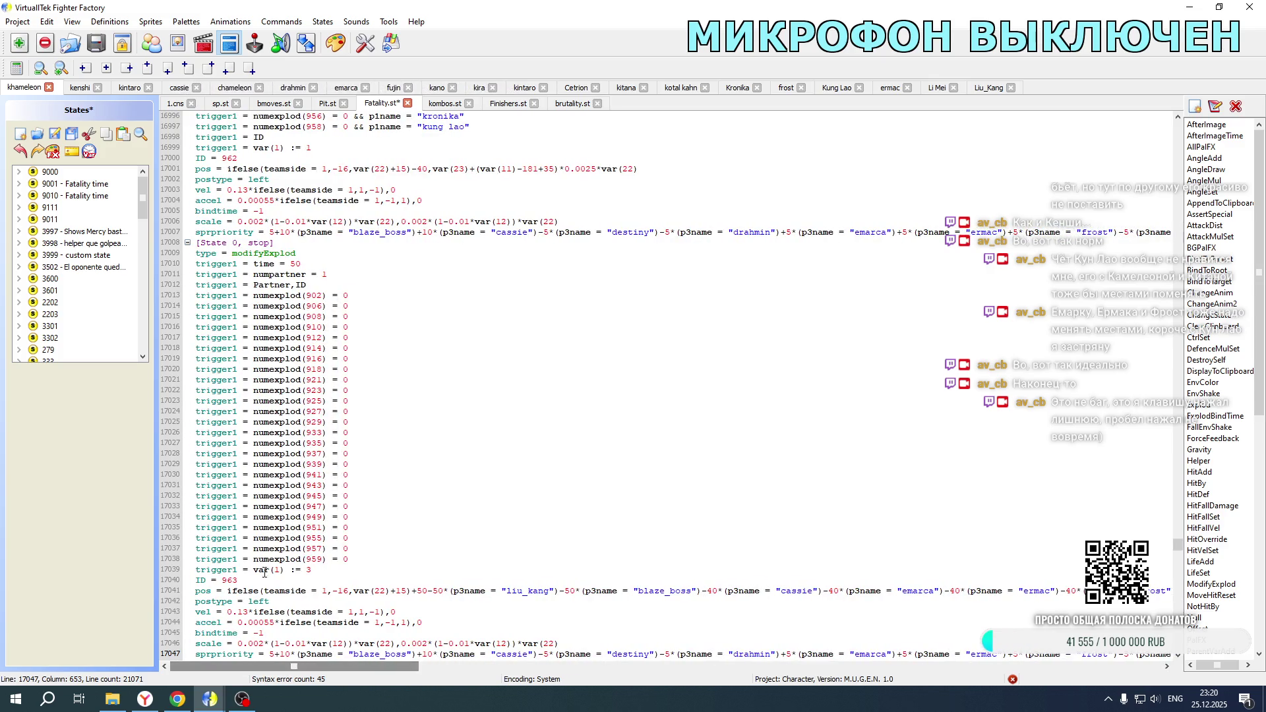
scroll(342, 431, "up", 15)
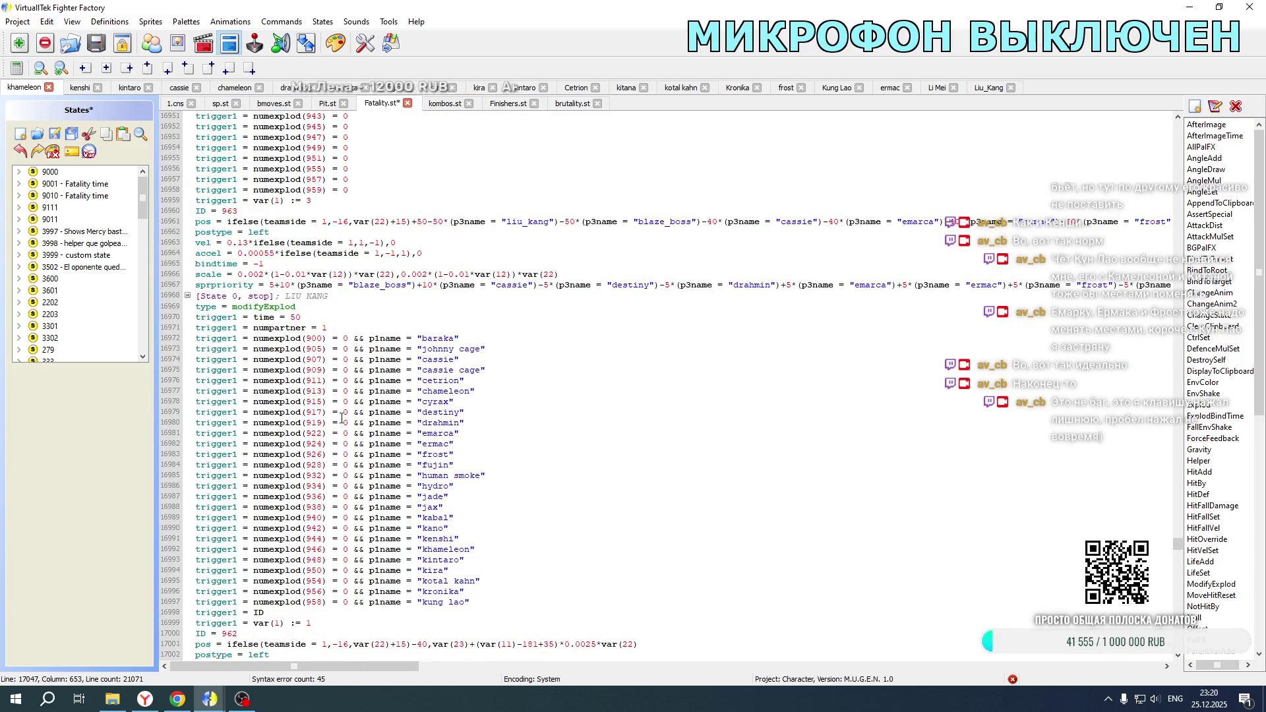
scroll(342, 418, "down", 7)
left_click(311, 400)
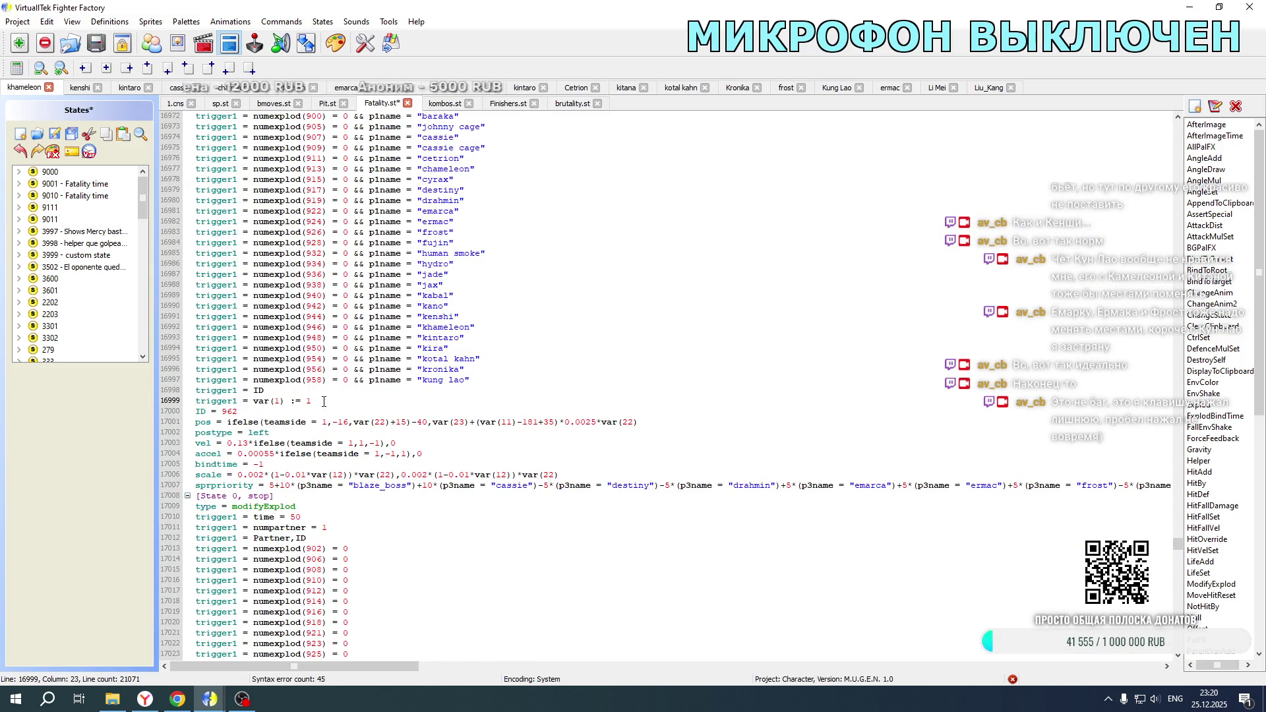
Step: Copy Liu Kang's teamside and facing trigger lines under the var(1) := 3 trigger, changing it to 4
left_click(979, 89)
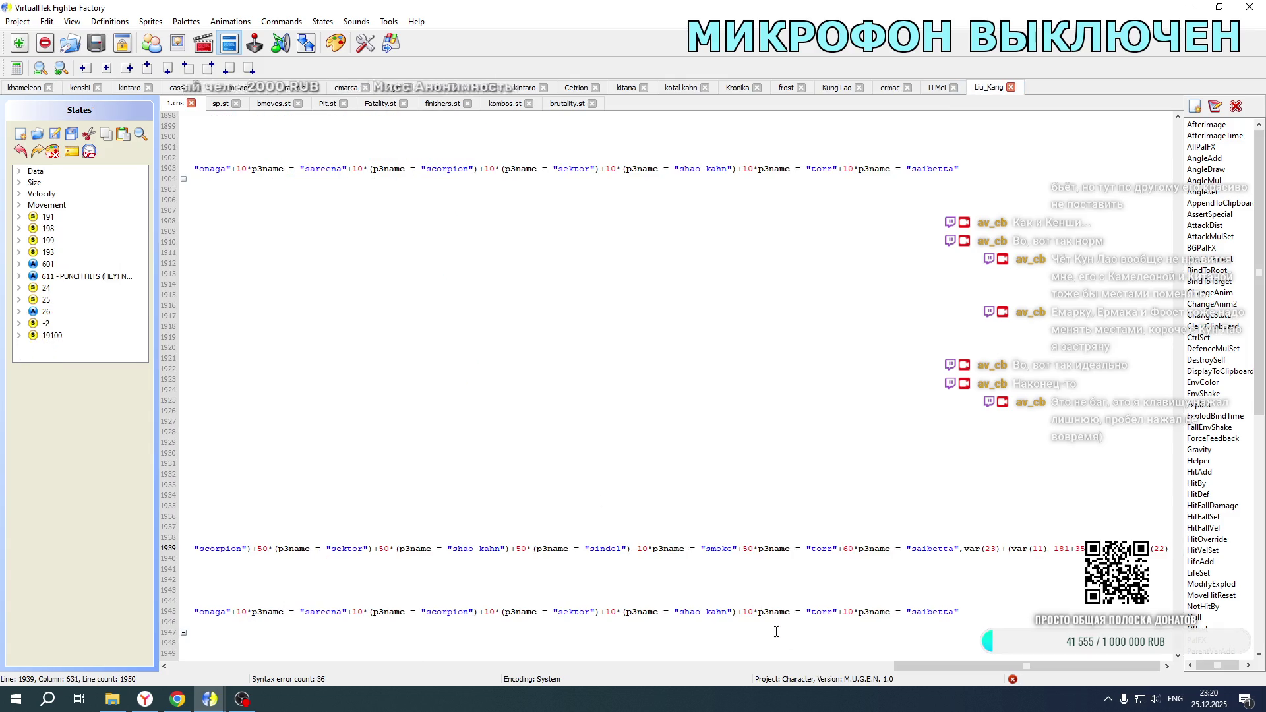
left_click_drag(935, 665, 212, 664)
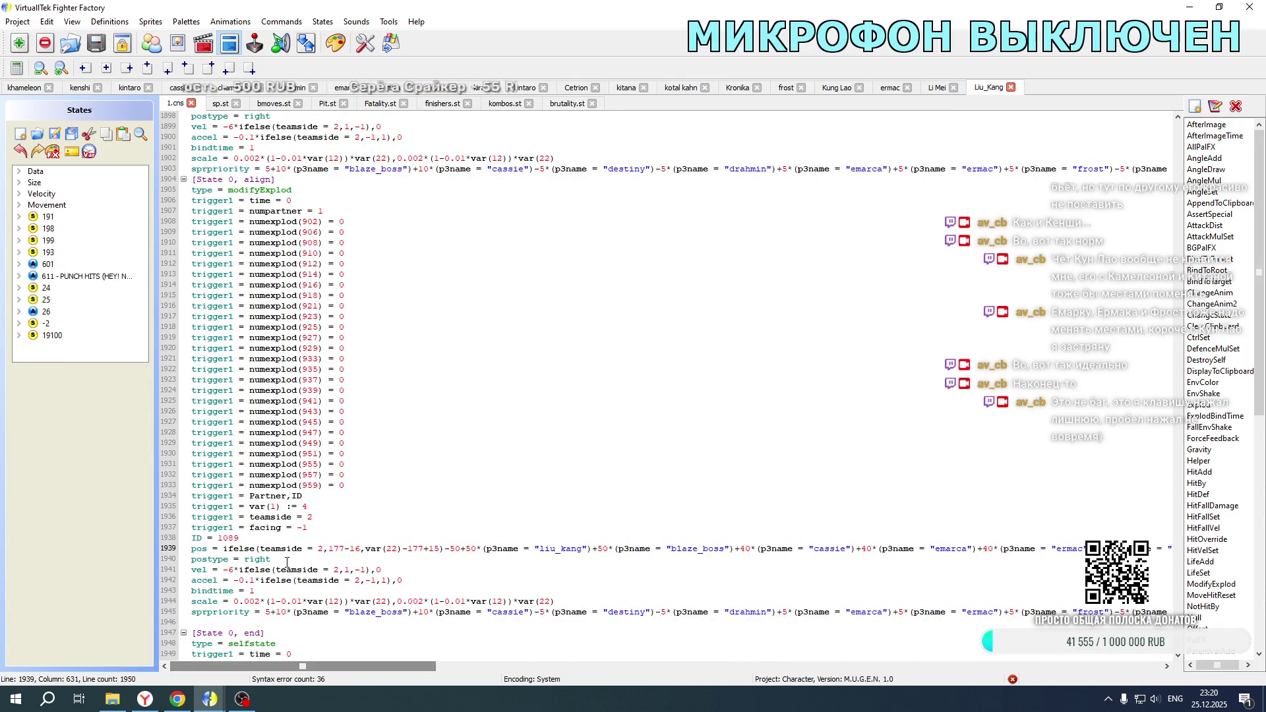
left_click_drag(313, 528, 315, 507)
key("ctrl+c")
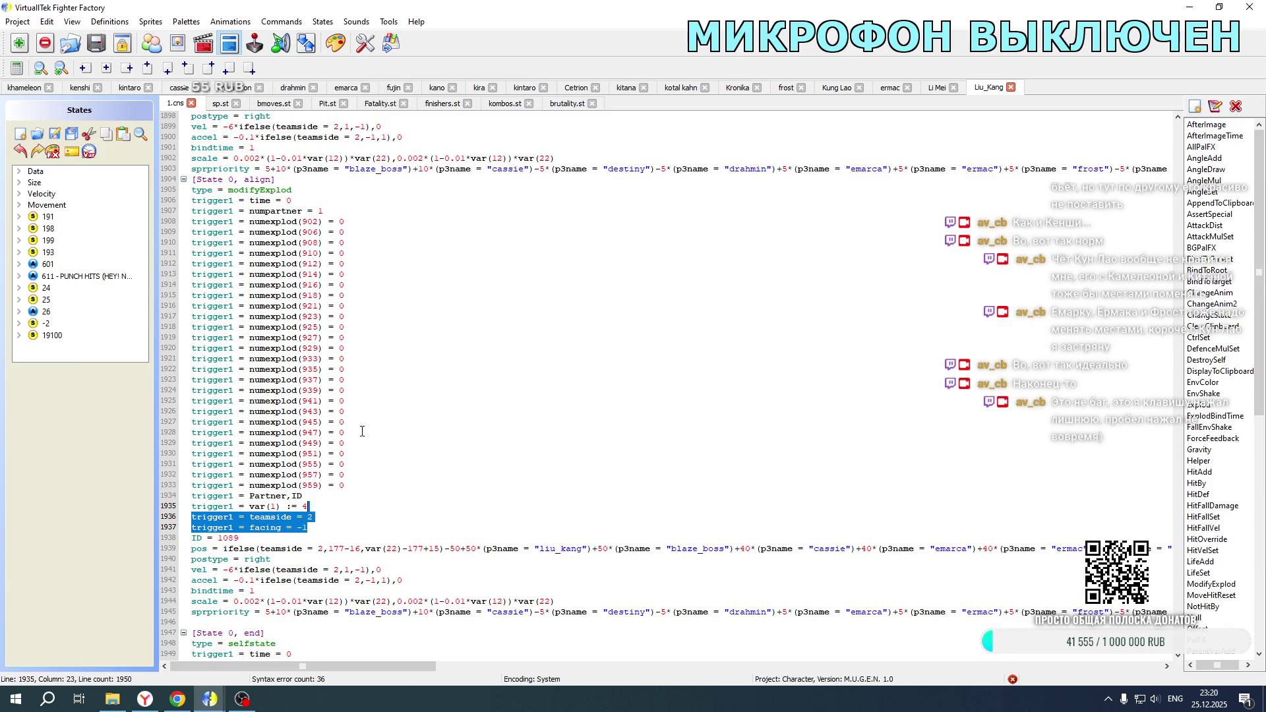
left_click(23, 87)
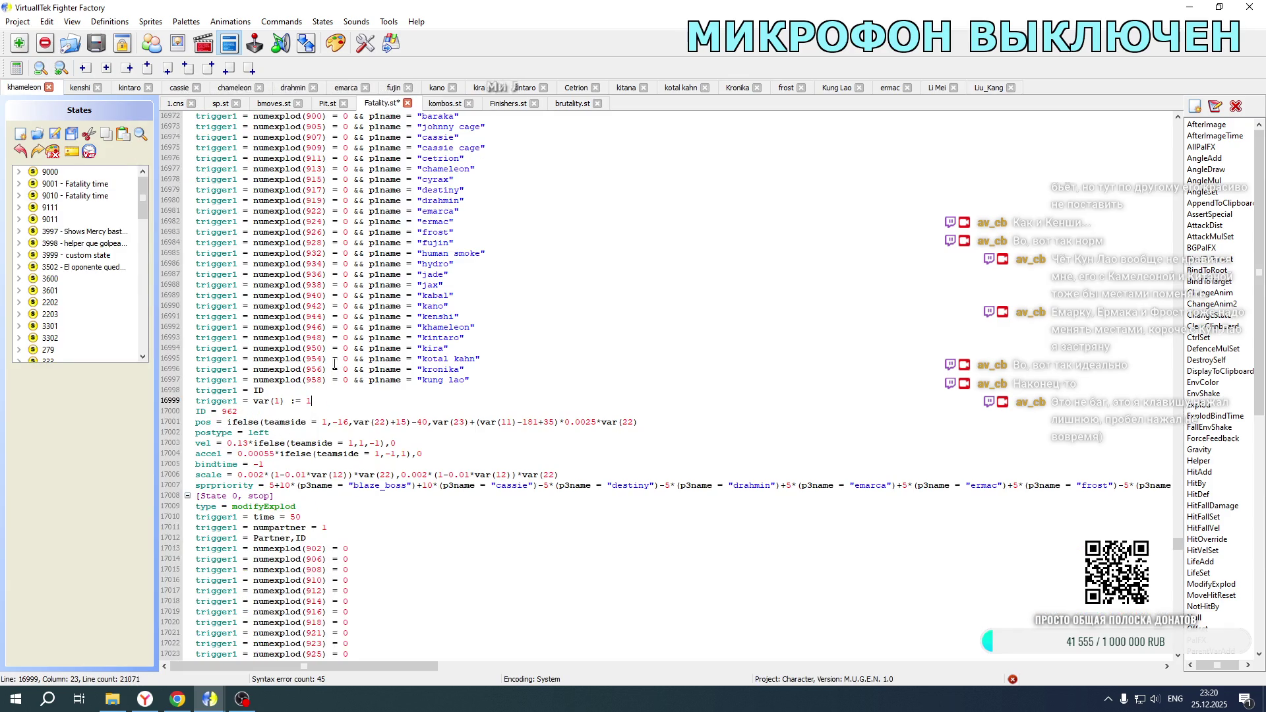
scroll(325, 401, "down", 16)
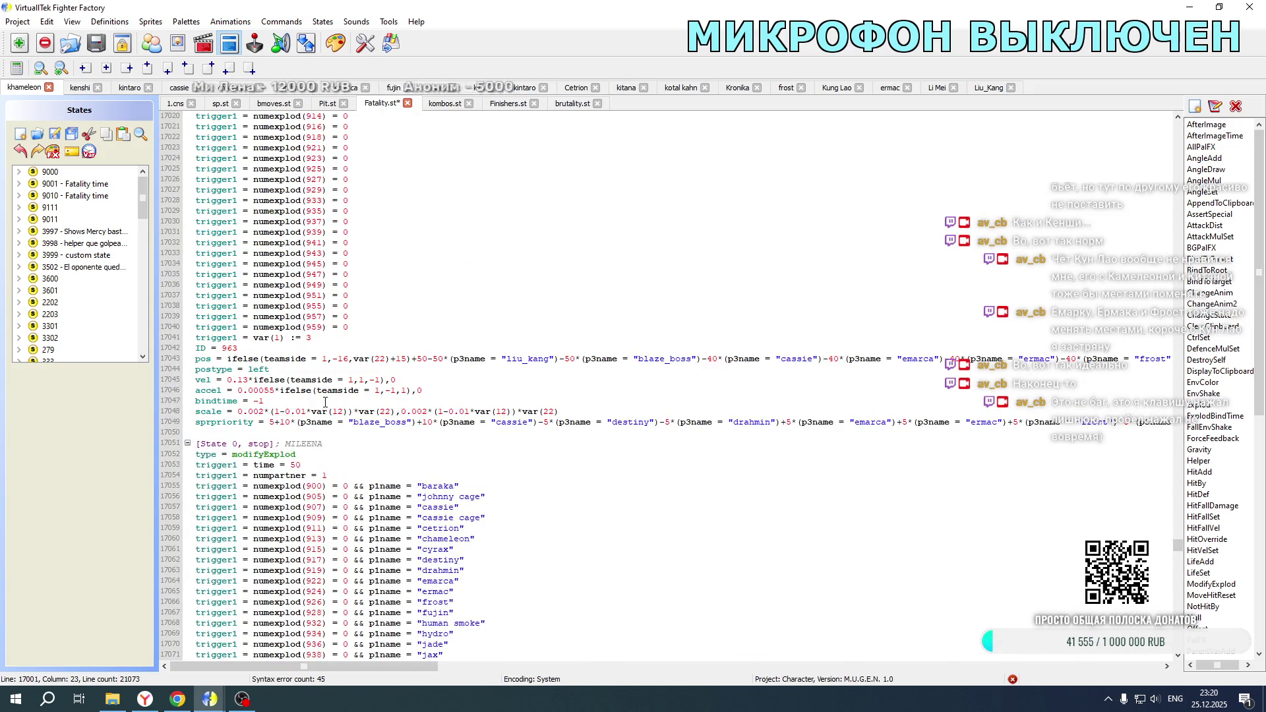
left_click(323, 337)
key("ctrl+v")
double_click(309, 337)
type("4")
scroll(338, 315, "up", 11)
Step: Add teamside and facing triggers under the earlier var(1) triggers, setting both values to 1
left_click(314, 243)
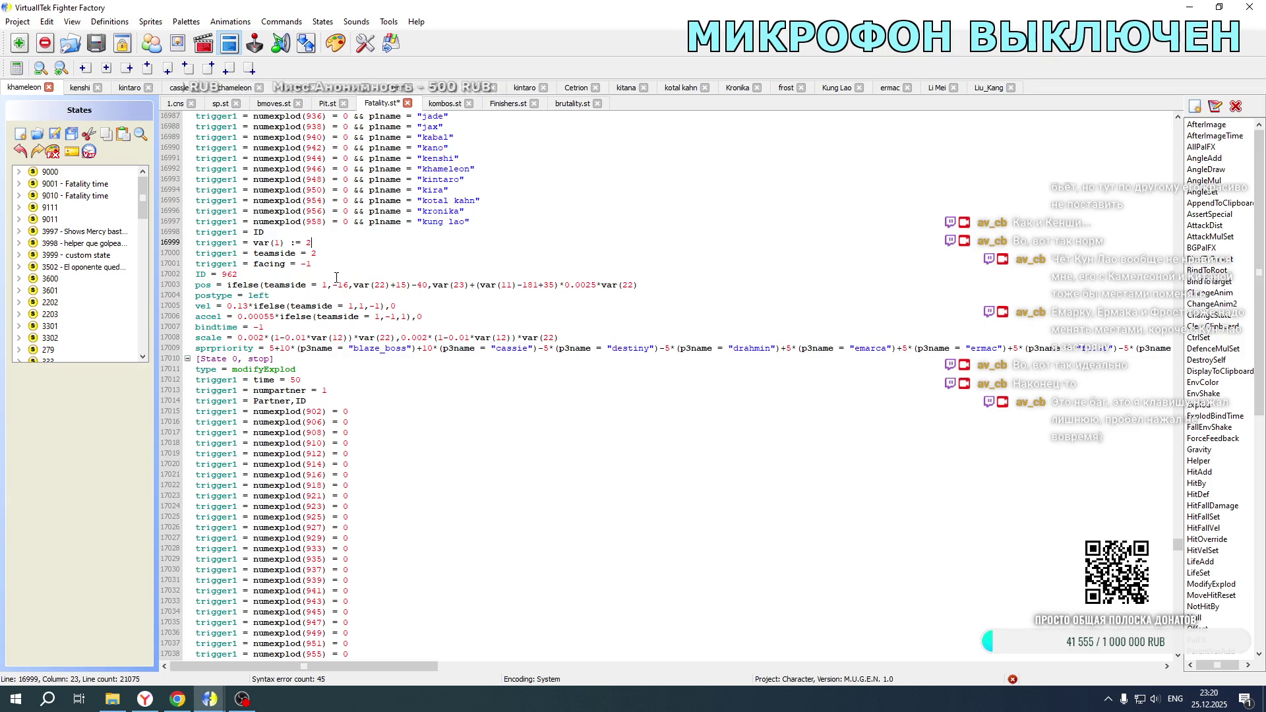
scroll(338, 282, "up", 13)
left_click(317, 234)
key("ctrl+v")
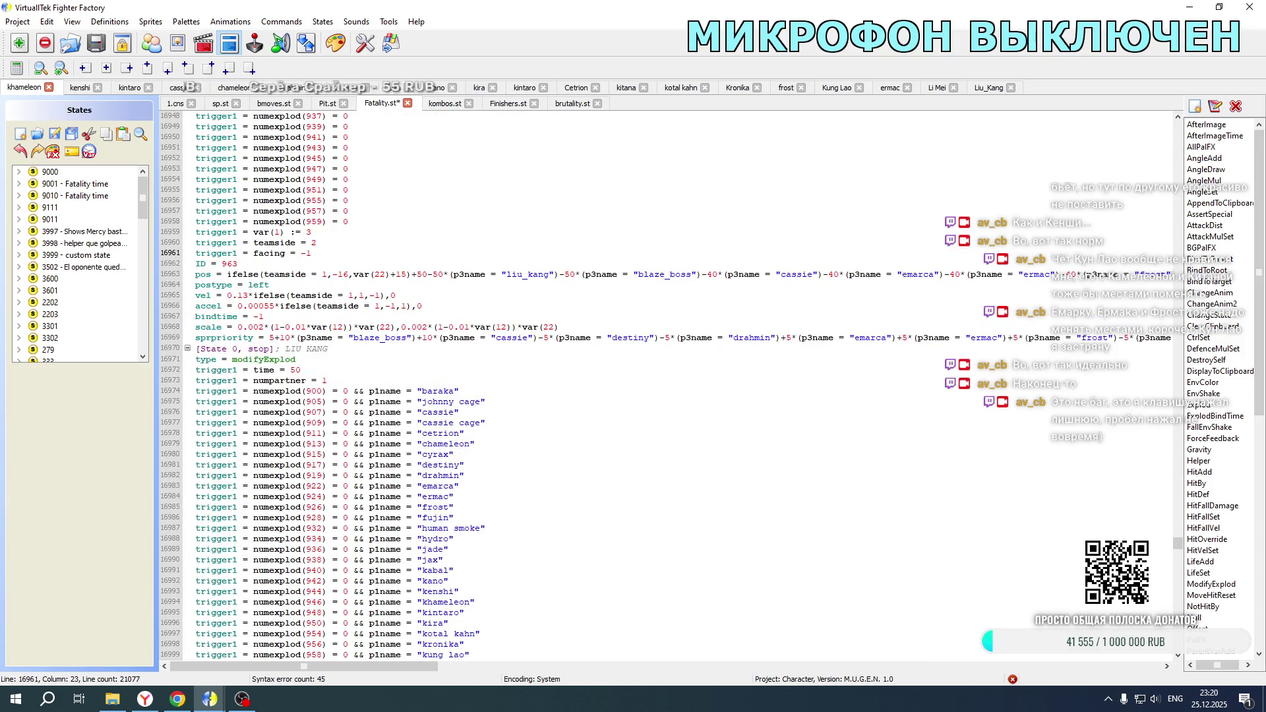
double_click(314, 243)
type("1")
scroll(335, 272, "up", 13)
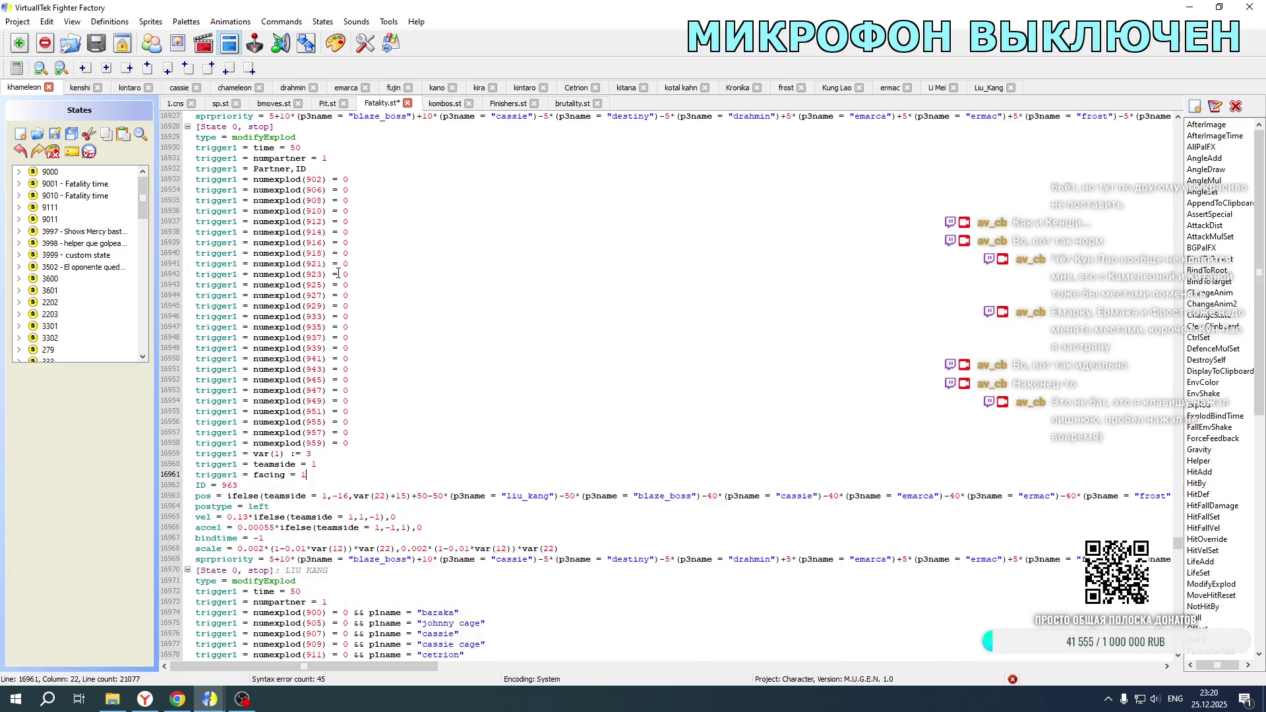
left_click(315, 222)
key("ctrl+v")
double_click(313, 232)
type("1")
double_click(305, 243)
type("1")
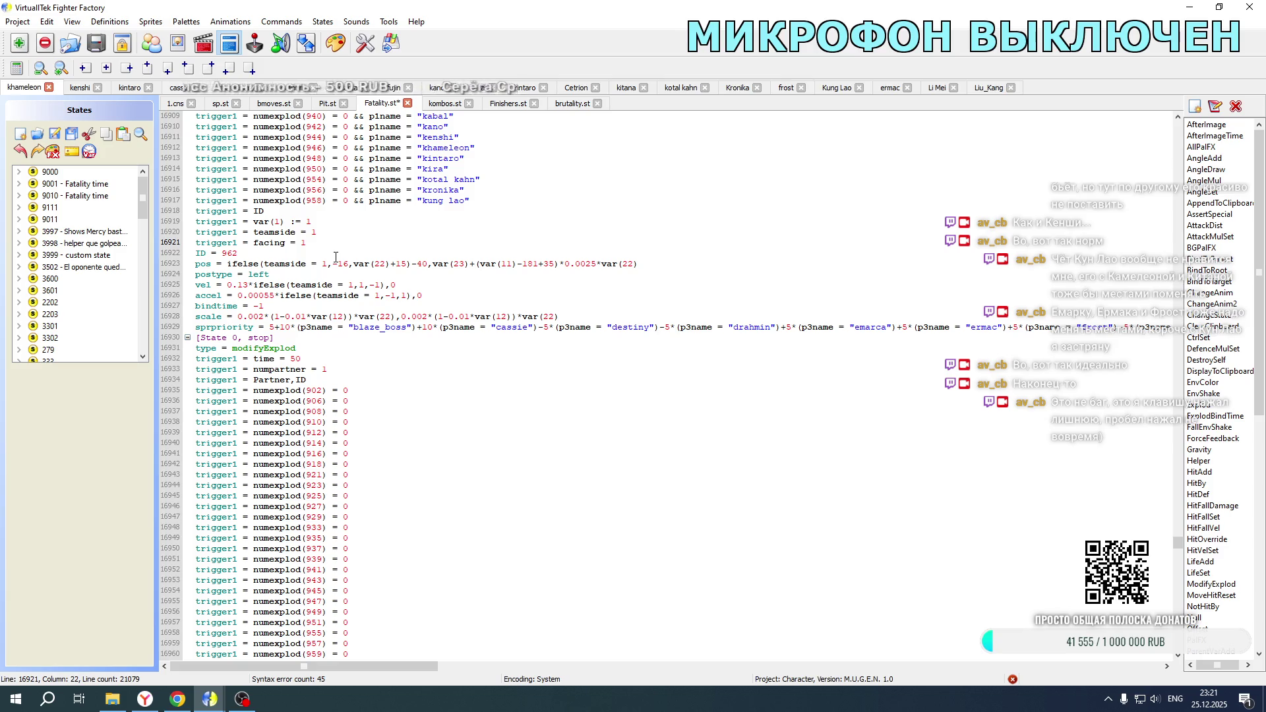
Step: Change teamside to 2 in the first copied explod's pos, vel and accel formulas
scroll(335, 257, "down", 20)
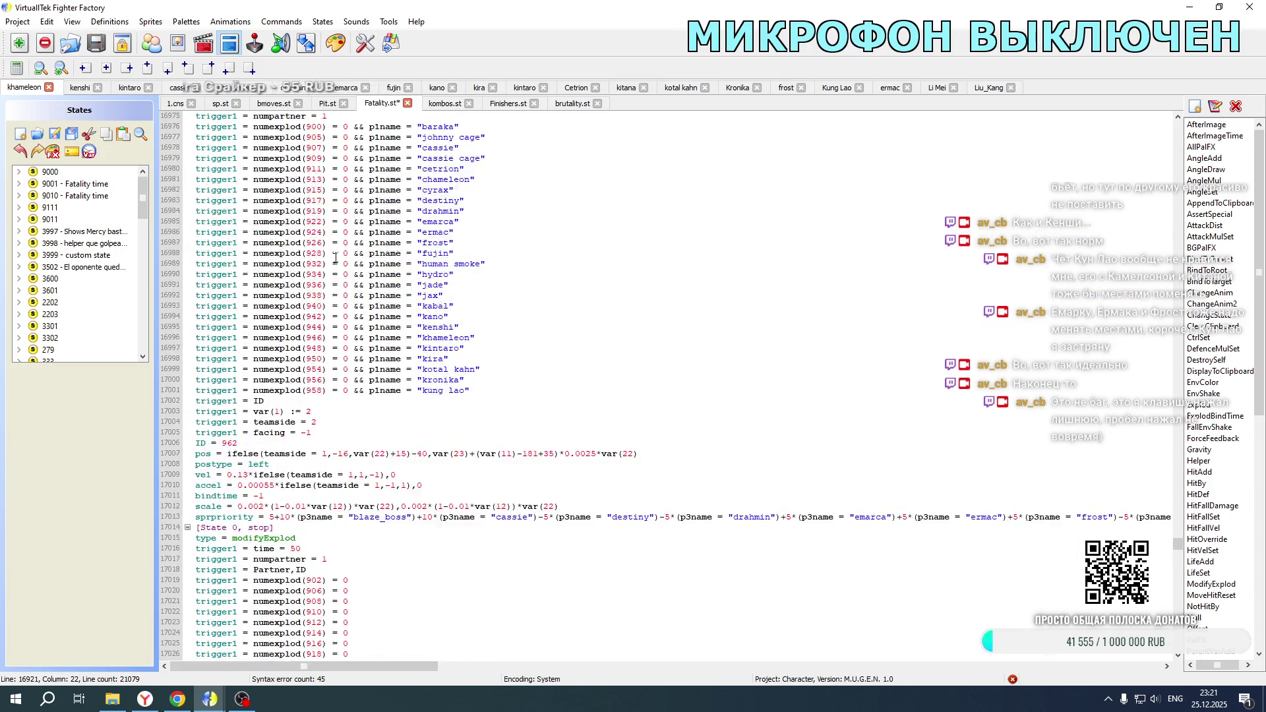
scroll(335, 257, "up", 4)
double_click(324, 327)
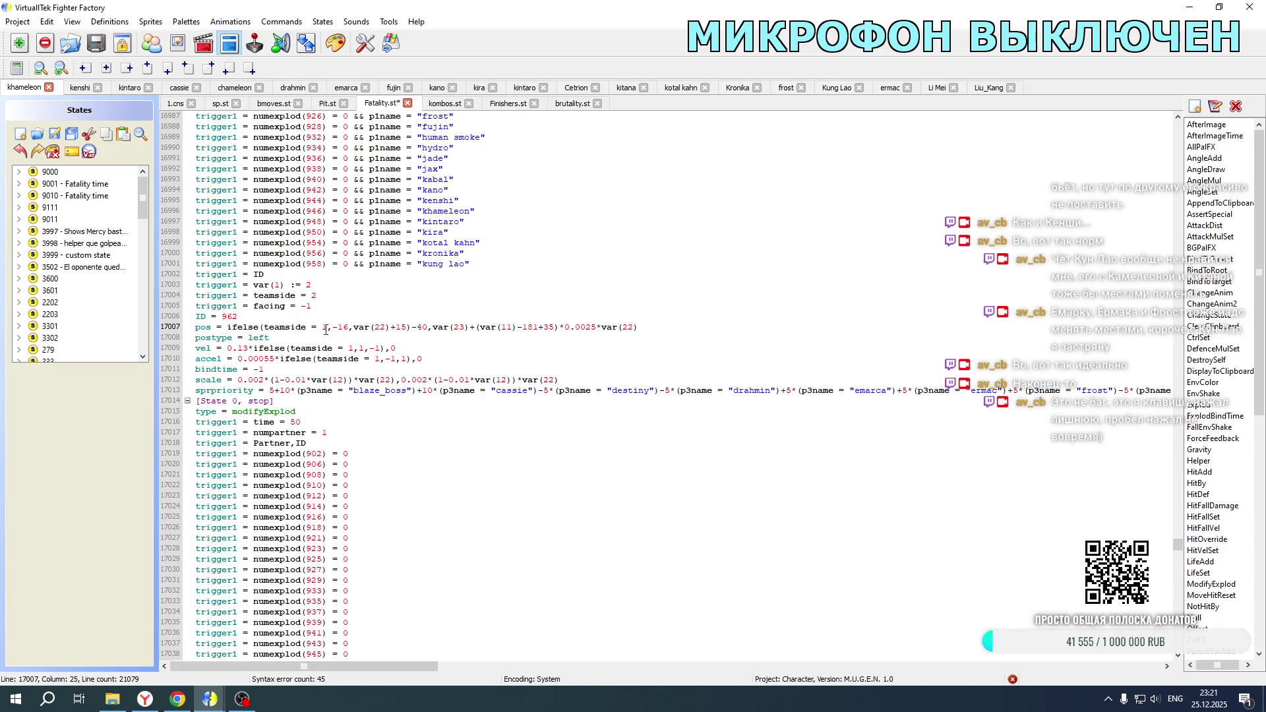
type("2")
double_click(352, 348)
type("2")
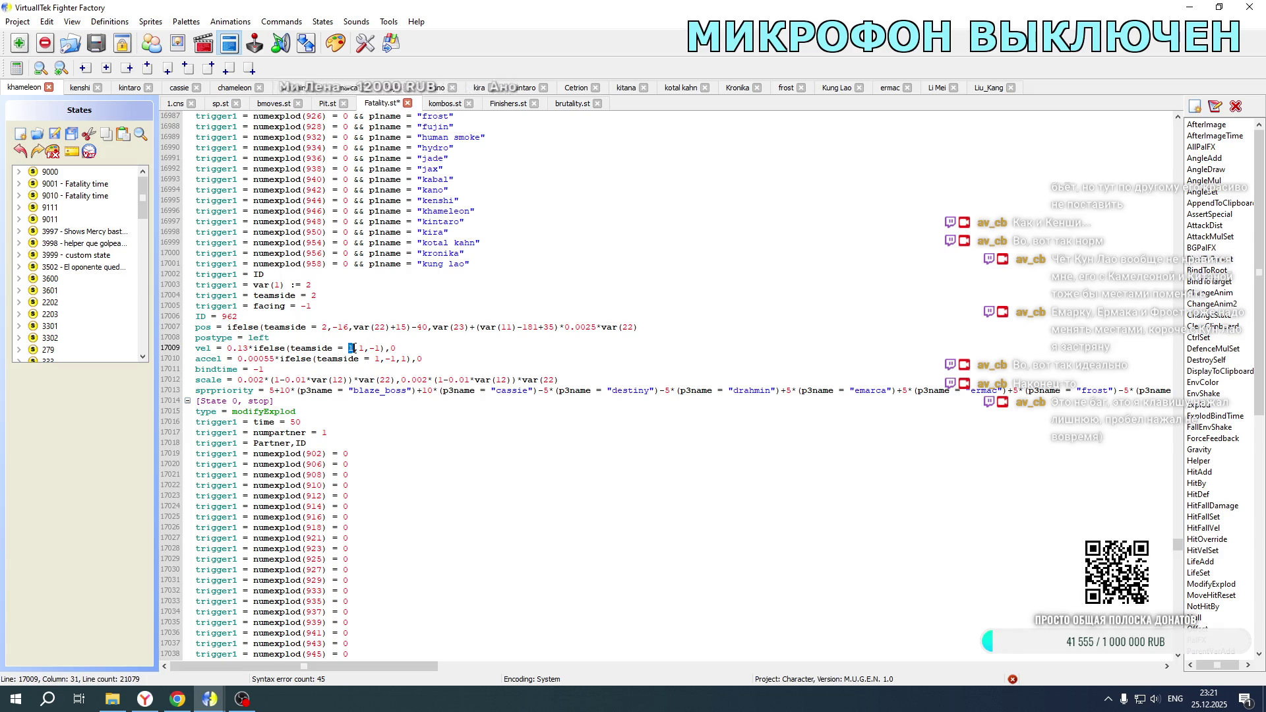
double_click(378, 358)
type("2")
Step: Give that explod ID 1088 and postype right, and negate its 0.13 velocity and 0.00055 acceleration
left_click_drag(221, 317, 239, 317)
type("1088")
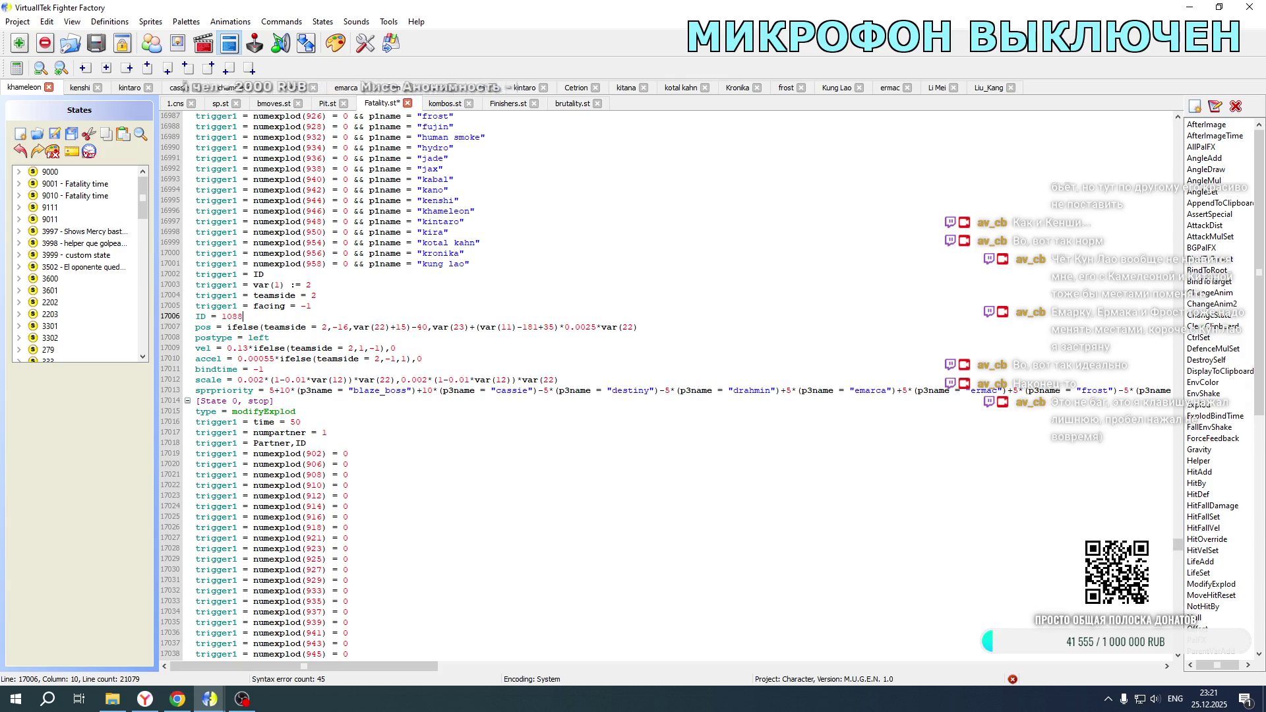
left_click_drag(248, 338, 275, 337)
type("right")
left_click(229, 349)
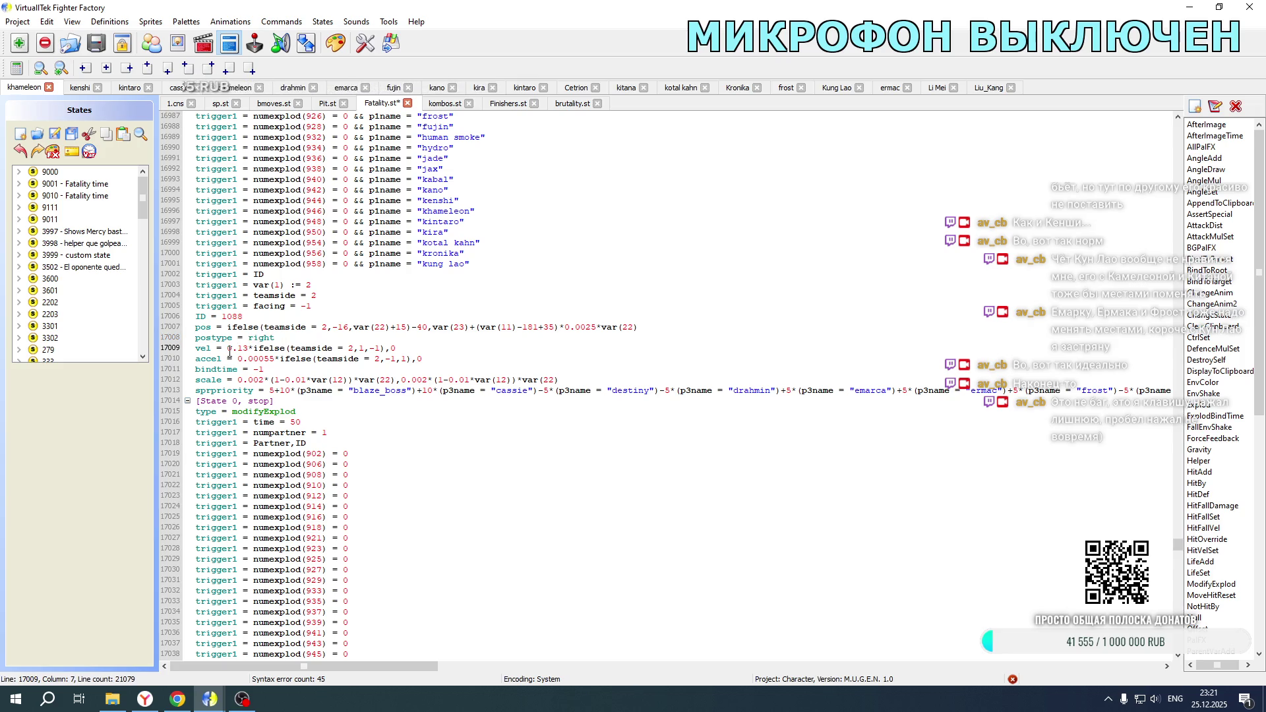
type("-")
left_click(237, 360)
type("-")
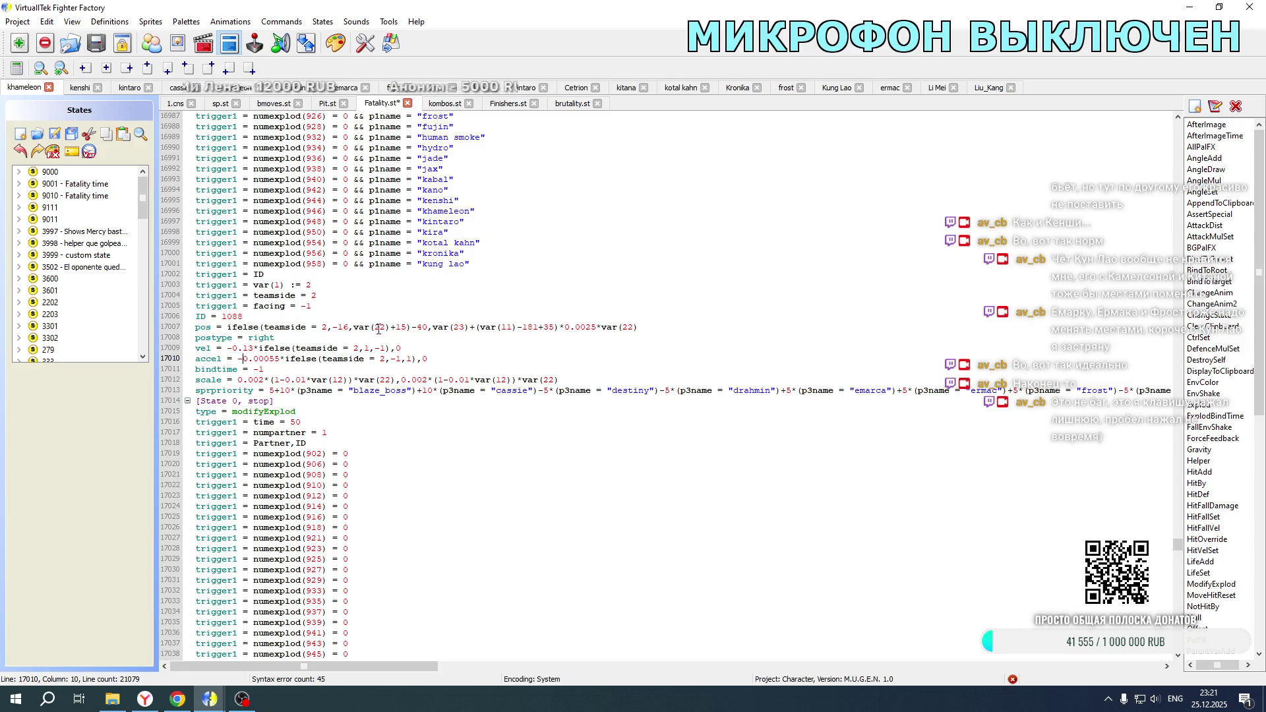
Step: Give the second explod ID 1089 and teamside 2 in its position, velocity and acceleration formulas
scroll(378, 328, "down", 12)
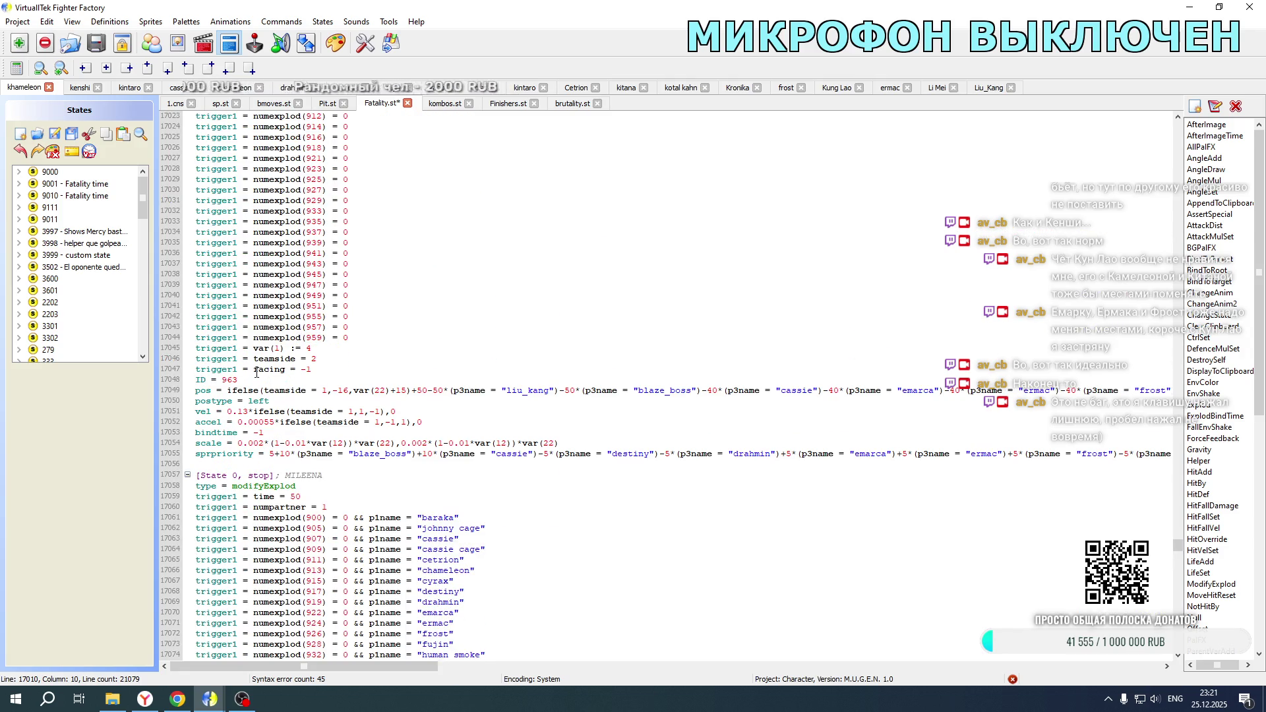
double_click(236, 379)
type("1089")
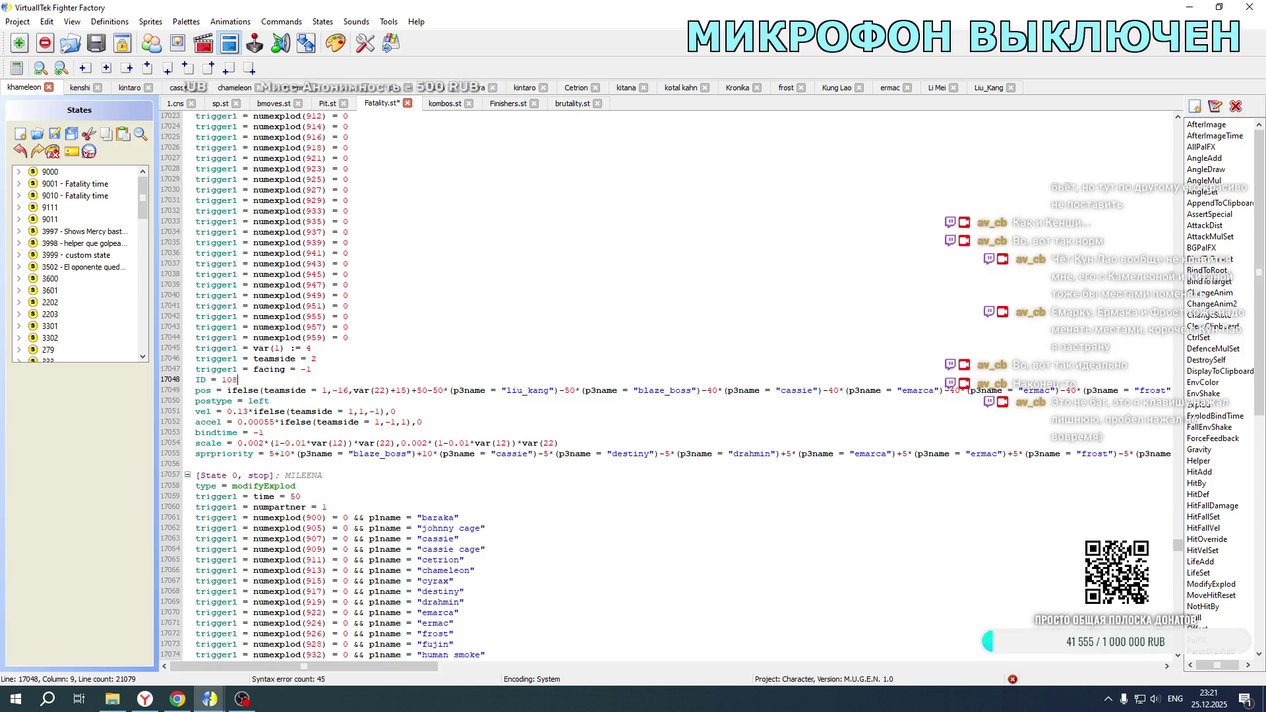
double_click(324, 391)
type("2")
double_click(350, 411)
type("2")
double_click(373, 422)
type("2")
Step: Negate explod 1089's 0.13 velocity and 0.00055 acceleration and set its postype to right
left_click(228, 412)
type("-")
left_click(237, 422)
type("-")
double_click(259, 401)
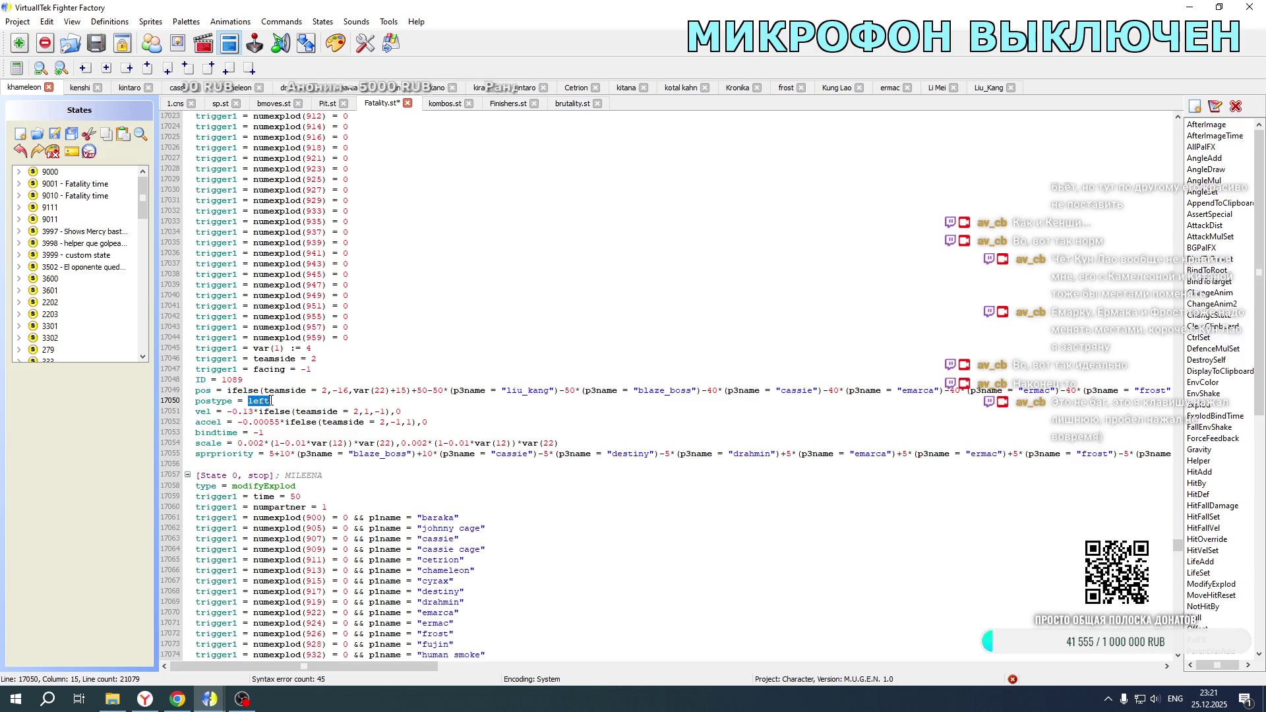
type("right")
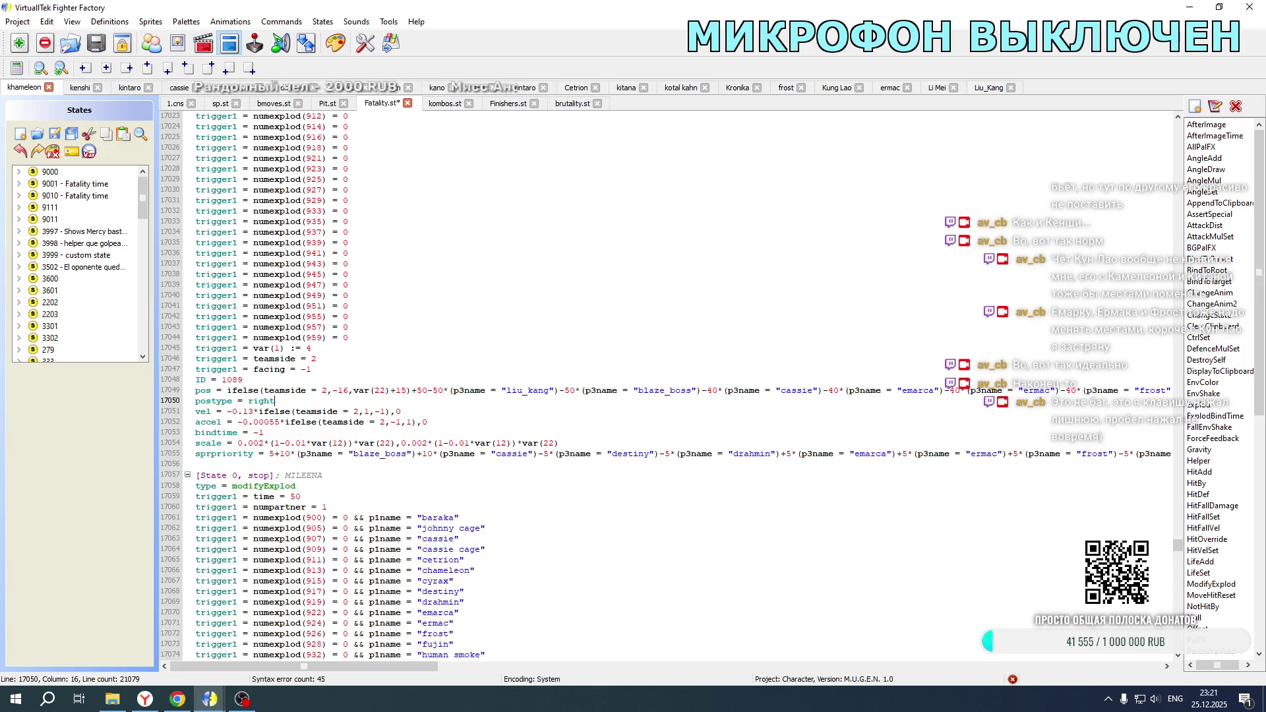
Step: Copy Liu Kang's portrait position offsets from line 1939 into line 17049
left_click(977, 89)
mouse_move(448, 526)
left_mouse_down()
mouse_move(198, 526)
mouse_move(1160, 526)
mouse_move(955, 525)
left_mouse_up()
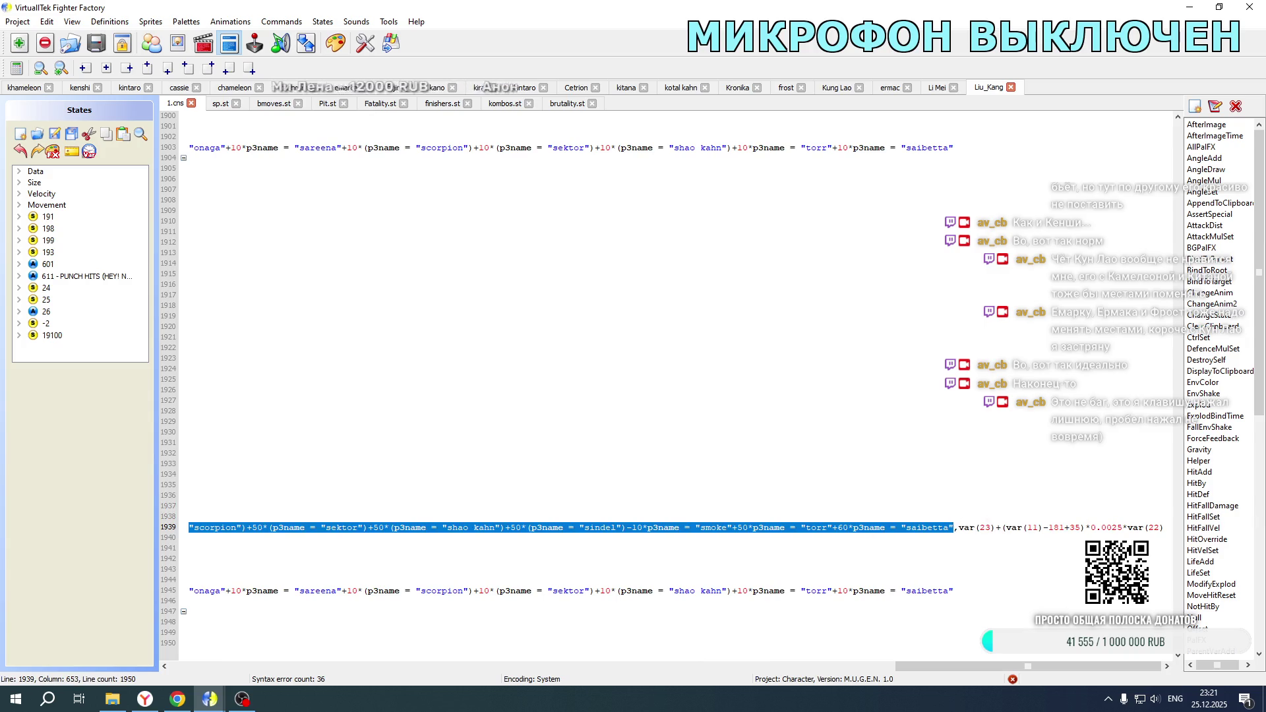
left_click(24, 89)
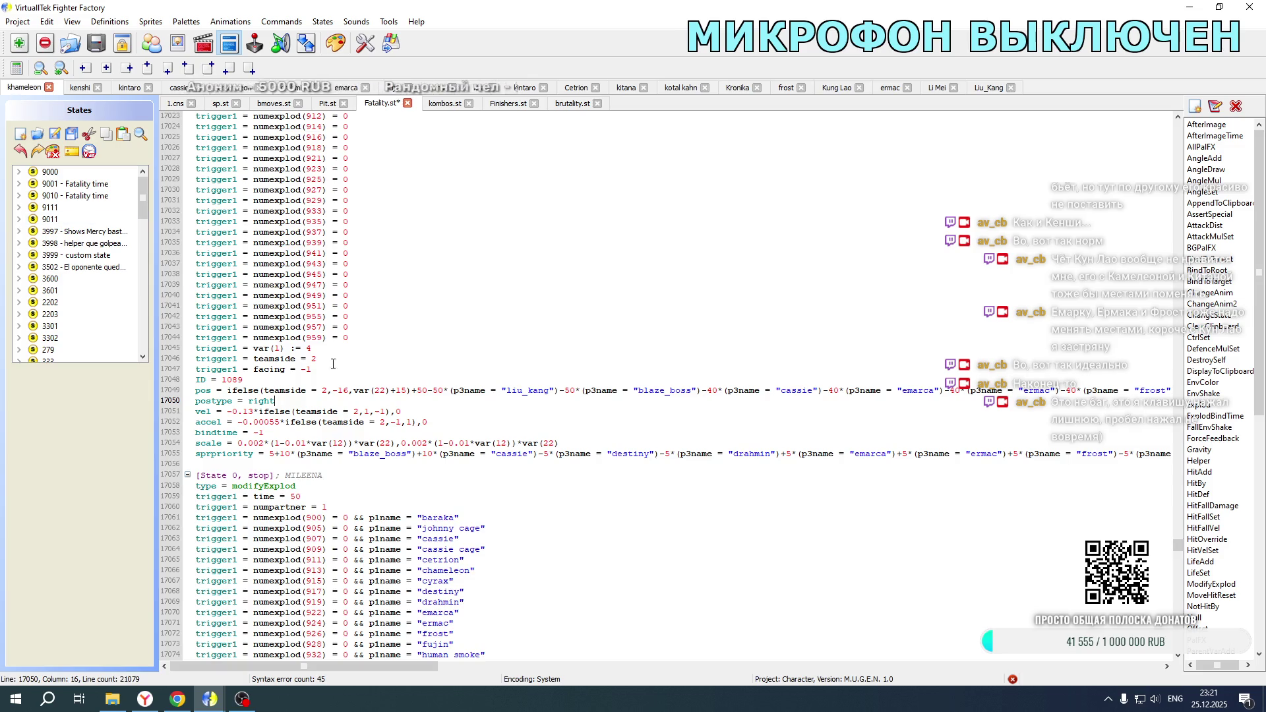
mouse_move(409, 392)
left_mouse_down()
mouse_move(257, 392)
mouse_move(1232, 394)
mouse_move(959, 392)
left_mouse_up()
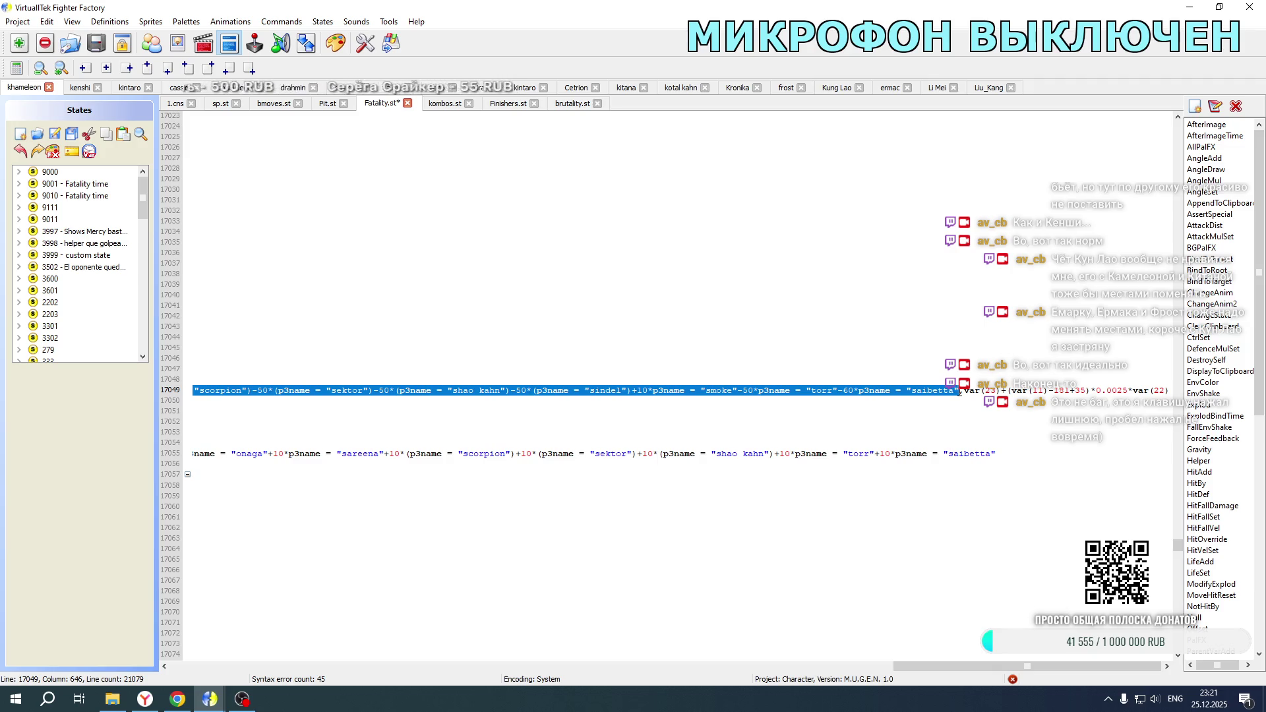
left_click(959, 392)
mouse_move(930, 663)
left_mouse_down()
mouse_move(201, 662)
mouse_move(191, 646)
left_mouse_up()
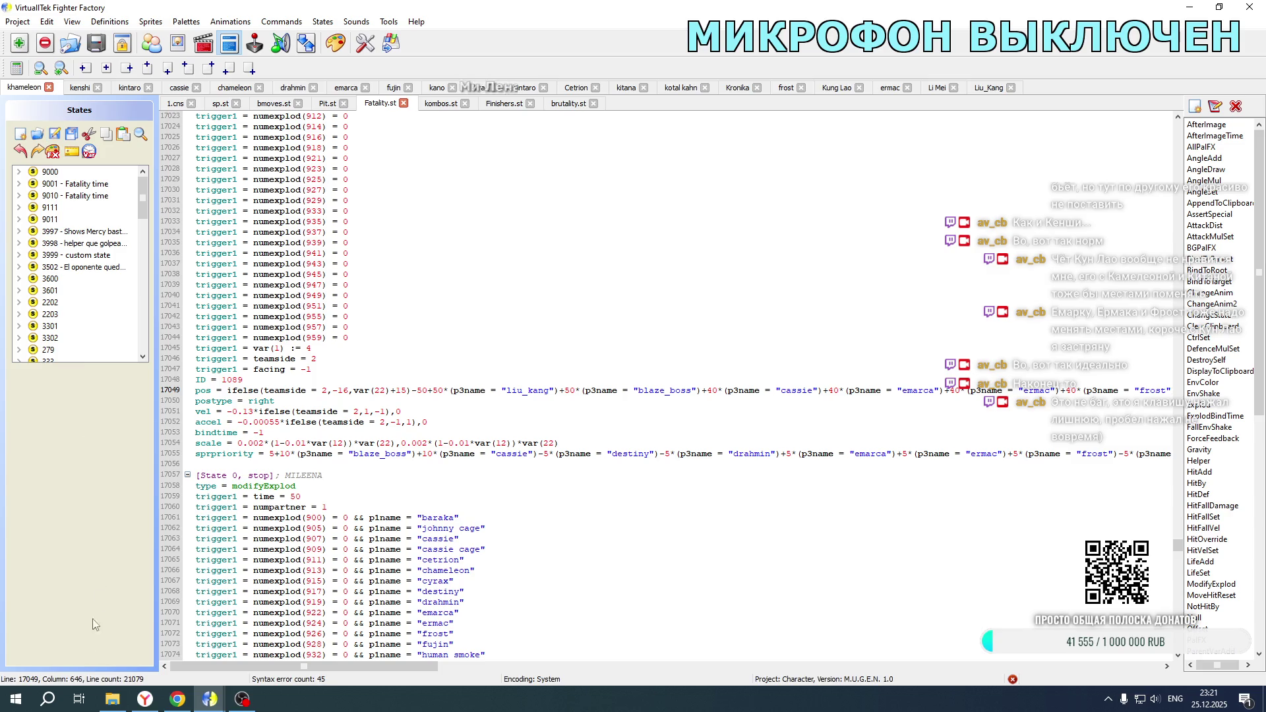
Step: Launch Mortal Kombat New Age from the game's development folder to test
left_click(108, 701)
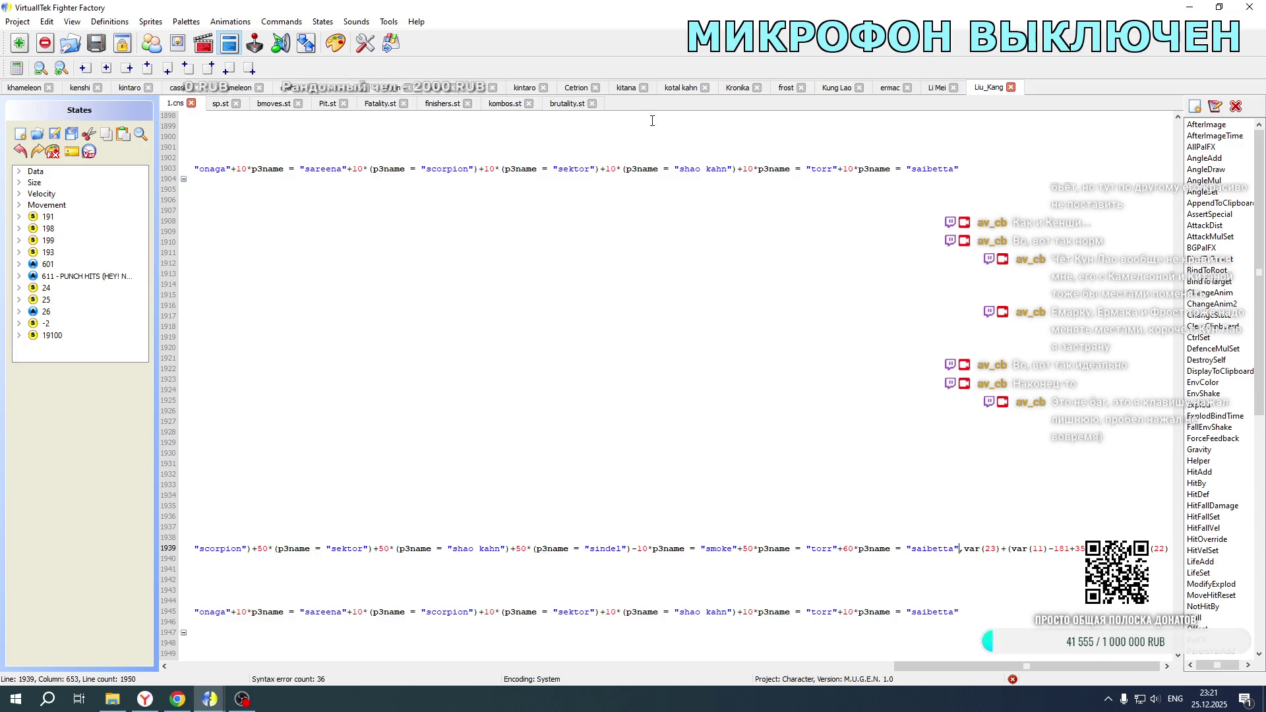
left_click(22, 88)
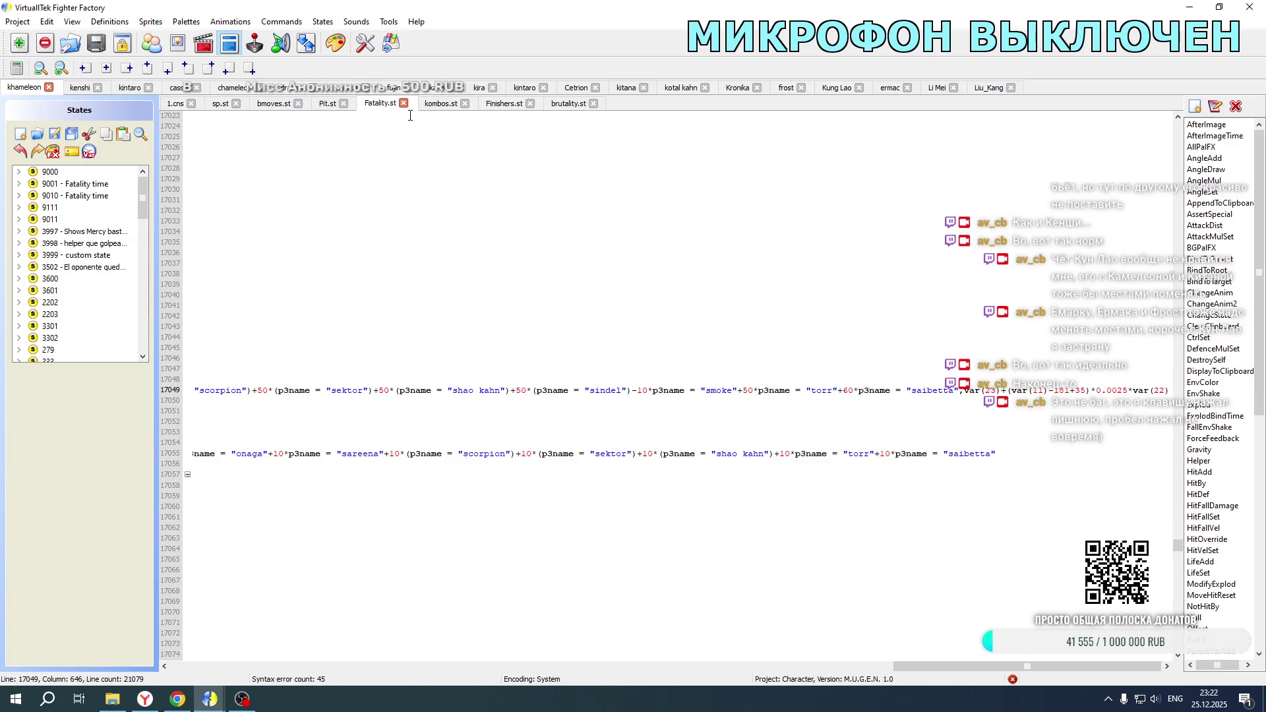
left_click(112, 698)
double_click(257, 416)
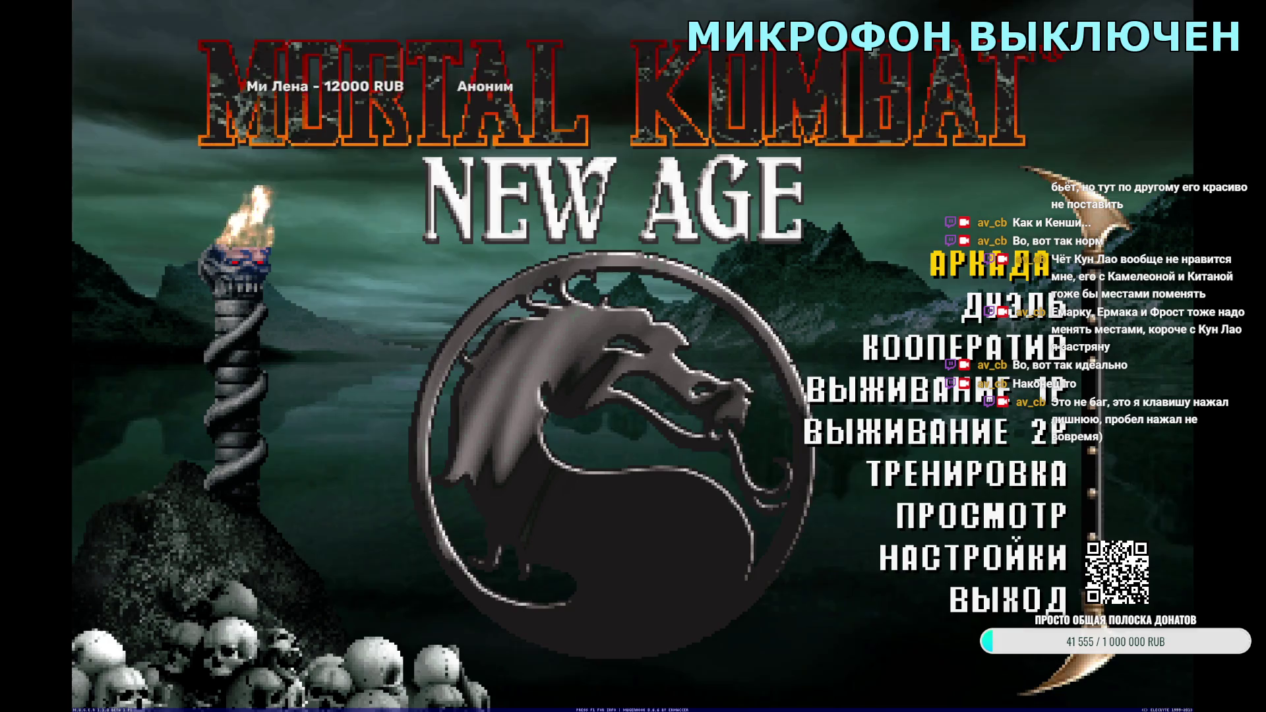
Step: Enter Arcade, pick Liu Kang with a partner in Tag mode, check the VS portraits, then exit
key("Return")
key("Right")
key("Left")
key("Return")
key("Right")
key("Right")
key("Right")
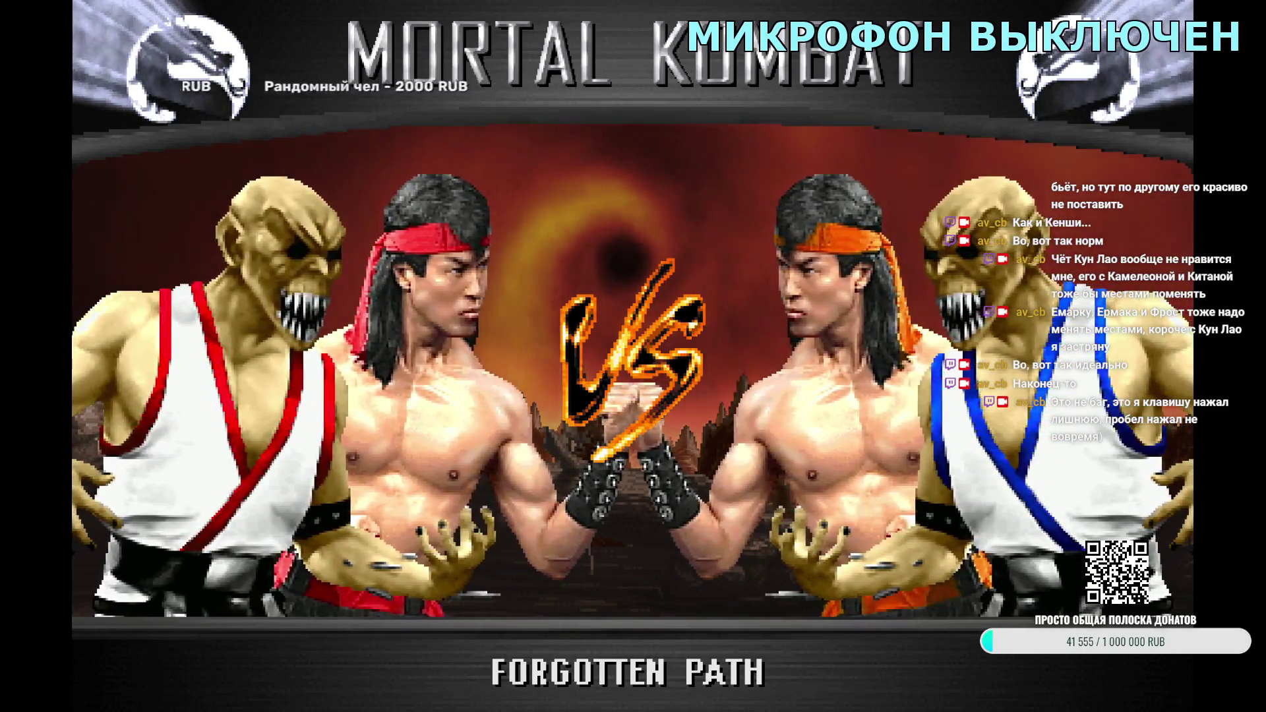
key("Escape")
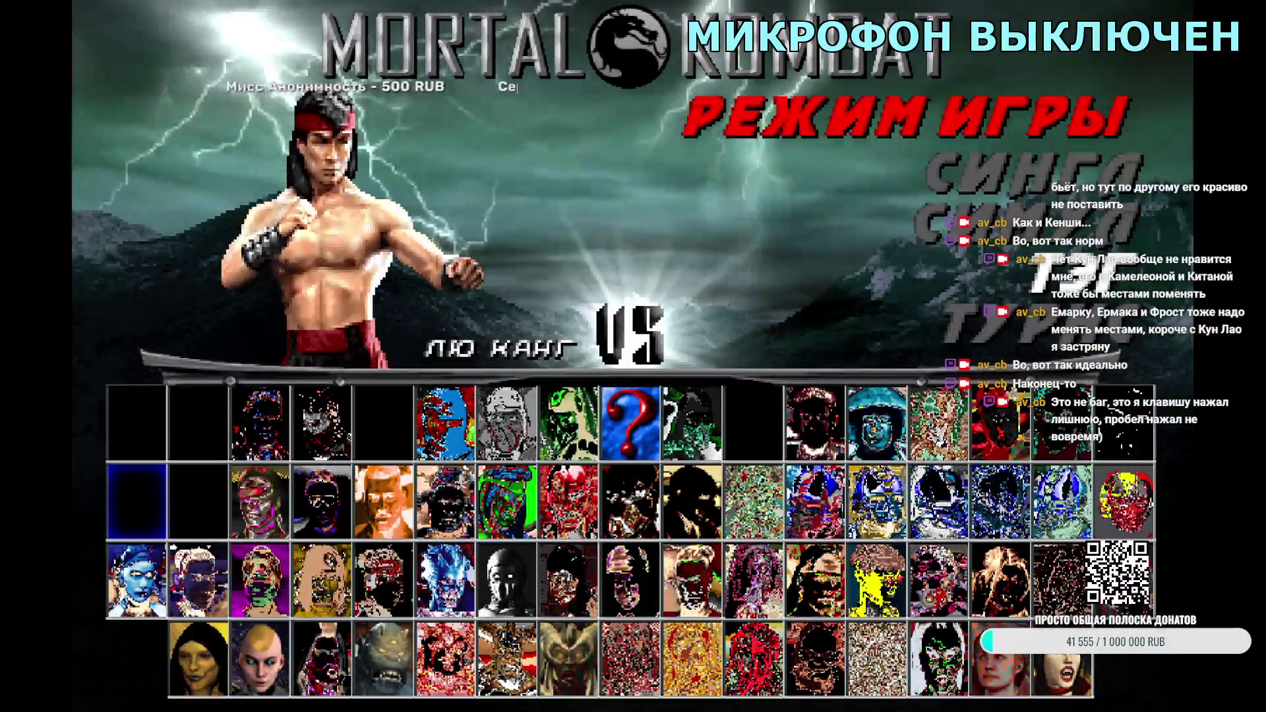
key("Return")
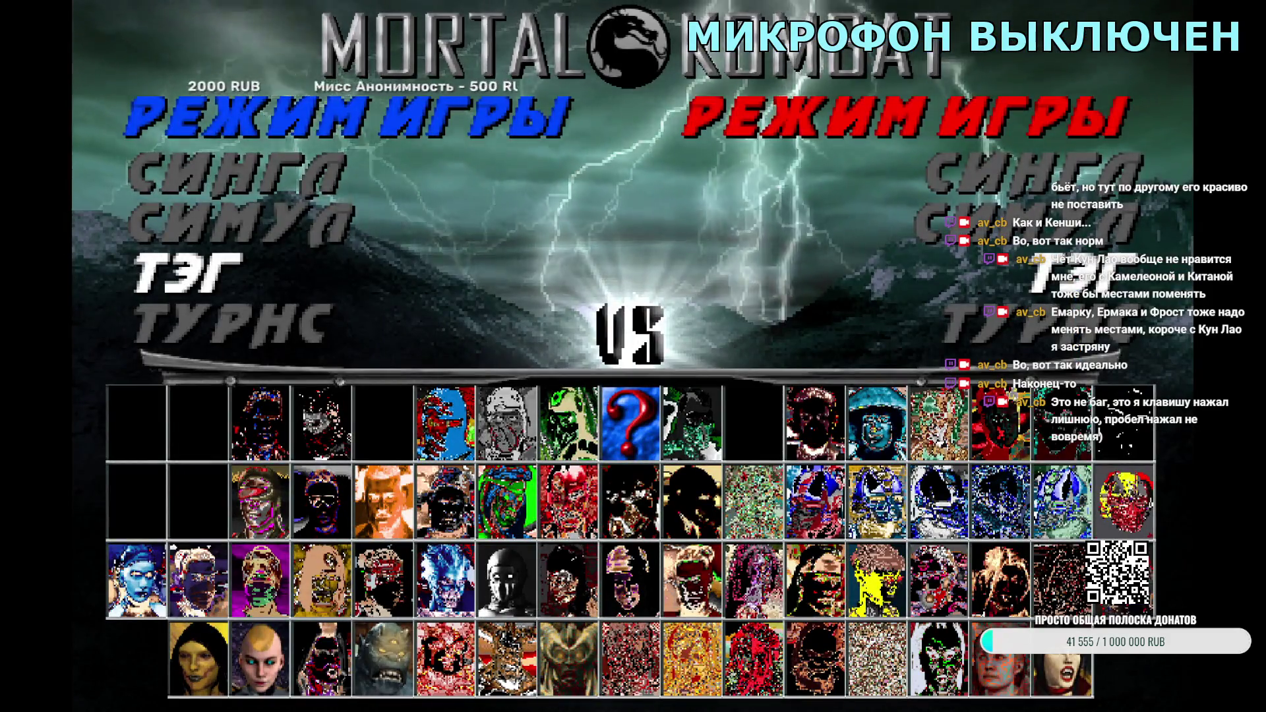
key("Return")
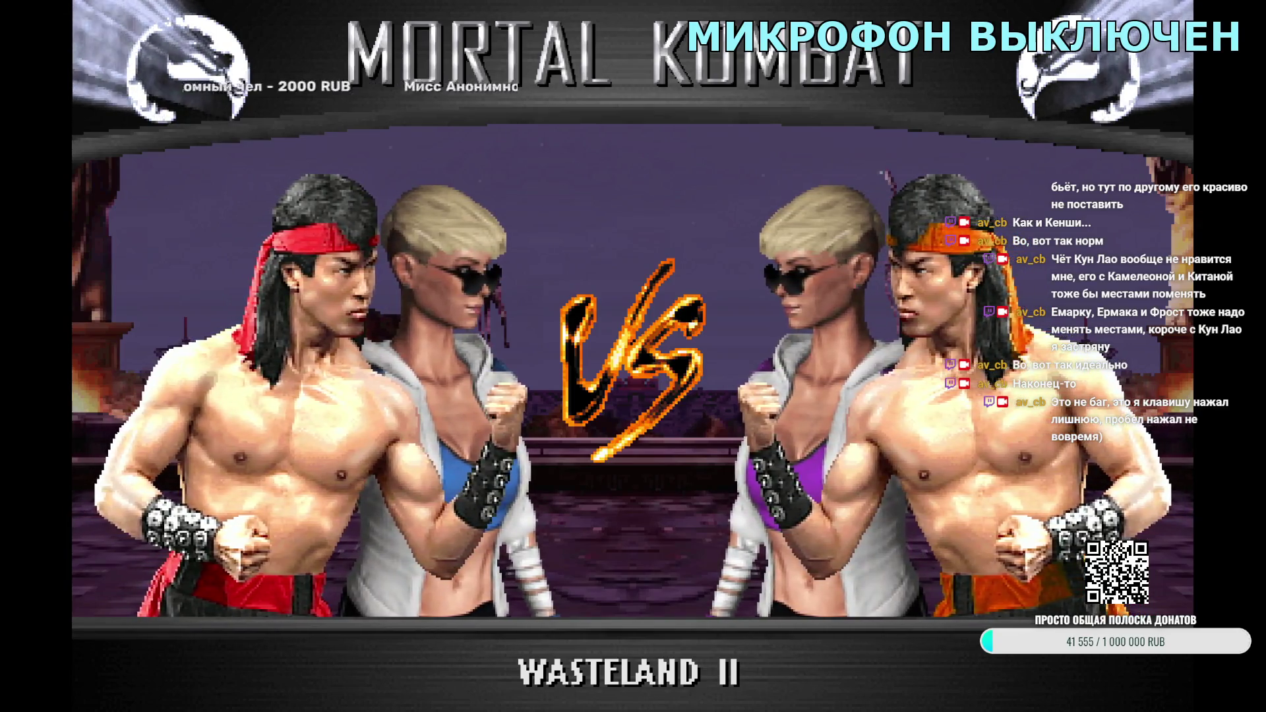
key("Escape")
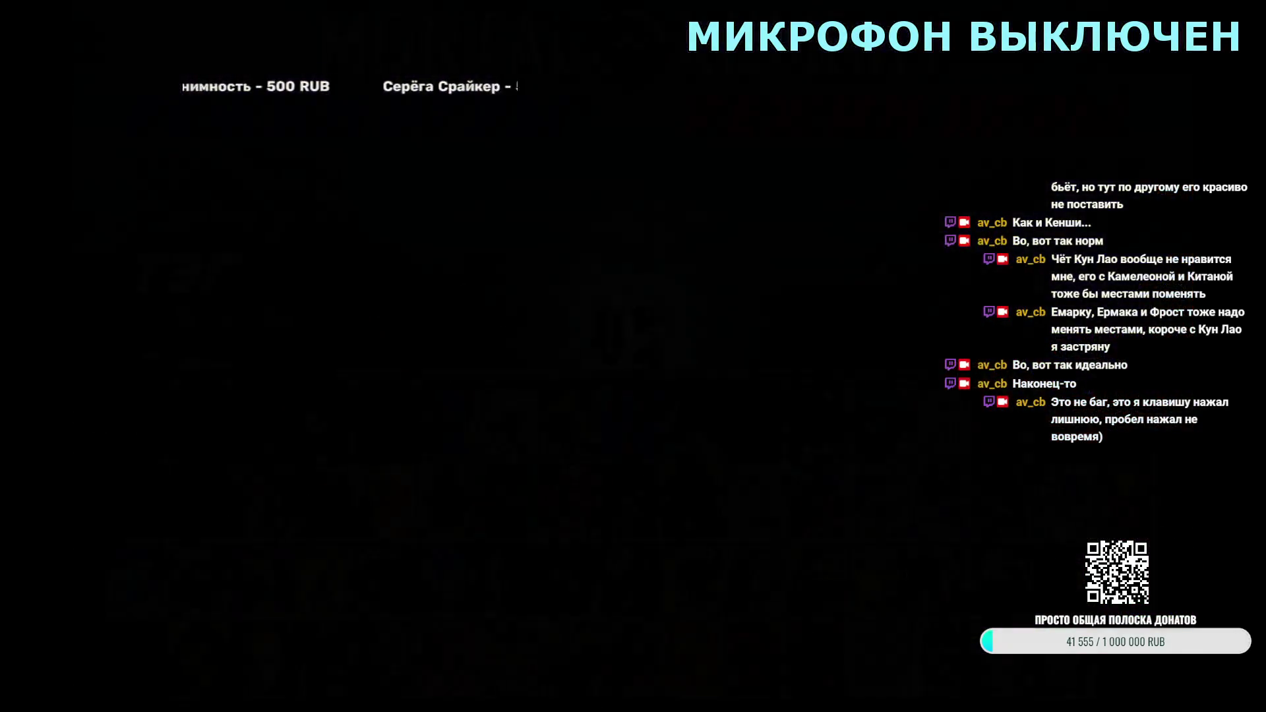
key("Escape")
Step: Quit the game and change the Cassie offset multiplier from 40 to 50 in both characters' files
key("Return")
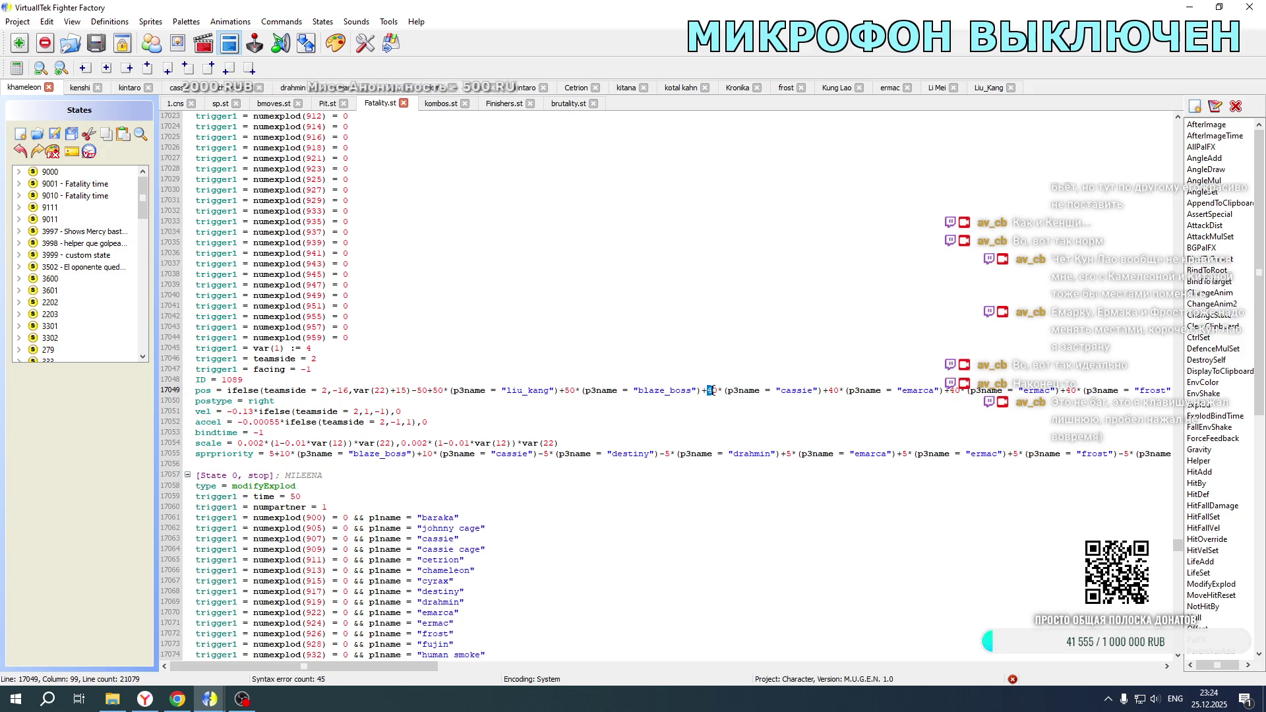
type("5")
scroll(730, 302, "up", 20)
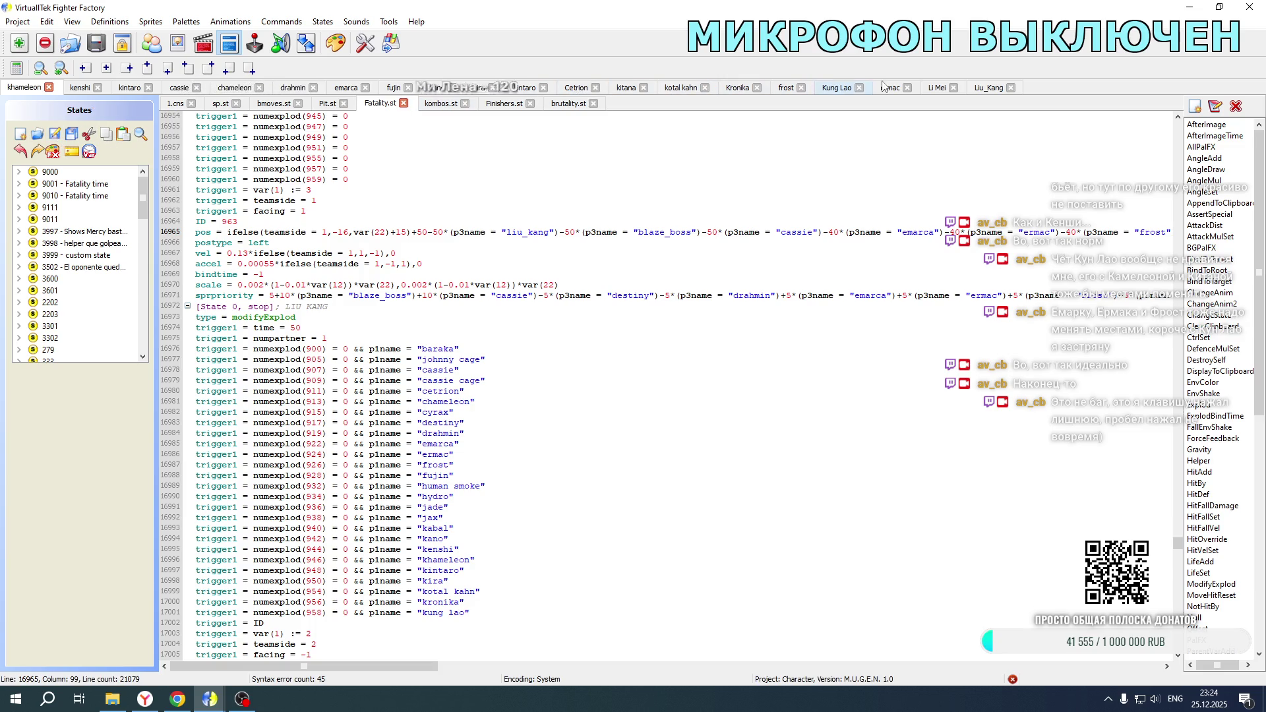
left_click(976, 91)
left_click_drag(954, 669, 230, 667)
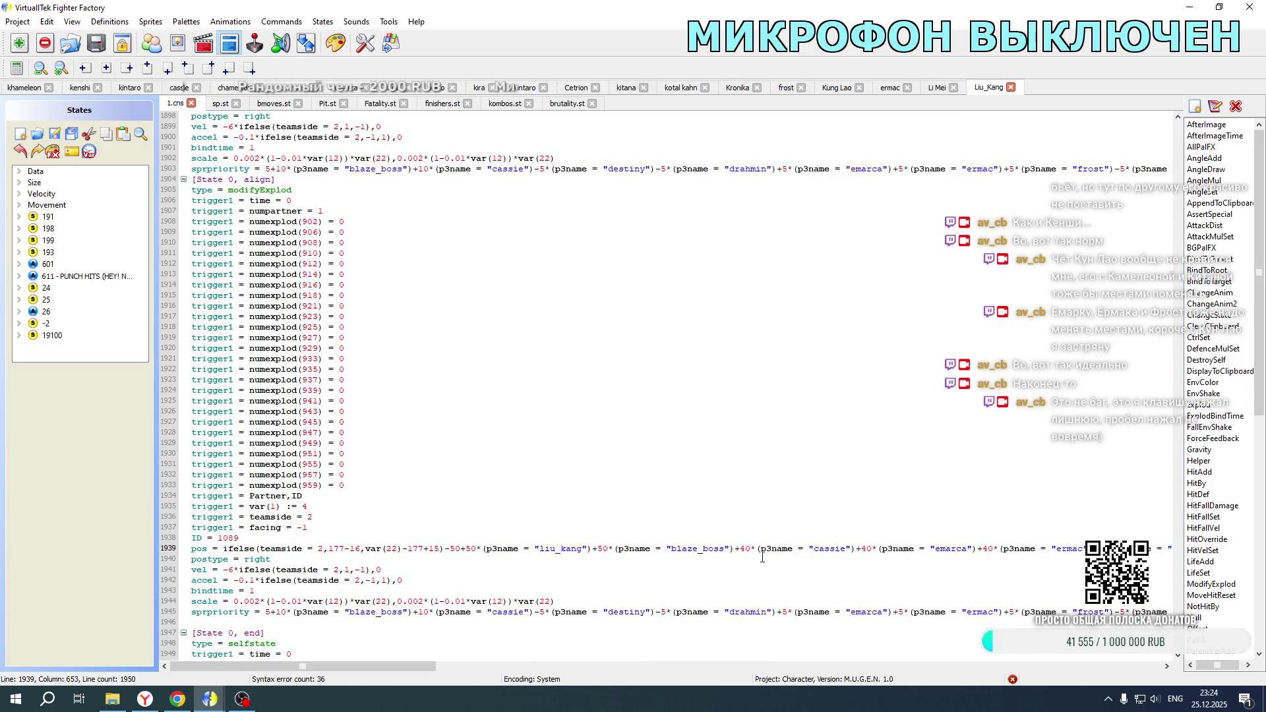
scroll(748, 510, "up", 20)
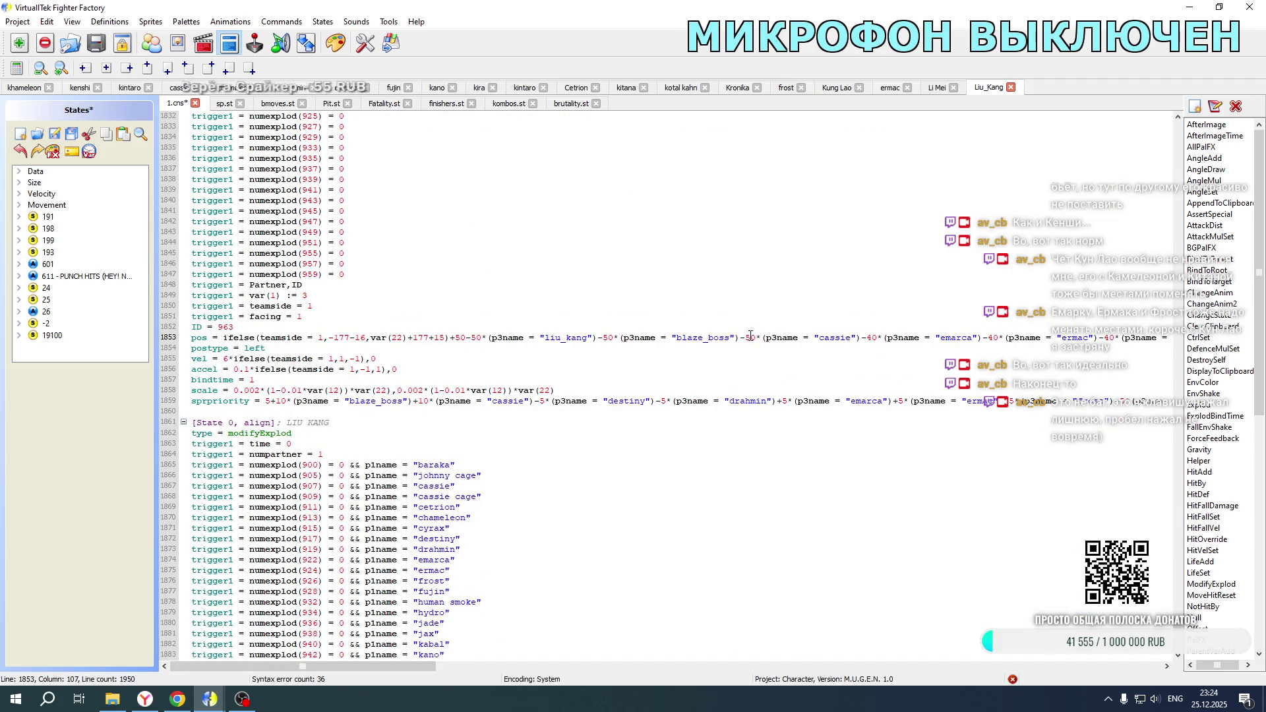
left_click(113, 700)
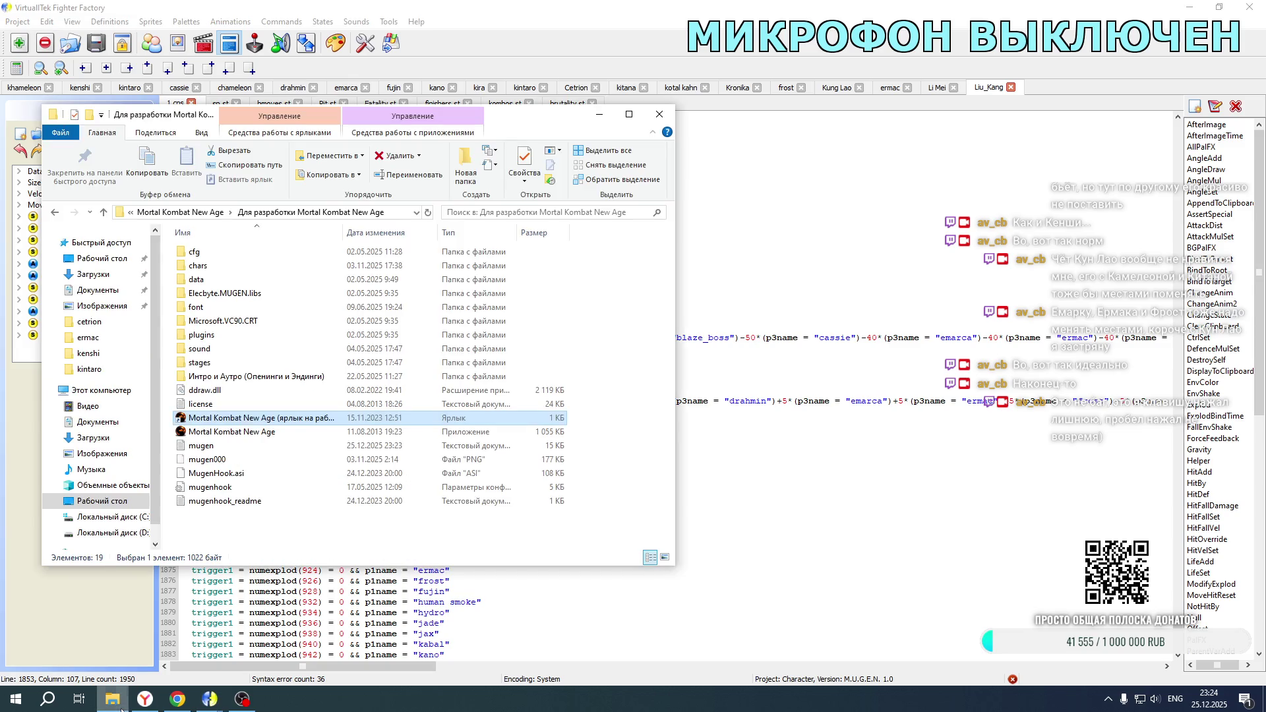
Step: Launch the Mortal Kombat New Age shortcut from the game folder
double_click(237, 422)
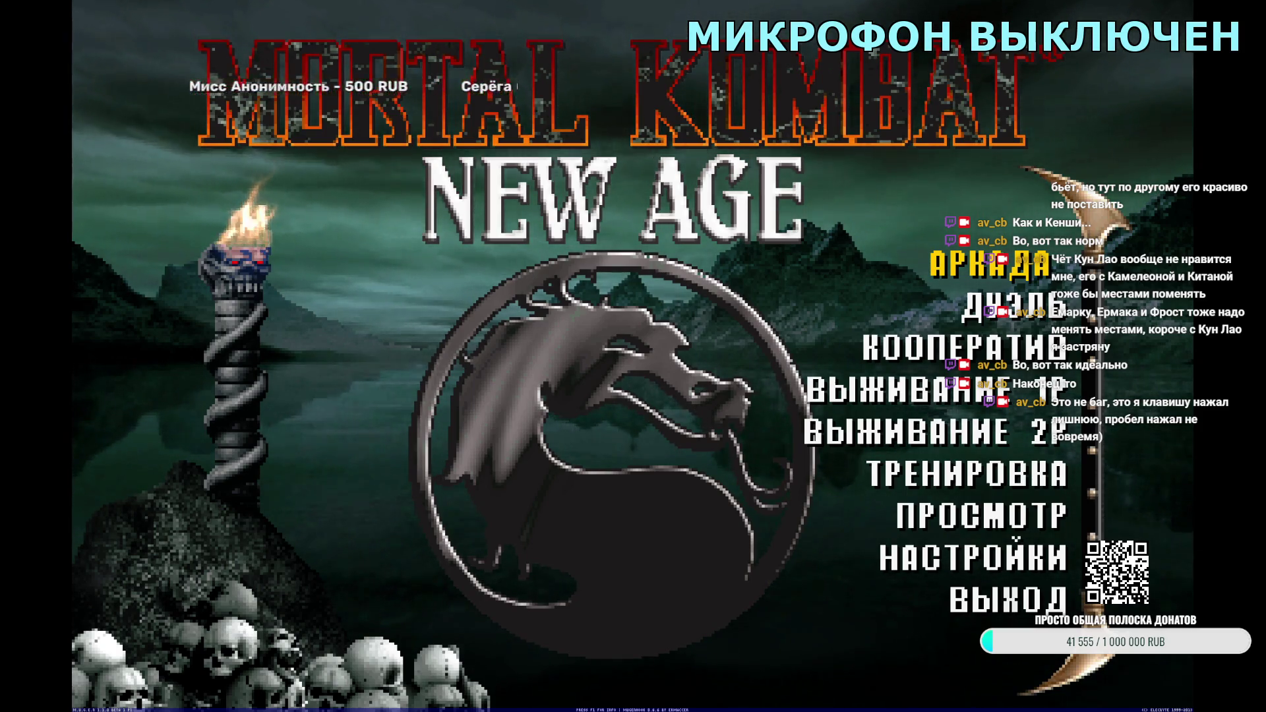
Step: Start Arcade with Cassie Cage as Liu Kang's partner, skipping the Kombat Tomb Night and Kahn's Coliseum VS screens
key("Return")
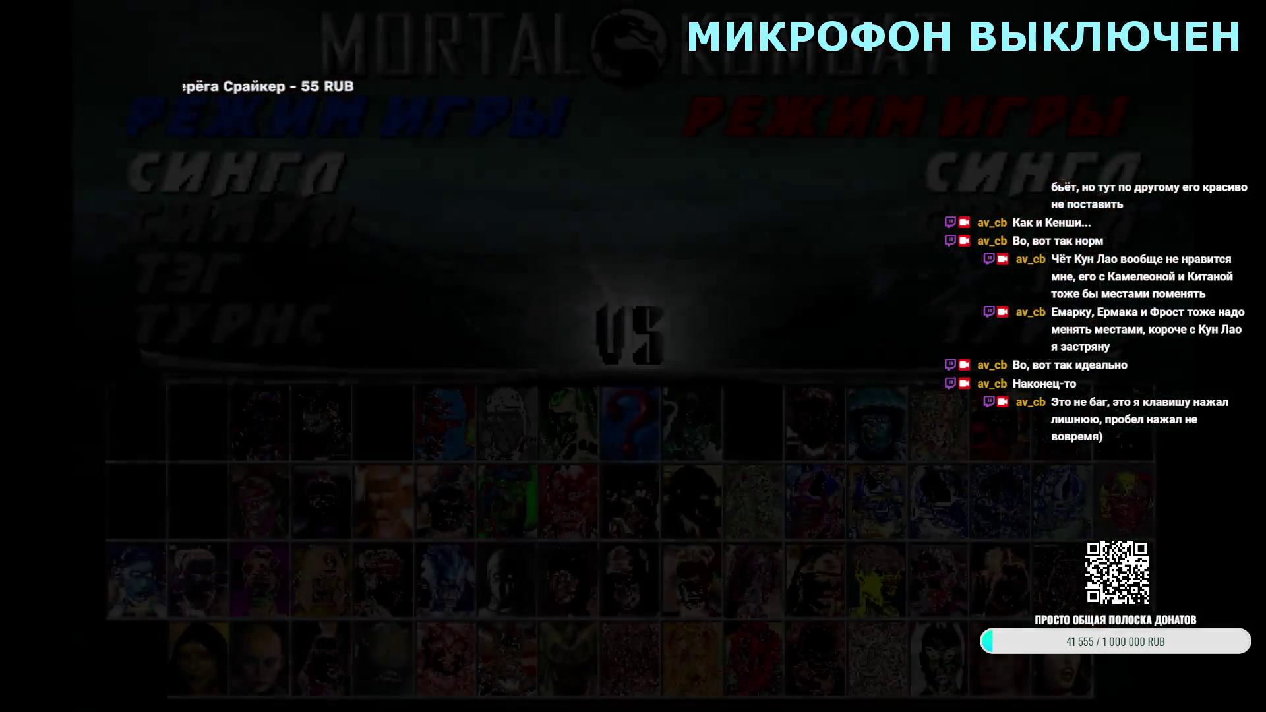
key("Return")
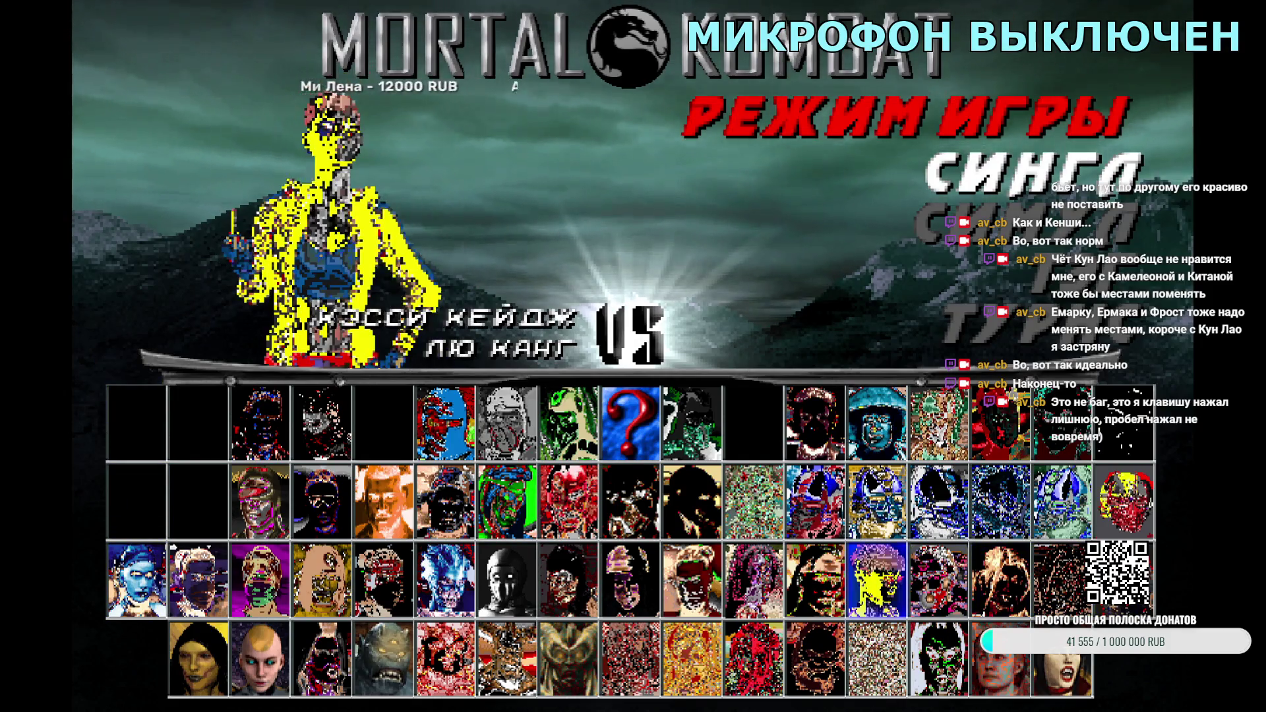
key("Return")
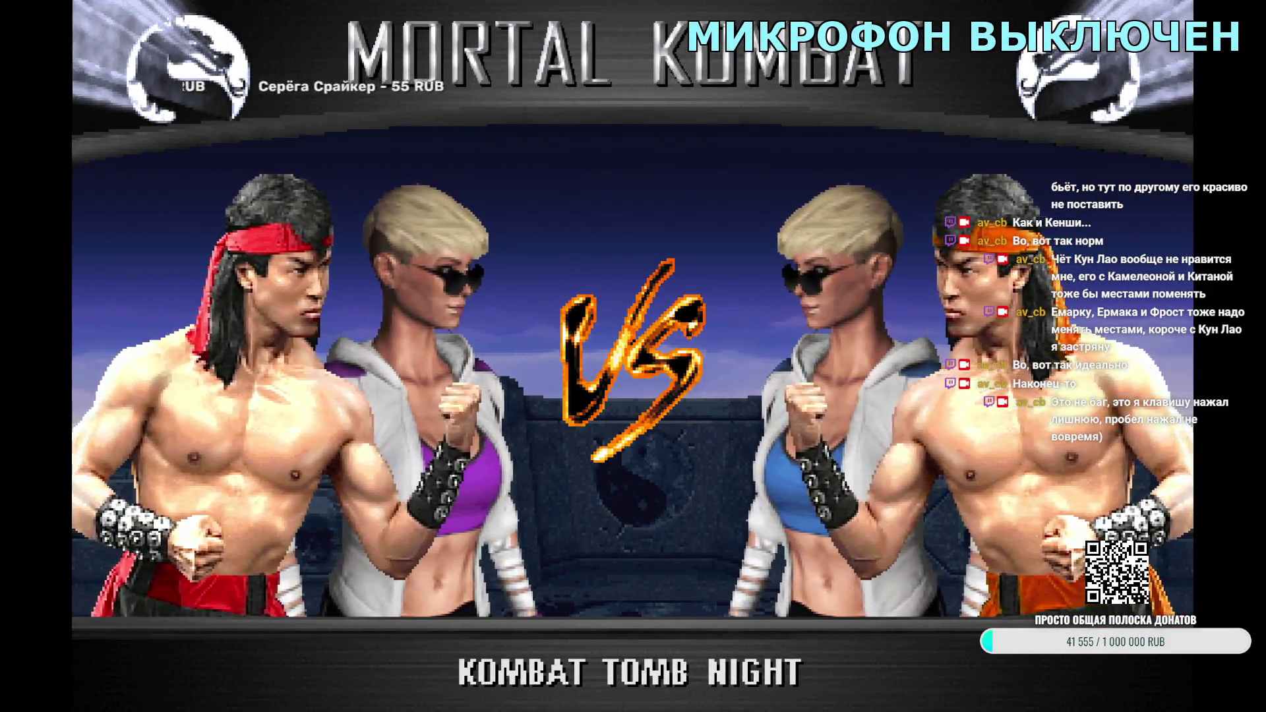
key("Escape")
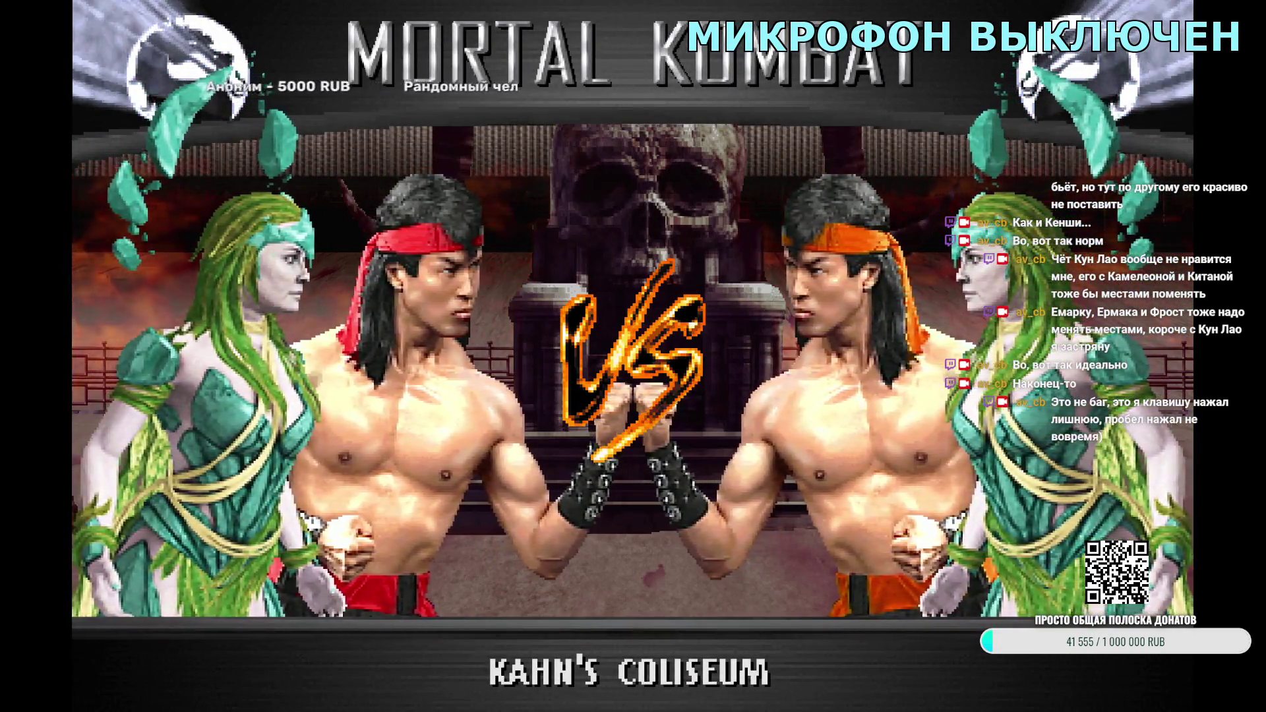
key("Escape")
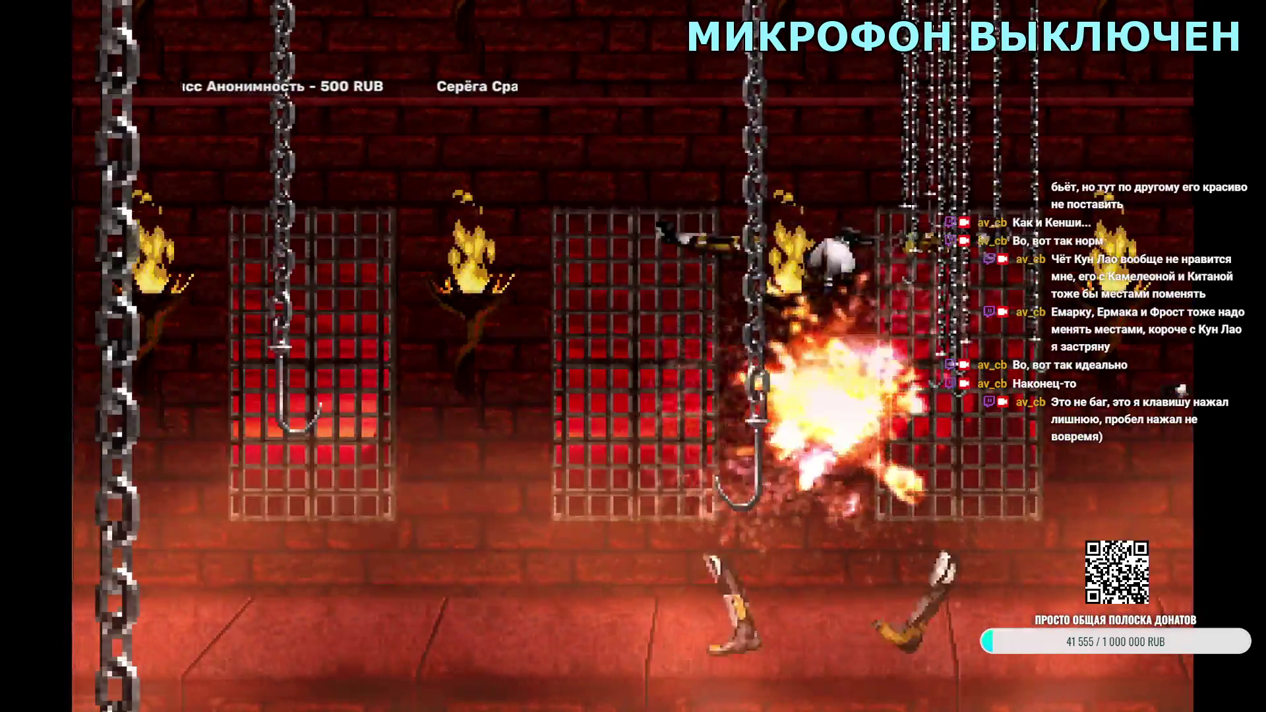
Step: Exit the fight and move Liu Kang's partner choice to Dramin
key("Escape")
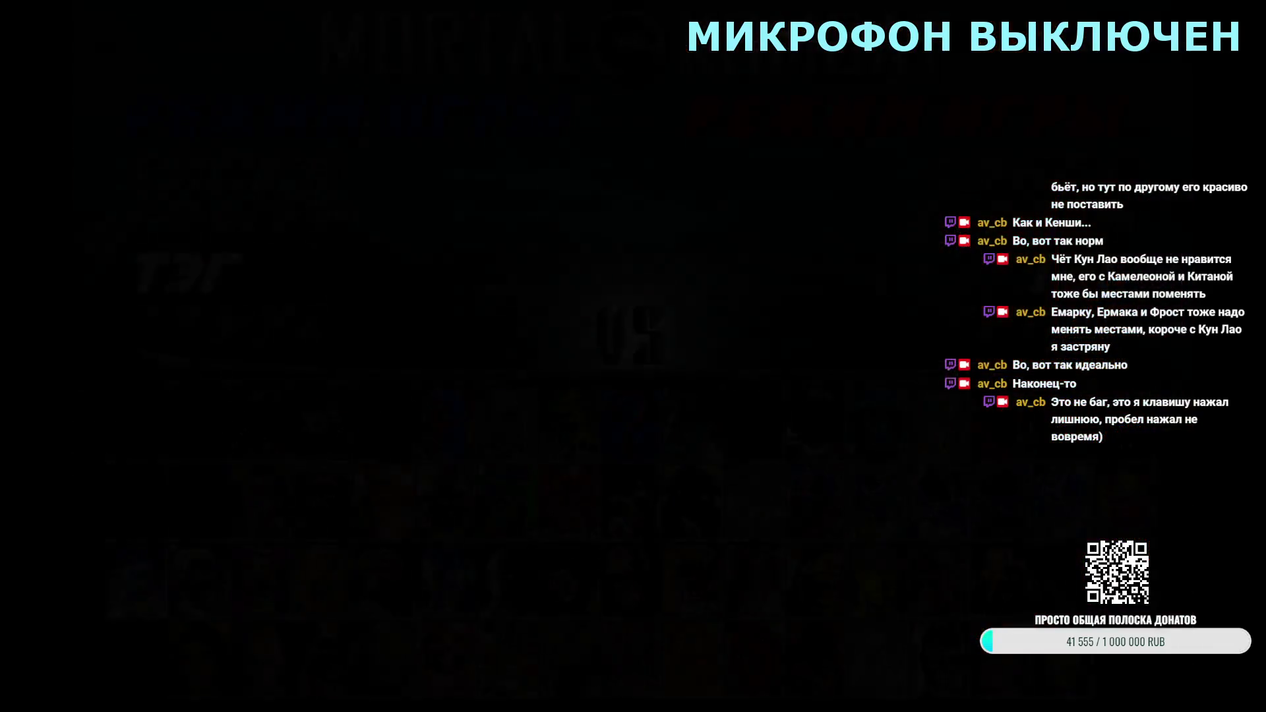
key("Up")
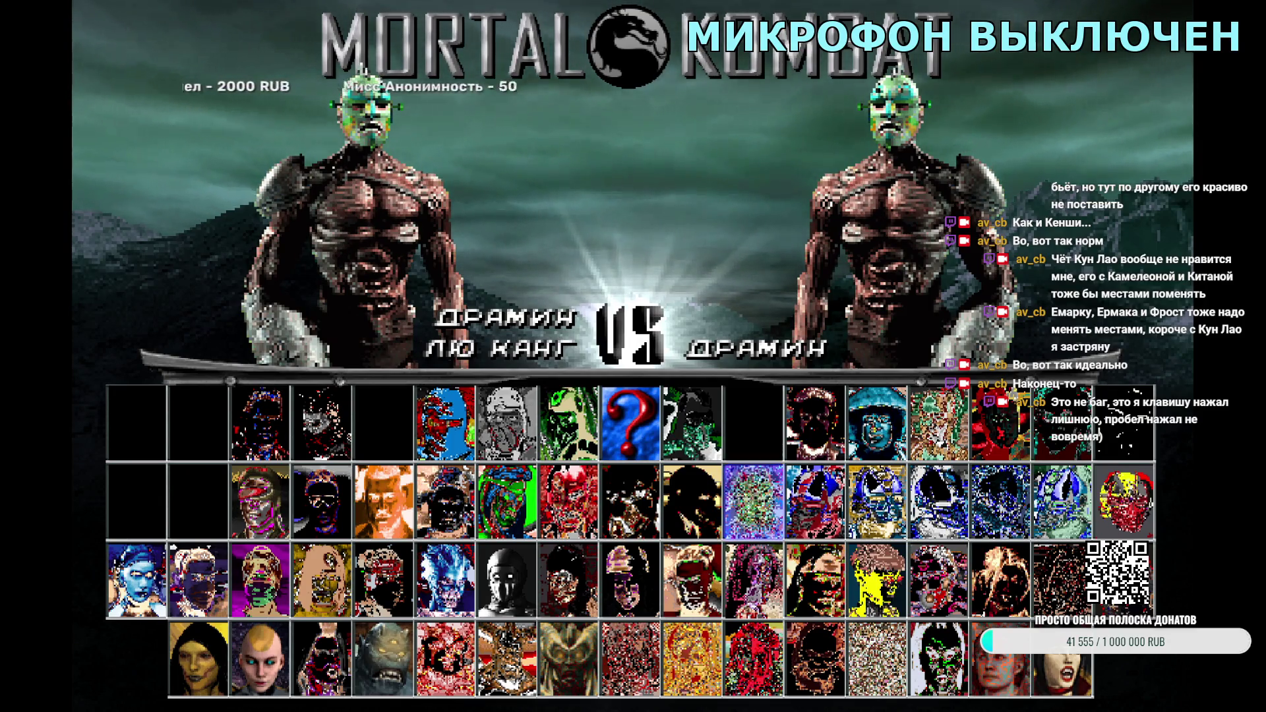
Step: Pair Liu Kang with the red masked ninja and view their tag VS screen
key("Down")
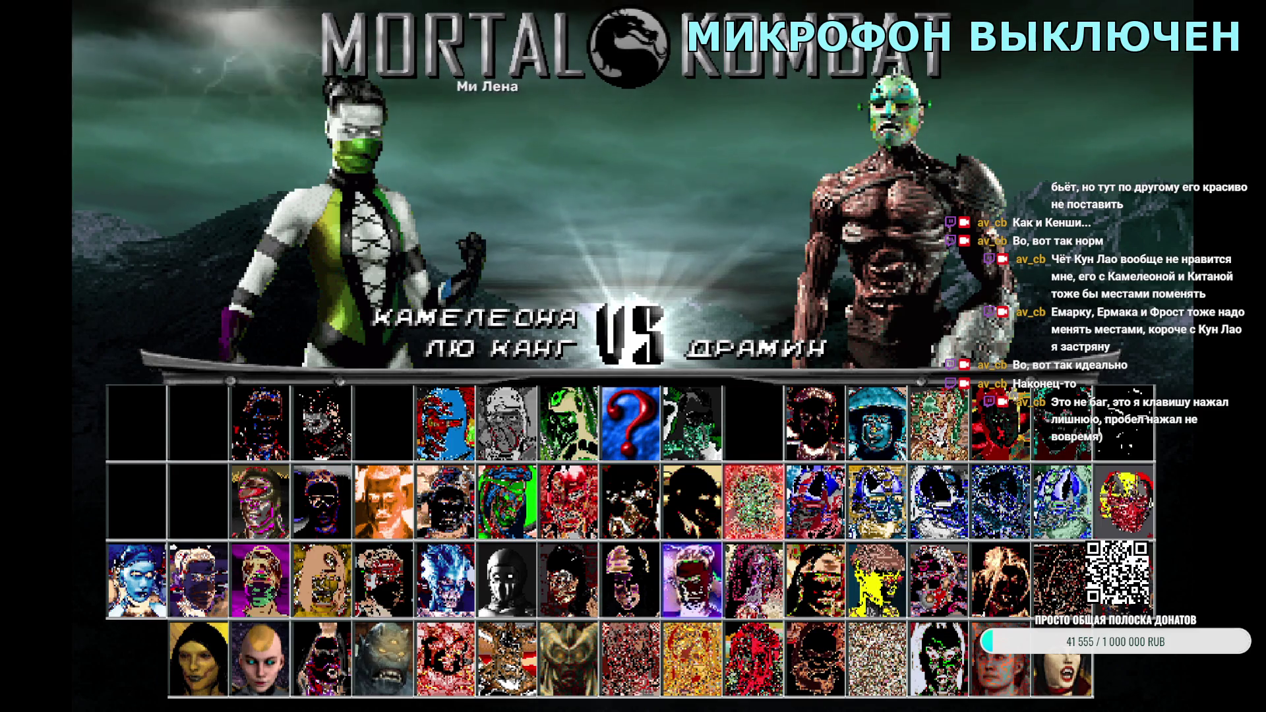
key("Left")
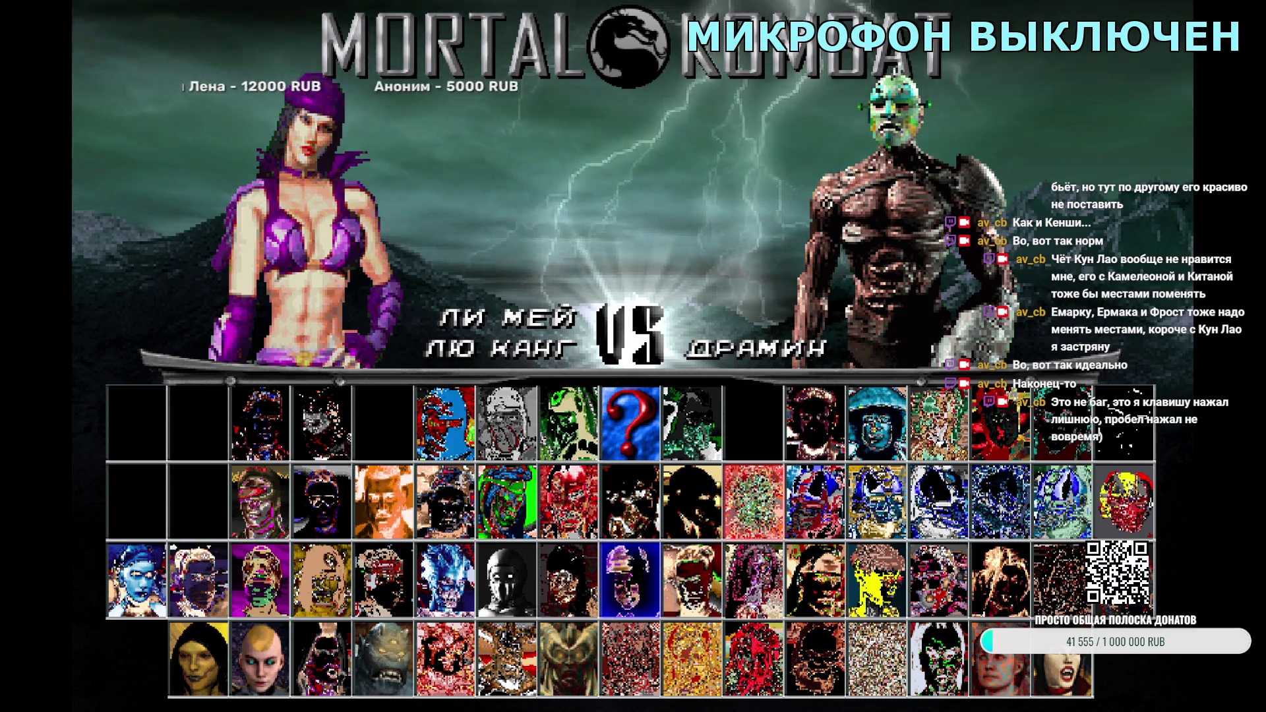
key("Right")
key("Up")
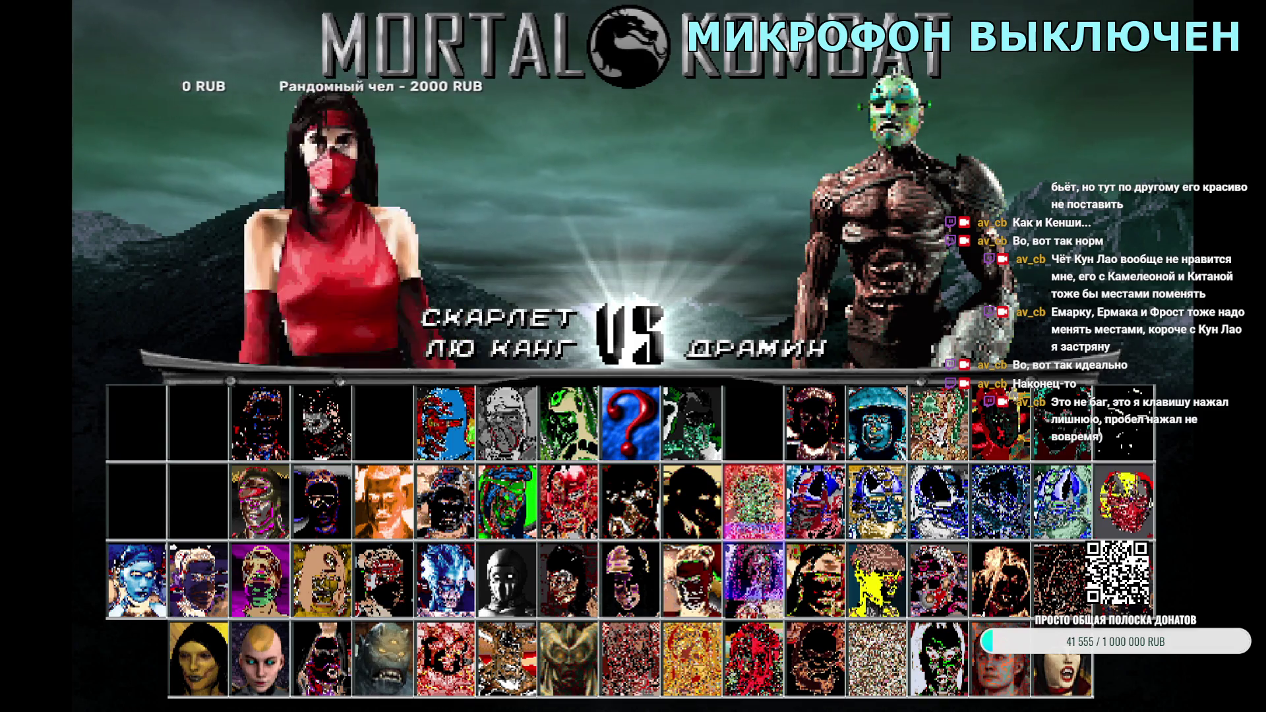
key("Down")
key("Left")
key("Left")
key("Left")
key("Return")
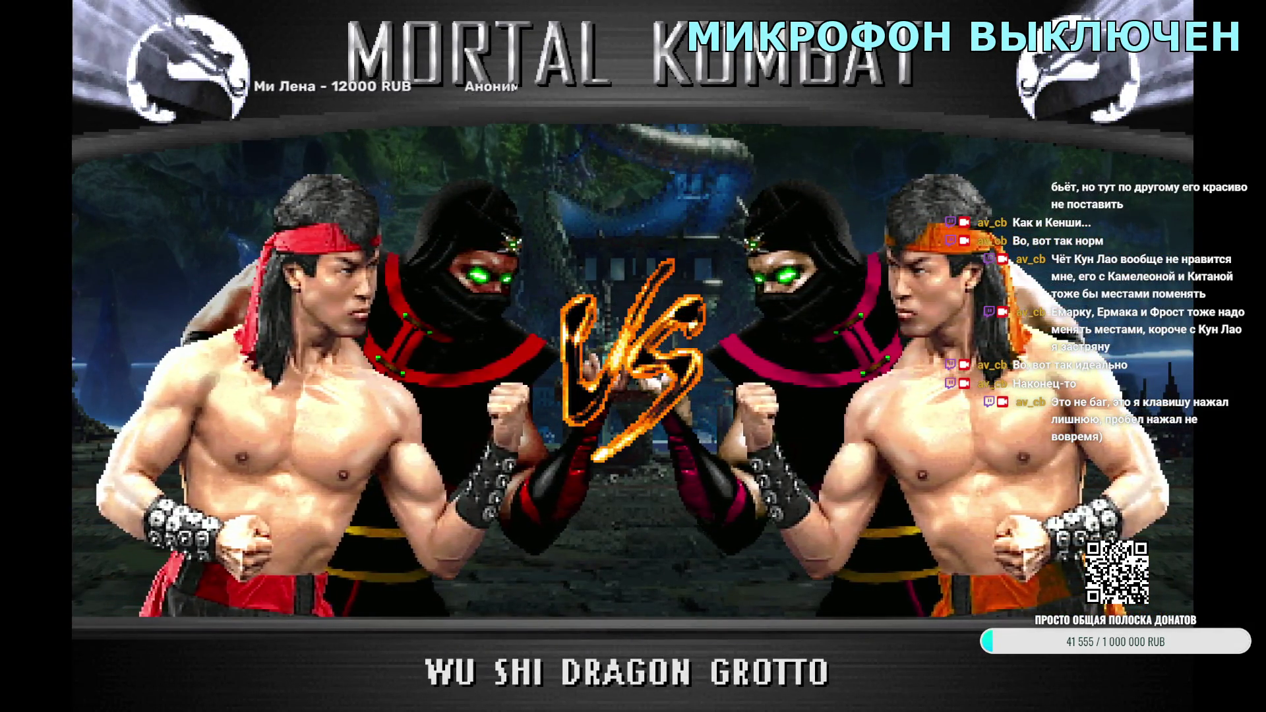
key("Escape")
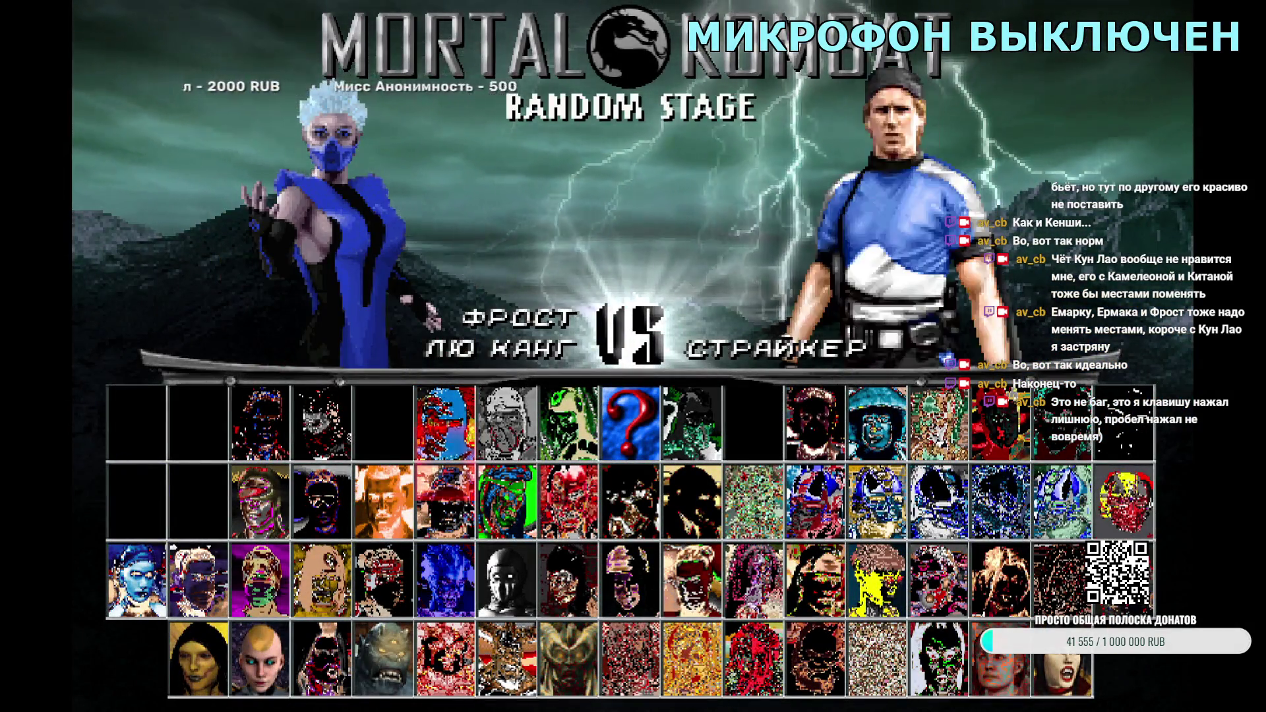
Step: View Liu Kang's tag VS screens with Frost and then Fujin, returning to character select
key("Return")
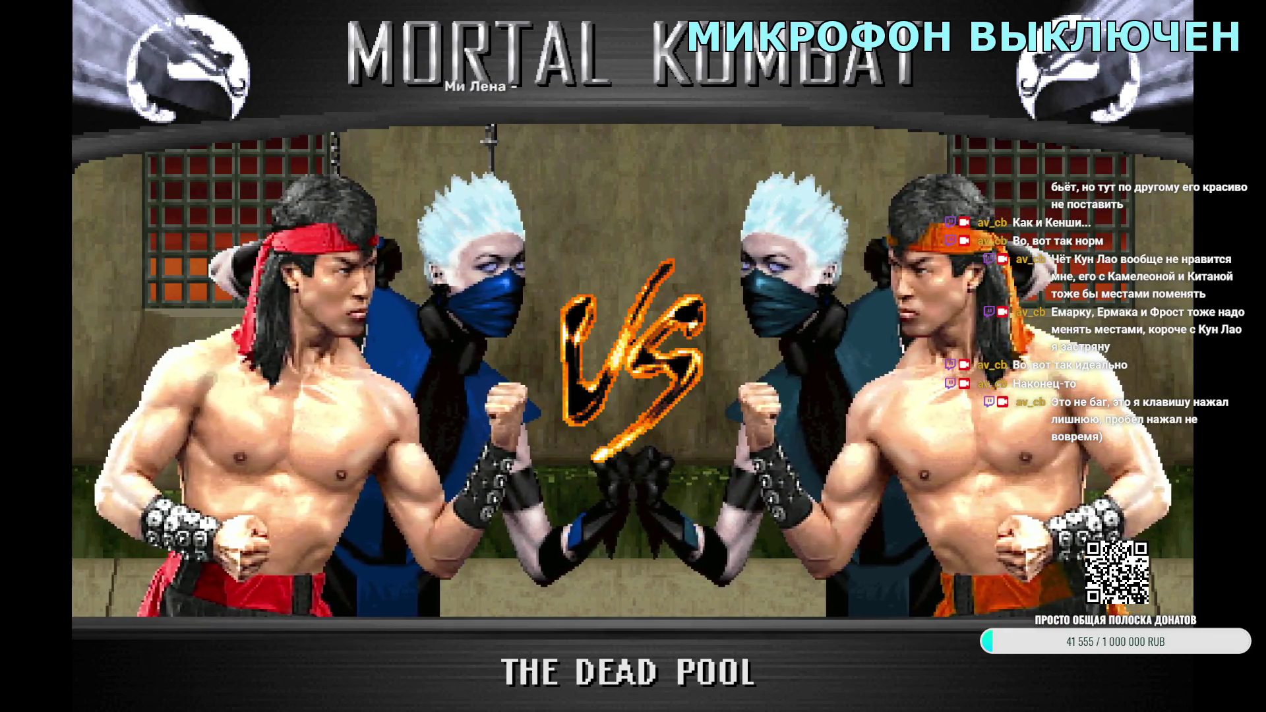
key("Escape")
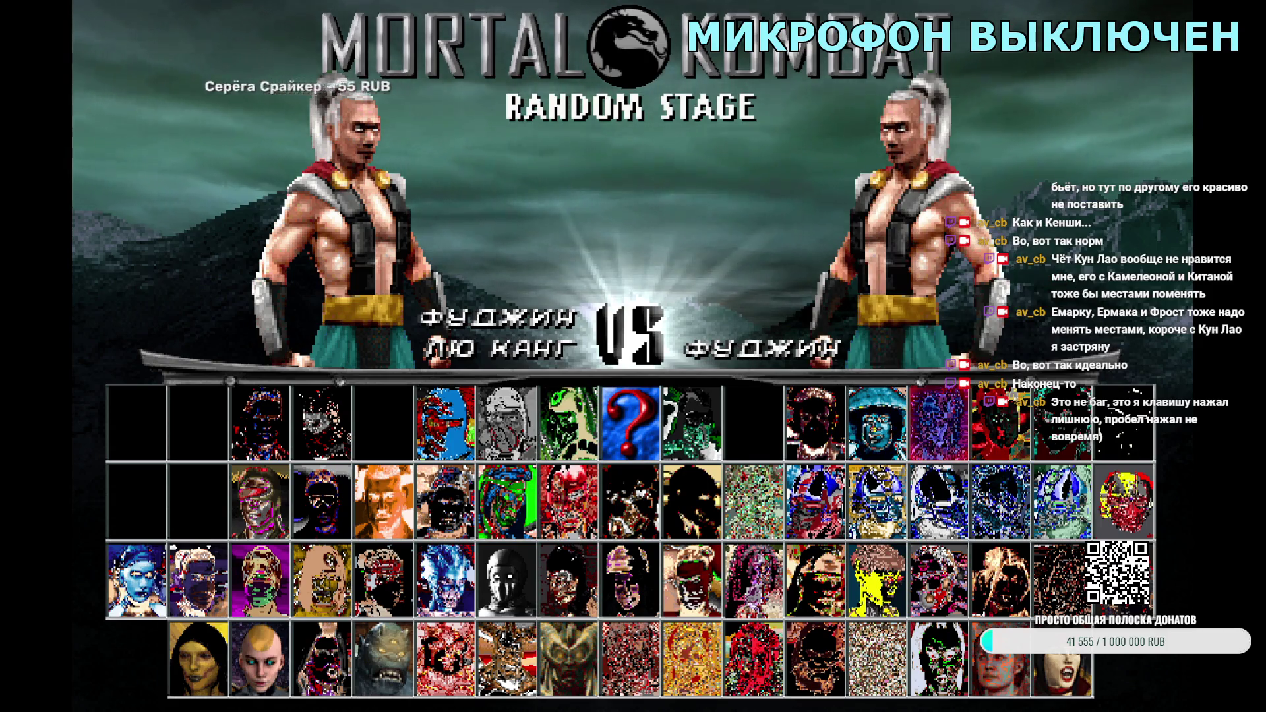
key("Return")
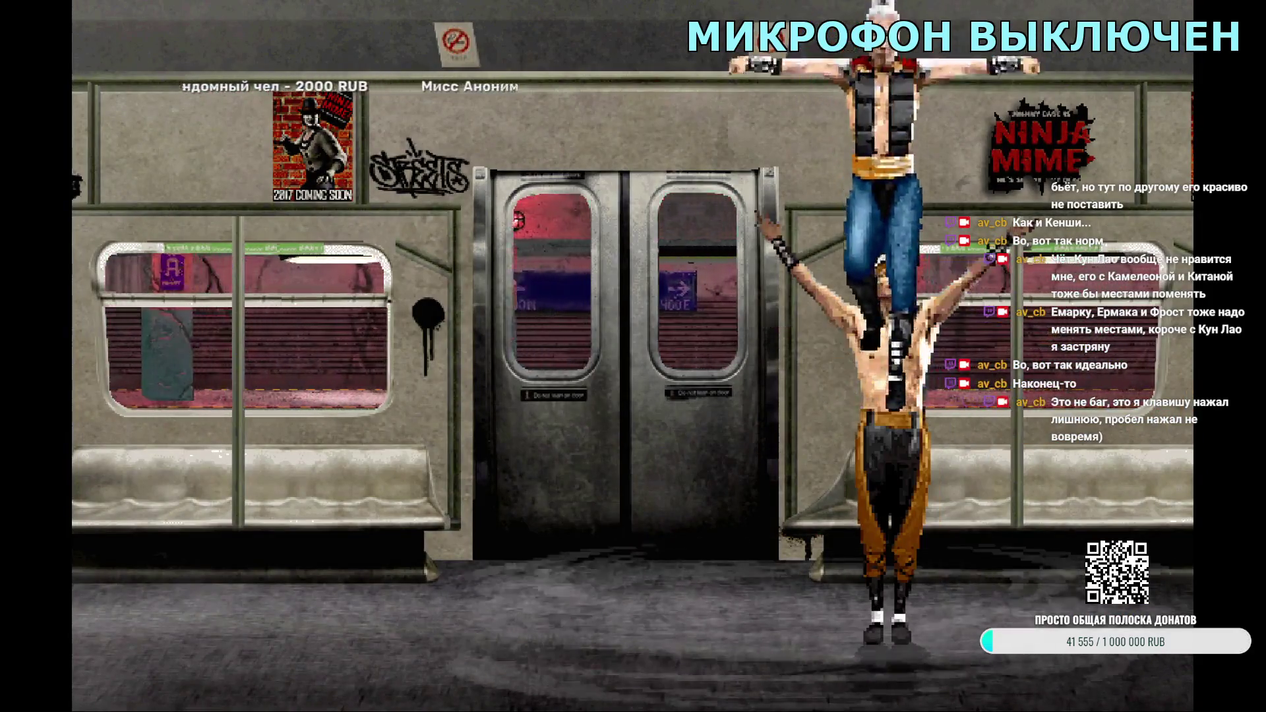
key("Escape")
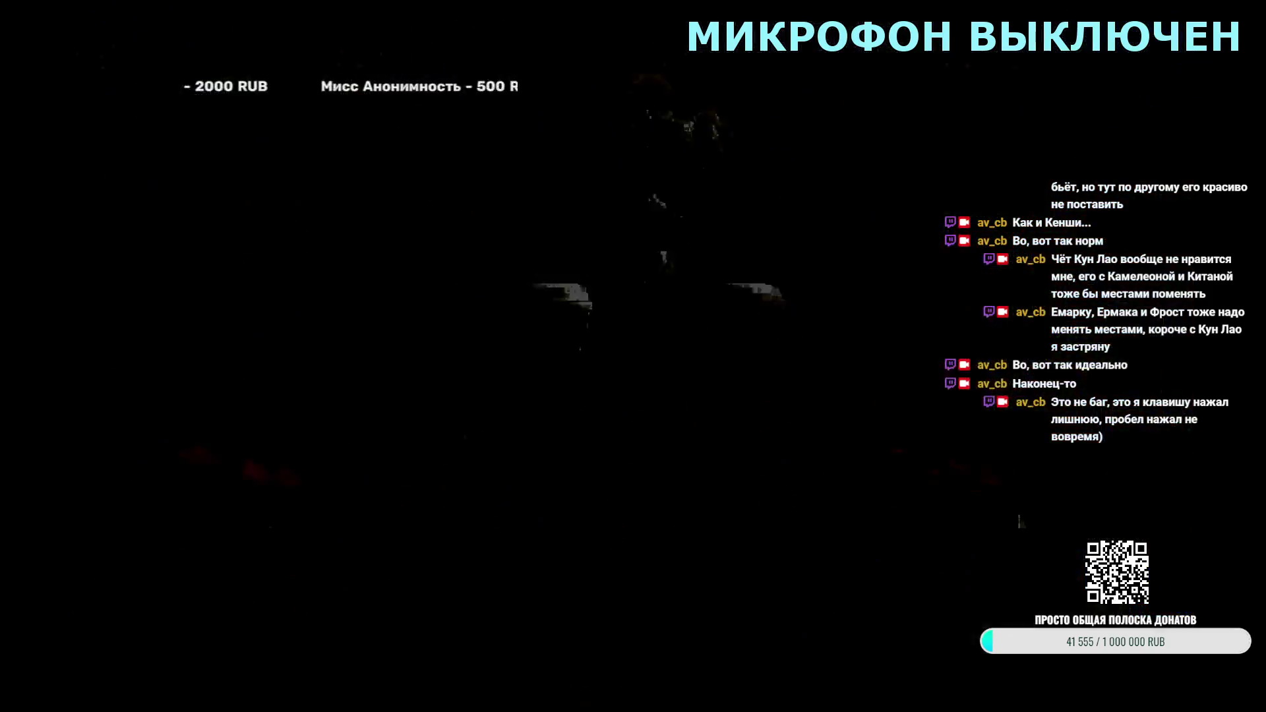
key("Escape")
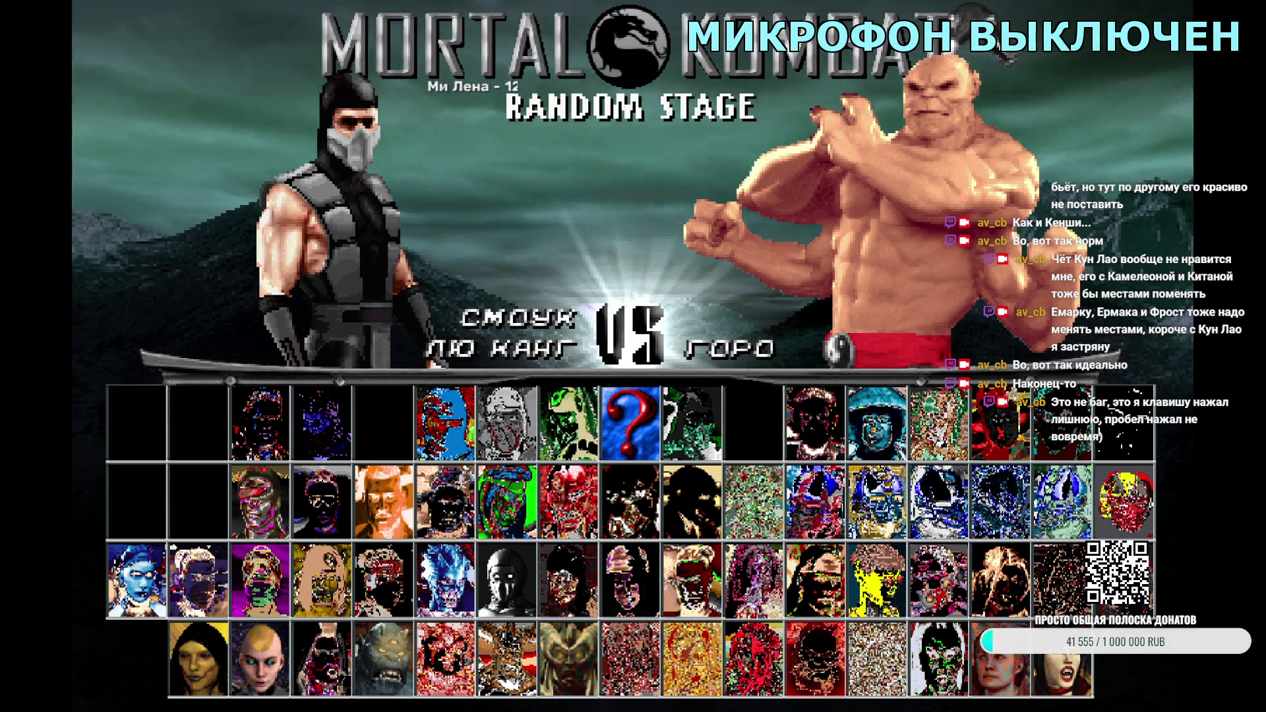
Step: Pair Liu Kang with Smoke, skip the Training Room VS screen, then try a match with Hydro
key("Up")
key("Left")
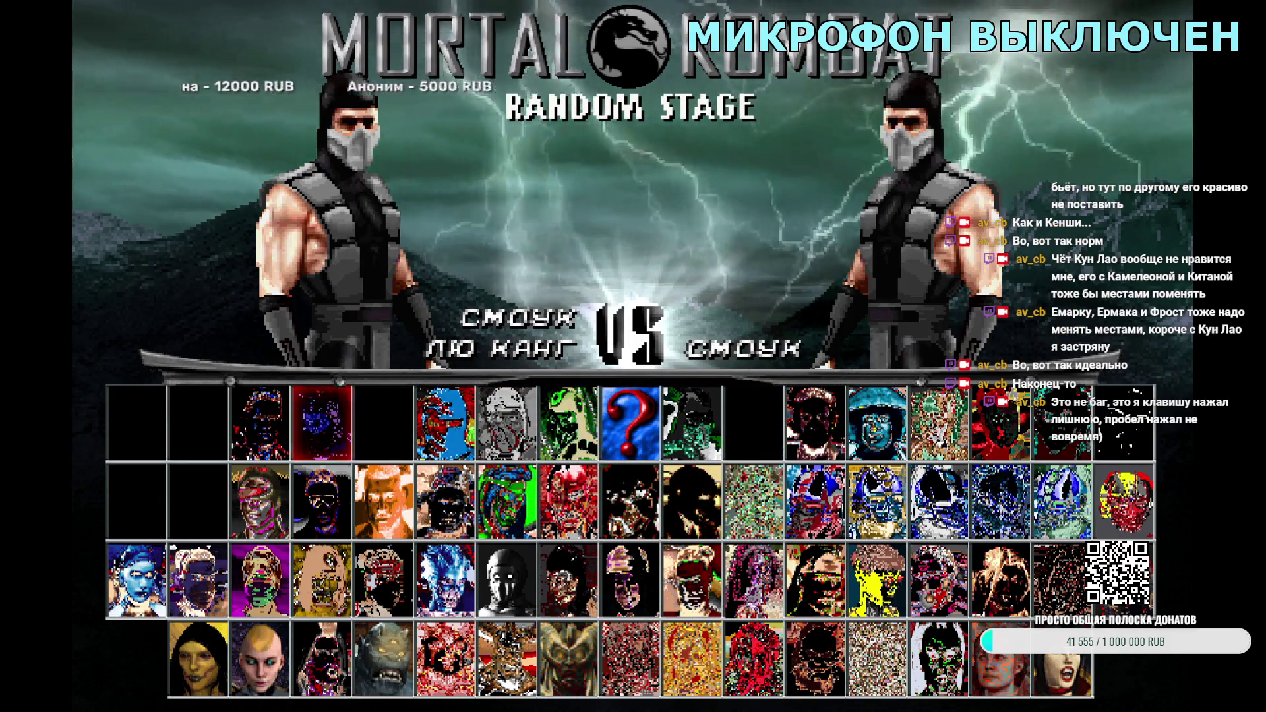
key("Return")
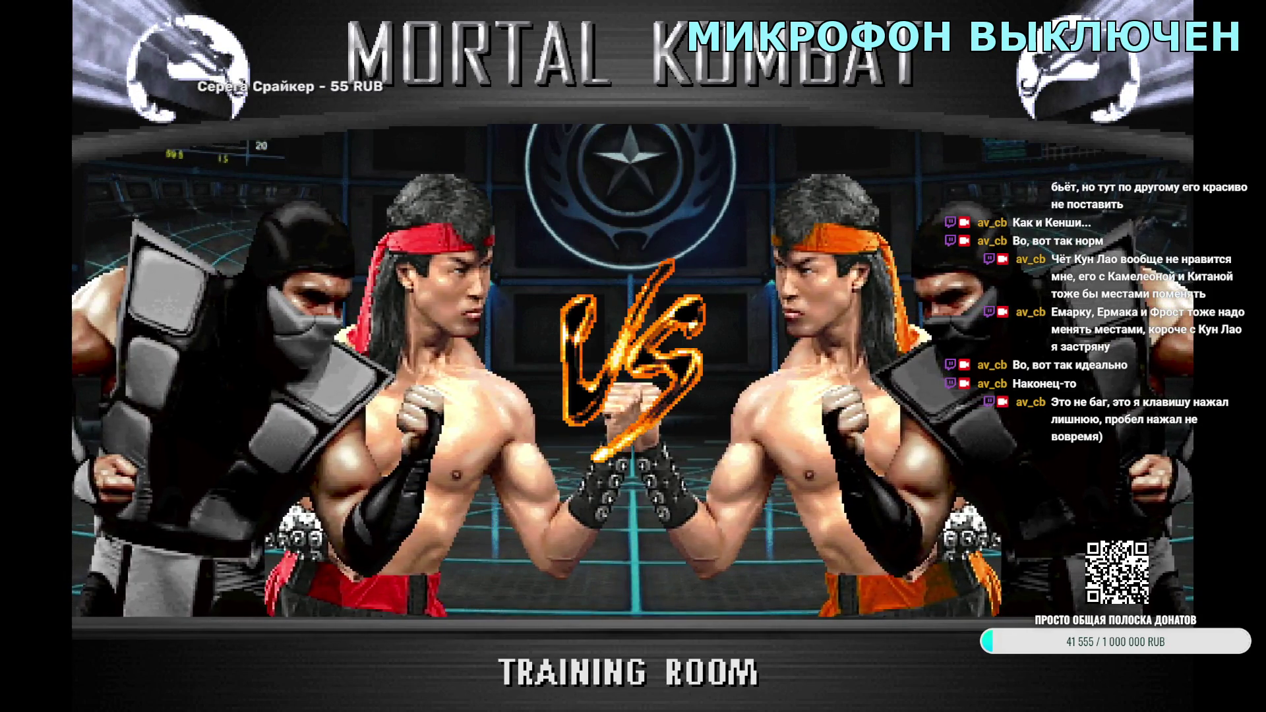
key("Escape")
key("Left")
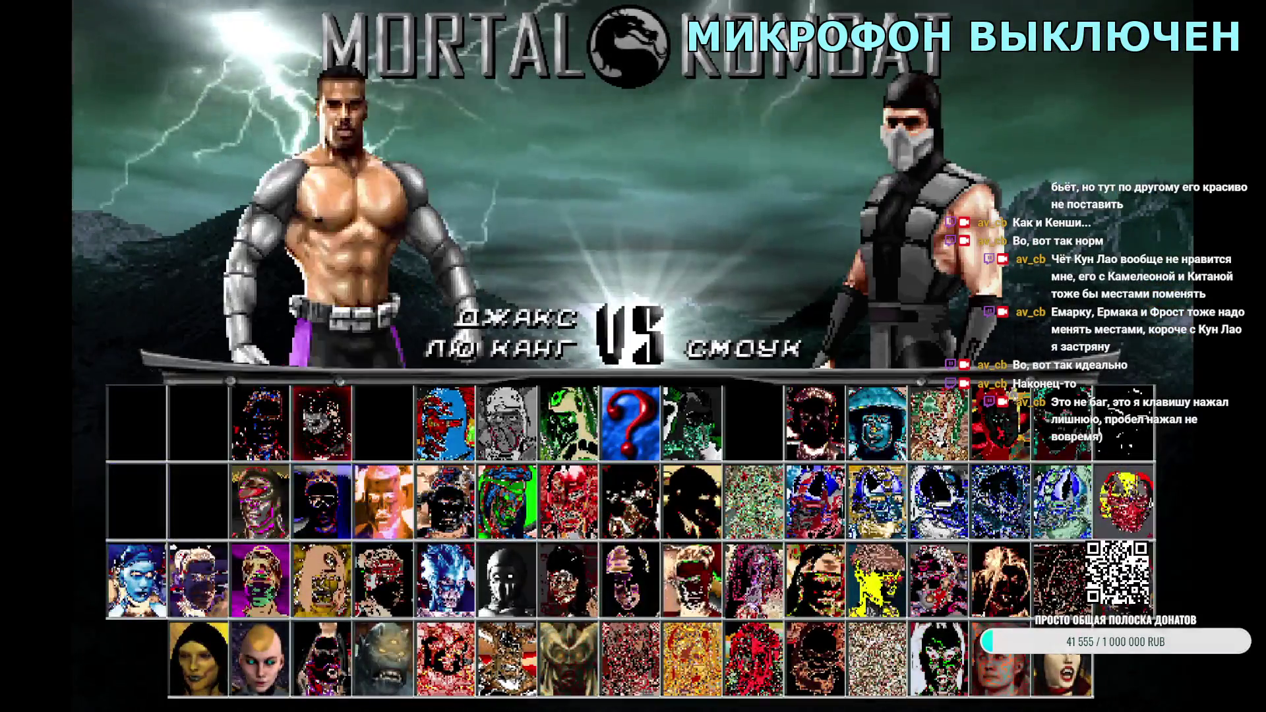
key("Left")
key("Left")
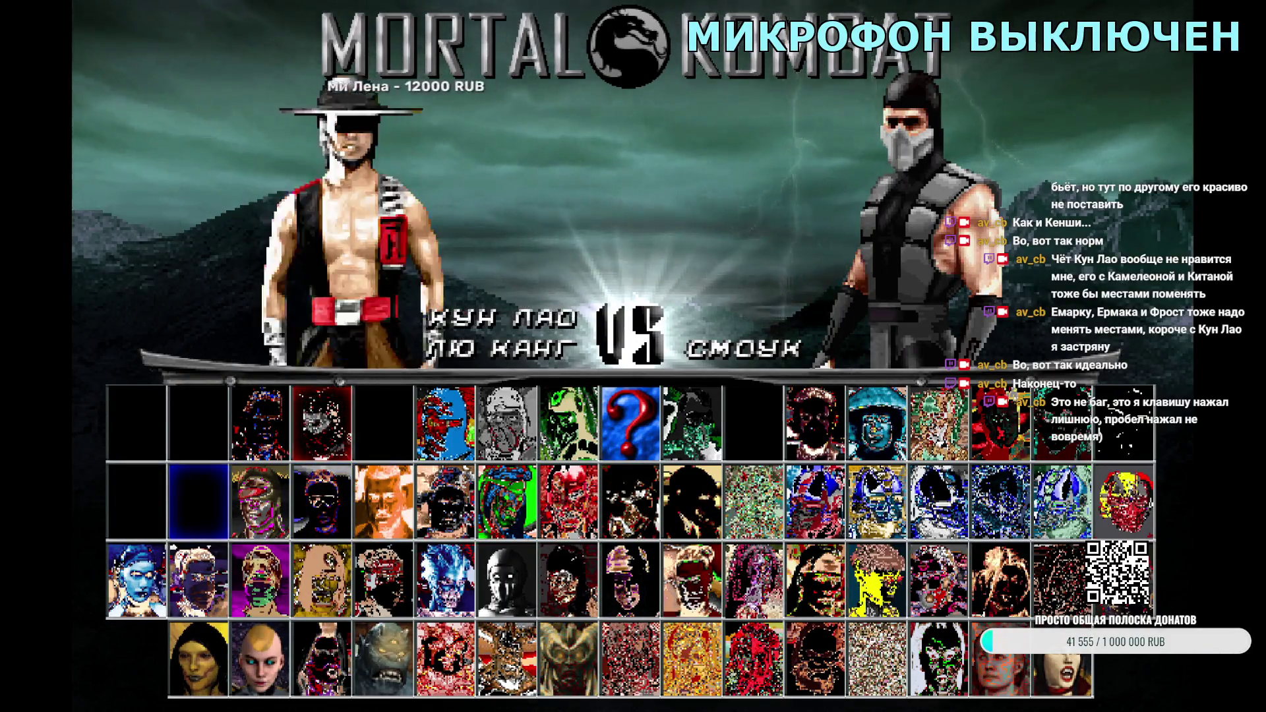
key("Left")
key("Return")
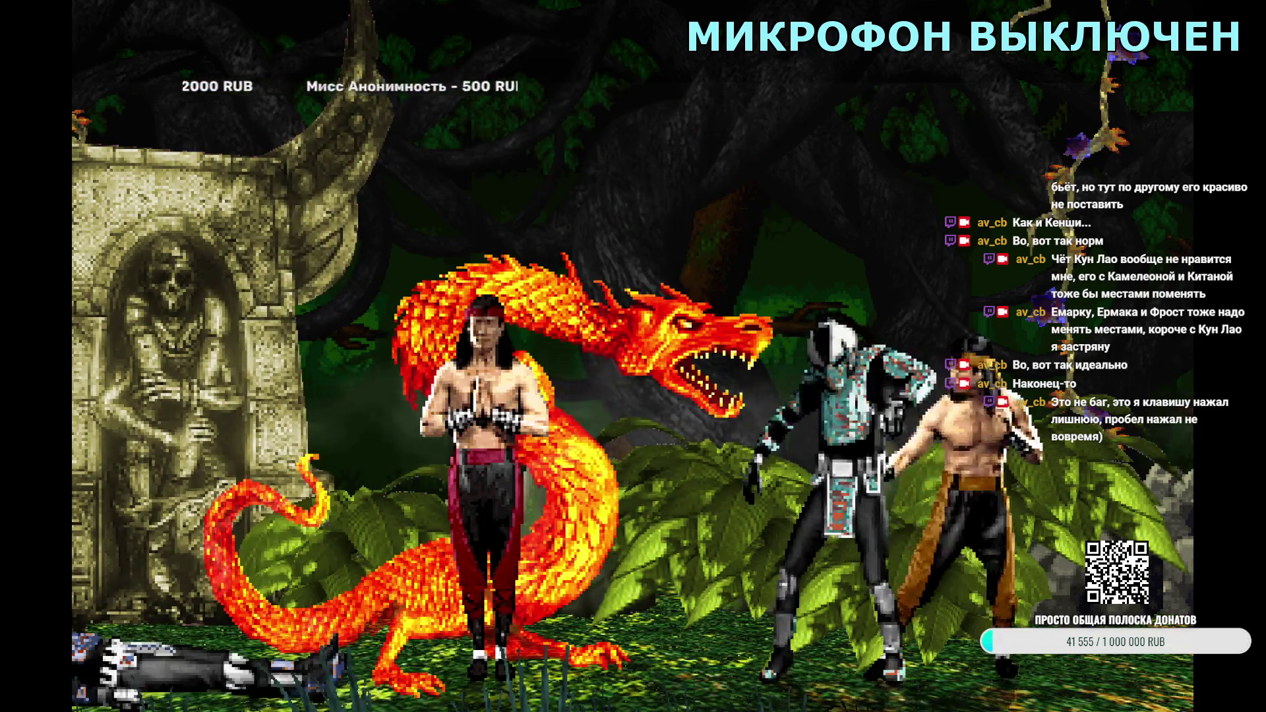
key("Escape")
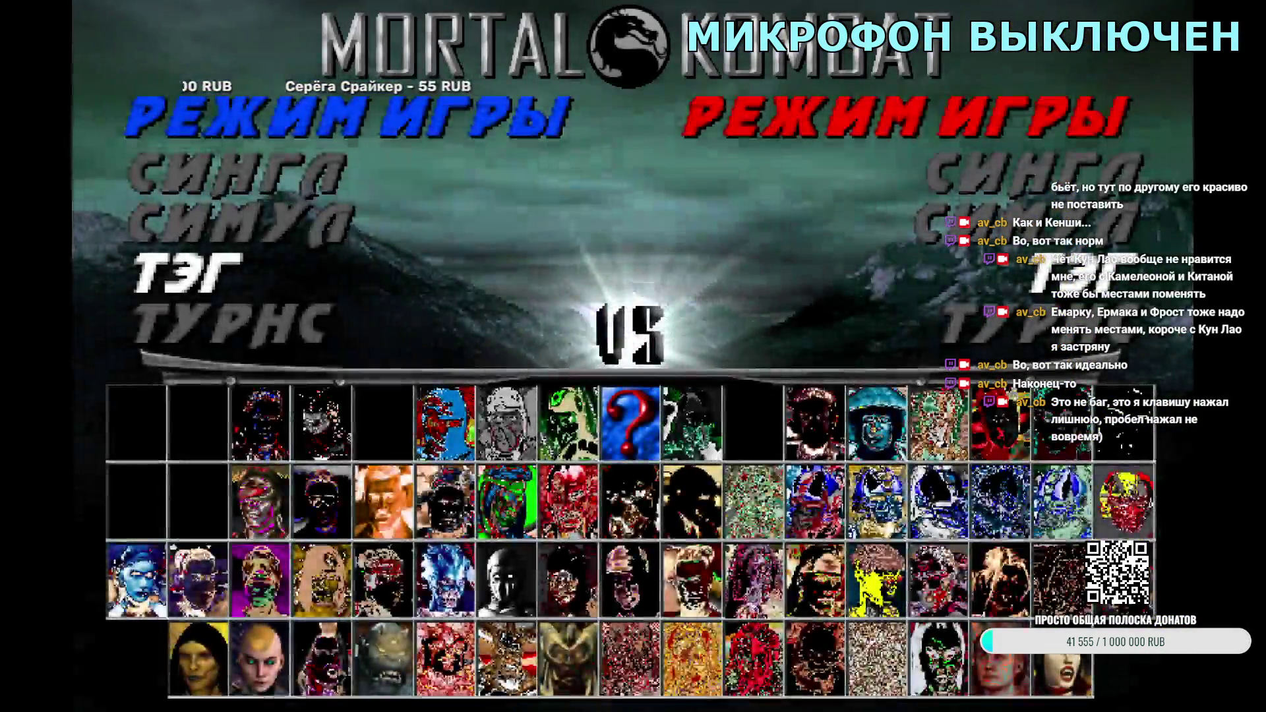
Step: View Liu Kang's tag VS screen with Jax, then start a tag match alongside Kabal
key("Return")
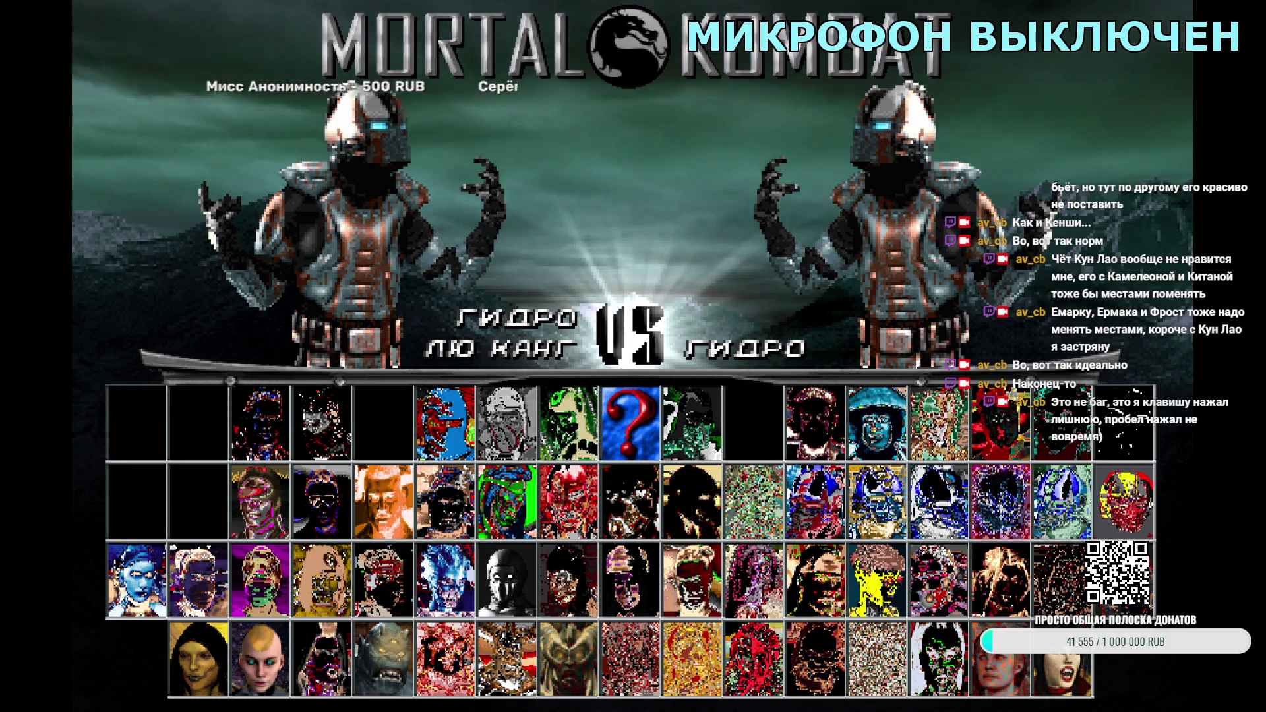
key("a")
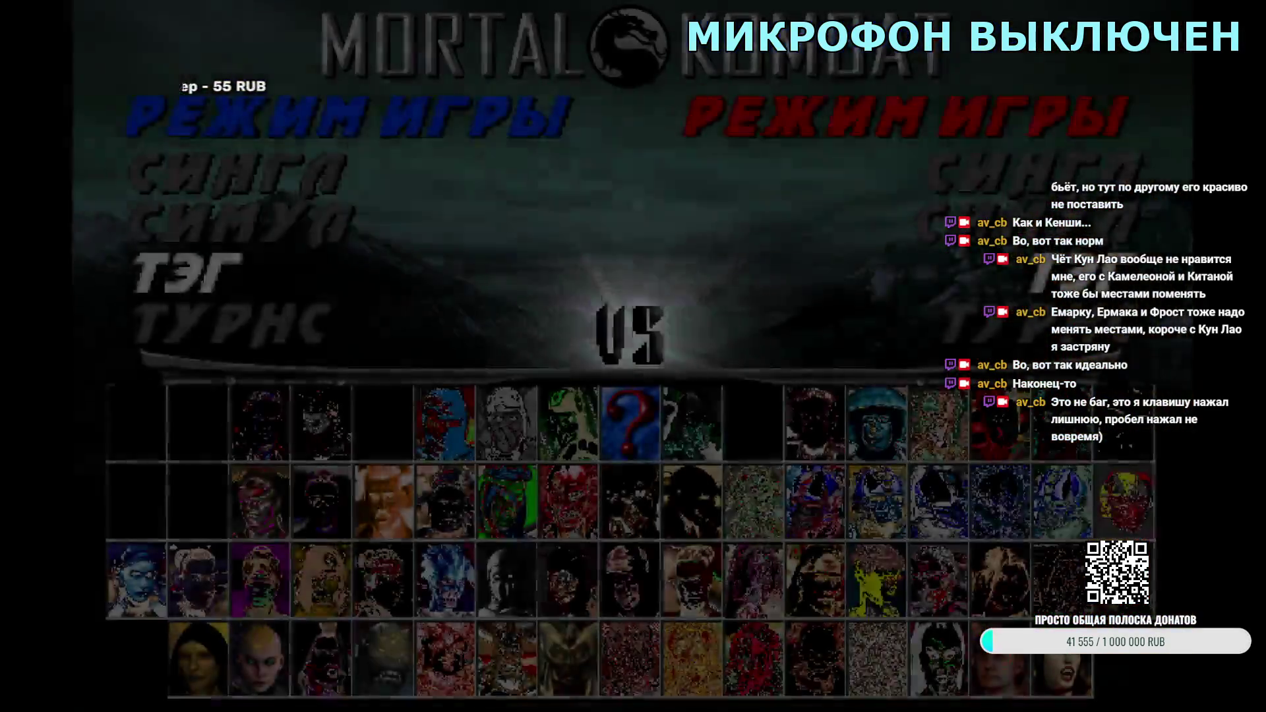
key("Up")
key("Right")
key("Right")
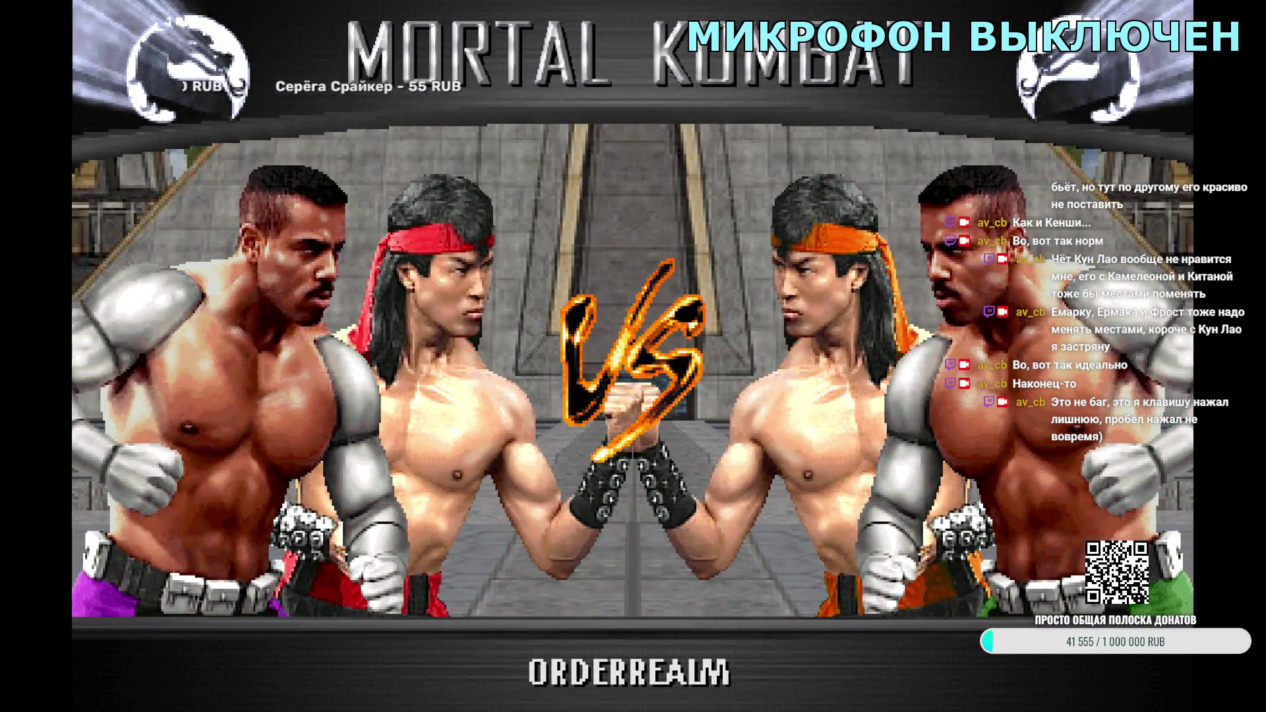
key("Escape")
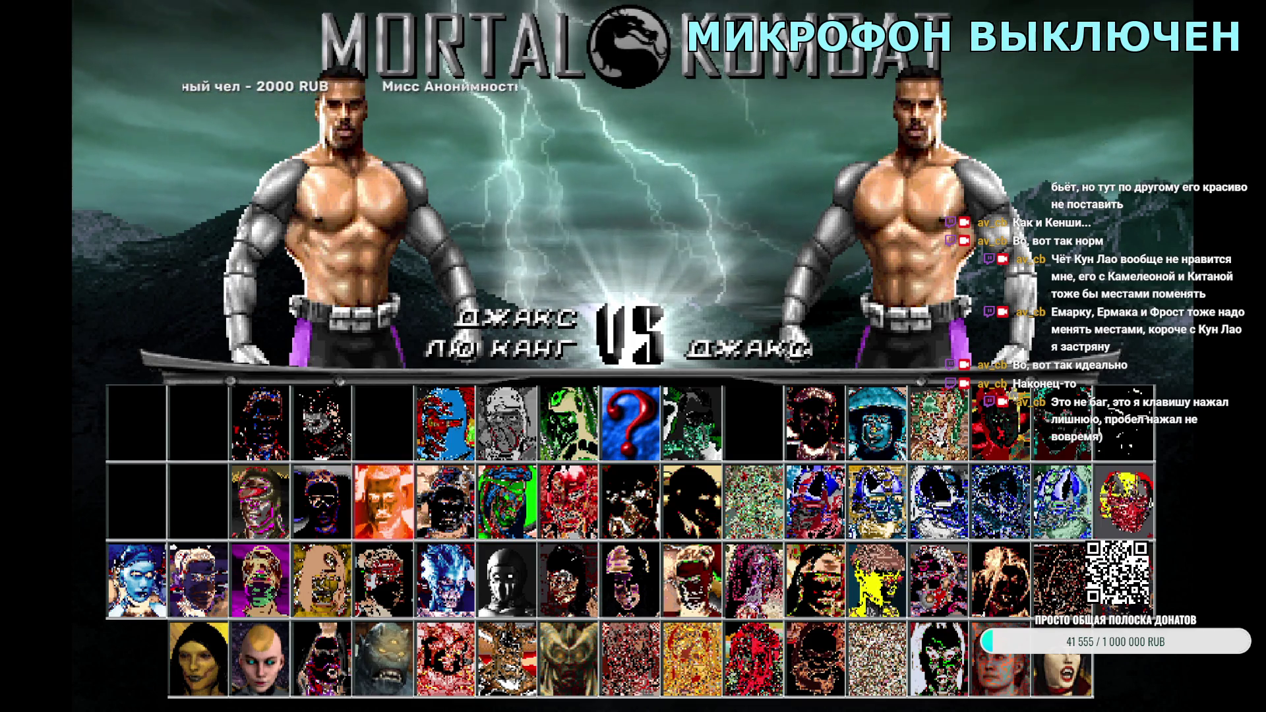
key("Right")
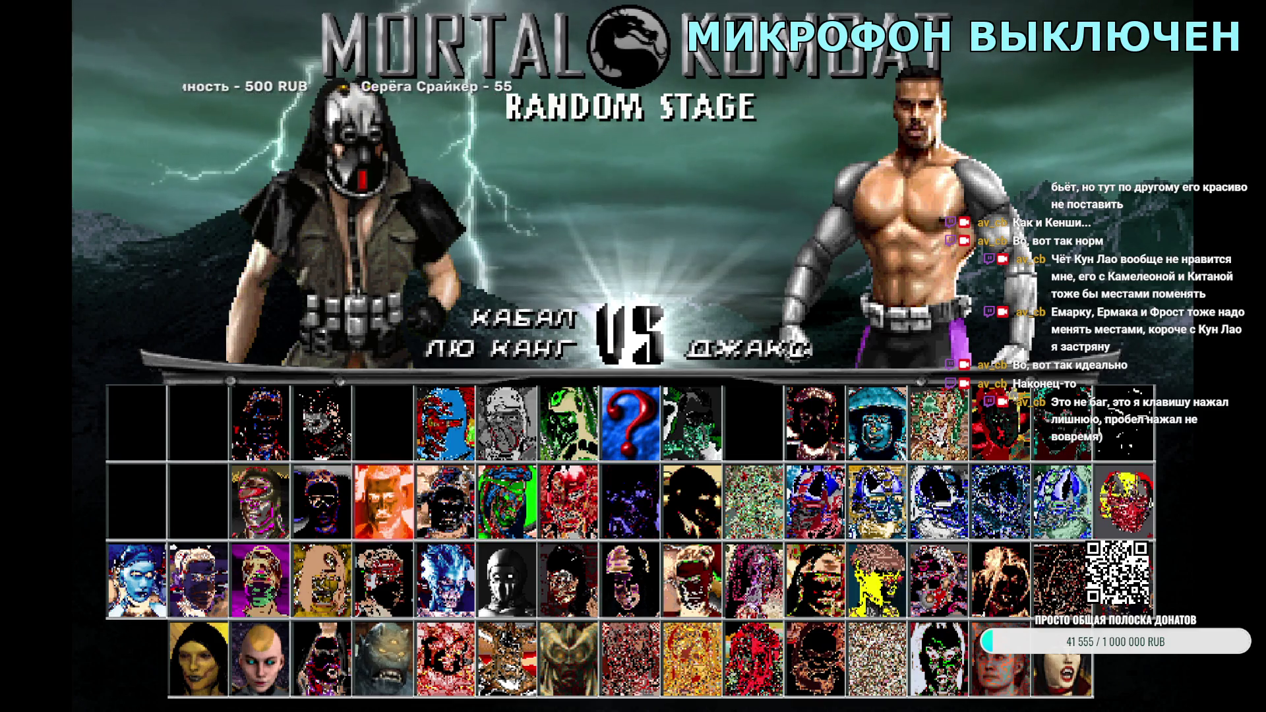
key("Right")
key("Return")
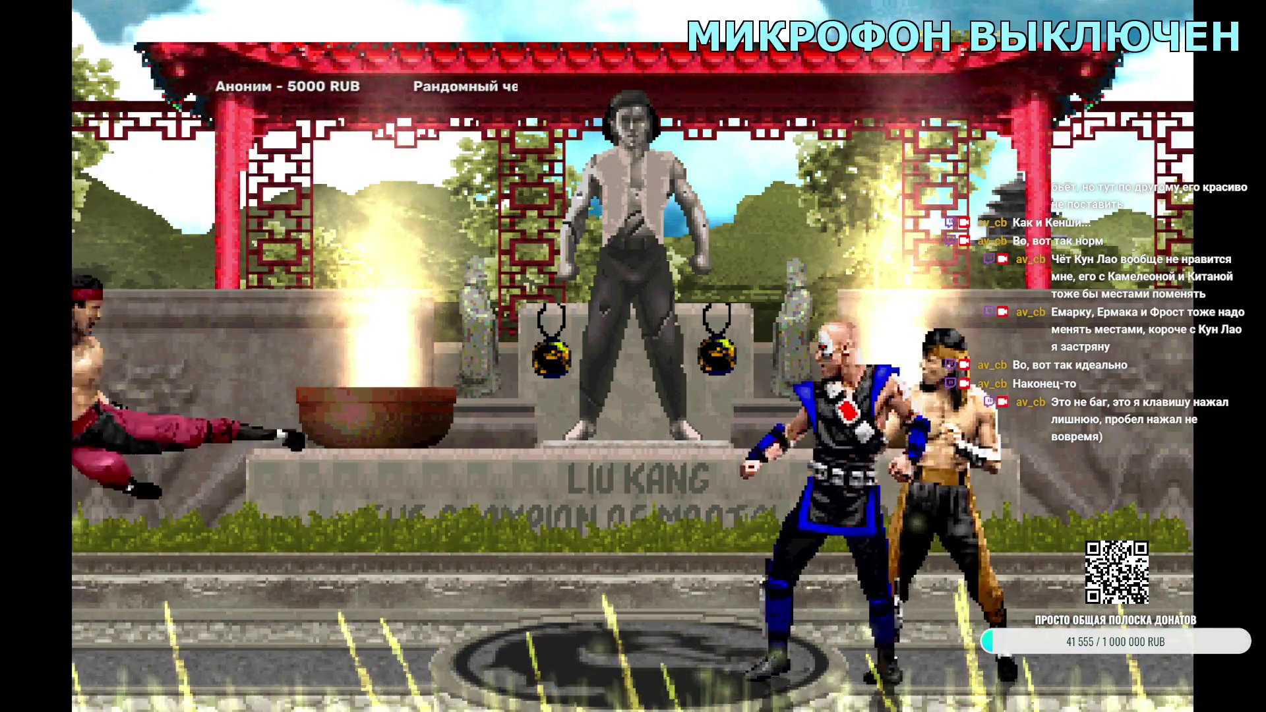
key("Return")
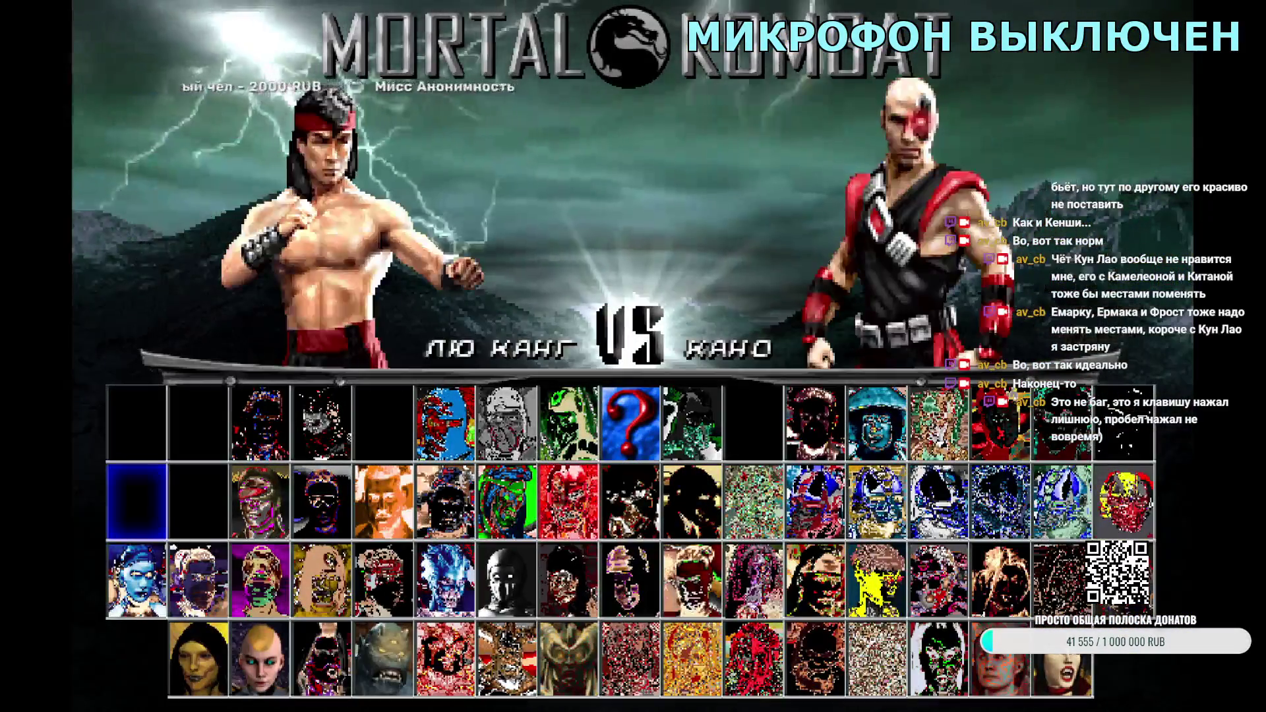
Step: Select Kenshi as Liu Kang's tag partner
key("Right")
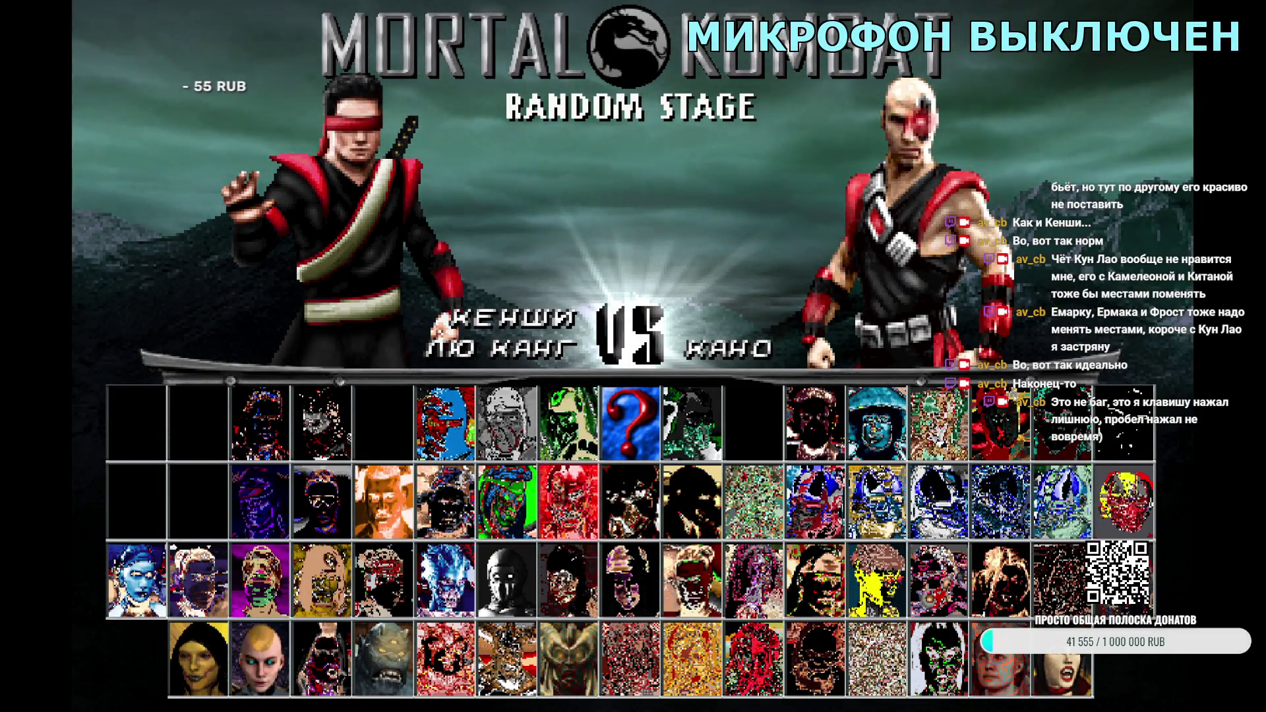
key("Left")
key("Left")
key("Left")
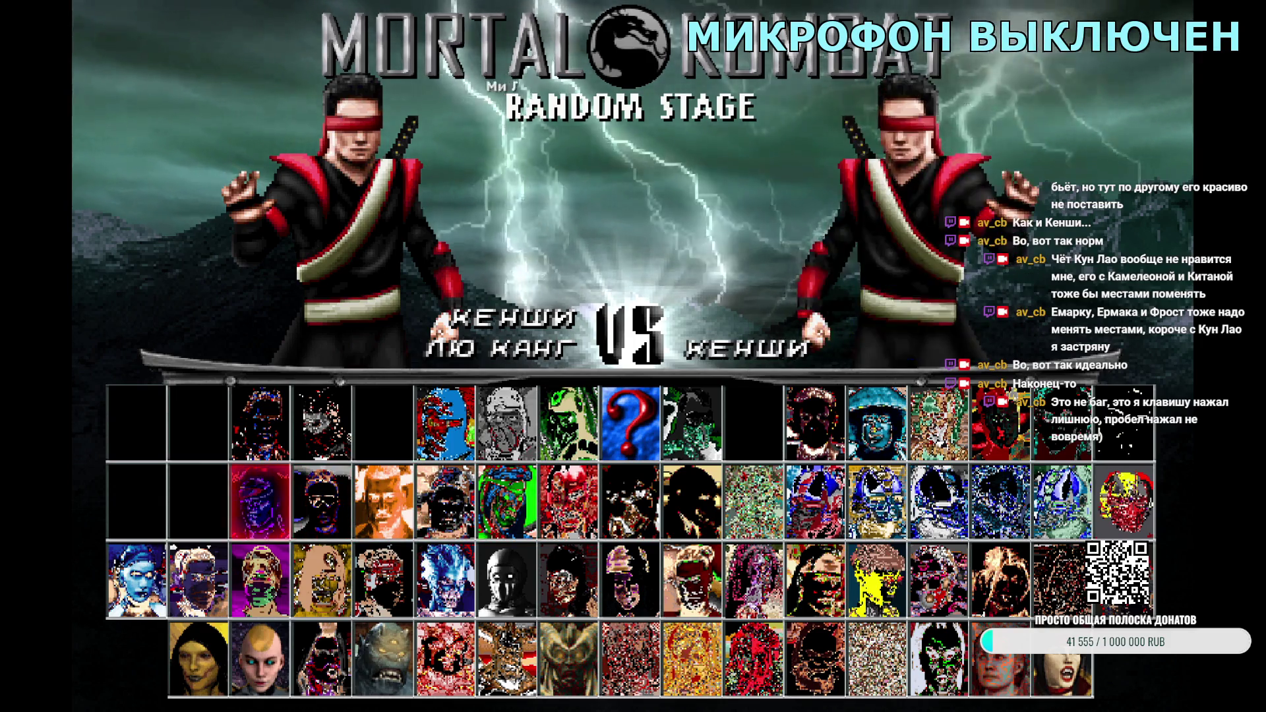